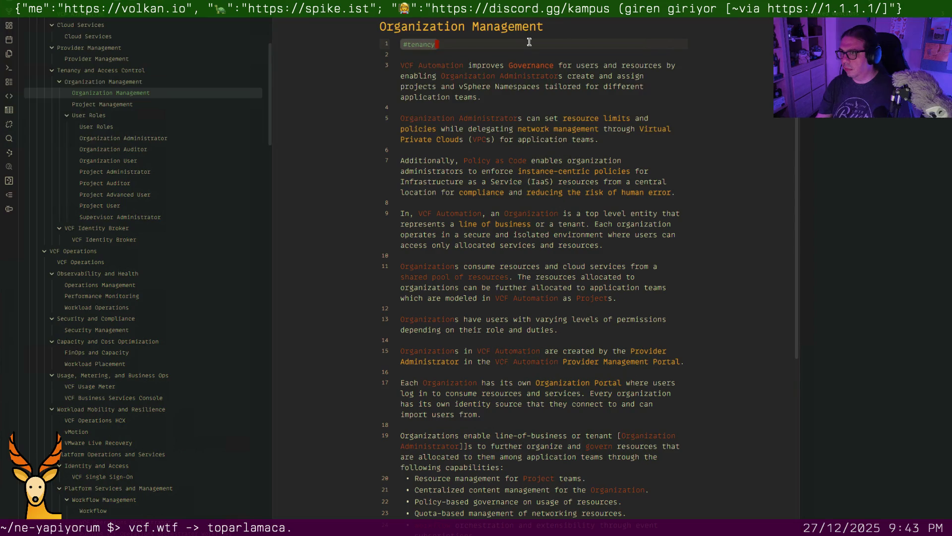
text( #governance)
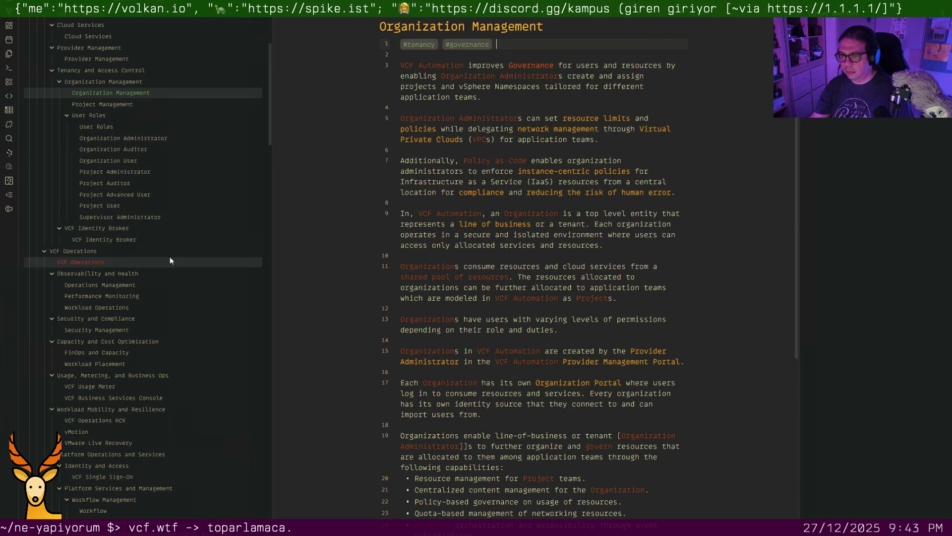
Add #governance after #tenancy on line 1 of Organization Management and User Roles
click(473, 192)
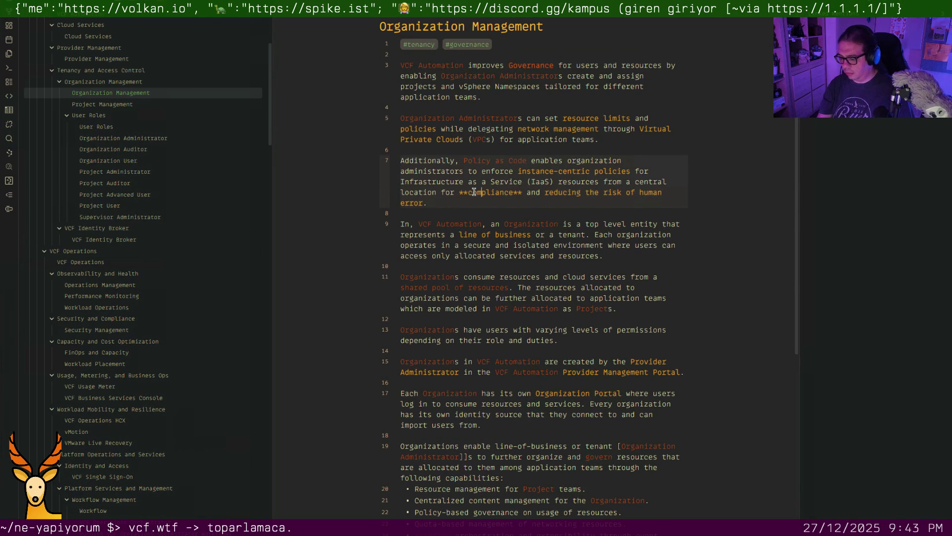
key(ctrl+o)
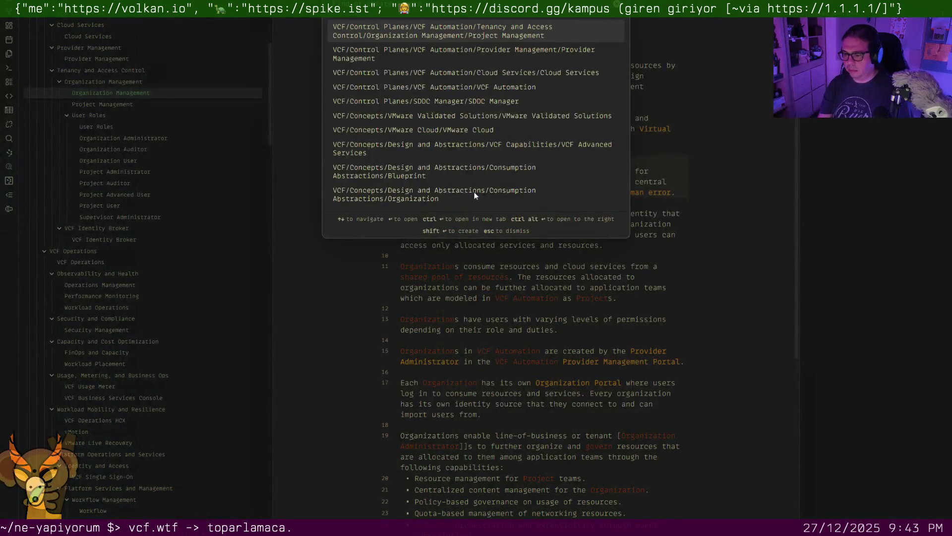
text(user roles)
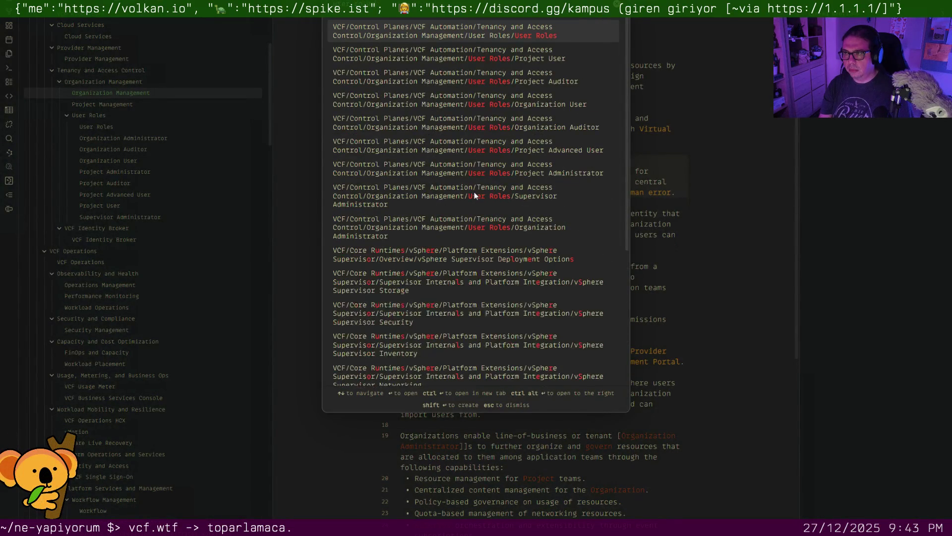
key(Return)
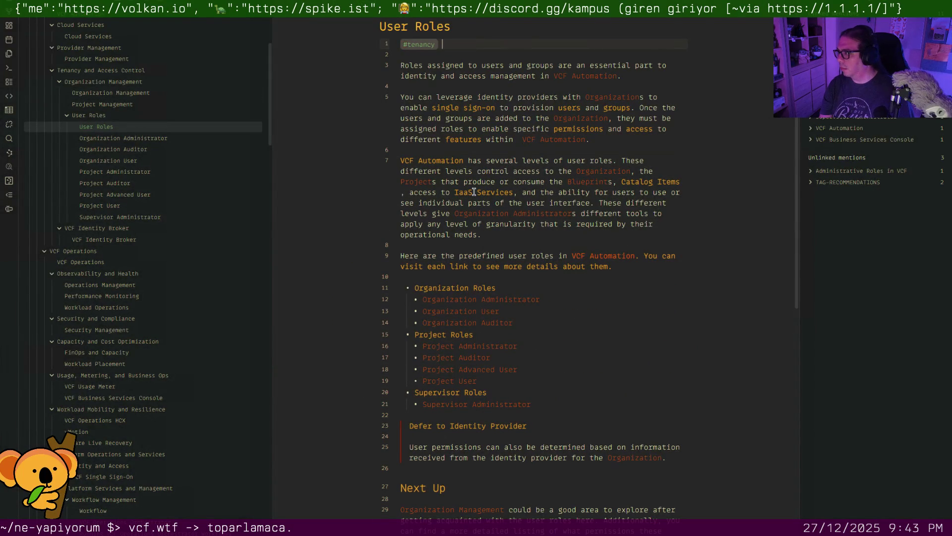
text(#gover)
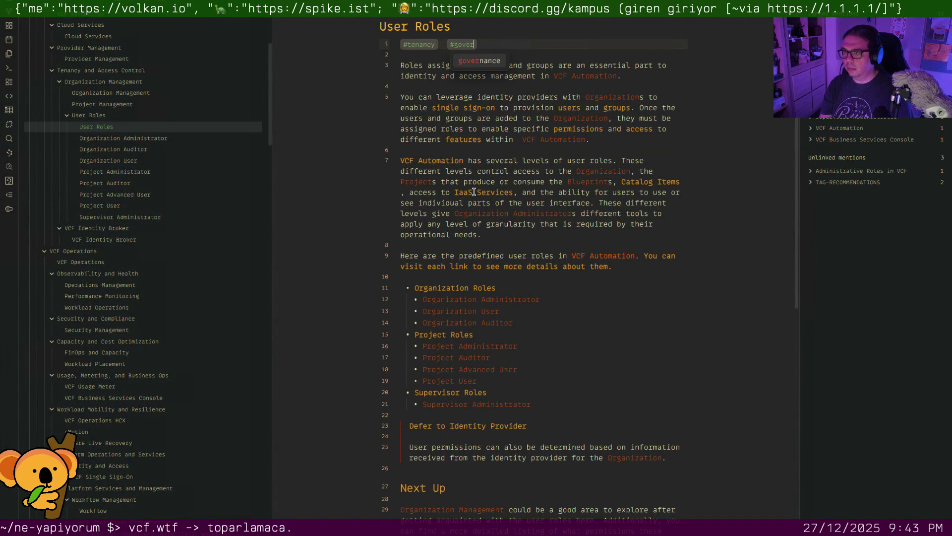
key(Return)
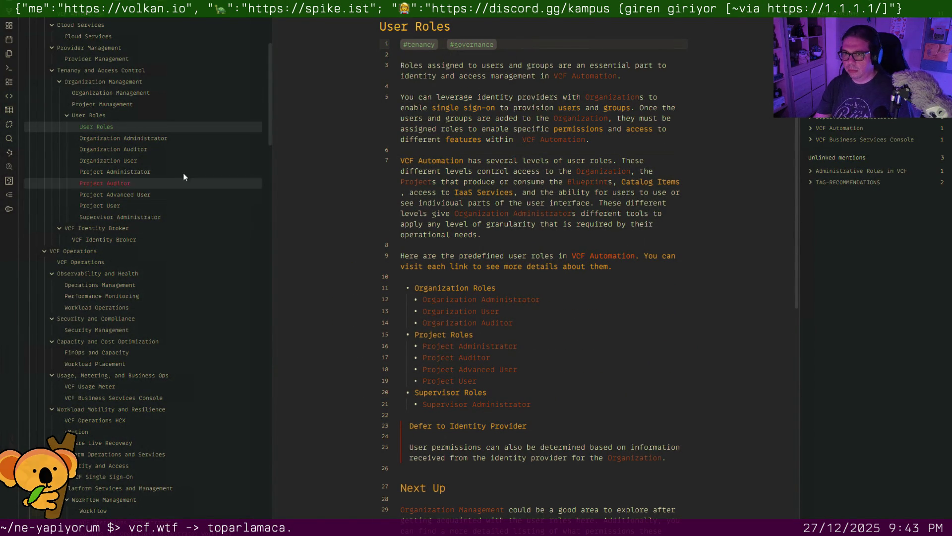
Add #governance after #tenancy on Organization Administrator and Project Administrator
click(174, 141)
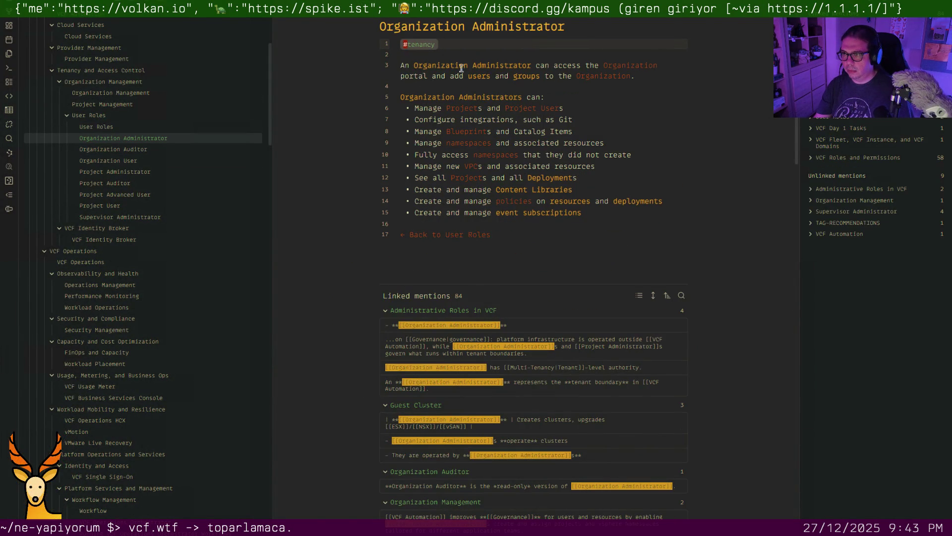
text(gov)
key(Return)
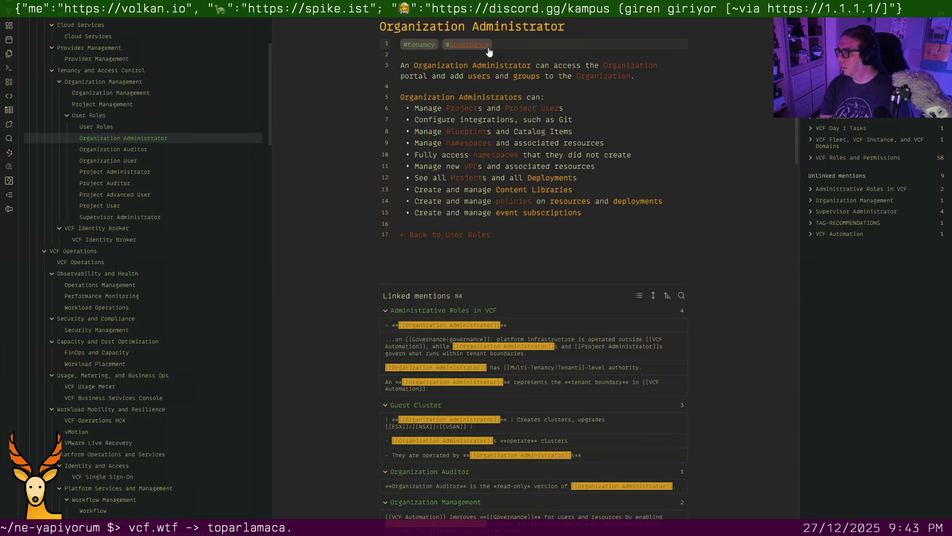
click(131, 170)
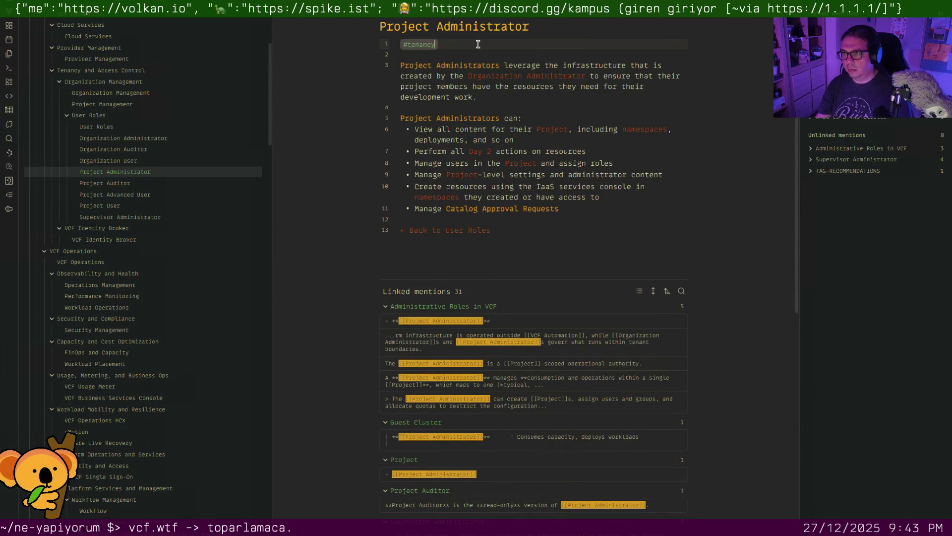
key(ctrl+p)
text(#1)
key(Escape)
text(#governance)
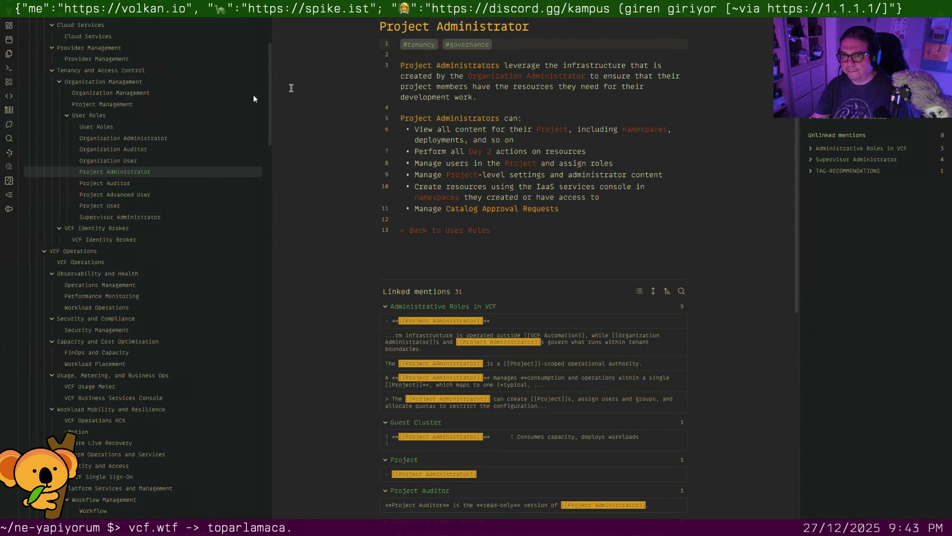
Add #governance after #tenancy on Supervisor Administrator, then switch to VCF Identity Broker
click(105, 215)
click(459, 46)
key(ctrl+p)
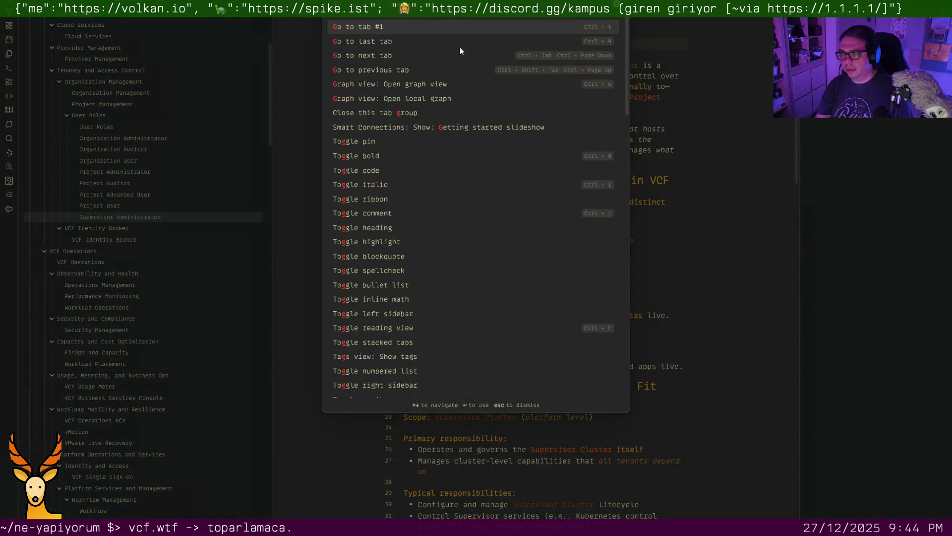
key(Escape)
text(#governance)
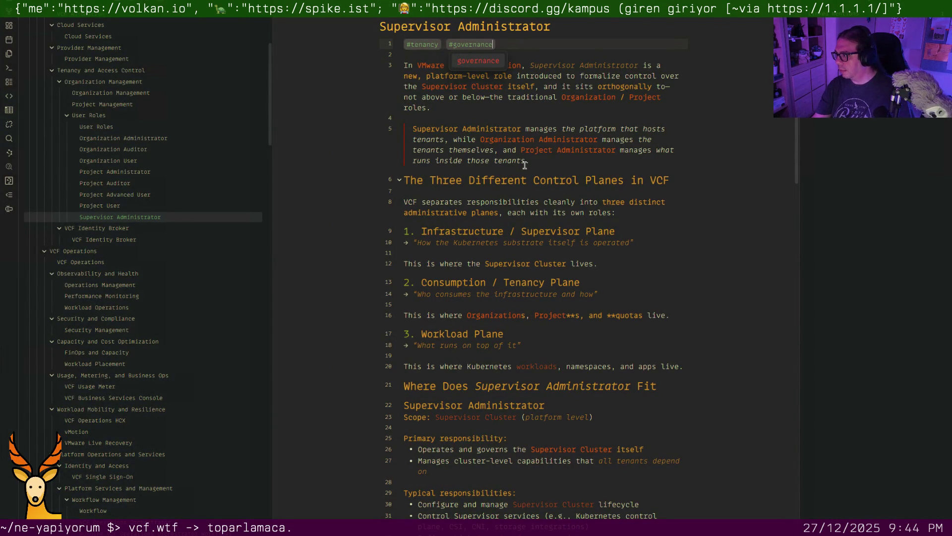
key(Escape)
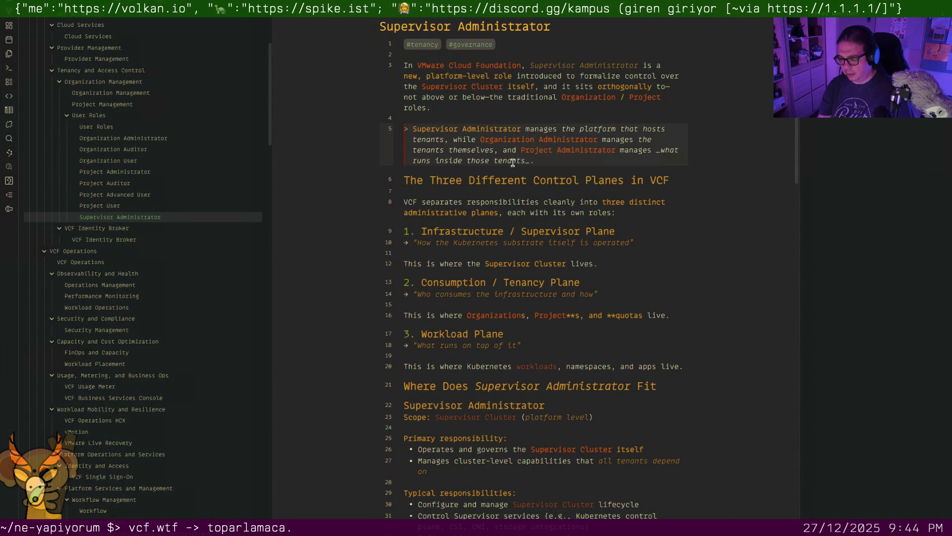
key(ctrl+o)
text(identity broker)
key(Return)
text(#tenancy #)
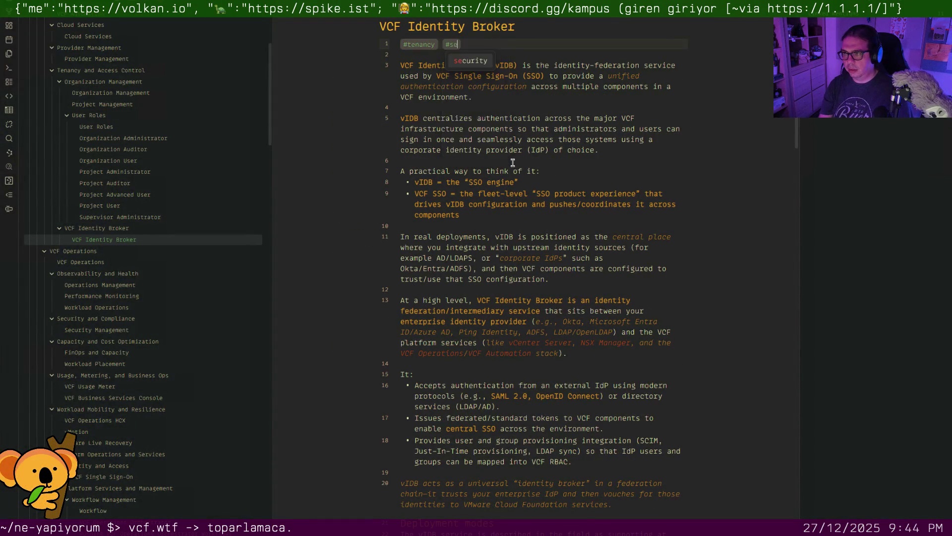
text(security)
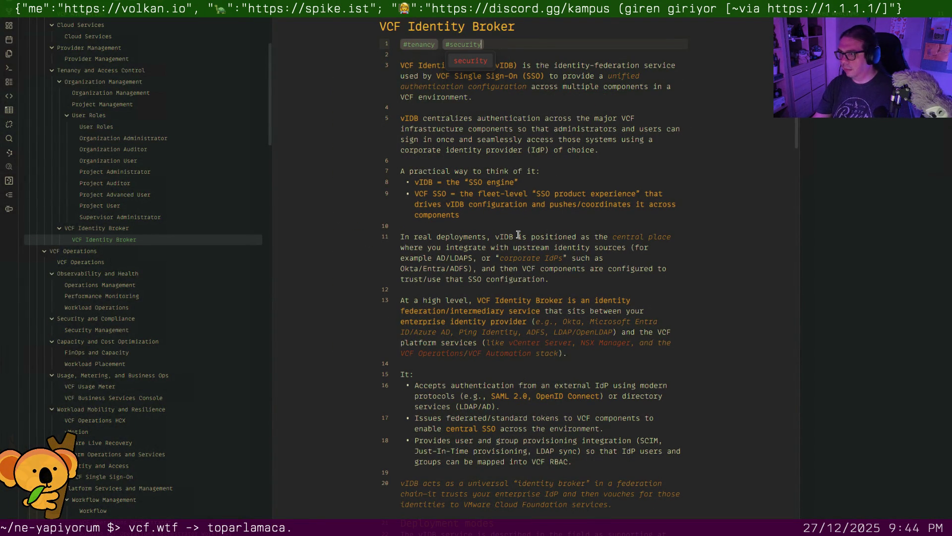
Tag VCF Identity Broker #security after #tenancy, then reach VCF Day 0 Tasks with an empty first line
click(528, 208)
key(ctrl+o)
text(vcf ope)
key(Return)
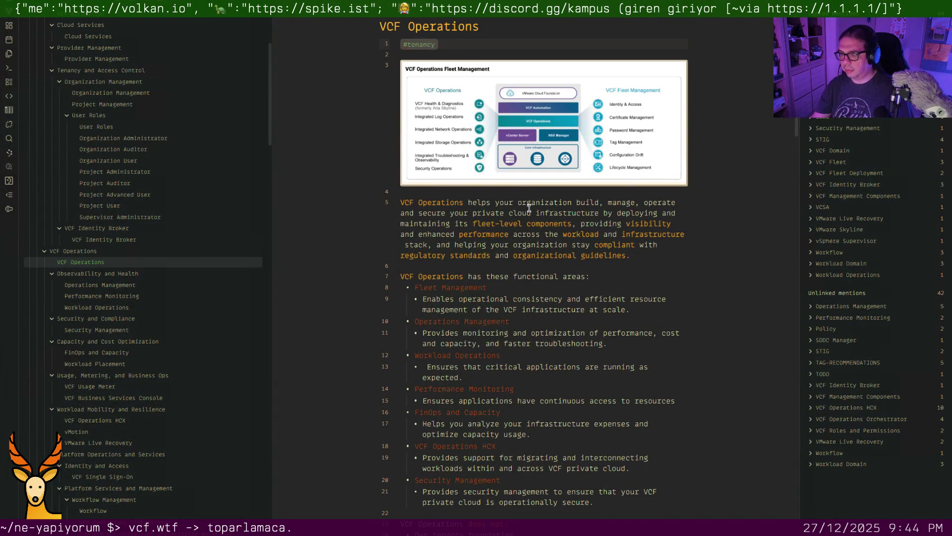
key(ctrl+o)
text(day 0)
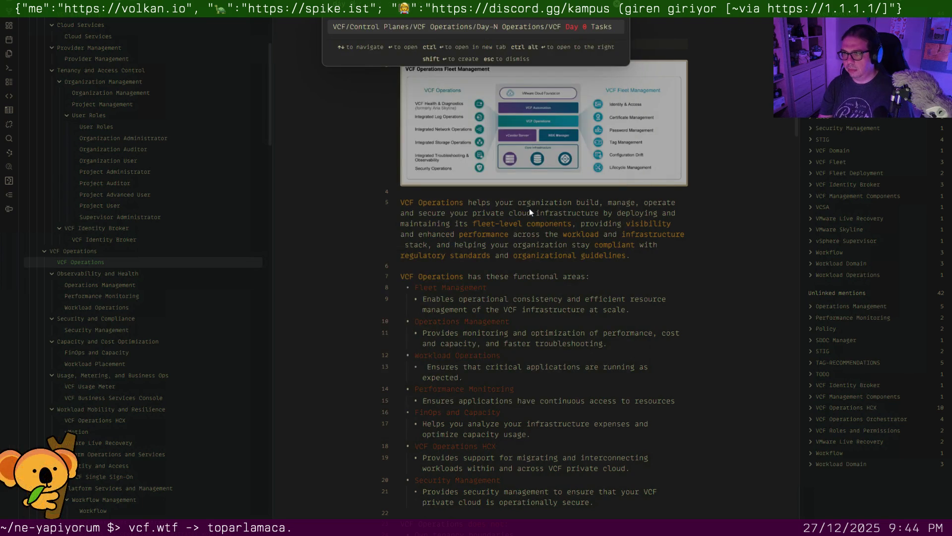
key(Return)
key(Return)
key(Up)
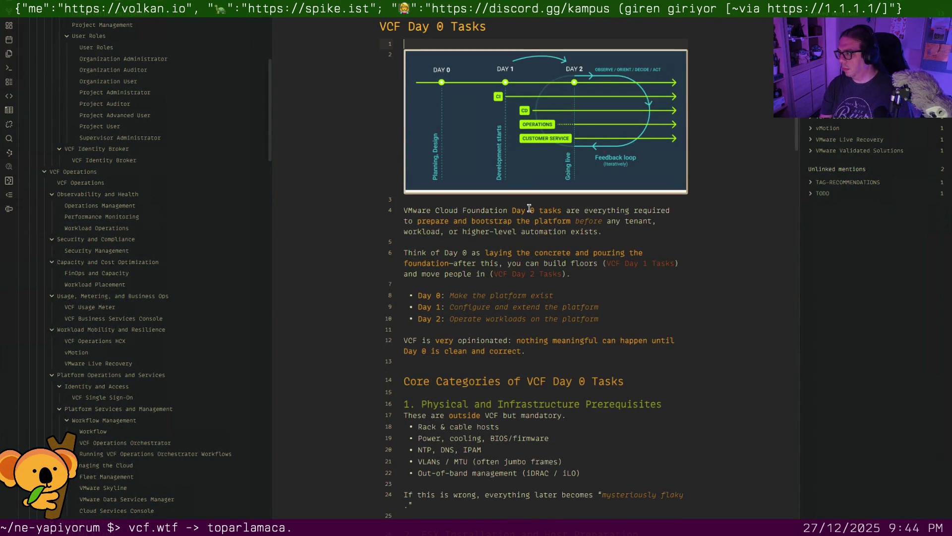
text(#lif)
Put #lifecycle on a new line 1 of VCF Day 0 Tasks and VCF Day 1 Tasks
key(Return)
key(Return)
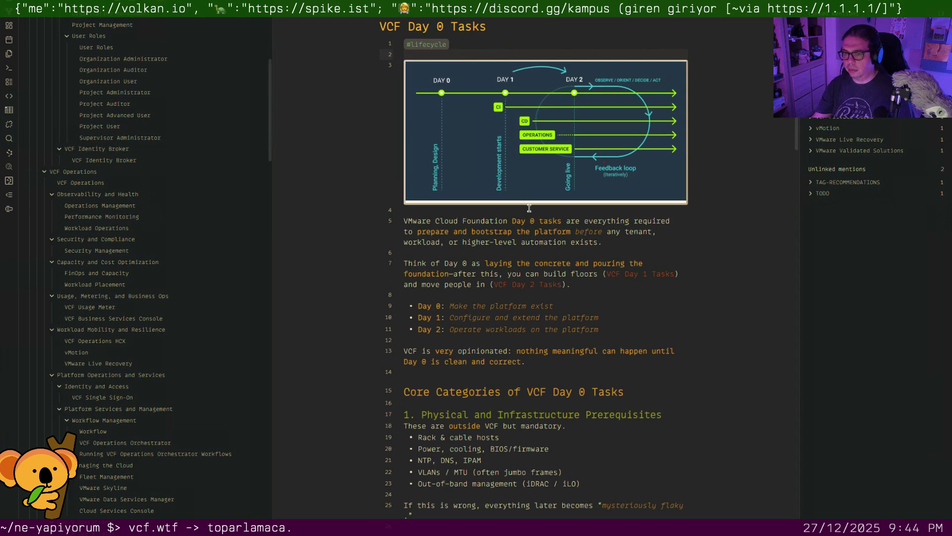
scroll(230, 360, down, 5)
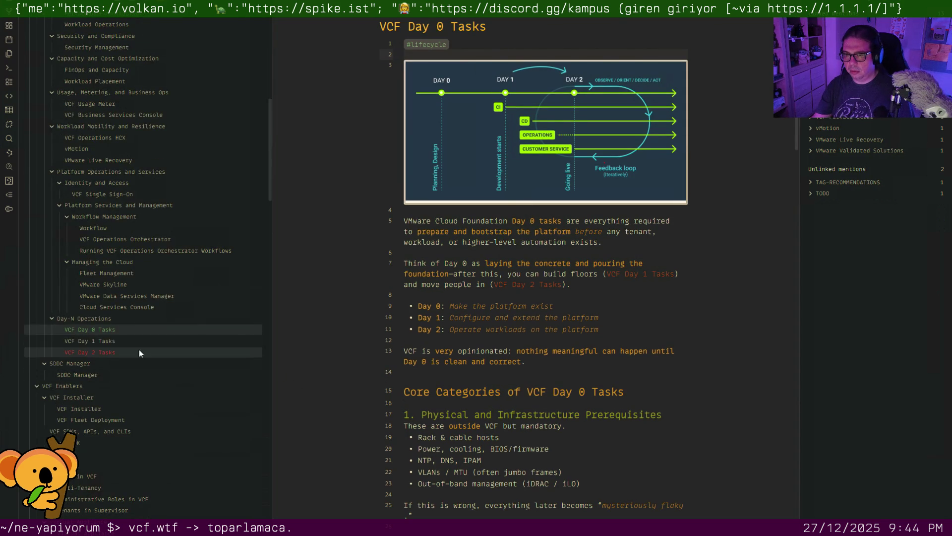
click(134, 343)
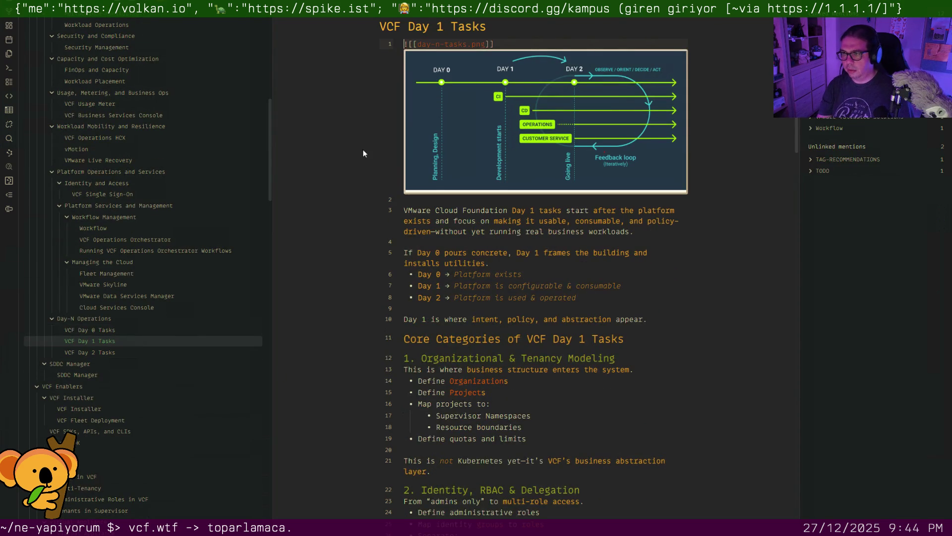
key(Return)
key(Up)
text(#li)
key(Return)
key(Return)
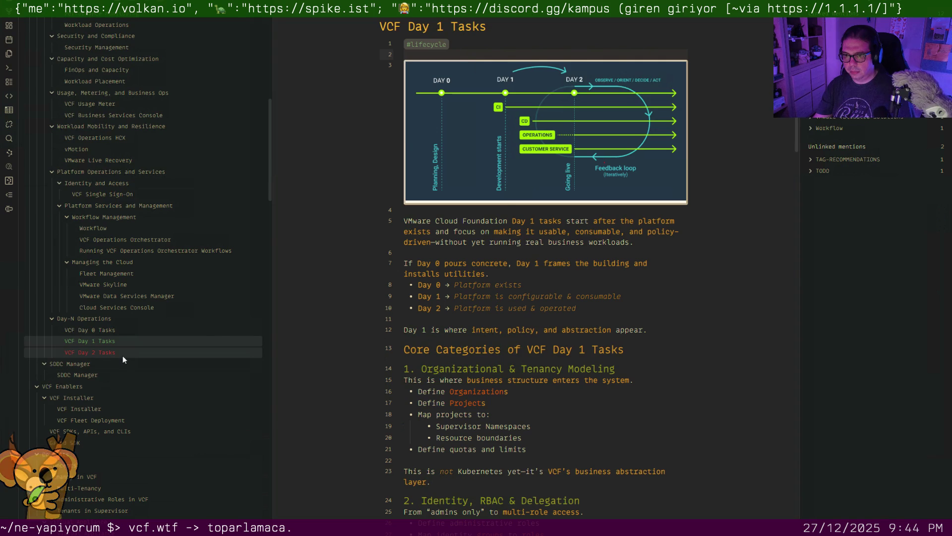
Put #lifecycle #operations on a new line 1 of VCF Day 2 Tasks
click(101, 352)
key(Return)
key(Up)
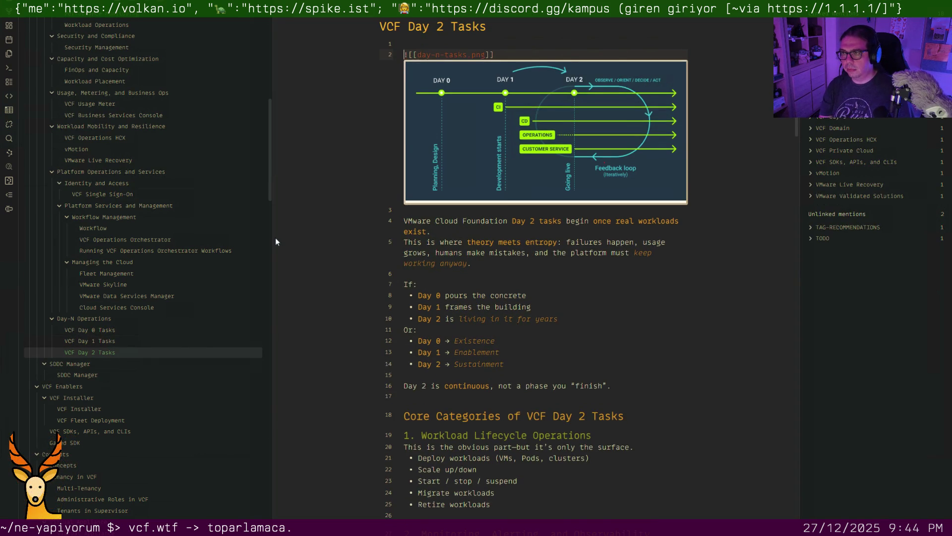
text(#li)
key(Return)
text(#op)
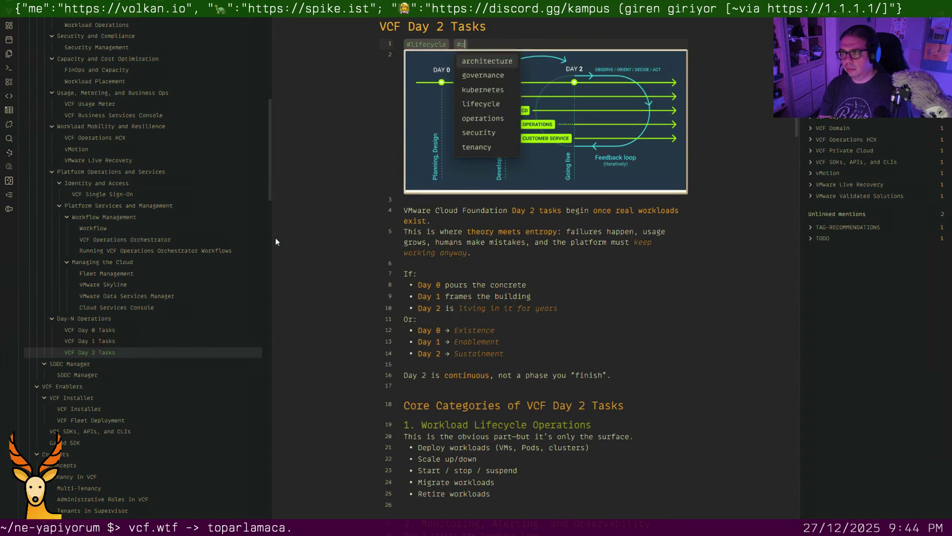
key(Return)
key(Return)
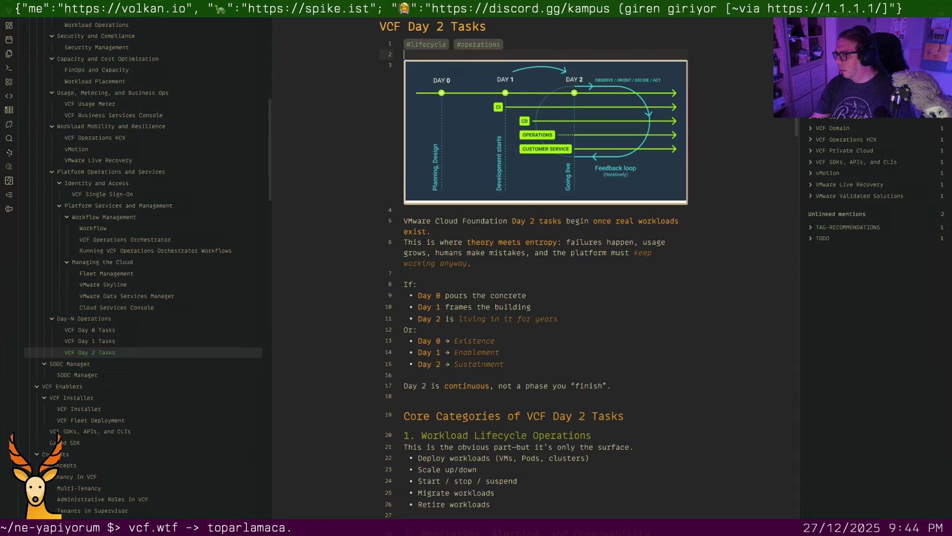
click(546, 300)
key(ctrl+o)
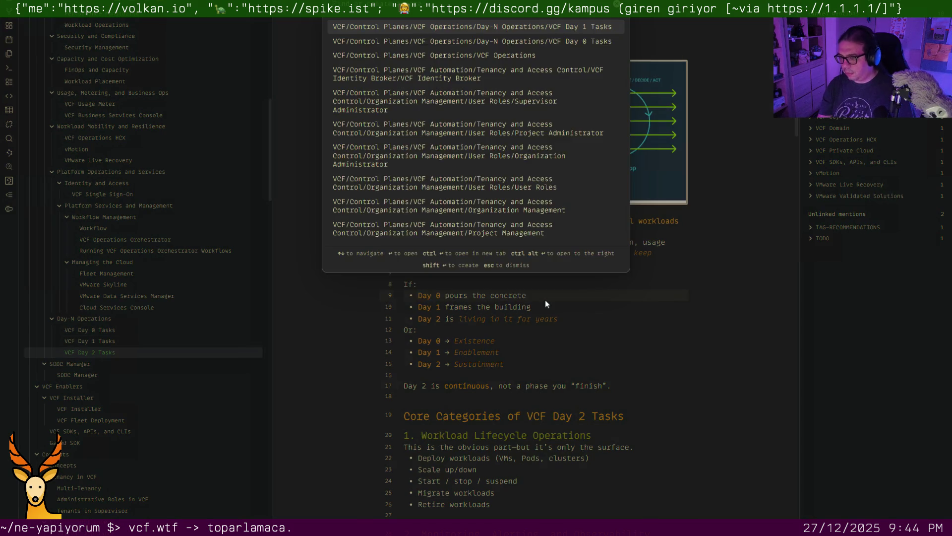
text(operations man)
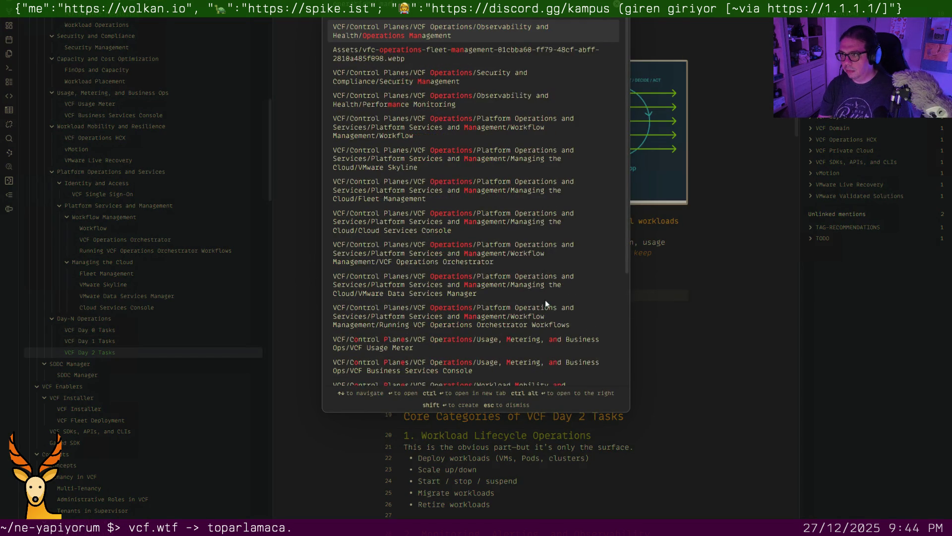
Make room at the top of Operations Management and Performance Monitoring and tag Performance Monitoring #operations
key(Return)
key(Return)
key(Return)
key(Up)
key(Up)
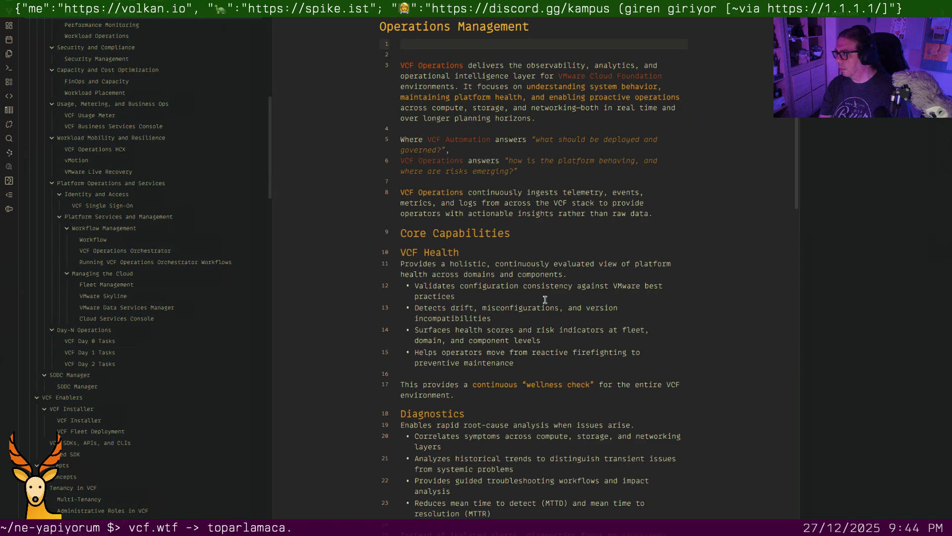
text(#operations)
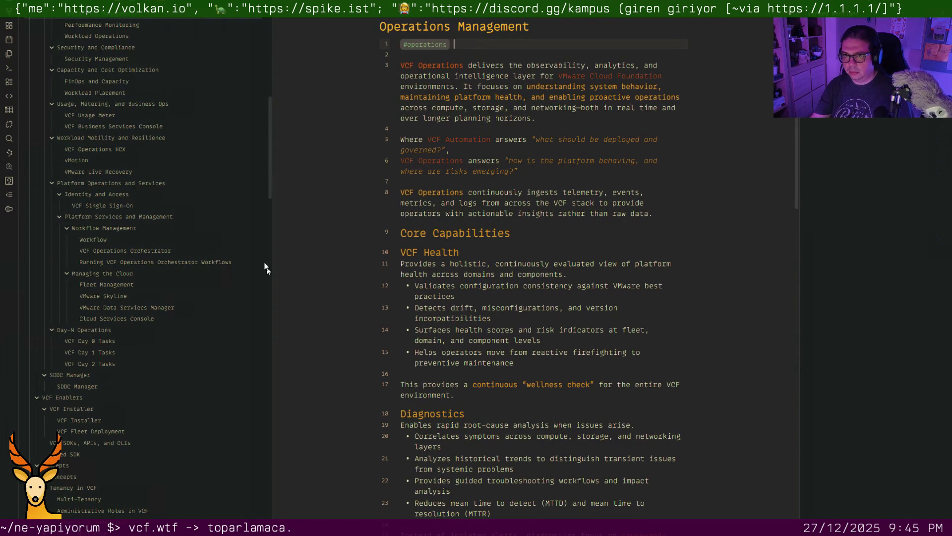
scroll(137, 74, up, 5)
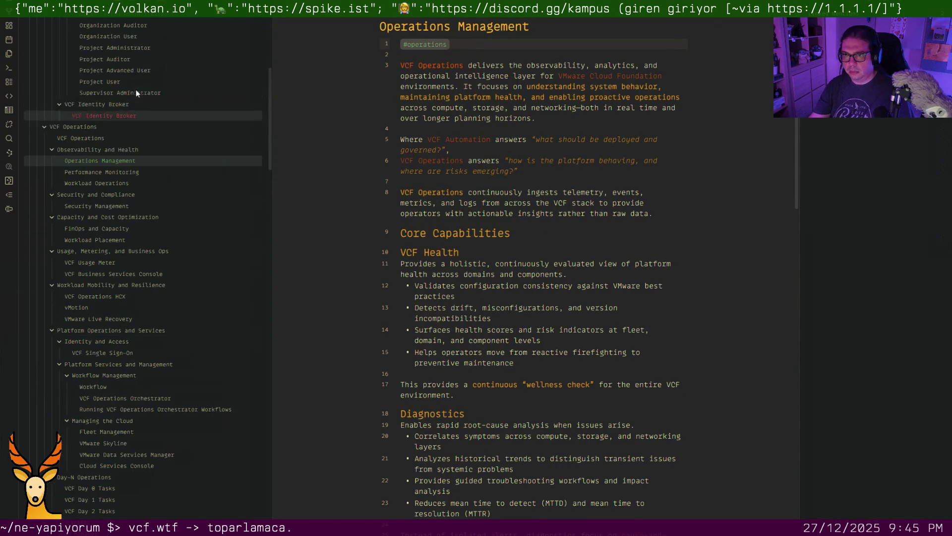
click(124, 172)
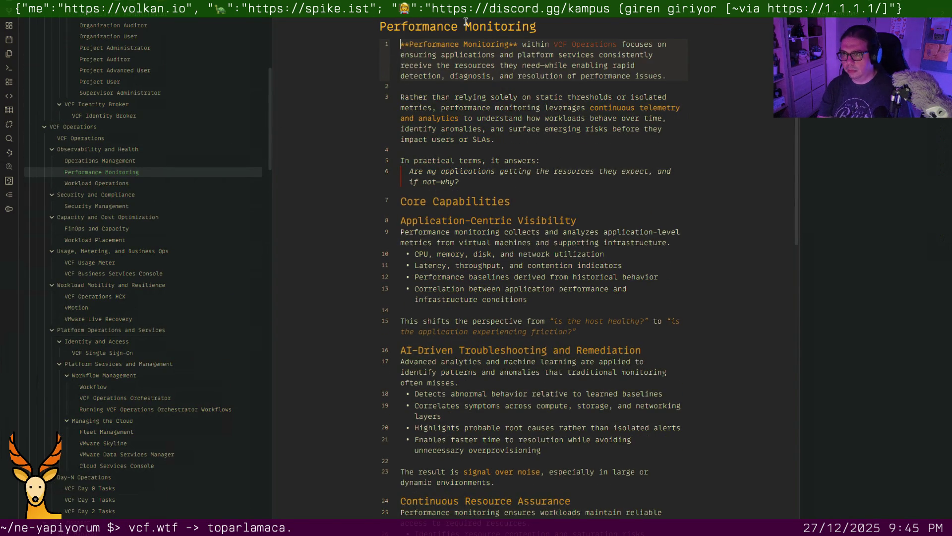
key(Return)
key(Return)
key(Up)
key(Up)
text(#op er)
key(Return)
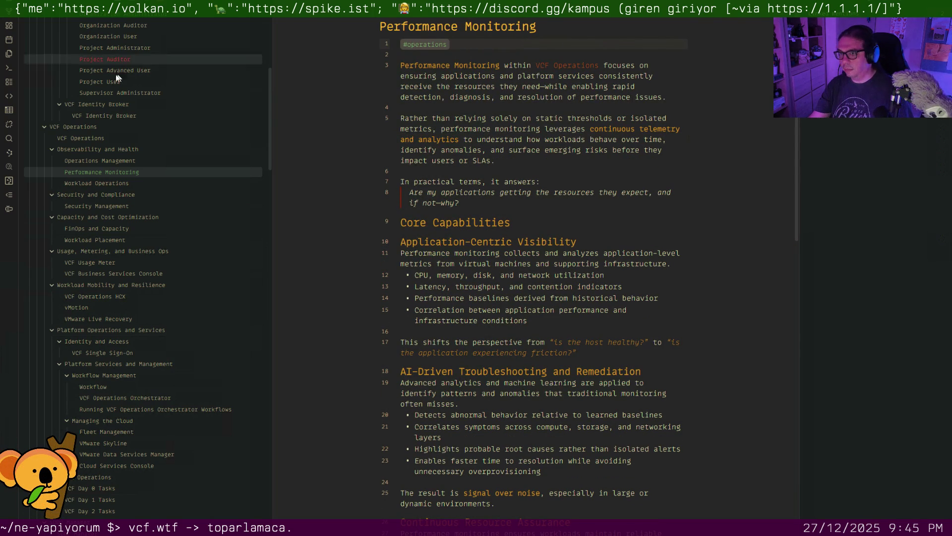
Tag Workload Operations #operations on line 1, then reach Security Management with an empty first line
click(116, 182)
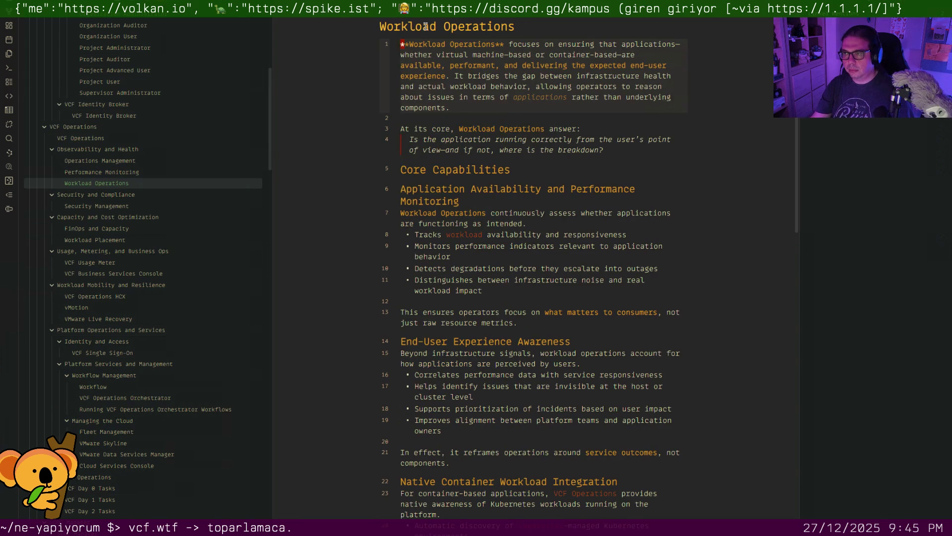
key(Return)
key(Up)
text(#oper)
key(Return)
key(Down)
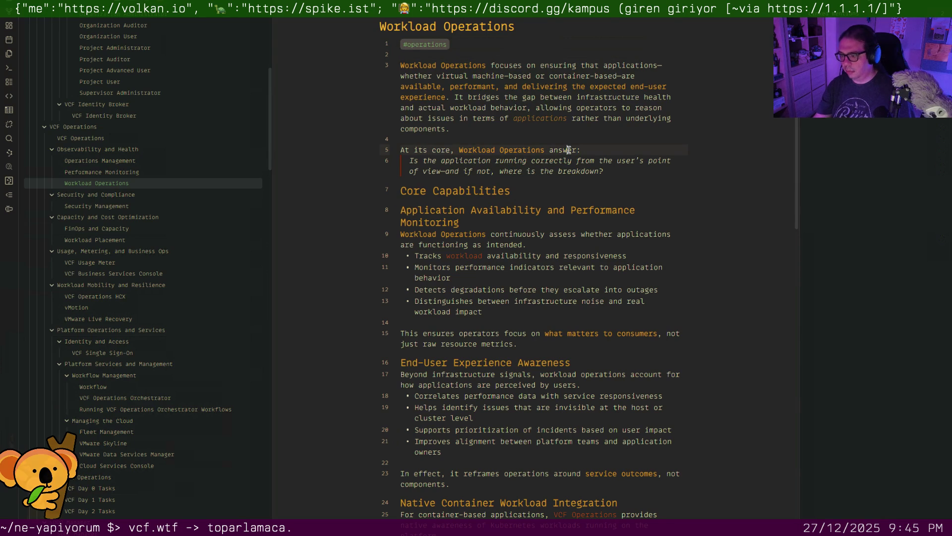
key(ctrl+o)
text(security man)
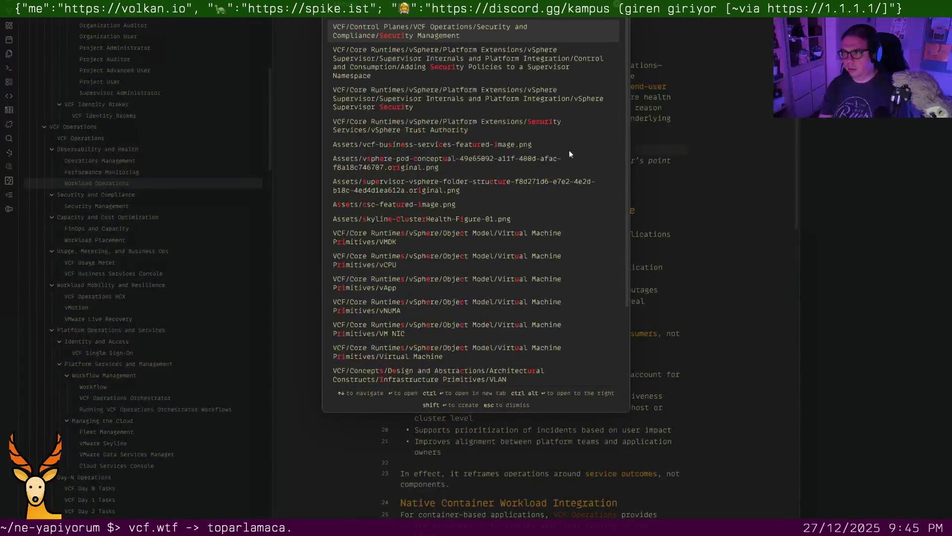
key(Return)
key(Return)
key(Return)
key(Up)
key(Up)
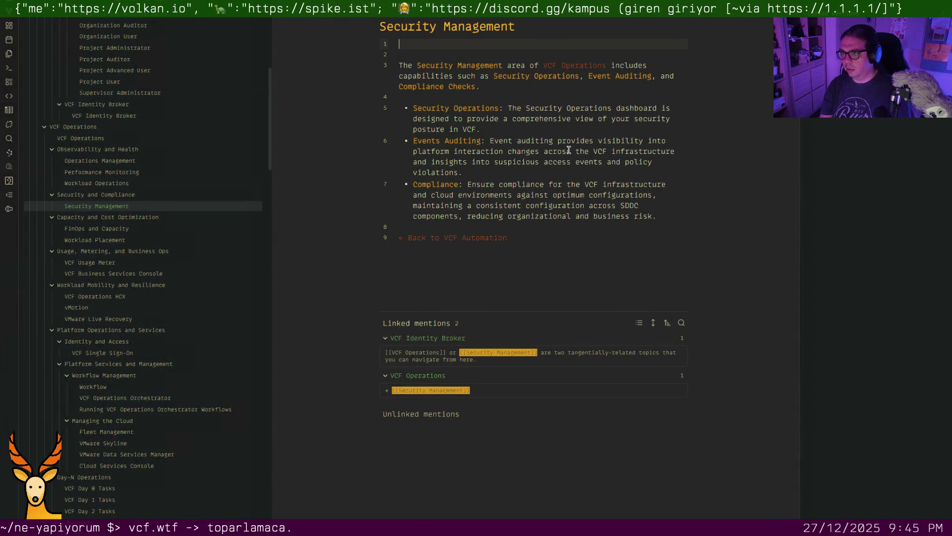
text(#security)
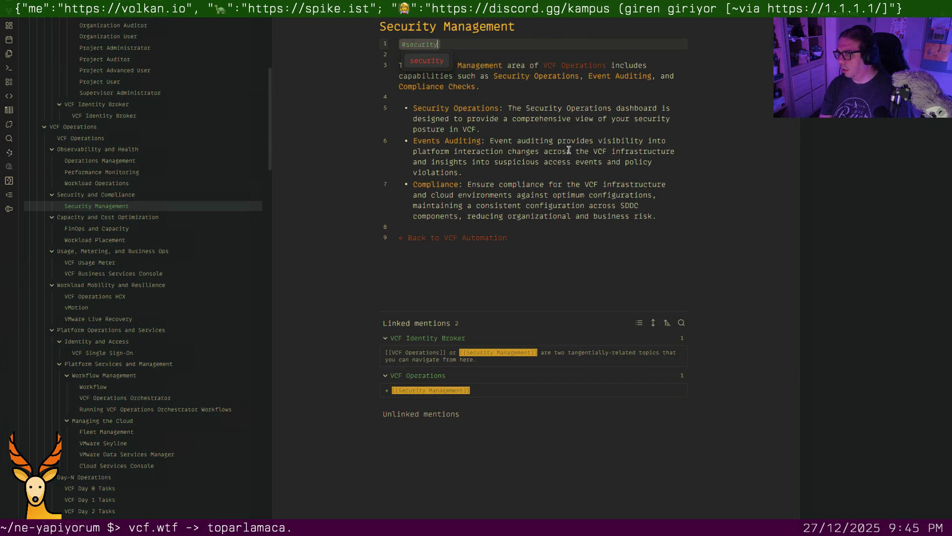
text( #operations)
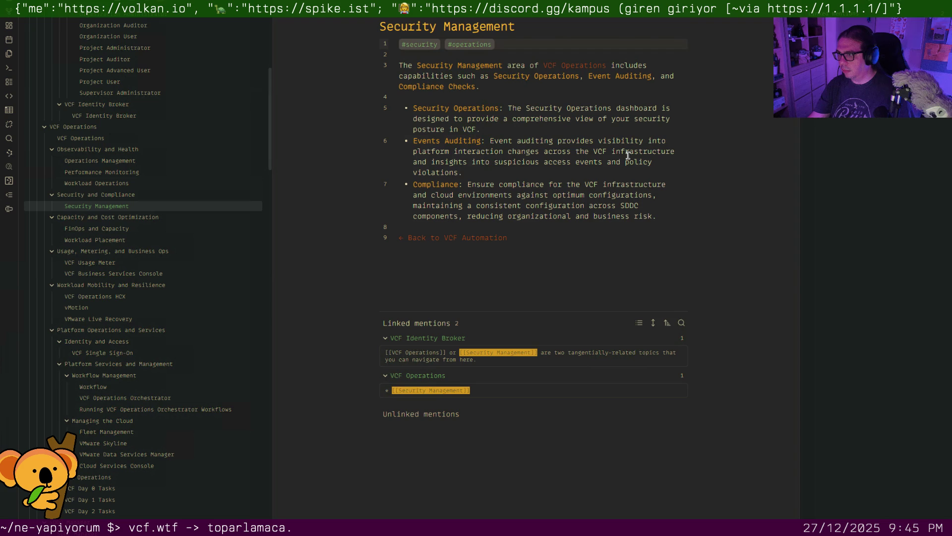
With #security #operations on line 1 of Security Management, switch to FinOps and Capacity
key(ctrl+o)
text(finops)
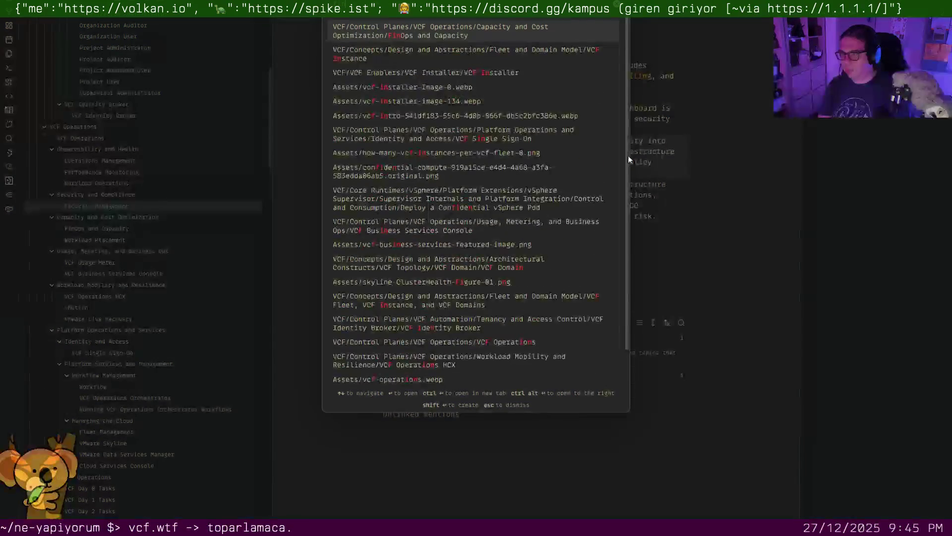
key(Return)
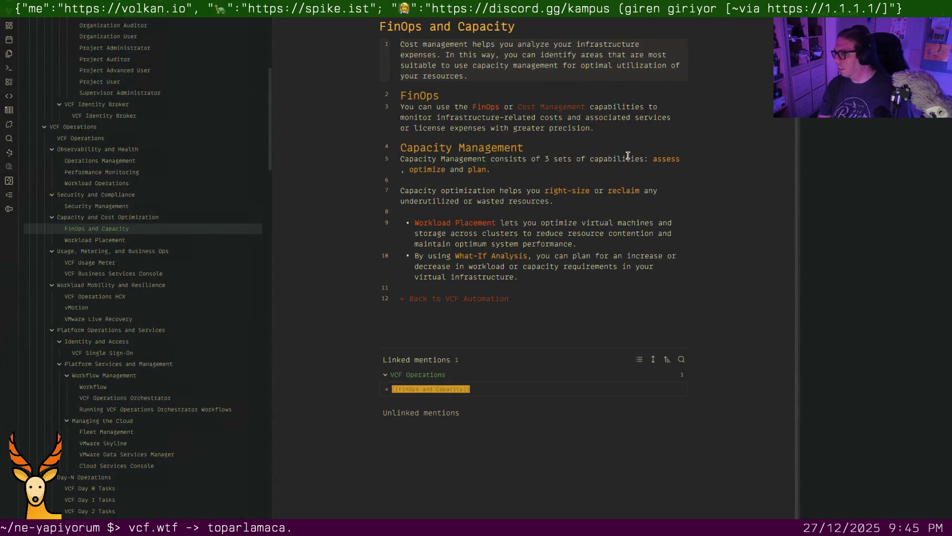
text(#operations)
Tag FinOps and Capacity and Workload Placement #operations on a new first line
key(Return)
key(Left)
key(Return)
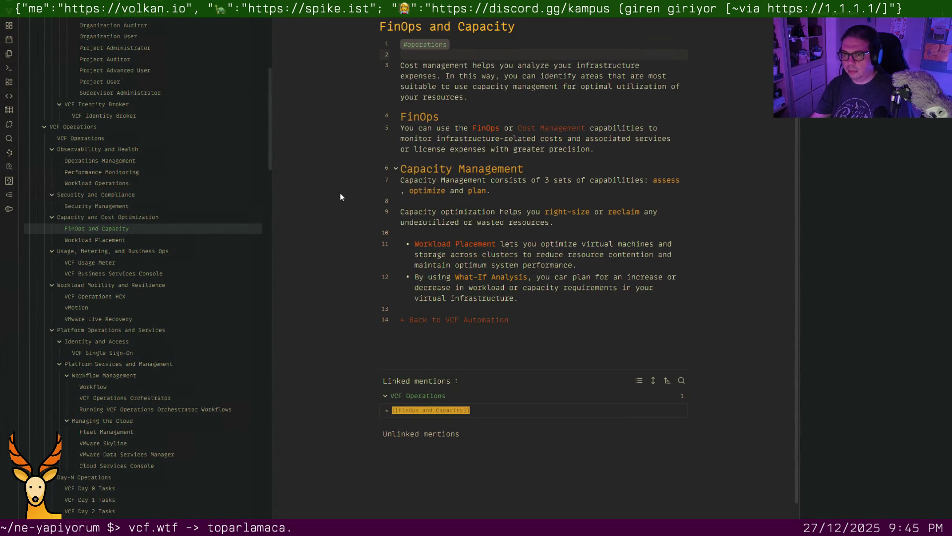
click(122, 240)
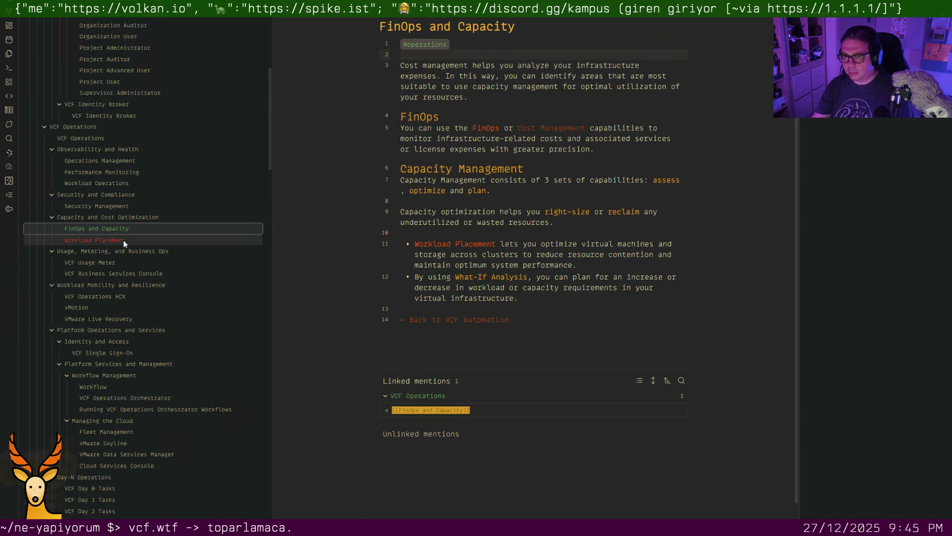
key(Return)
key(Return)
key(Up)
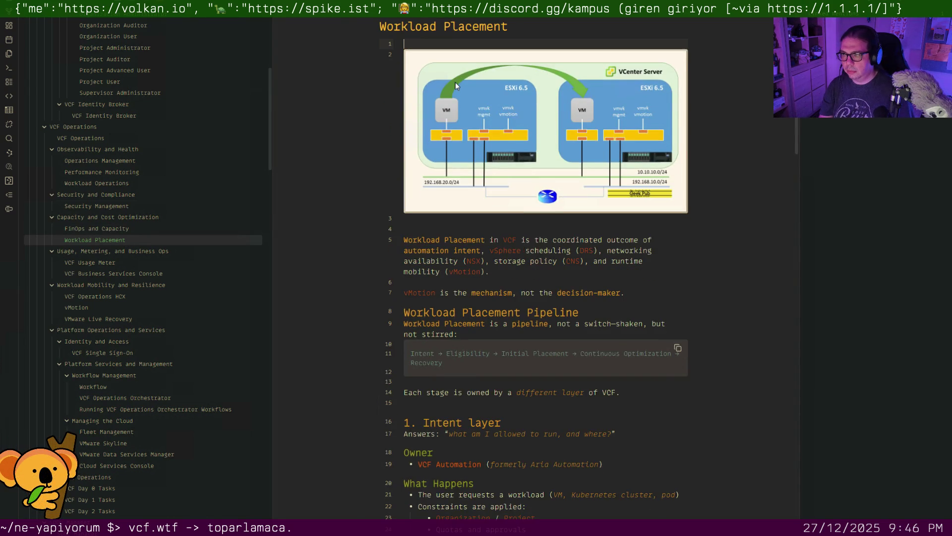
key(Up)
text(#op)
key(Return)
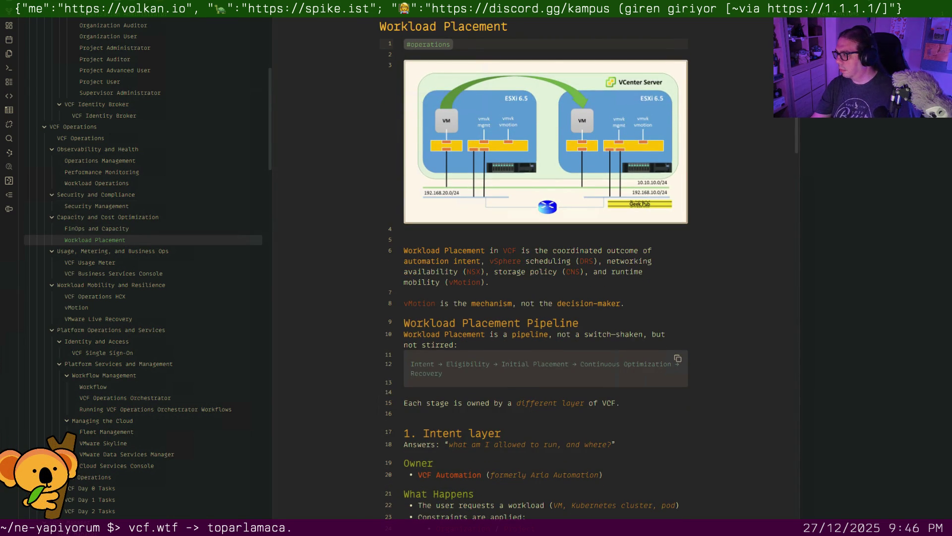
click(562, 280)
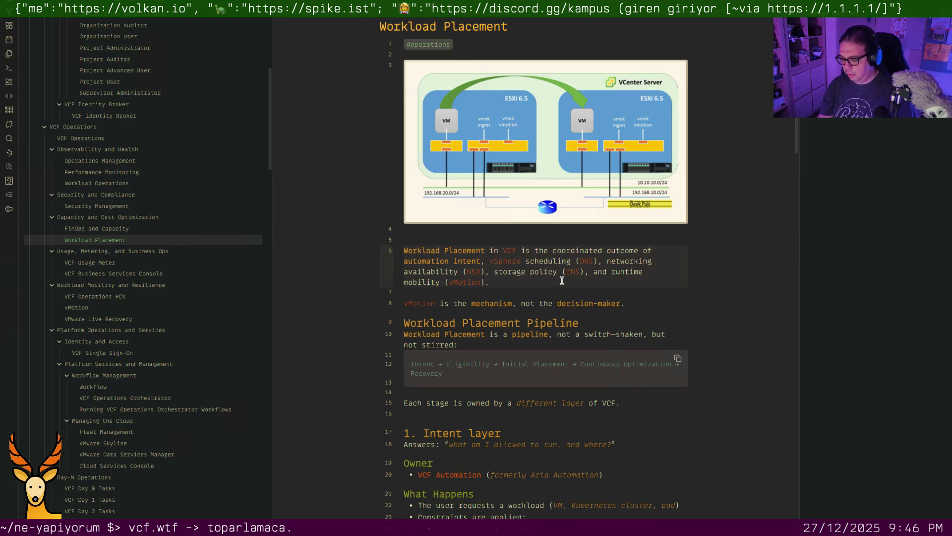
Tag vMotion #operations on a new first line, then switch to VCF Operations HCX
key(ctrl+o)
text(vmotion)
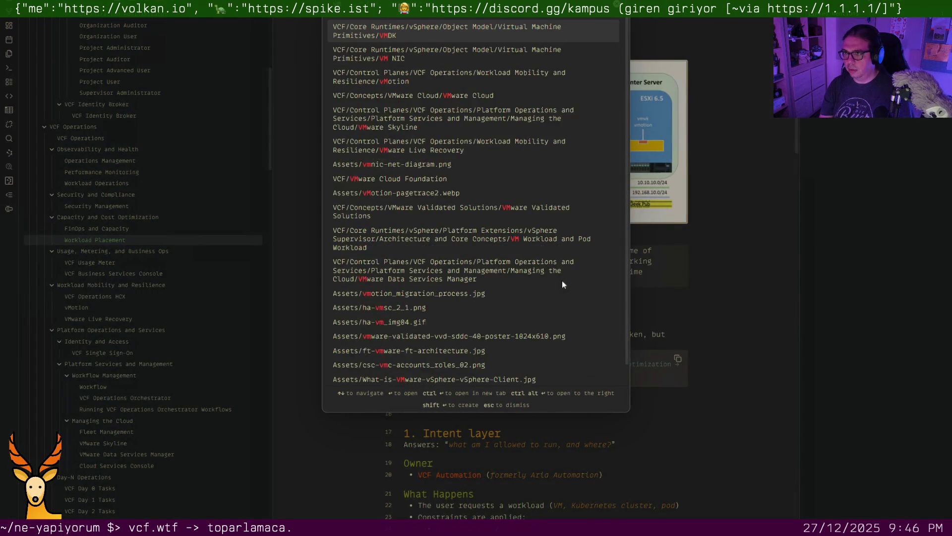
key(Return)
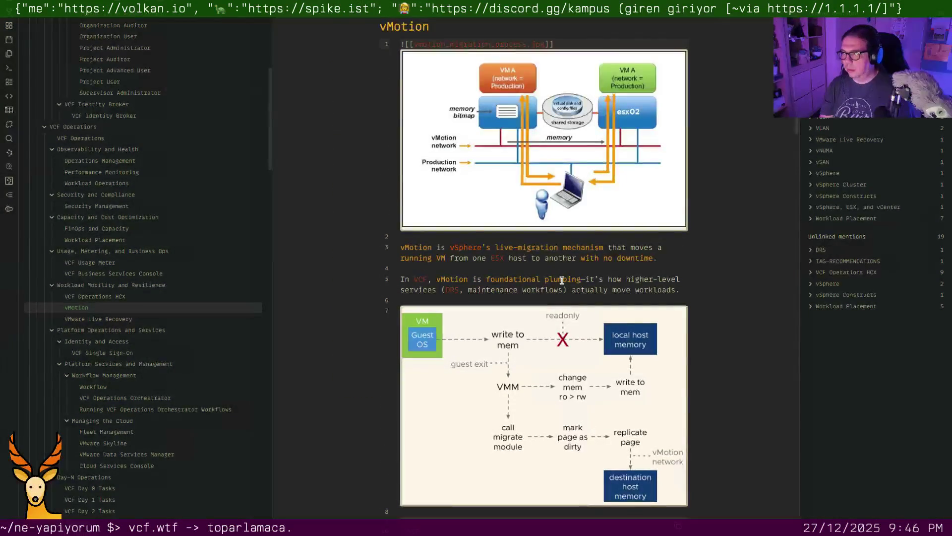
key(Return)
key(Up)
key(Return)
key(Up)
text(#operations)
key(Down)
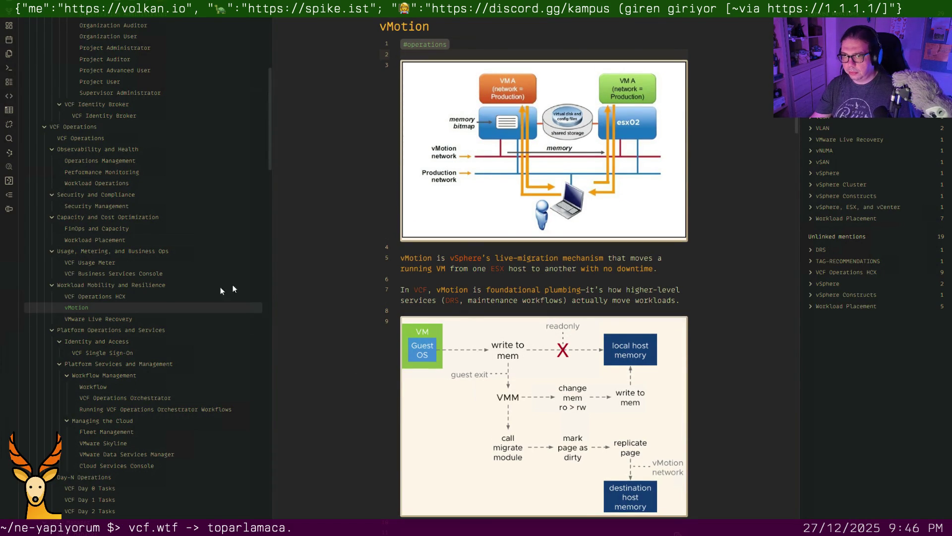
click(110, 297)
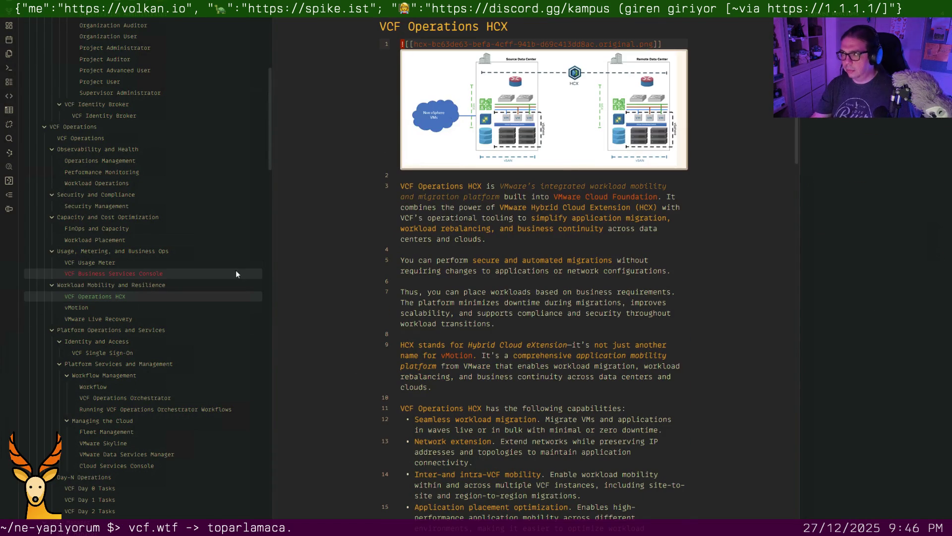
Tag VCF Operations HCX #operations #lifecycle and VMware Live Recovery #operations #security on line 1
key(Return)
key(Return)
key(Up)
key(Up)
text(#operations #li)
key(Return)
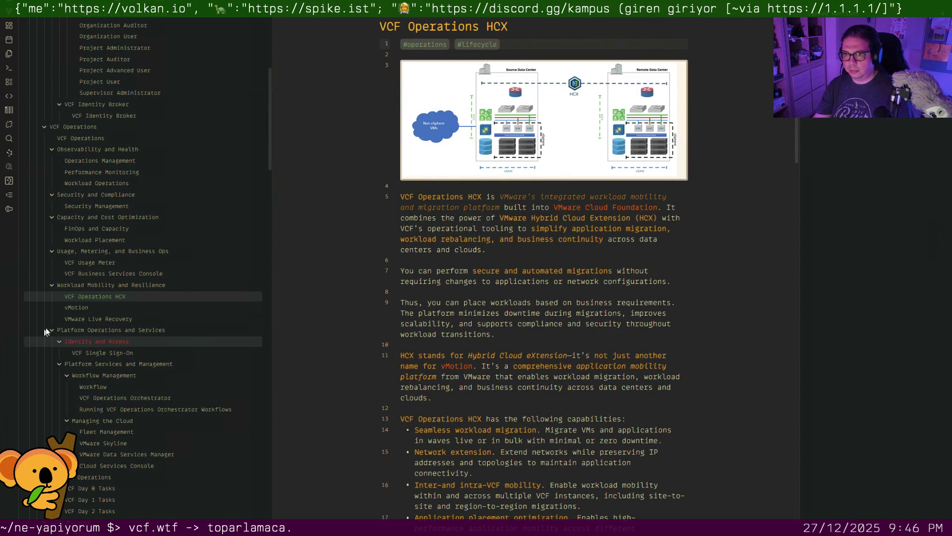
click(96, 320)
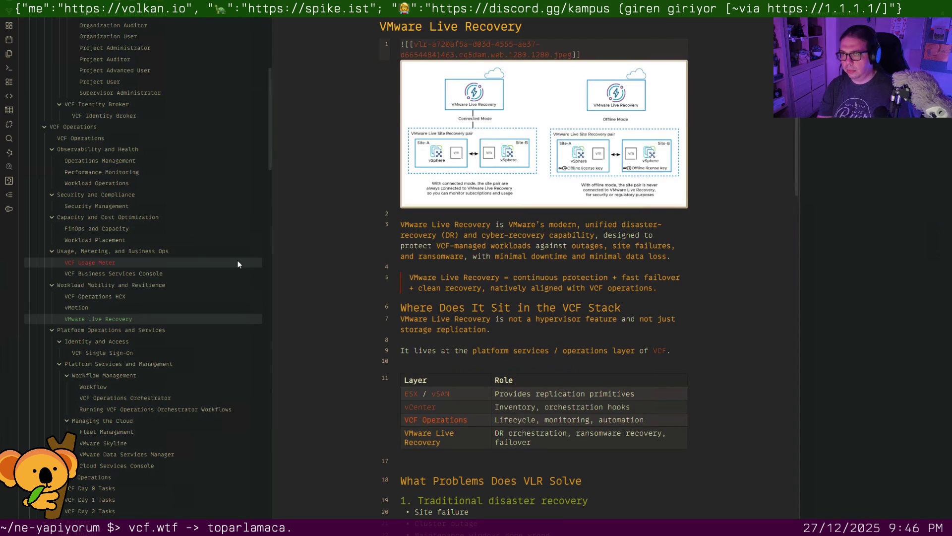
key(Up)
key(Up)
text(#operations)
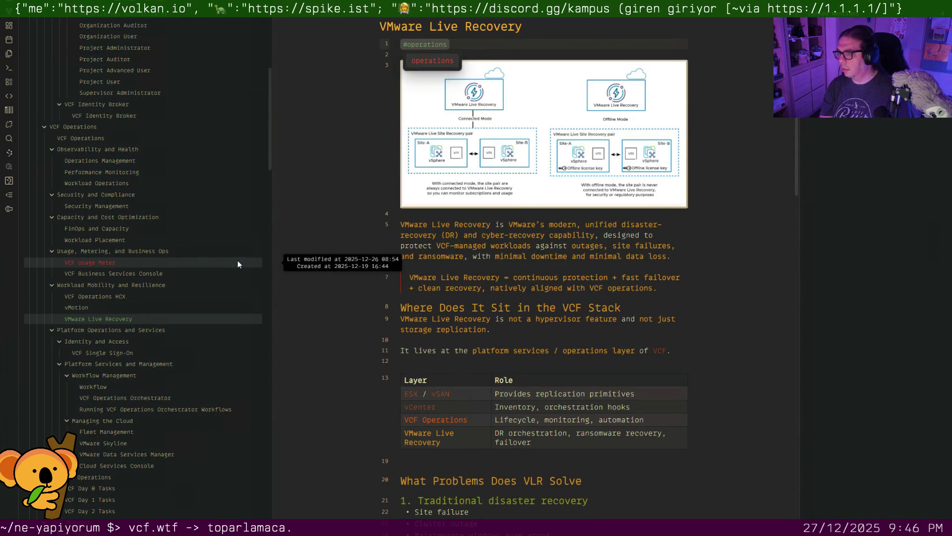
text( #security)
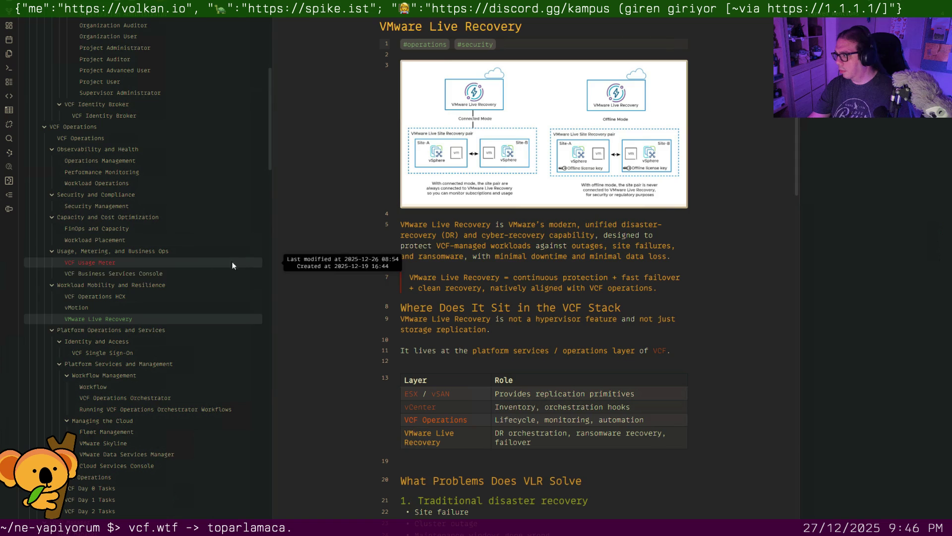
click(420, 281)
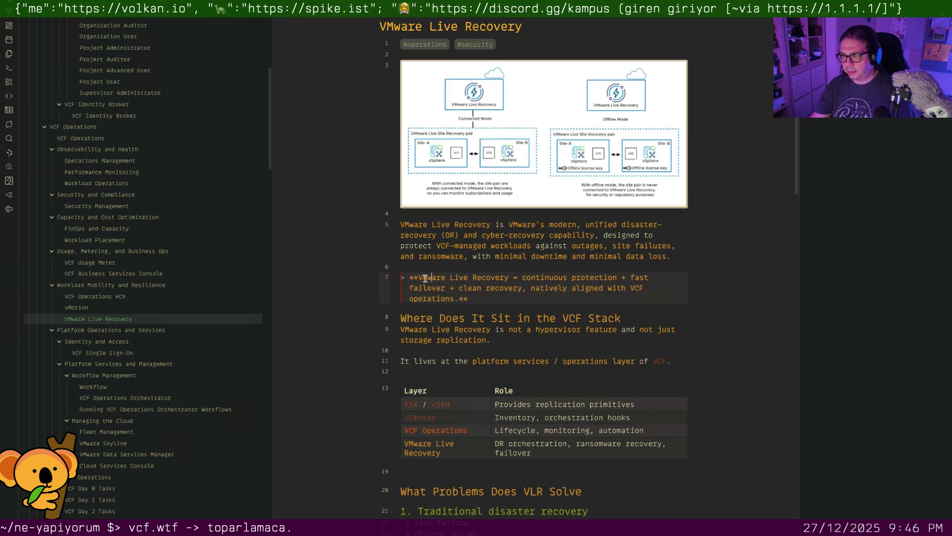
Tag VCF Usage Meter #operations #governance on a new first line
key(ctrl+o)
text(usage meter)
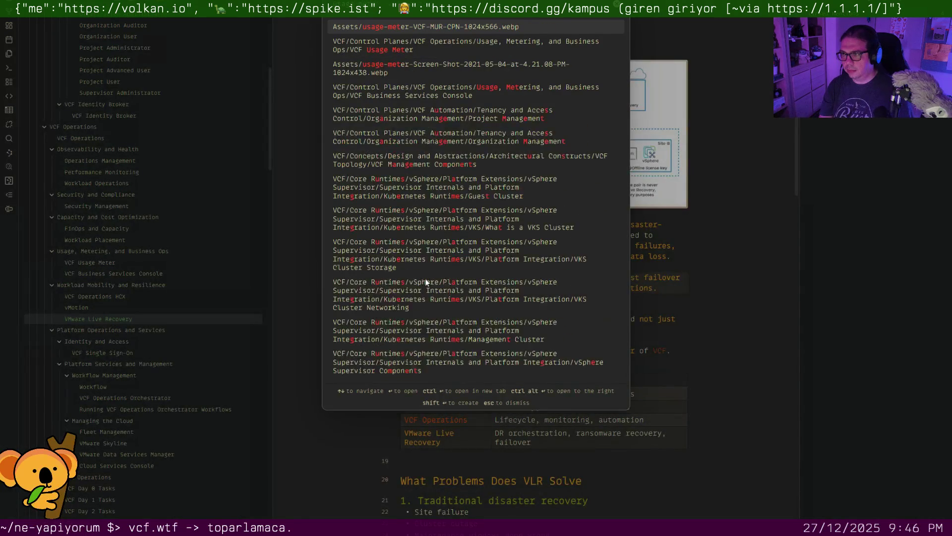
key(Return)
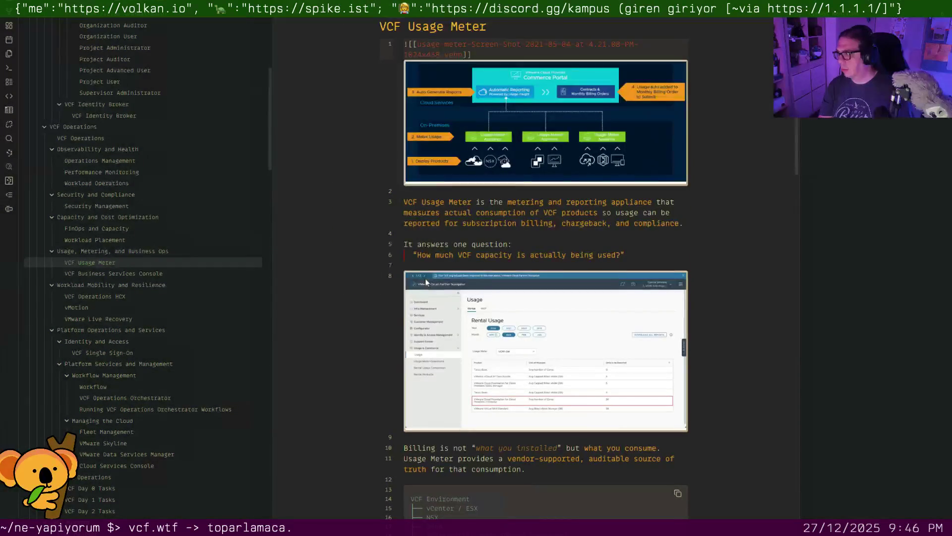
key(Return)
key(Return)
key(Up)
key(Up)
text(#o)
key(Return)
text(#go)
key(Return)
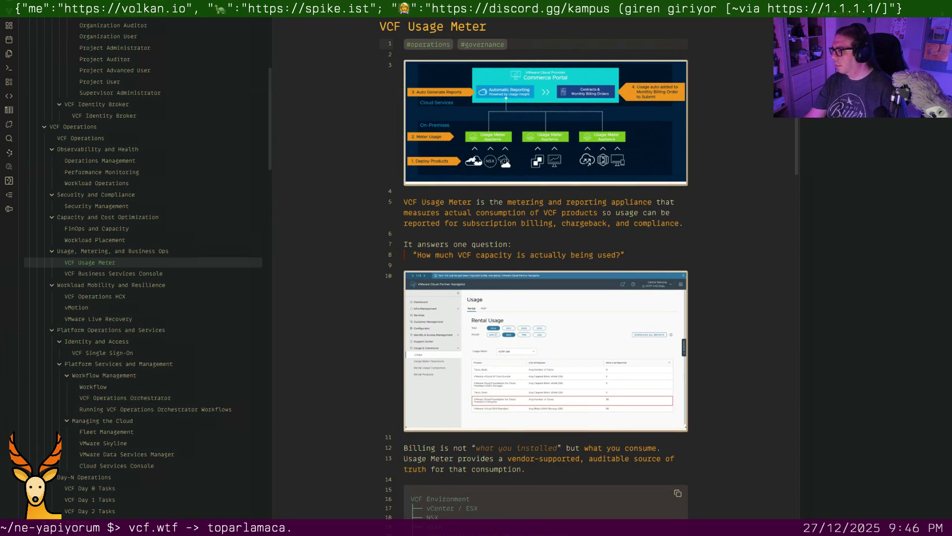
click(621, 222)
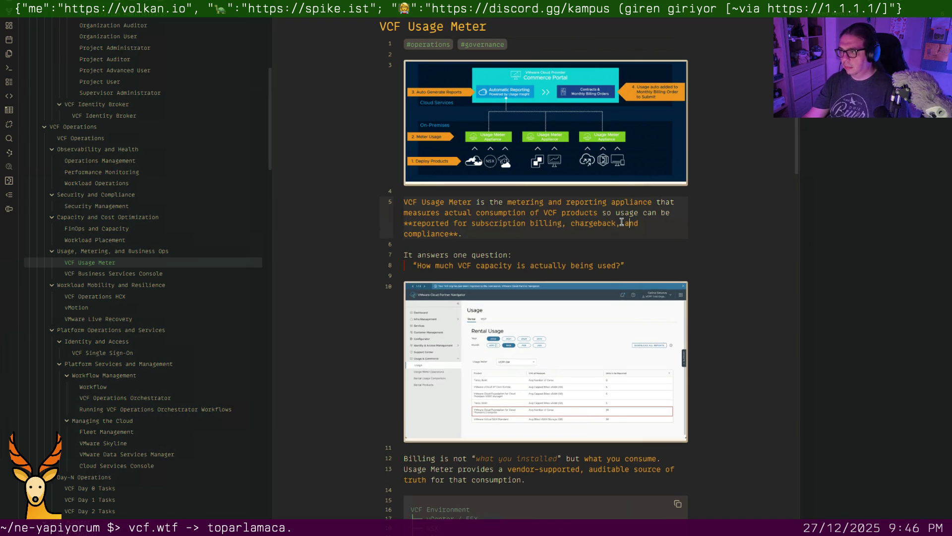
Append #security after #tenancy on line 1 of VCF Single Sign-On
key(ctrl+o)
text(ident)
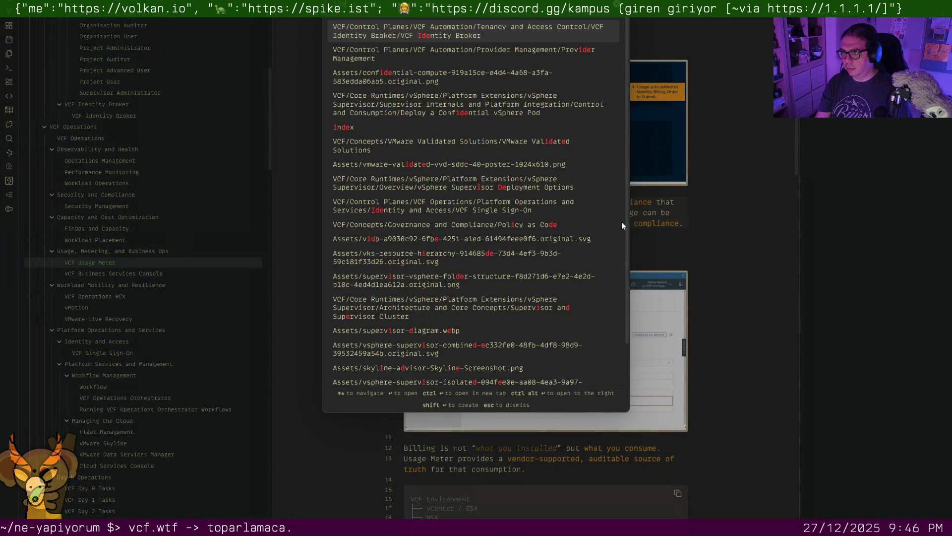
text(ity sign)
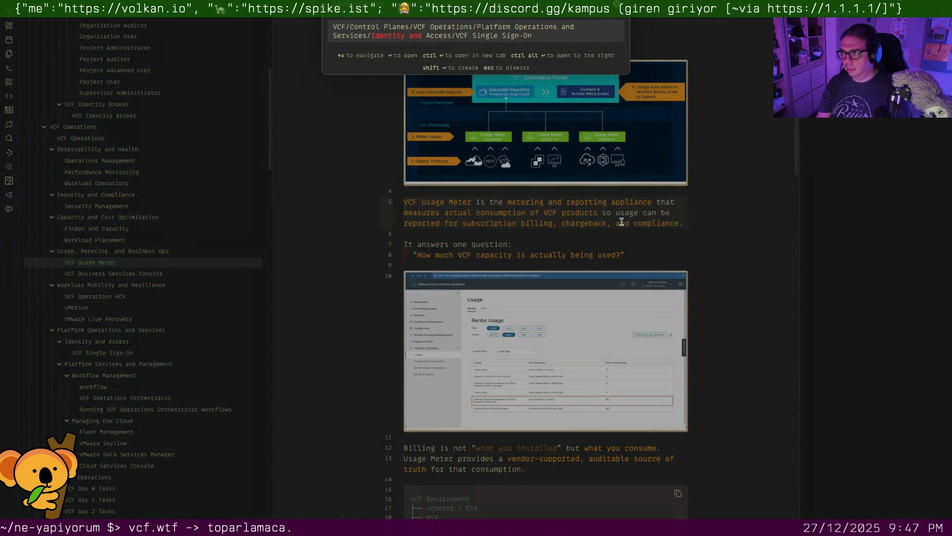
key(Return)
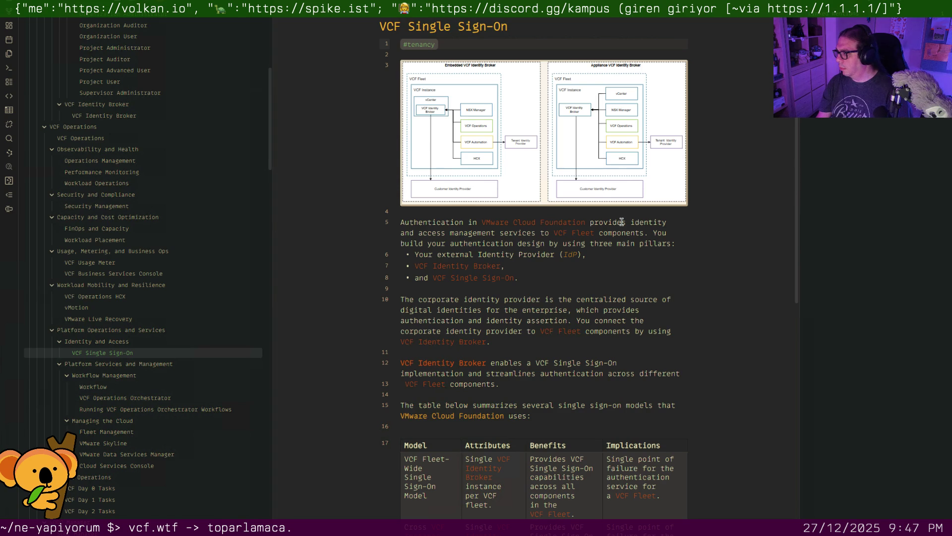
key(Down)
key(Down)
key(Up)
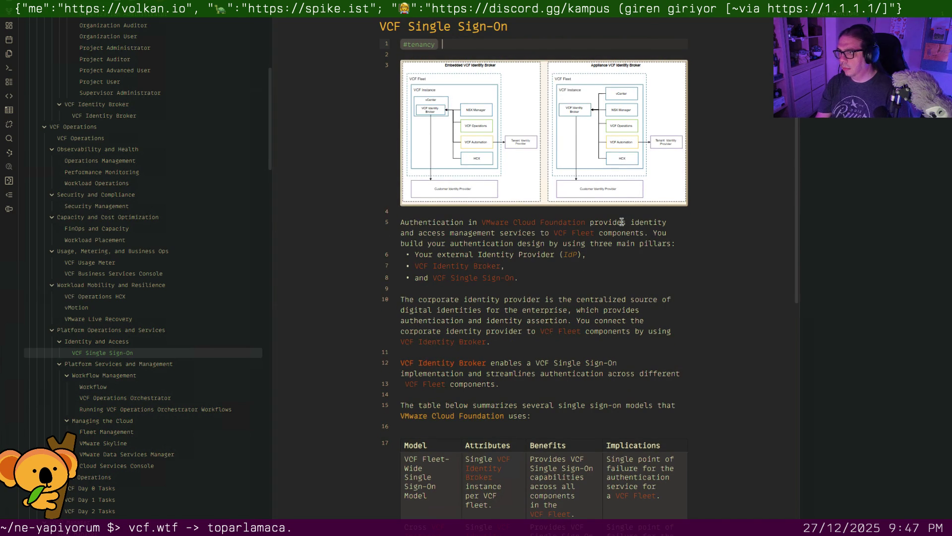
text(#security)
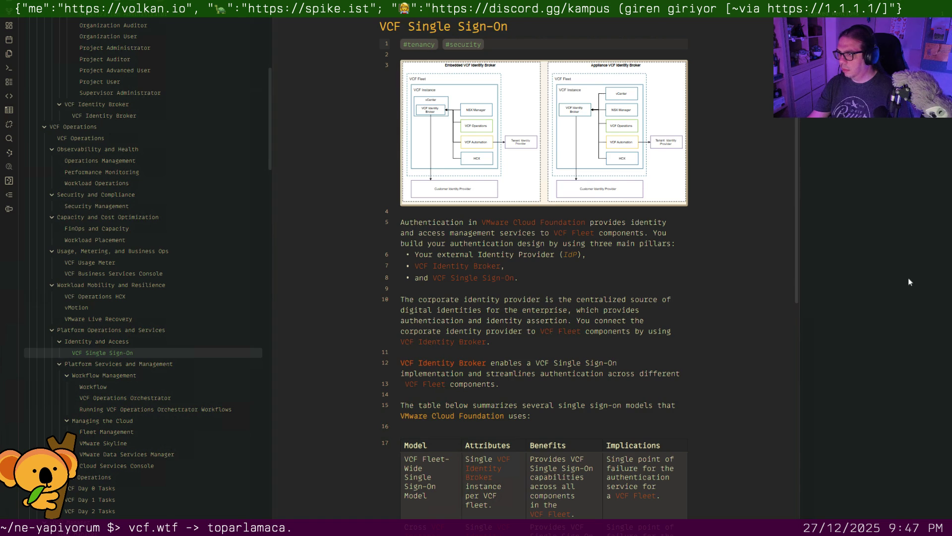
Tag Fleet Management #operations on a new first line
key(ctrl+o)
text(fleet)
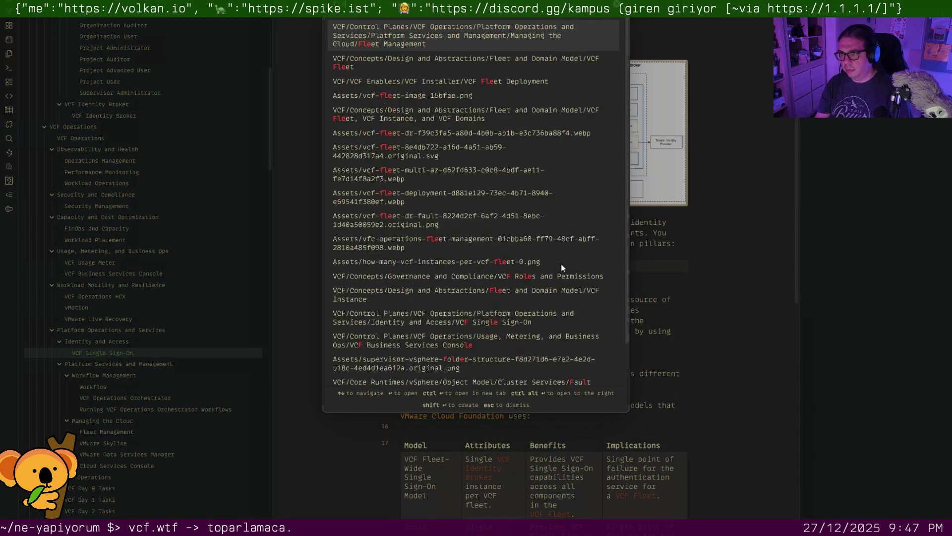
text( management)
key(Return)
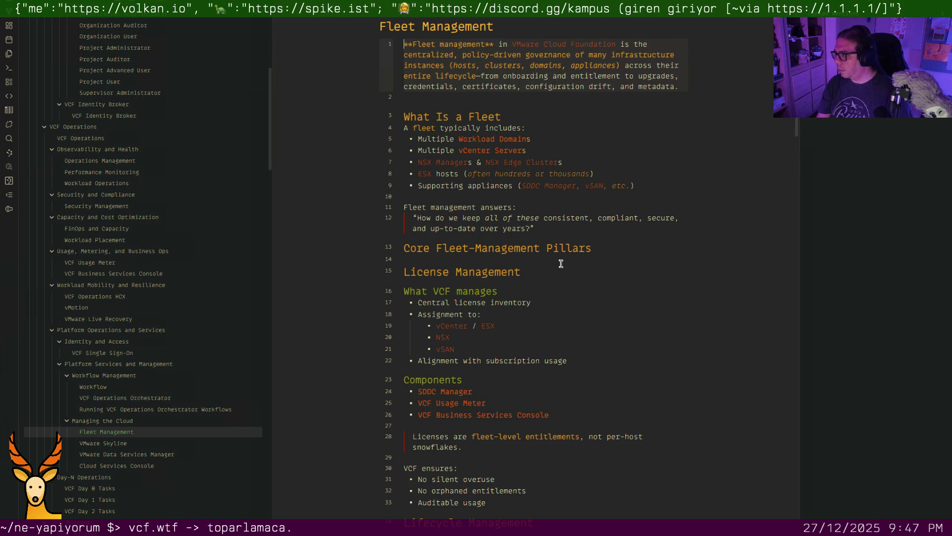
key(Return)
key(Up)
text(#op)
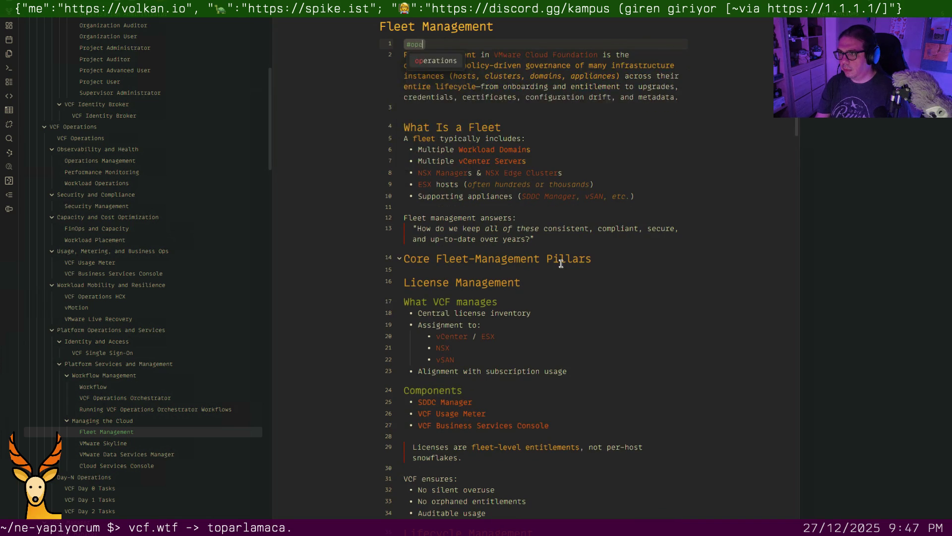
key(Return)
key(Return)
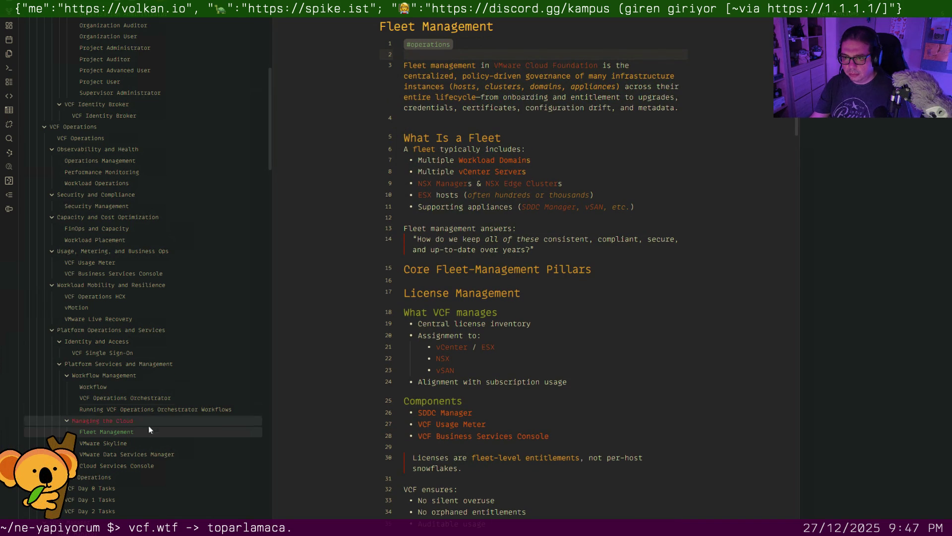
Tag Cloud Services Console #tenancy on a new first line
click(146, 467)
key(Return)
key(Return)
key(Up)
key(Up)
text(#t)
key(Return)
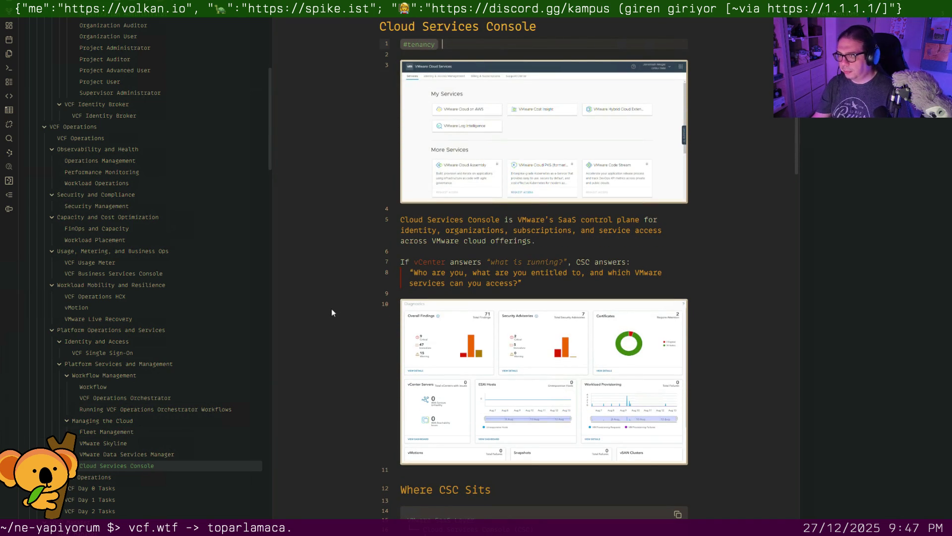
Tag VMware Data Services Manager #lifecycle on a new first line
click(144, 454)
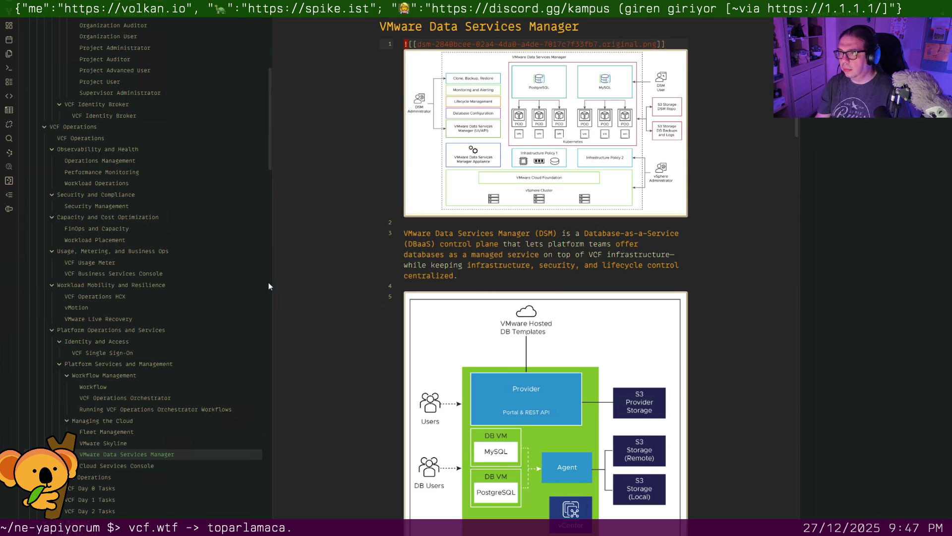
key(Down)
key(Up)
key(Return)
key(Return)
key(Up)
key(Up)
text(#)
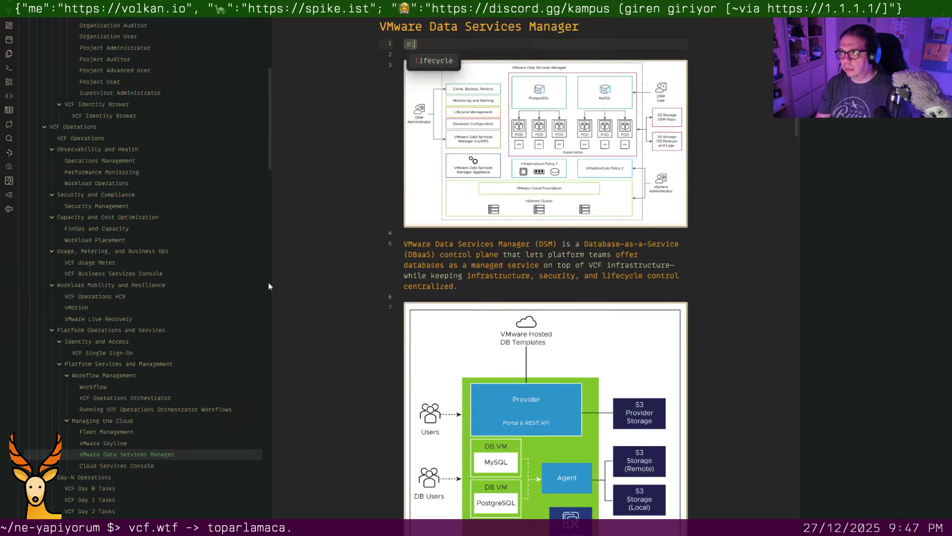
text(lifecycle)
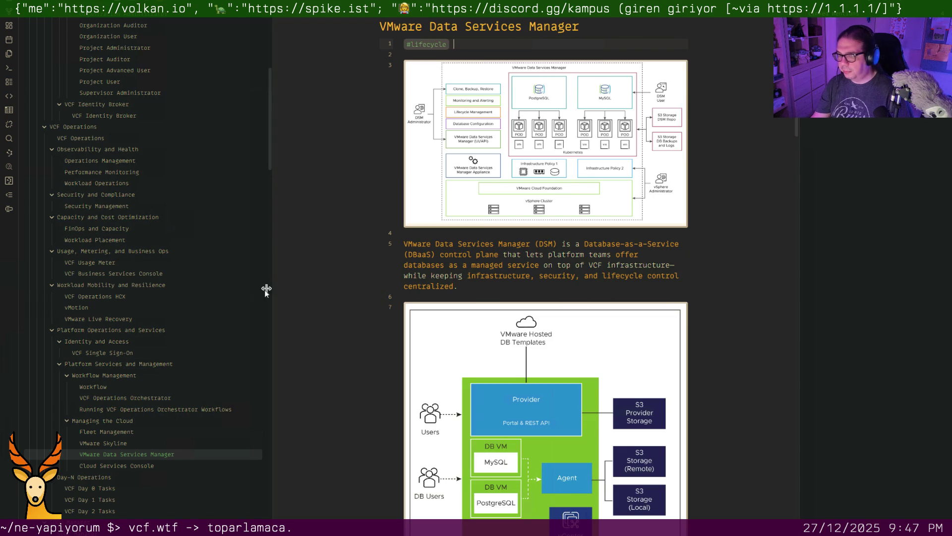
Tag VMware Skyline #operations on a new first line
click(119, 445)
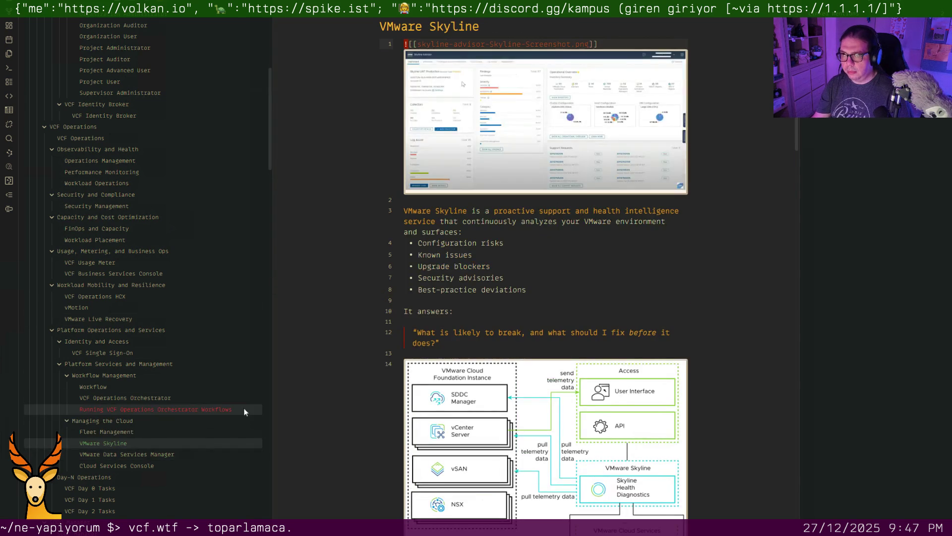
key(Return)
key(Return)
key(Up)
key(Up)
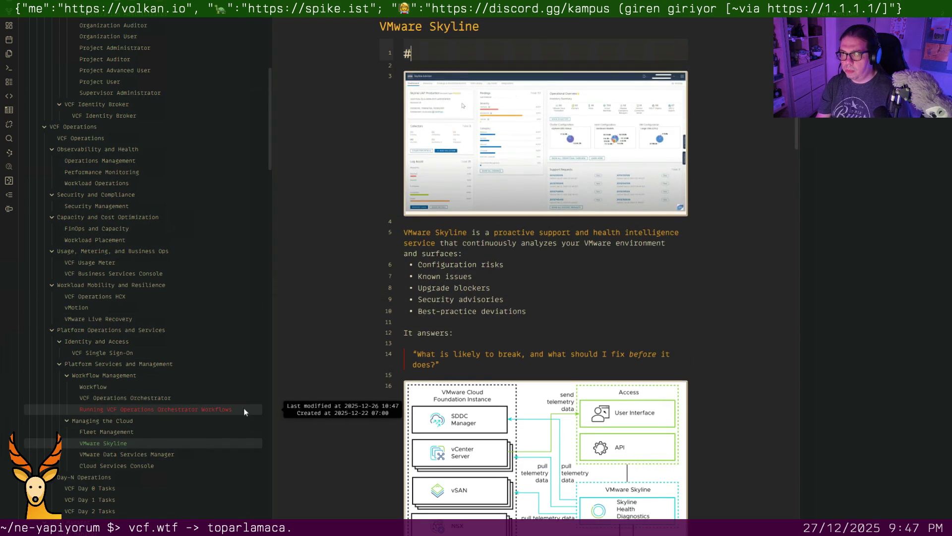
text(#op)
key(Return)
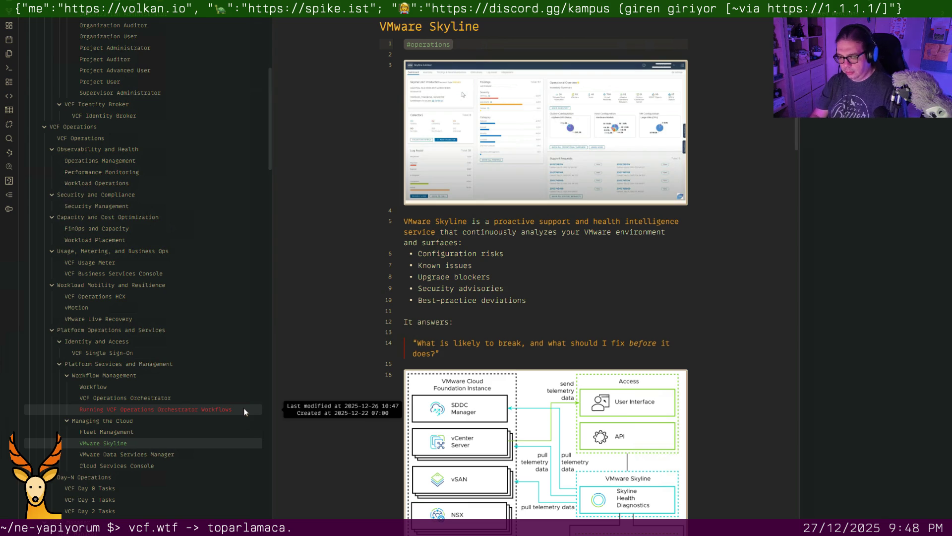
key(ctrl+o)
text(workflow)
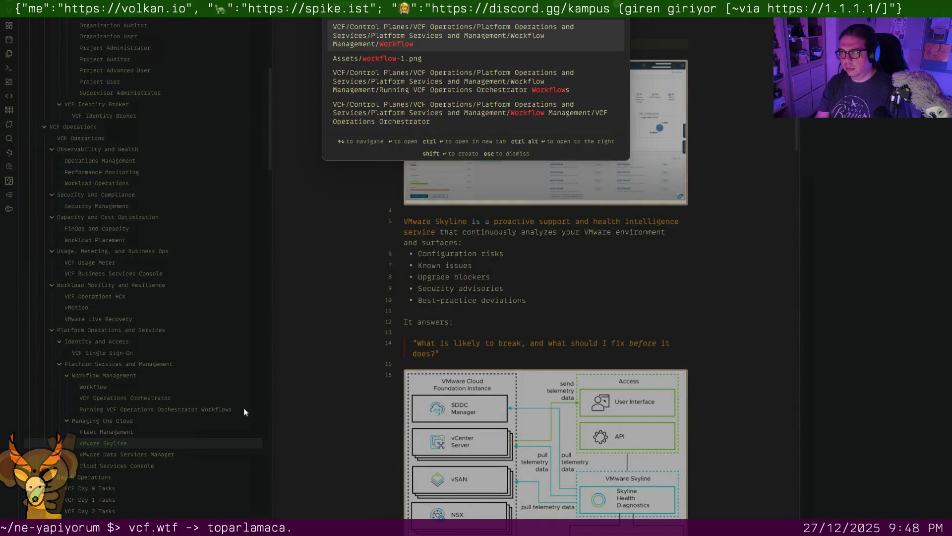
Tag the Workflow note #operations #lifecycle on line 1
key(Return)
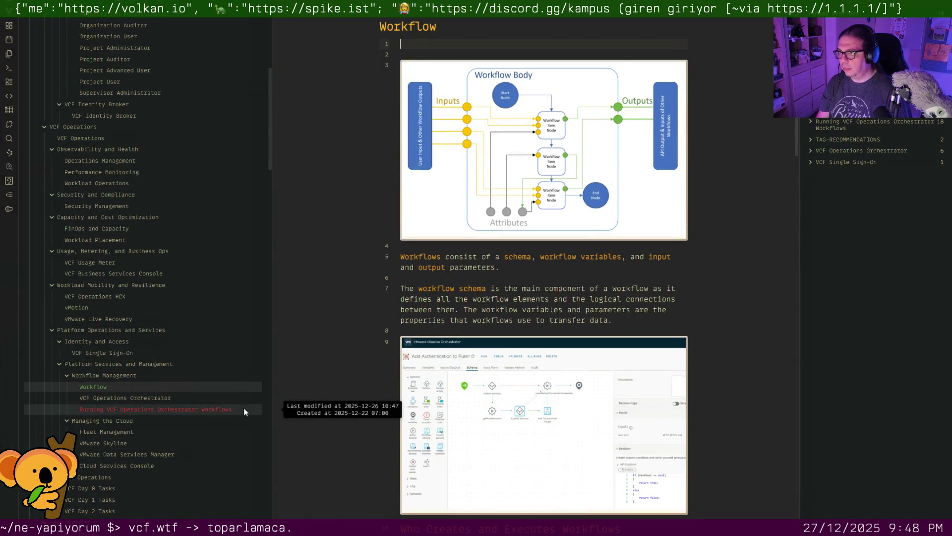
text(#operat)
key(Return)
text(#o)
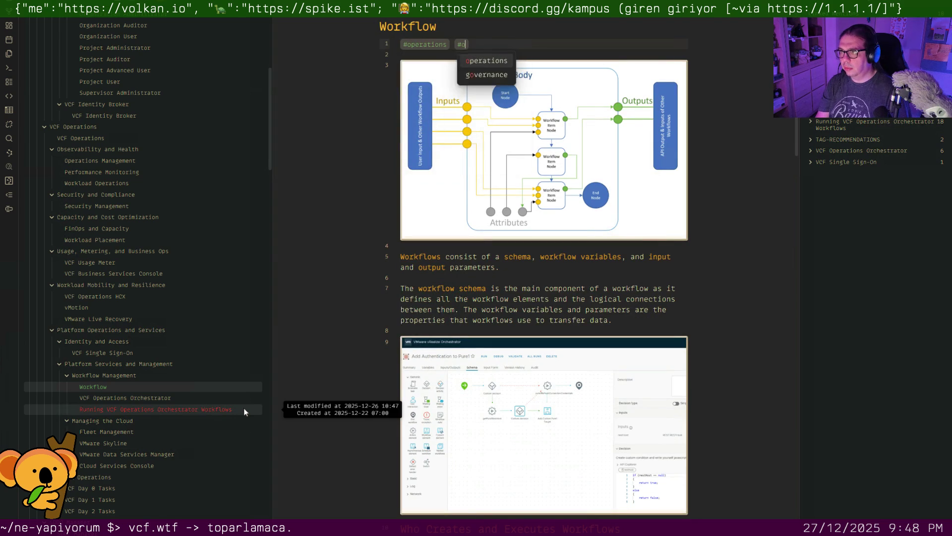
key(BackSpace)
text(life)
key(Return)
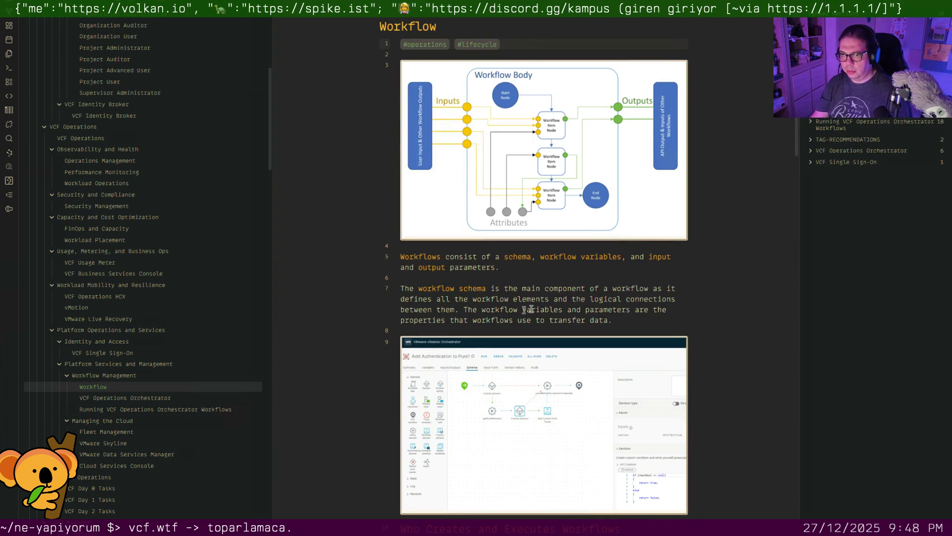
Tag VCF Operations Orchestrator #operations #lifecycle on a new first line
click(171, 398)
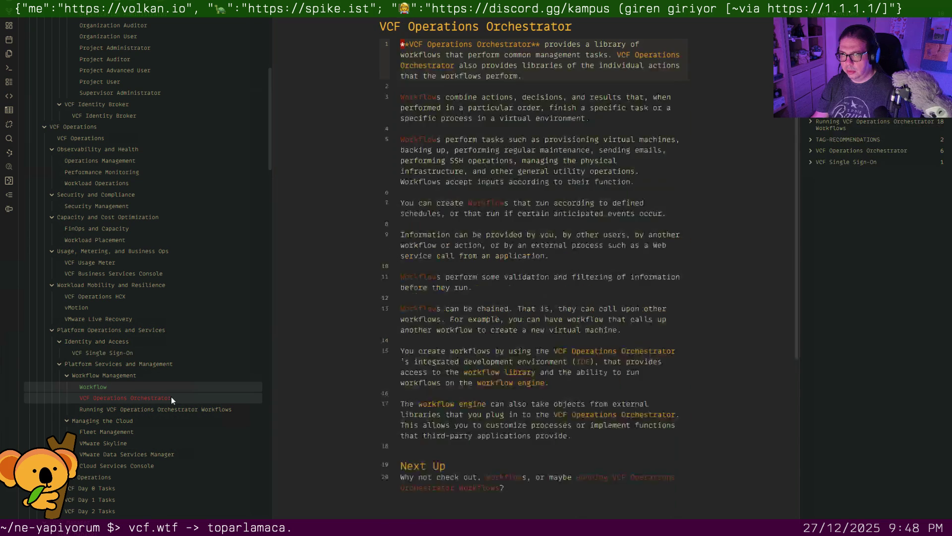
key(Return)
key(Up)
text(#operations)
key(Return)
text(#lifecycle)
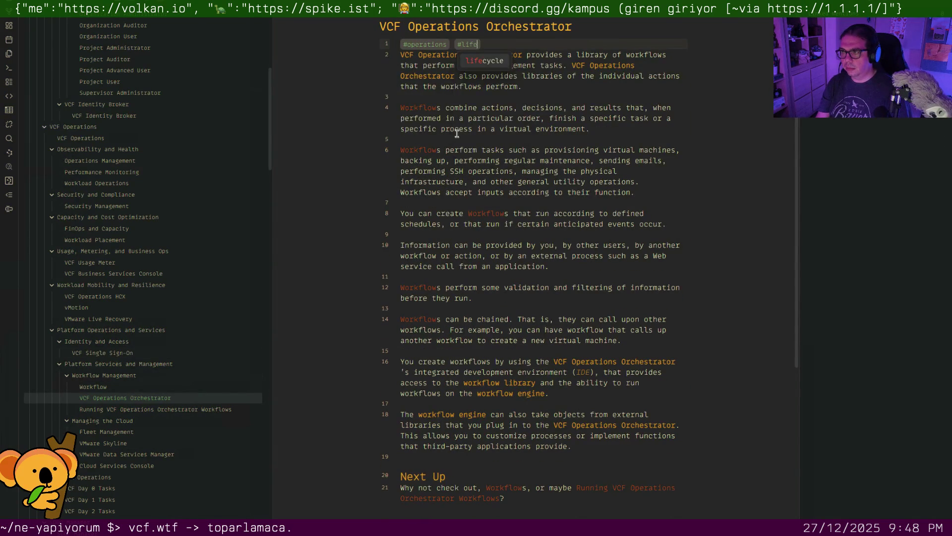
key(Return)
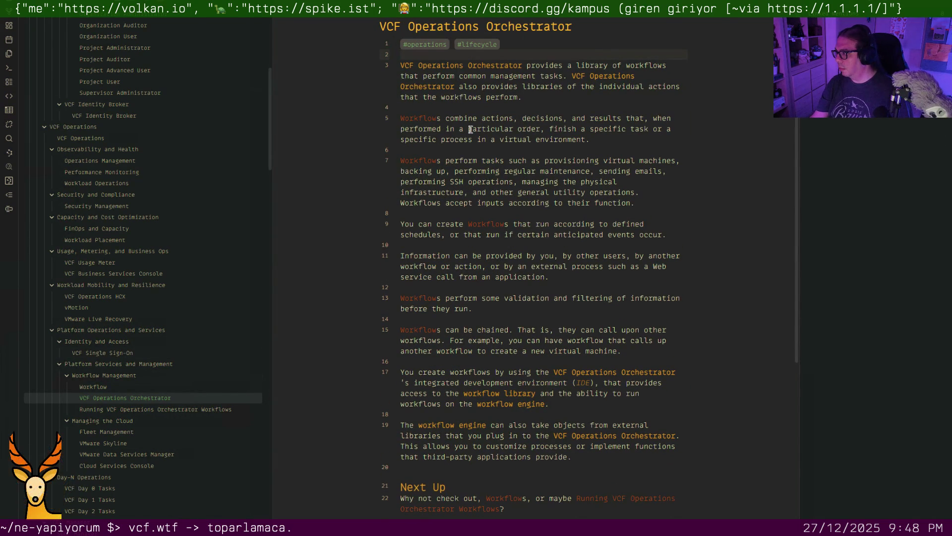
Tag Running VCF Operations Orchestrator Workflows #operations on a new first line
click(113, 409)
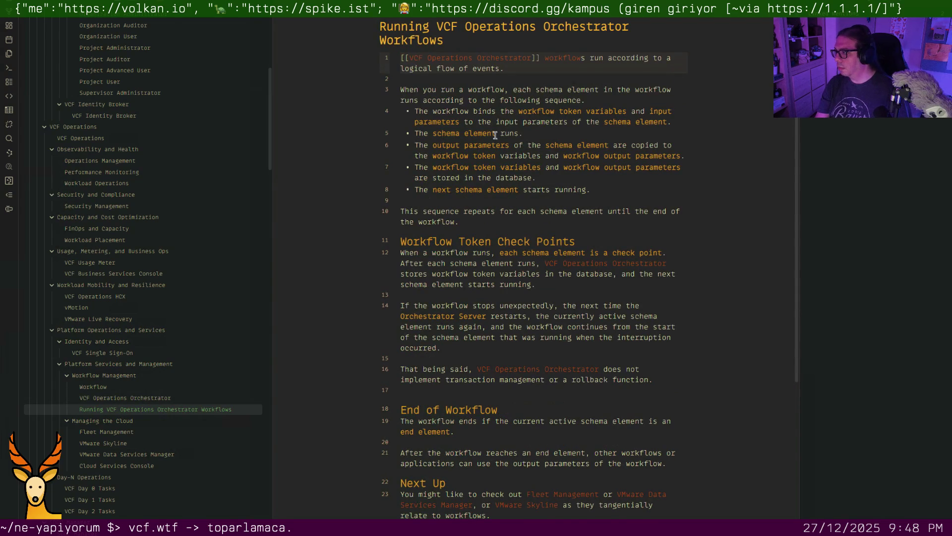
key(Return)
key(Return)
key(Up)
key(Up)
text(#operations)
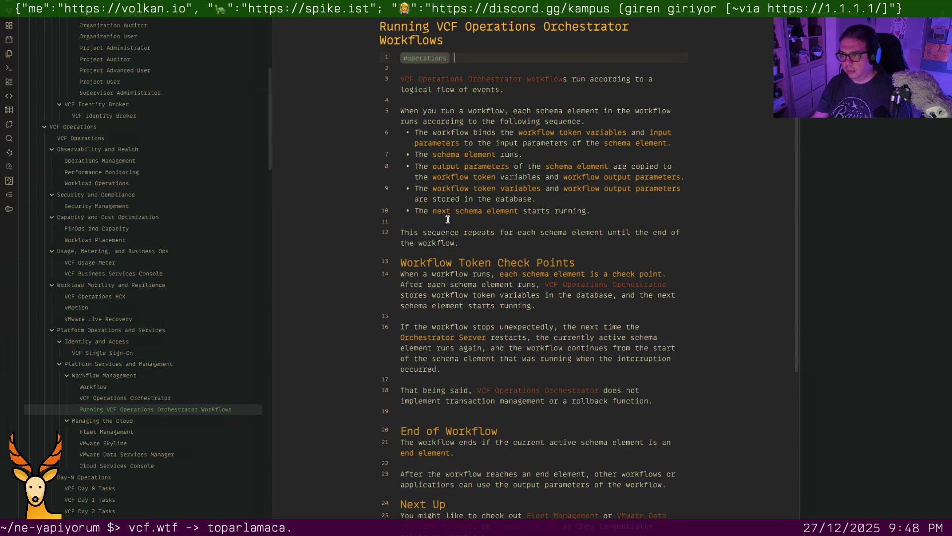
click(476, 207)
key(ctrl+o)
text(nsx)
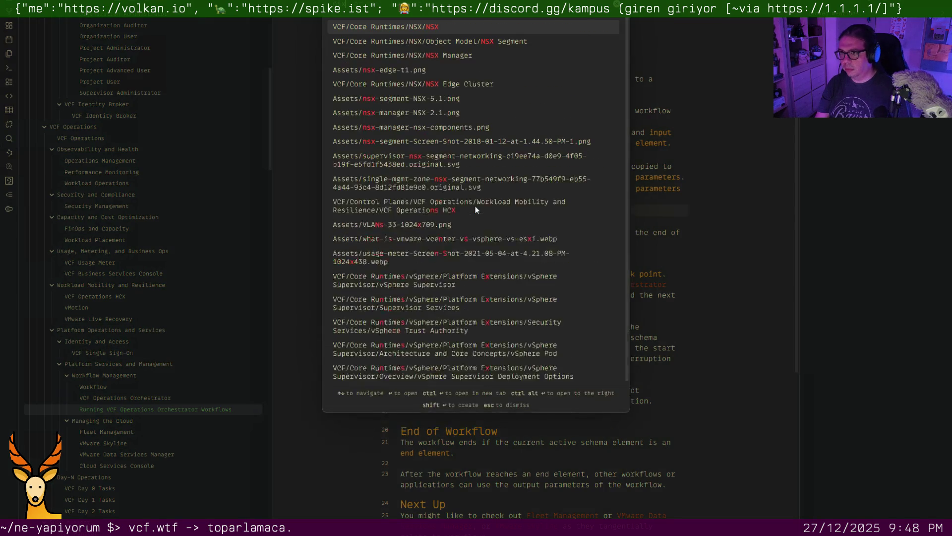
Append #architecture after #tenancy in NSX and add #architecture on line 1 of NSX Manager
key(Return)
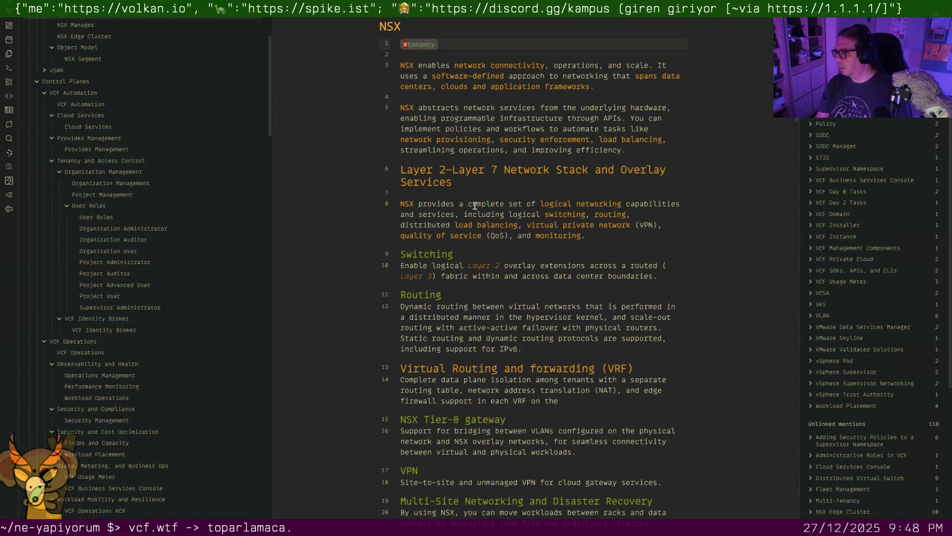
text( #ar)
key(Return)
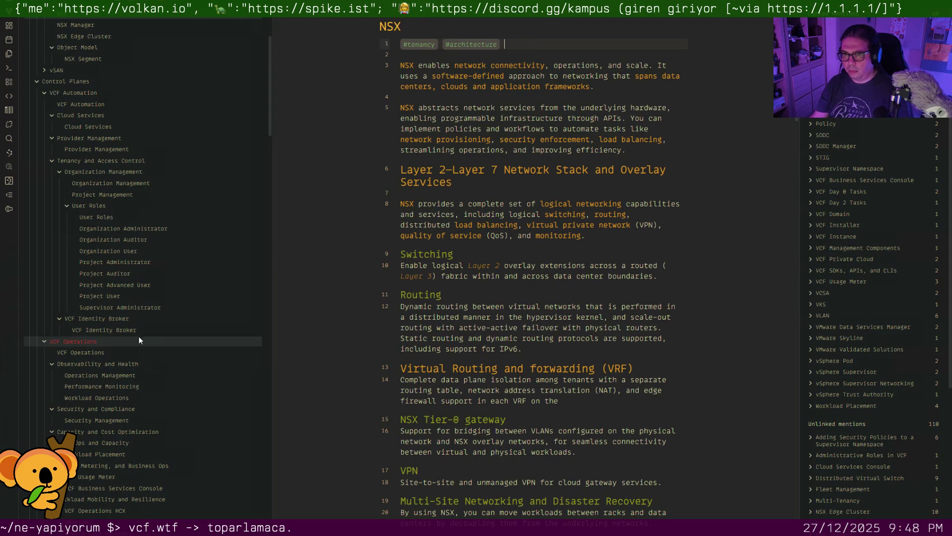
click(100, 29)
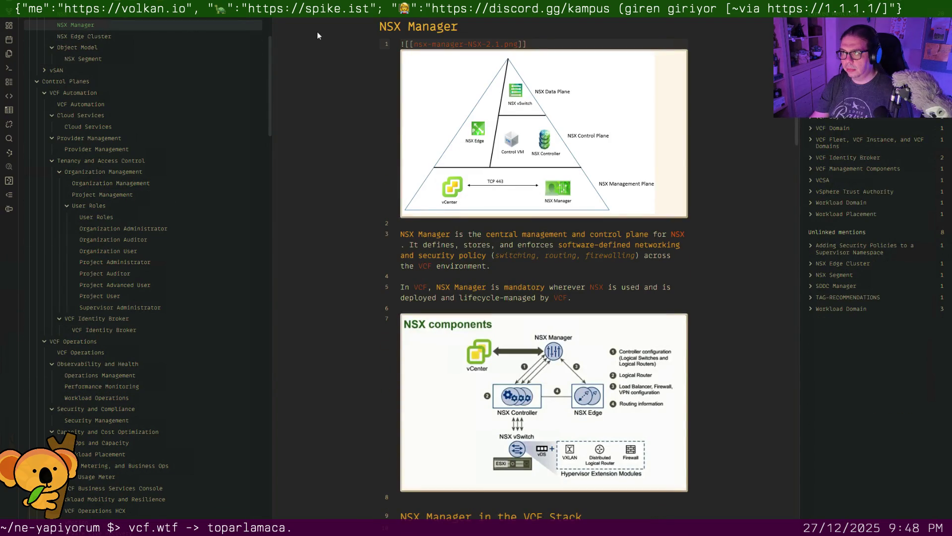
key(Return)
key(Up)
text(#a)
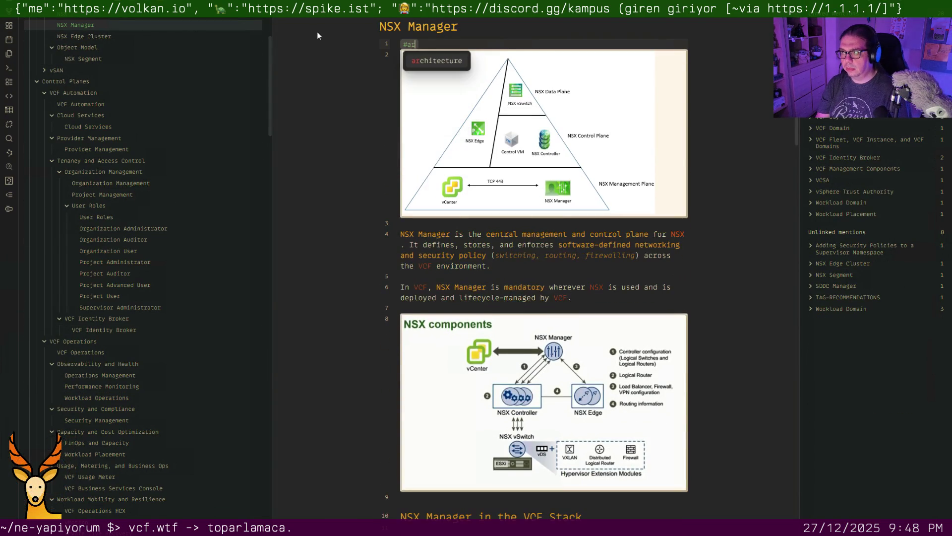
key(Return)
key(Return)
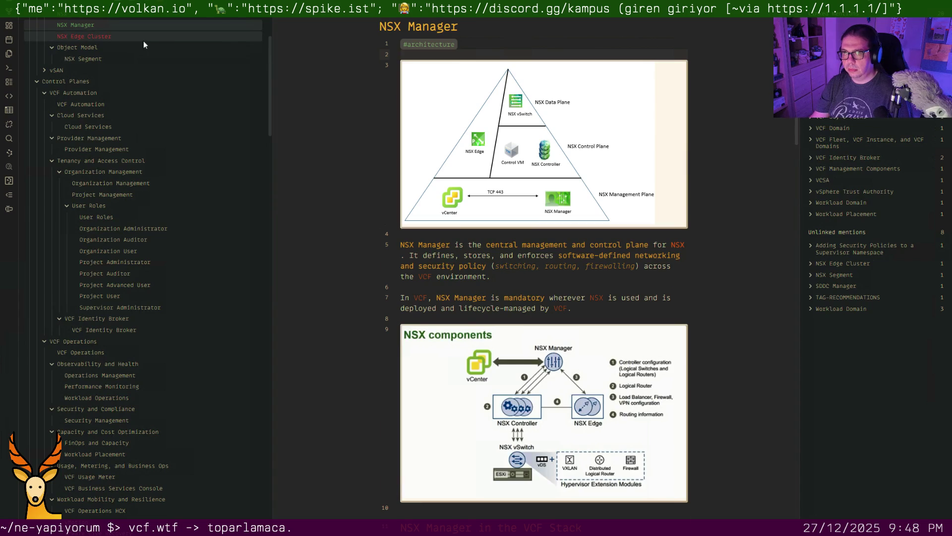
Add #architecture on a new first line of NSX Edge Cluster
click(144, 41)
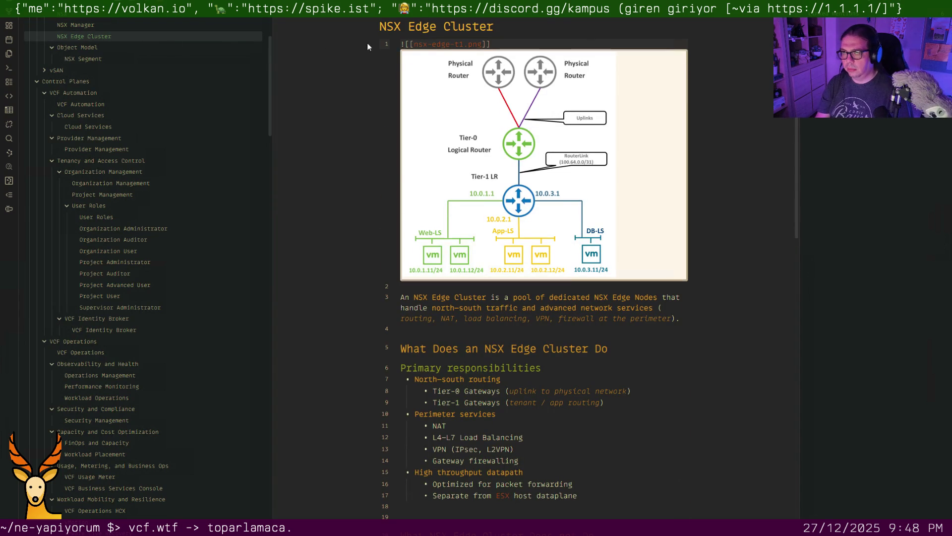
key(Return)
key(Return)
key(Up)
key(Up)
text(#)
key(Return)
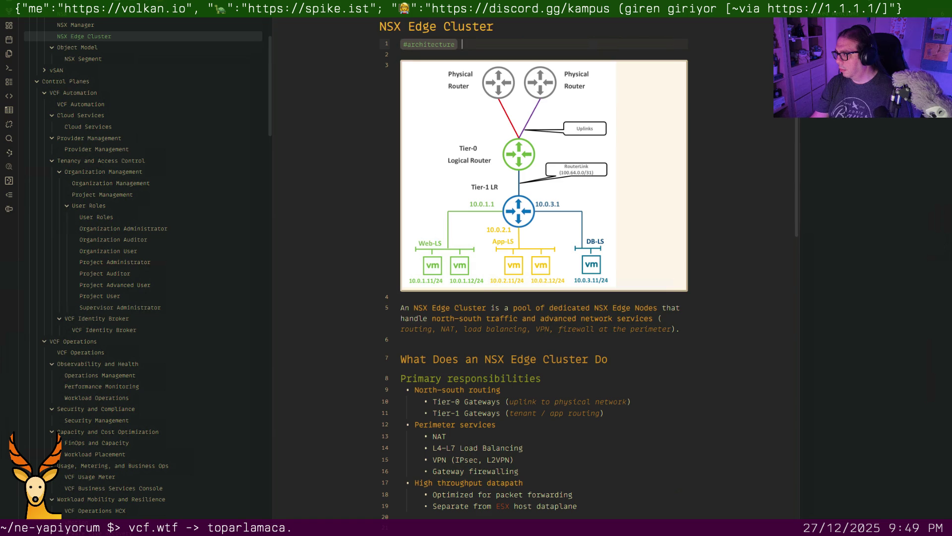
click(683, 345)
key(ctrl+o)
text(cns)
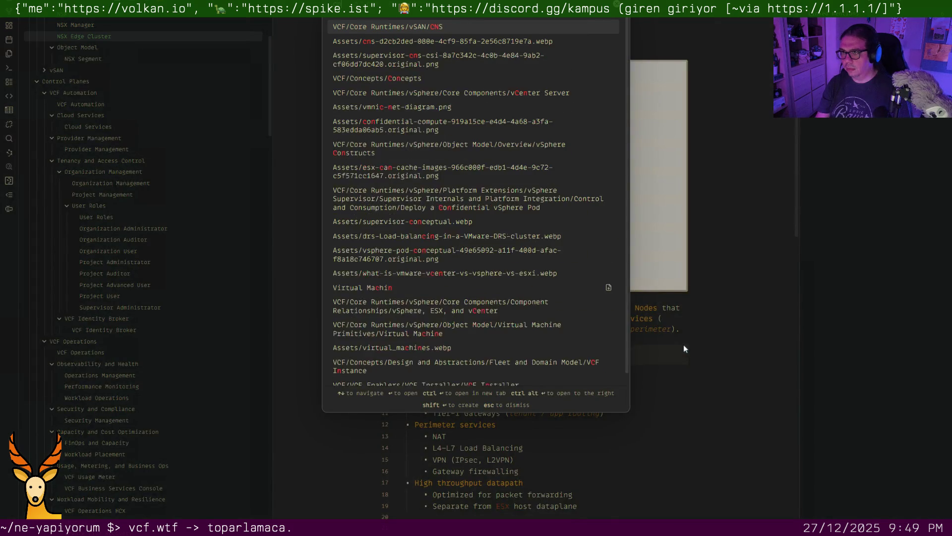
Tag the CNS note #kubernetes on line 1, then move on to the vSphere note
key(Return)
key(Return)
key(Return)
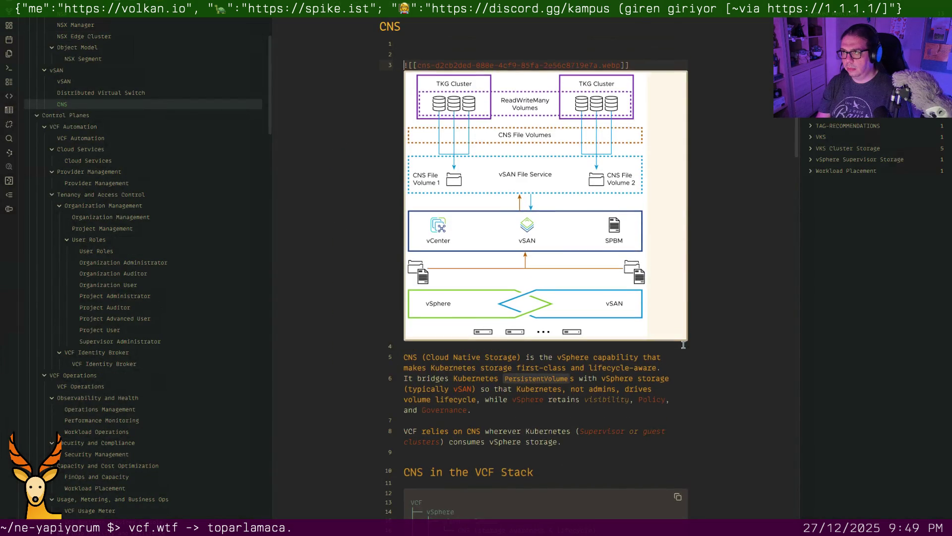
key(Up)
key(Up)
text(#k)
key(Return)
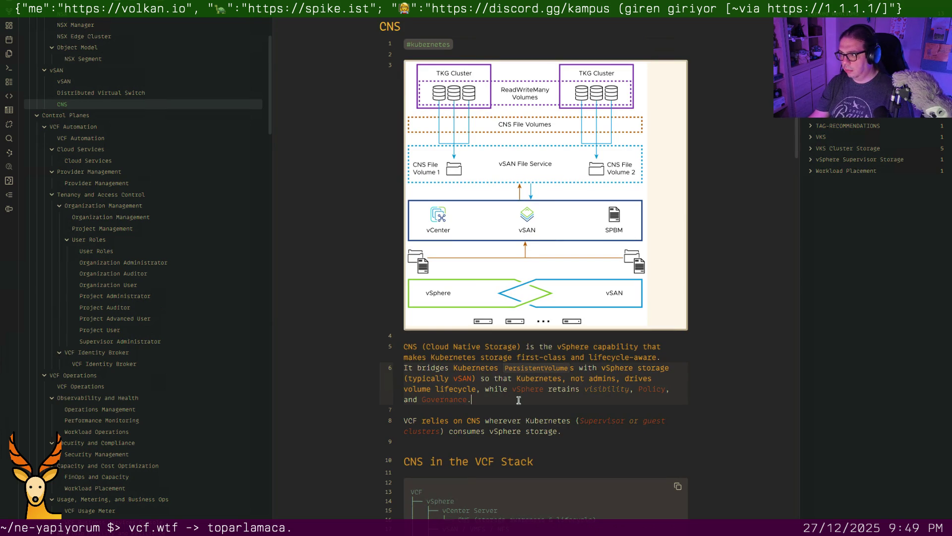
key(ctrl+o)
text(sphere)
key(Return)
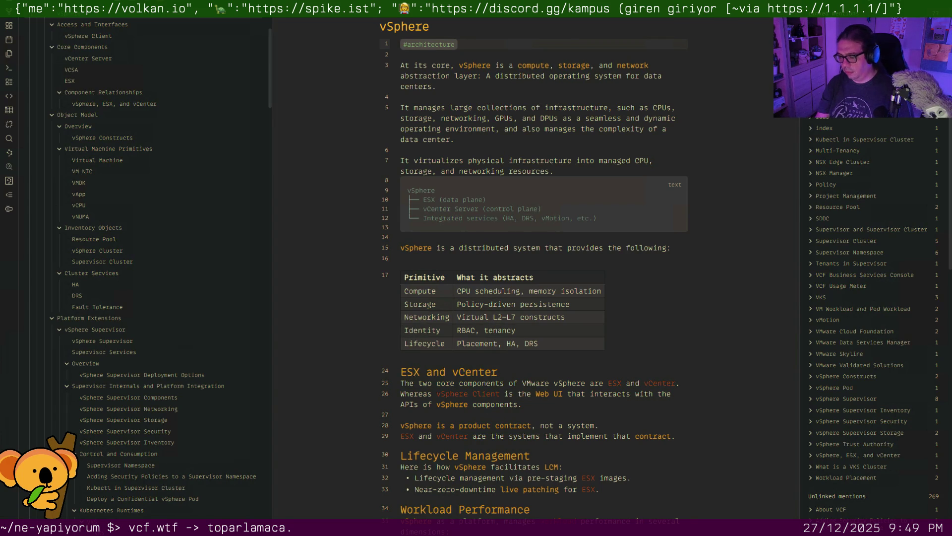
Remove the #operations tag line from vSphere Client and open vCenter Server
key(ctrl+o)
text(vsphere)
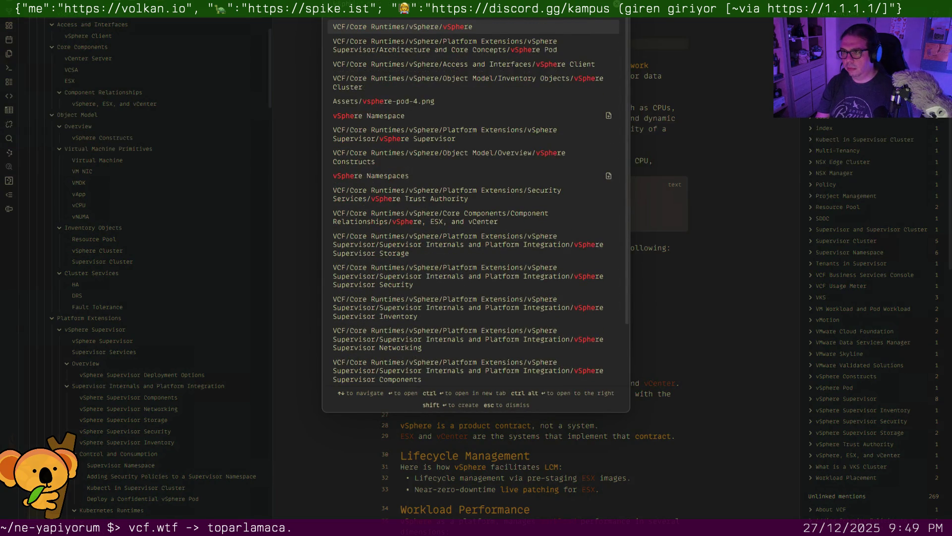
text( cli)
key(Return)
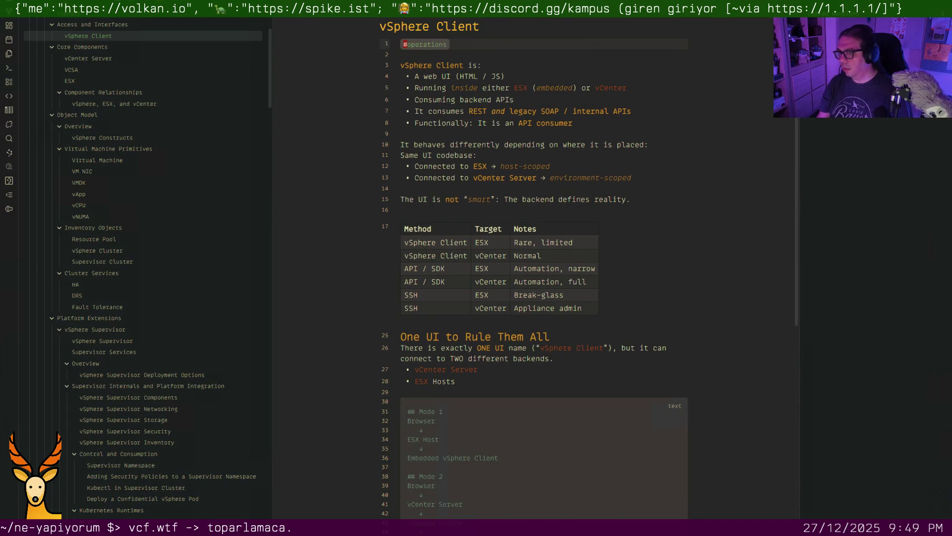
key(d)
key(d)
key(d)
key(d)
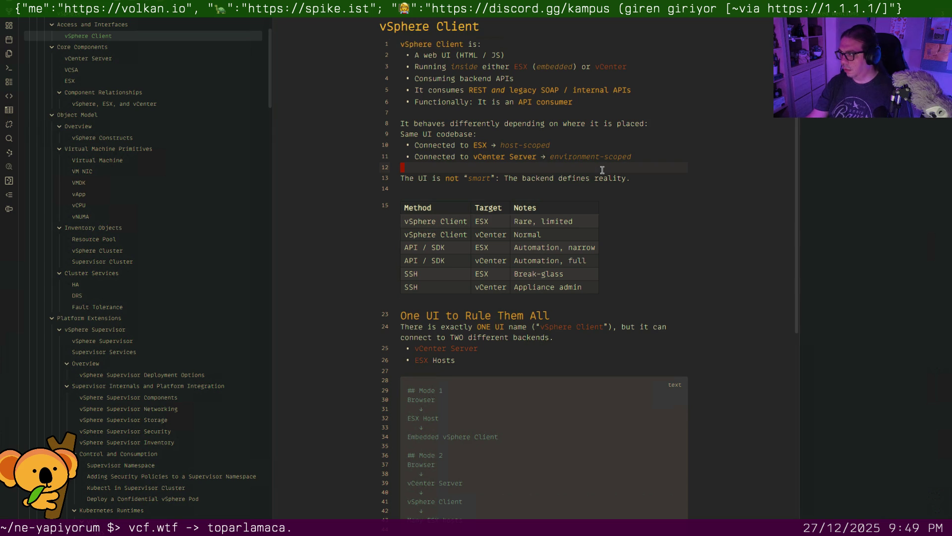
key(ctrl+o)
text(vcenter server)
key(Return)
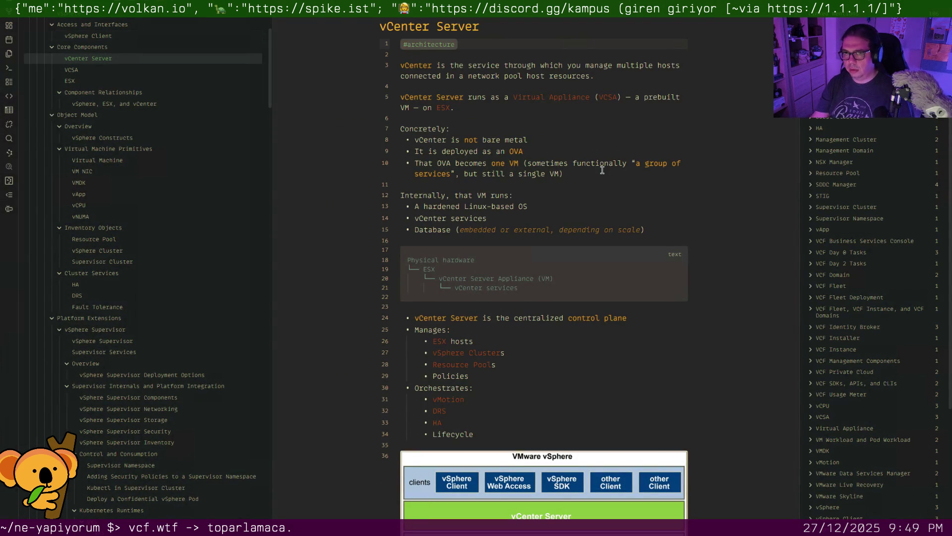
Delete the #architecture tag line from the VCSA and ESX notes
click(114, 71)
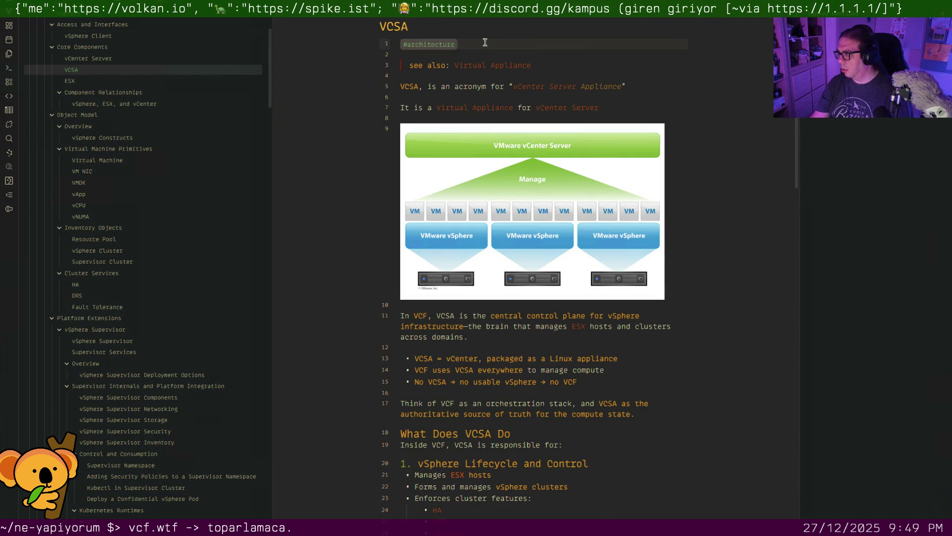
key(ctrl+d)
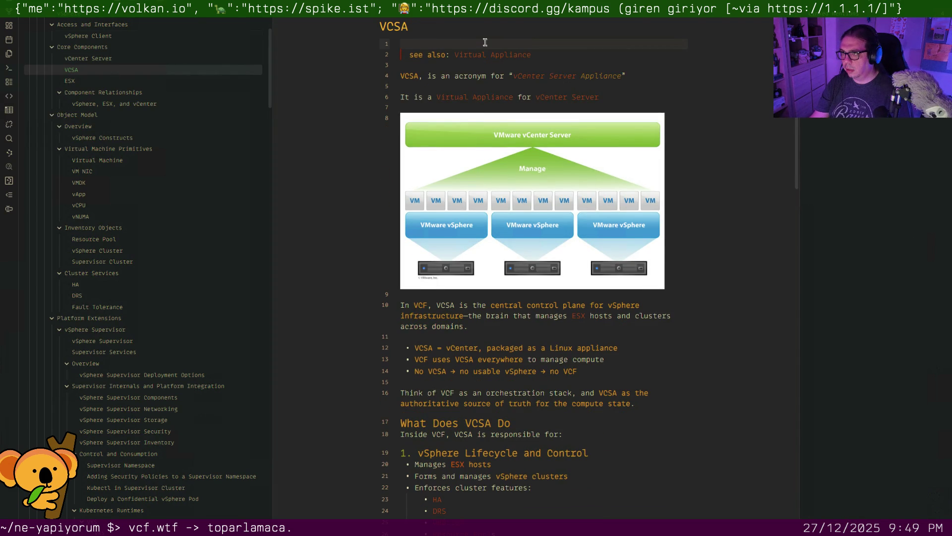
click(90, 81)
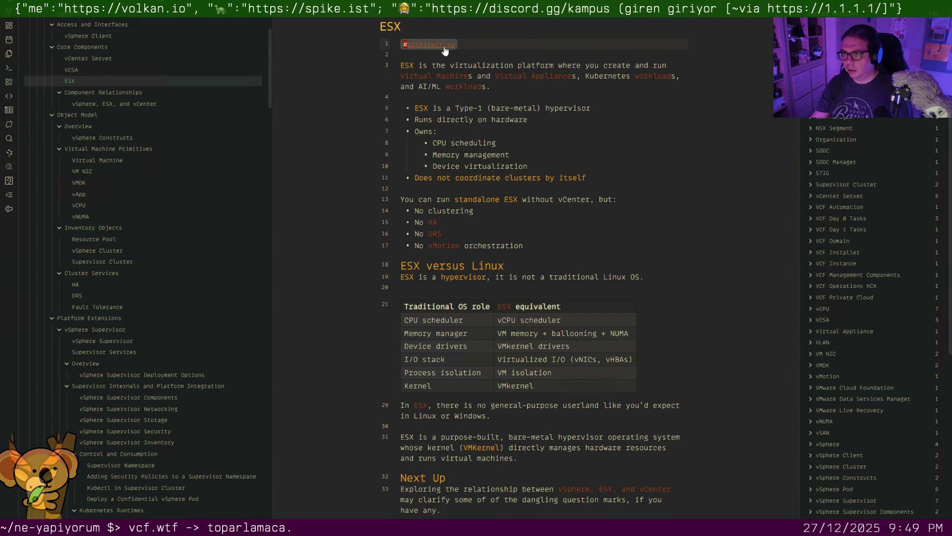
click(477, 45)
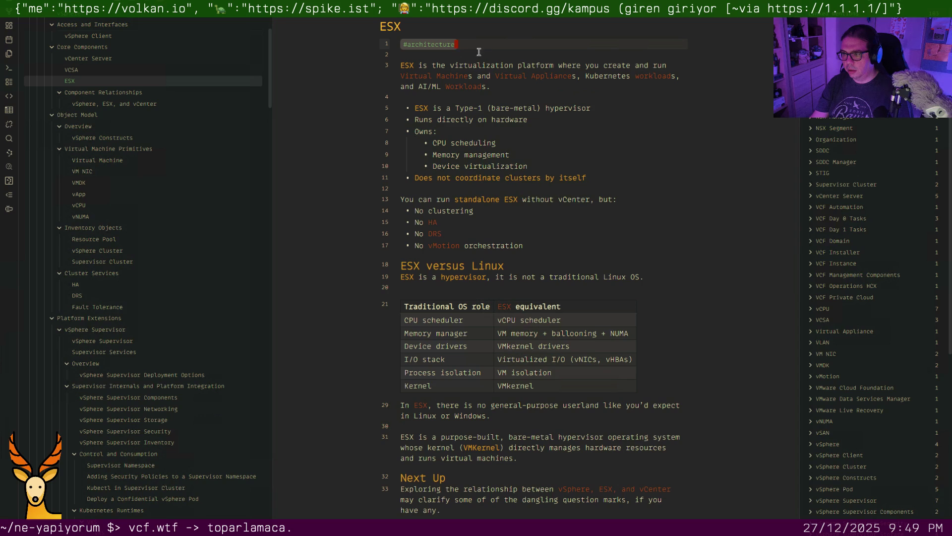
key(ctrl+d)
key(ctrl+d)
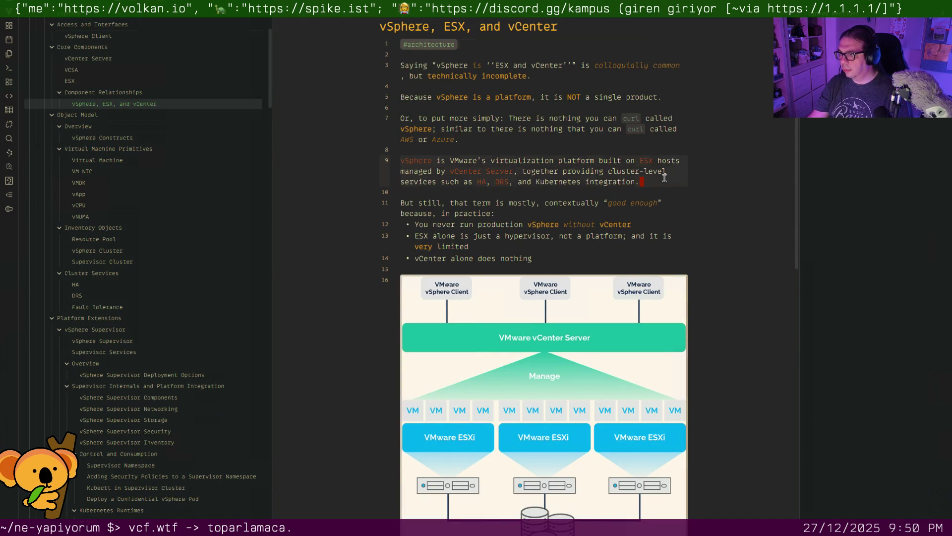
Pass through vSphere Constructs, then open DRS and add #architecture on line 1
key(ctrl+o)
text(vsphere)
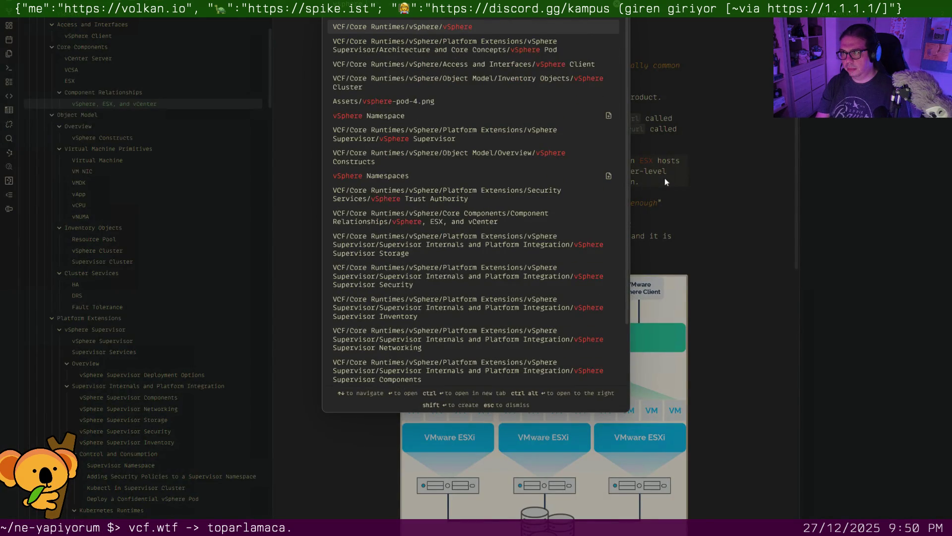
text( cons)
key(Return)
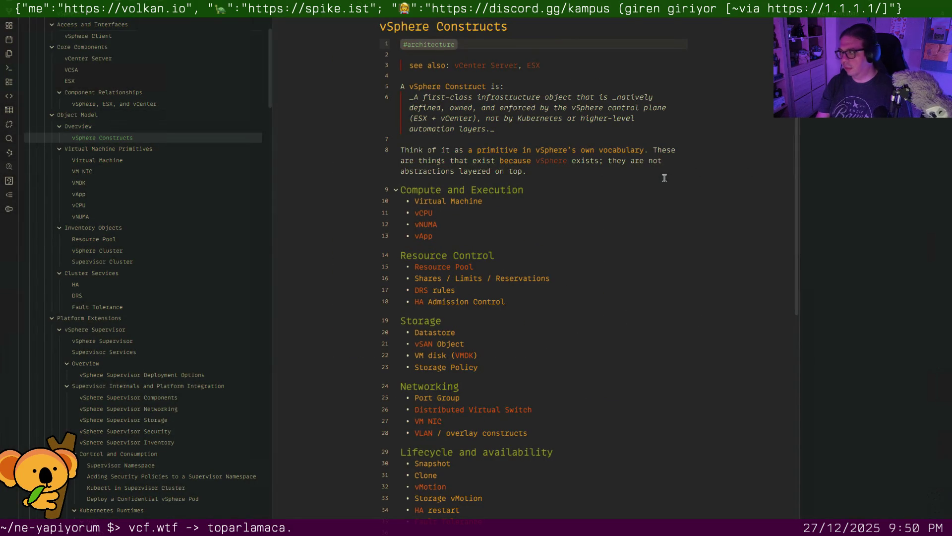
key(ctrl+p)
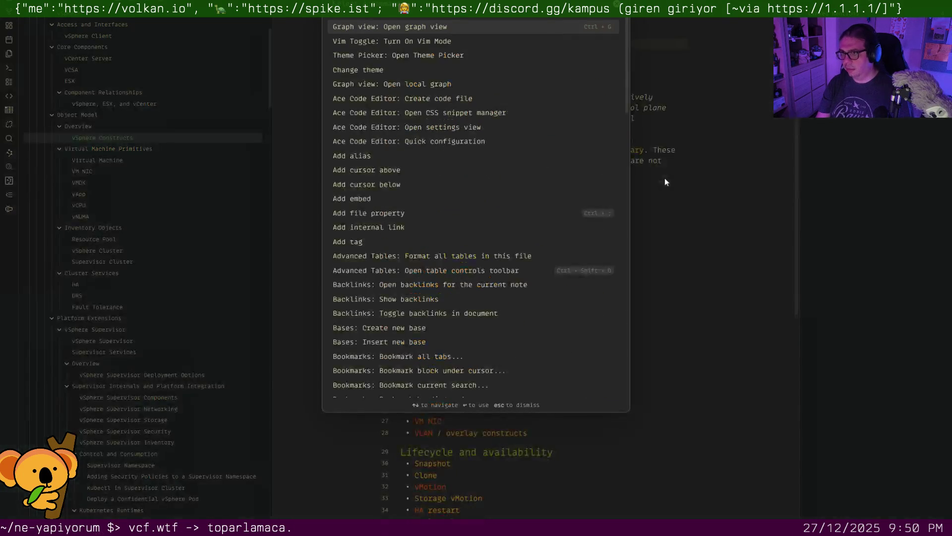
text(dr)
key(BackSpace)
key(BackSpace)
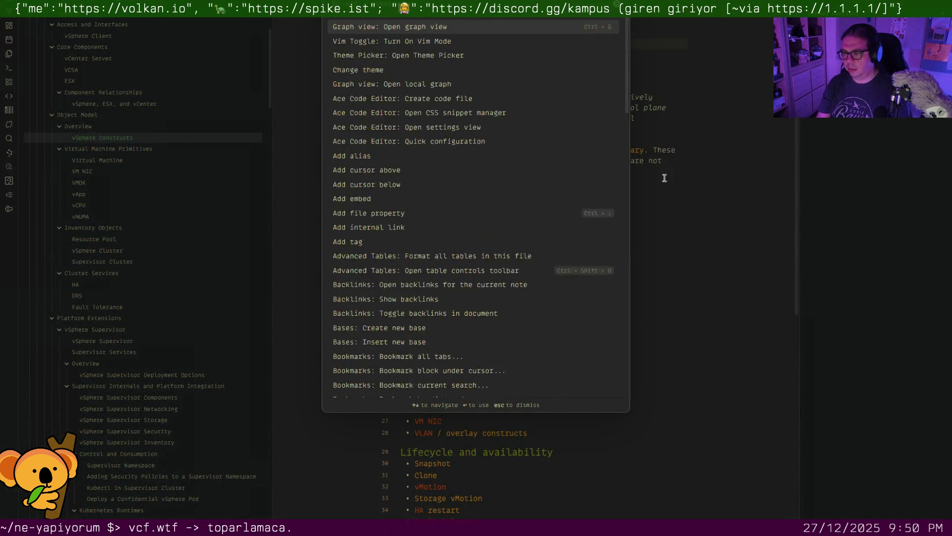
key(Escape)
key(ctrl+o)
text(DRS)
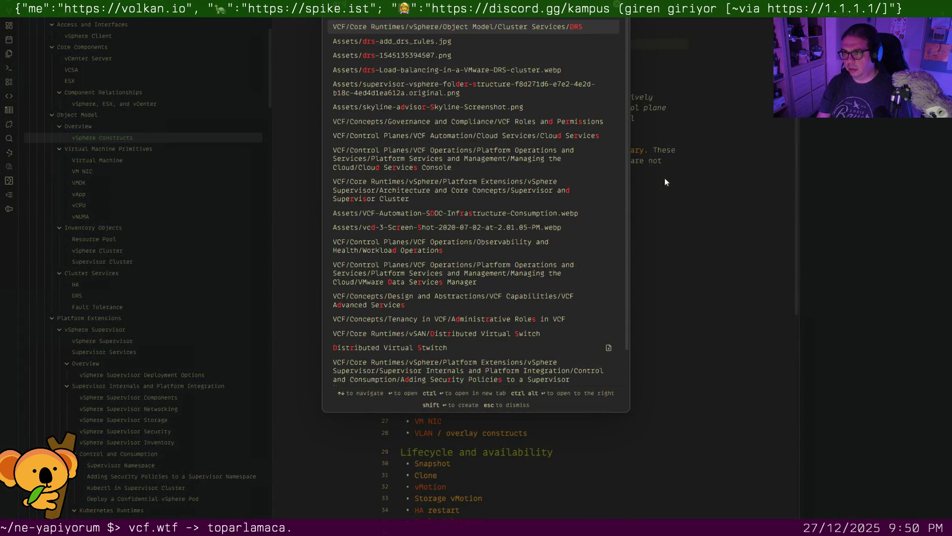
key(Return)
key(Return)
key(Up)
text(#arc)
key(Return)
key(Return)
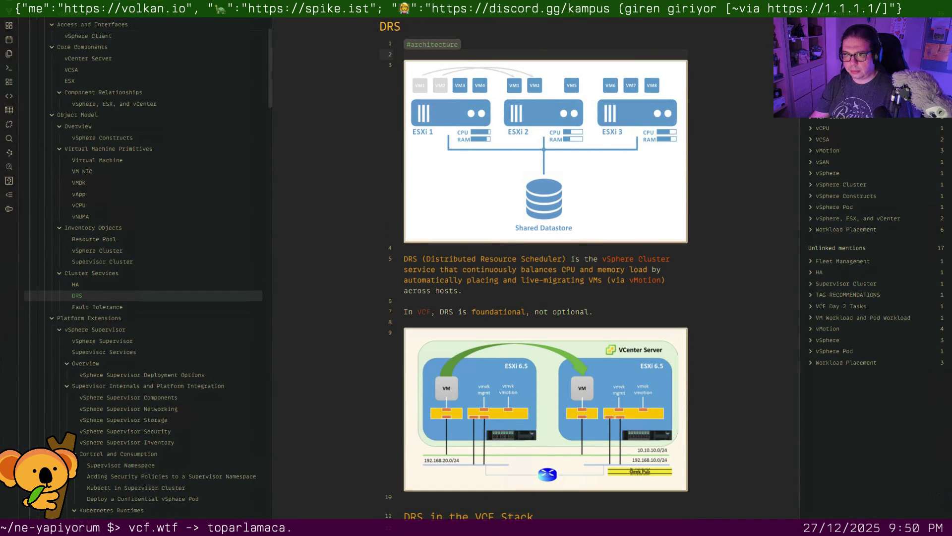
Add #architecture on a new first line of the HA and Fault Tolerance notes
click(102, 287)
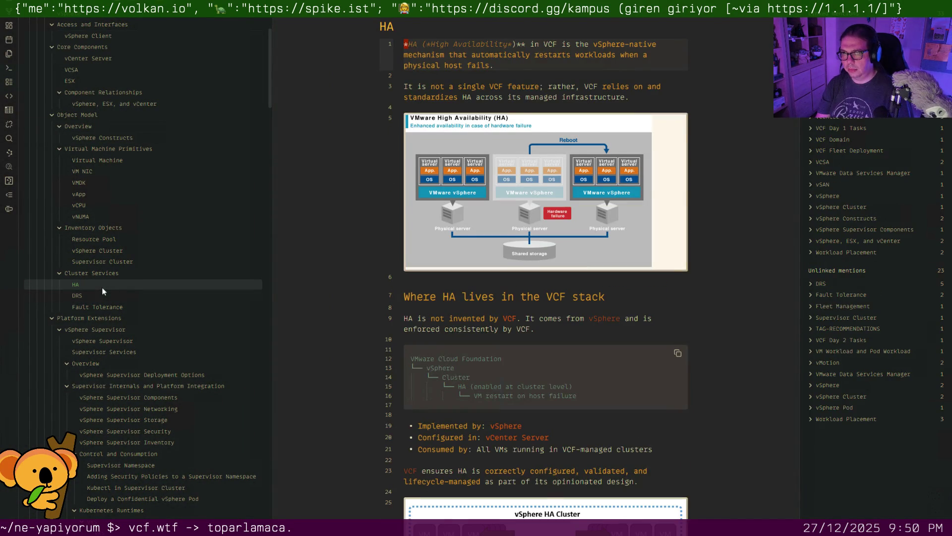
key(Return)
key(Return)
key(Up)
key(Up)
text(#arc)
key(Return)
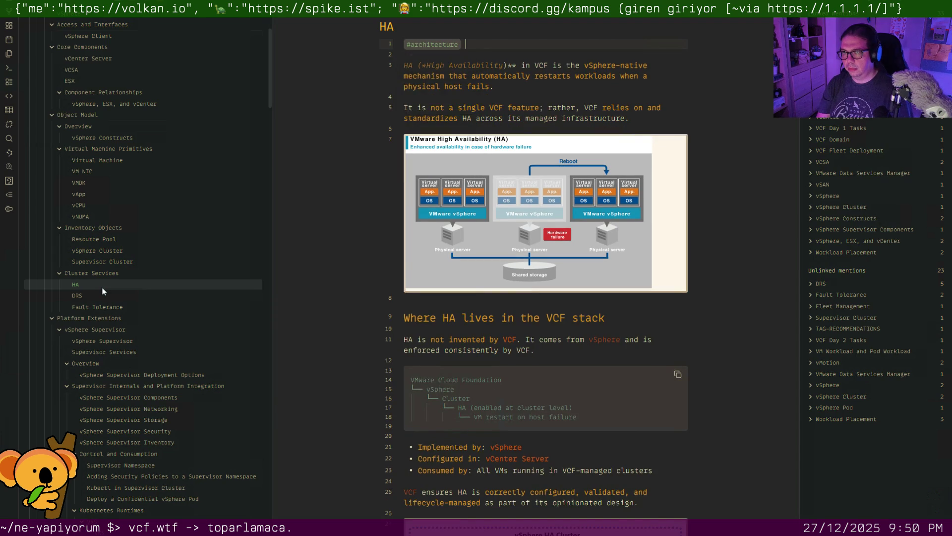
click(108, 305)
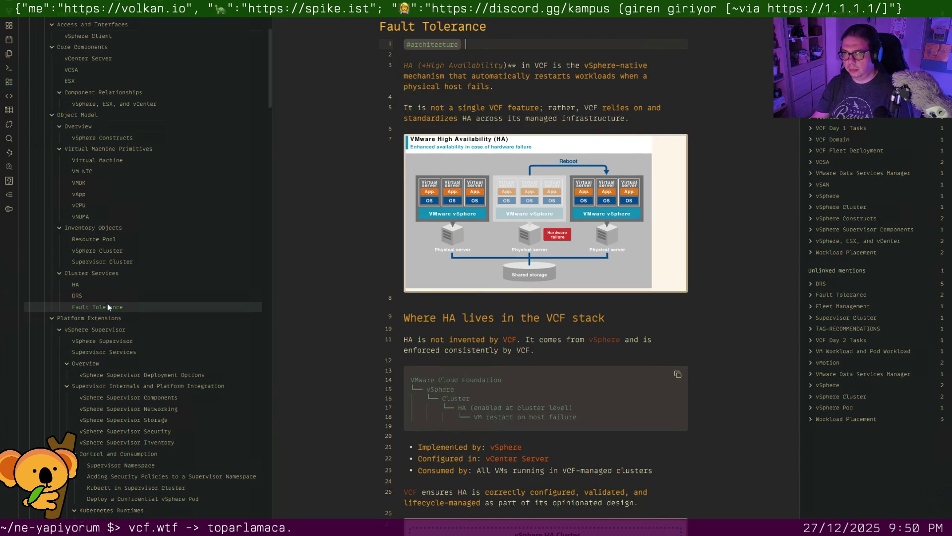
key(Return)
key(Return)
key(Up)
key(Up)
text(#arc)
key(Return)
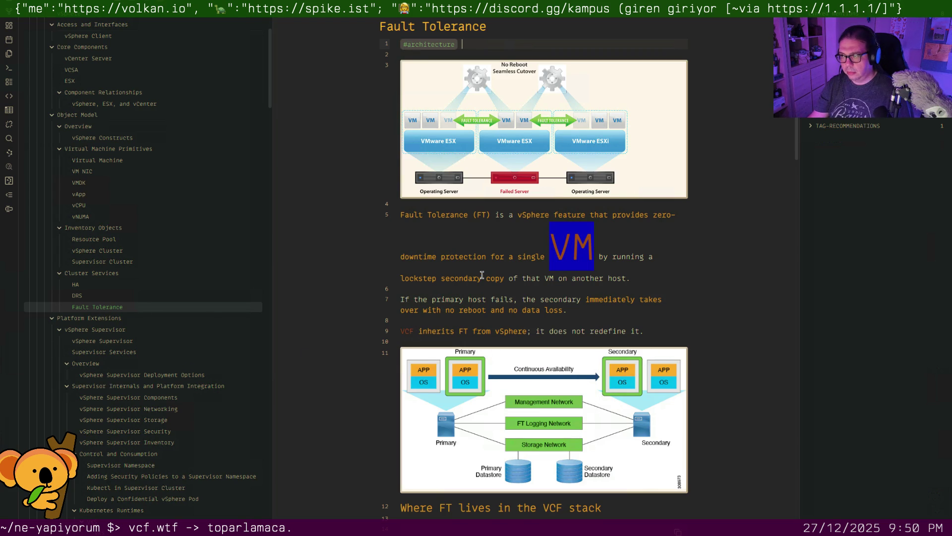
Correct the VM link target from Machin to Virtual Machine, then open Resource Pool
click(526, 259)
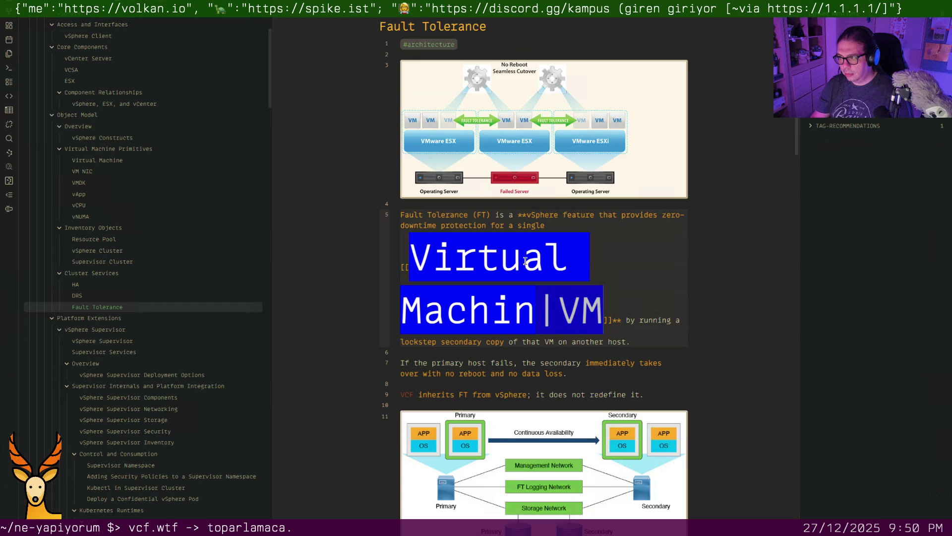
key(Left)
key(Left)
key(Left)
text(e)
key(Escape)
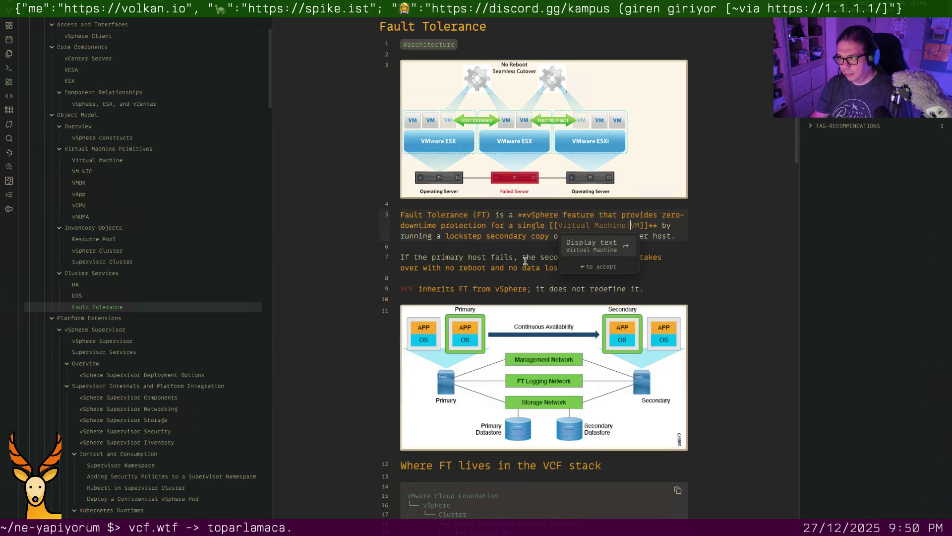
key(End)
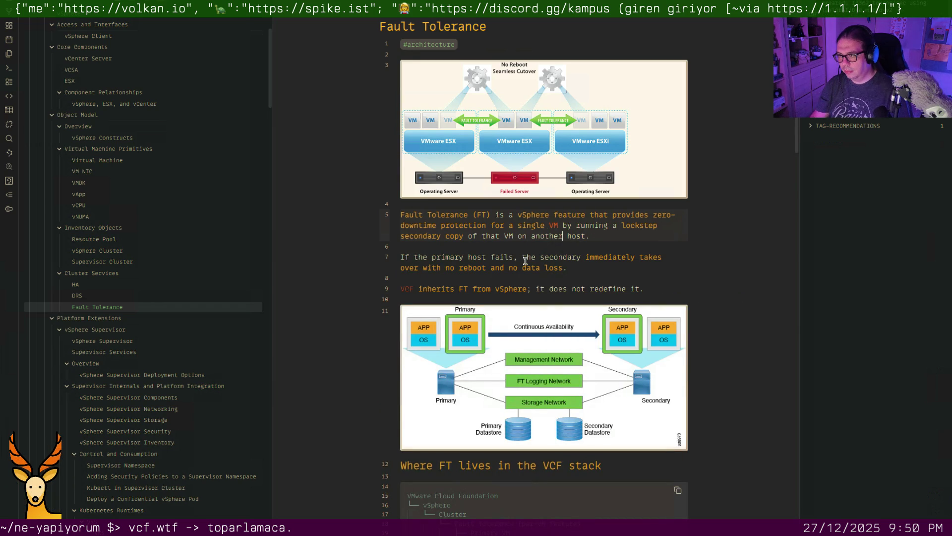
key(ctrl+alt+Left)
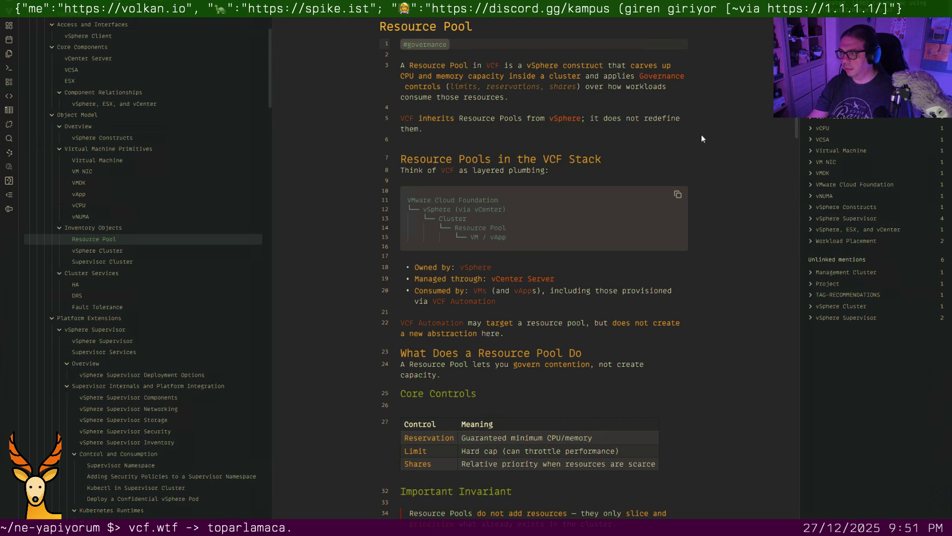
Tag vSphere Trust Authority #security on line 1, then open vSphere Supervisor
click(626, 106)
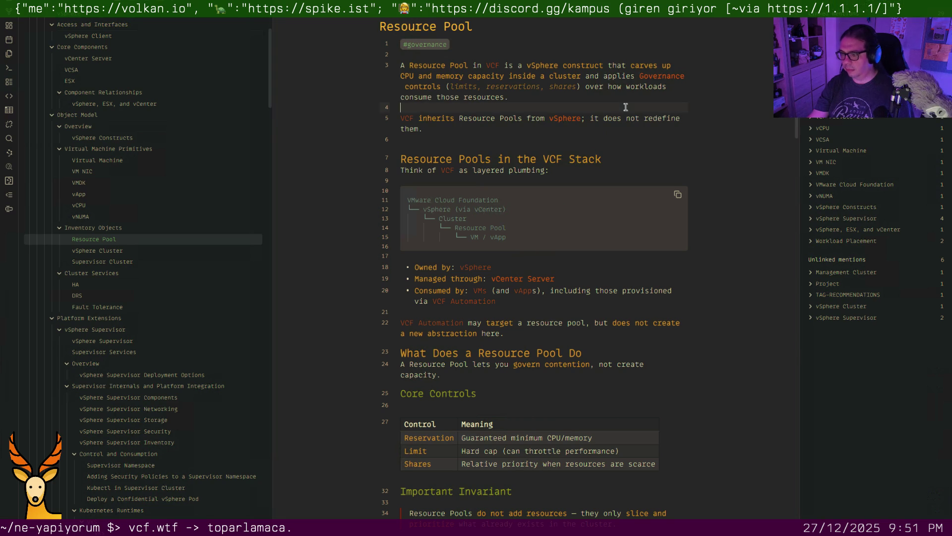
key(ctrl+o)
key(Escape)
key(ctrl+o)
text(trust)
key(Return)
text(#security)
key(Return)
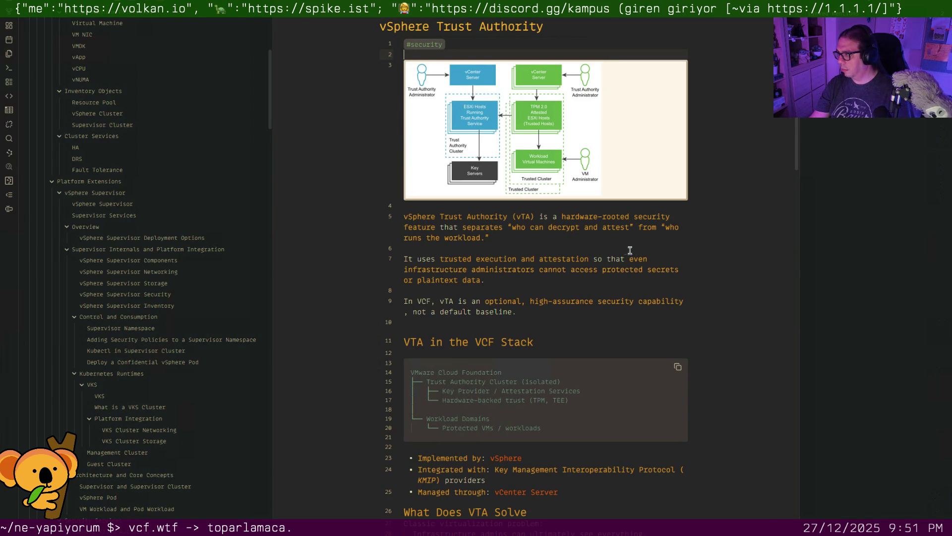
key(ctrl+o)
text(vsphere supe)
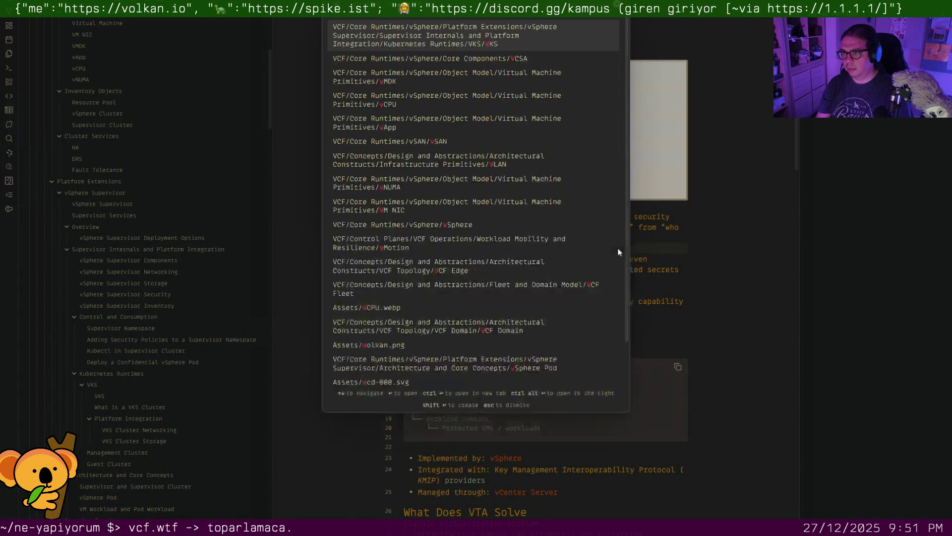
key(Return)
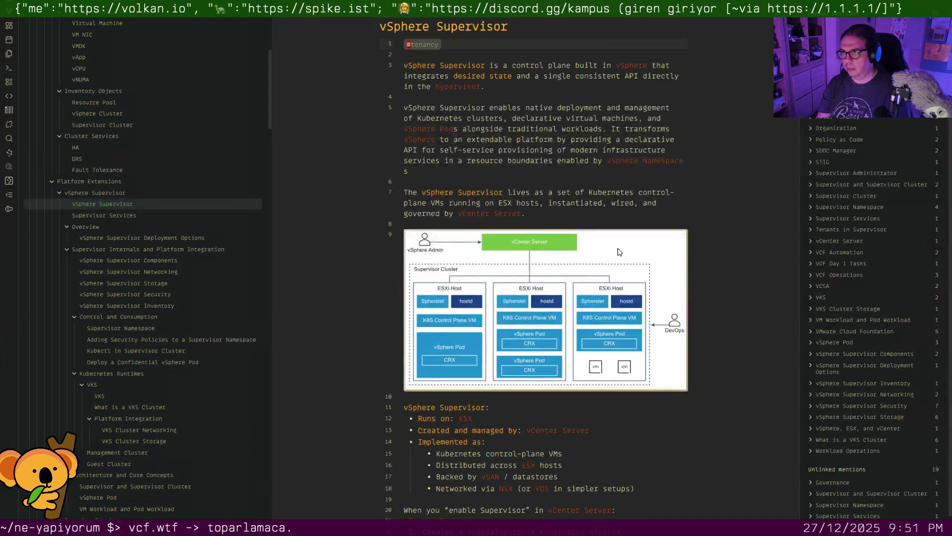
text( #ku)
Add #kubernetes #architecture to vSphere Supervisor and #kubernetes to Supervisor Services
key(Return)
text(#arch)
key(Return)
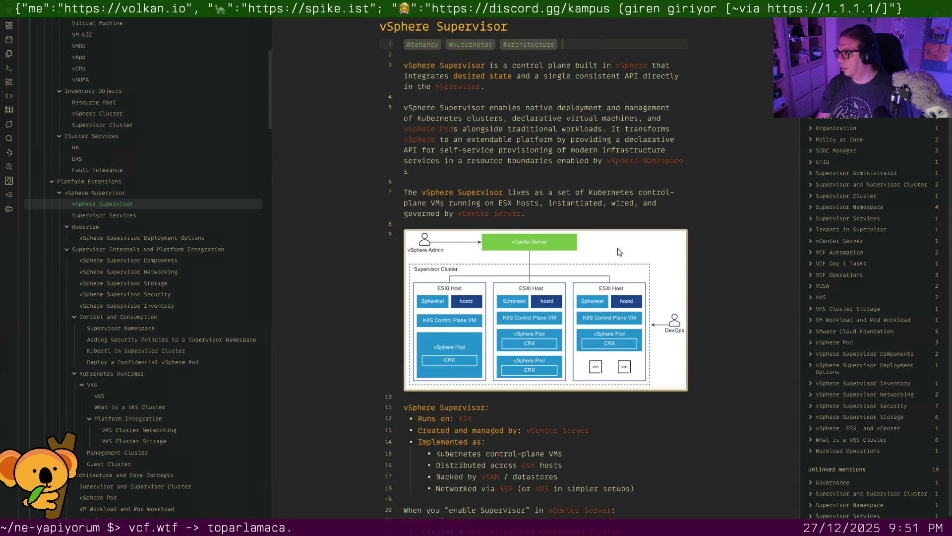
key(ctrl+o)
text(supervi)
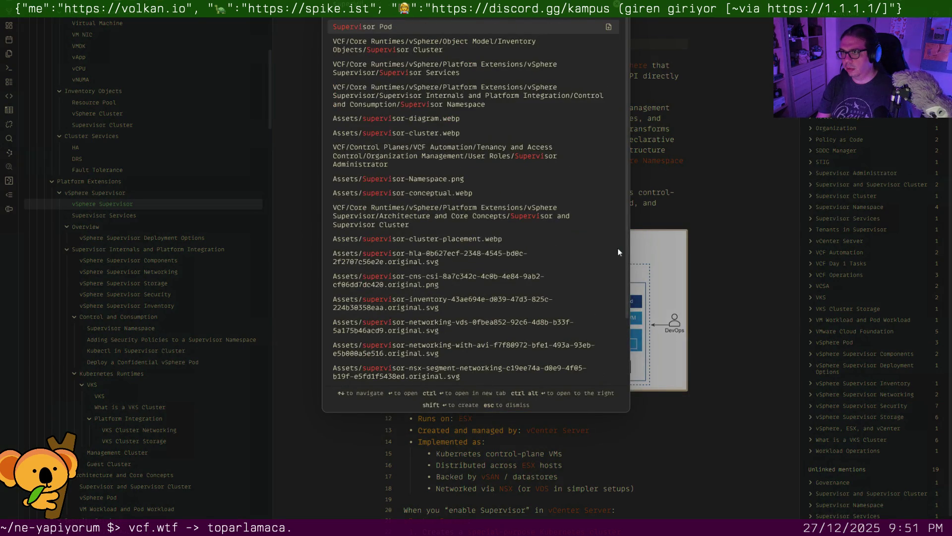
text(sor serv)
key(Return)
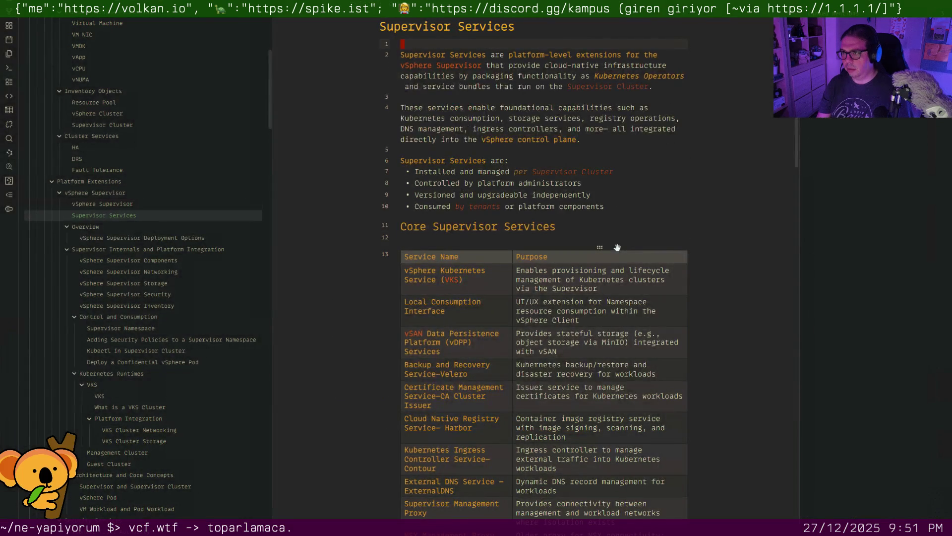
text(#kubernetes)
key(Return)
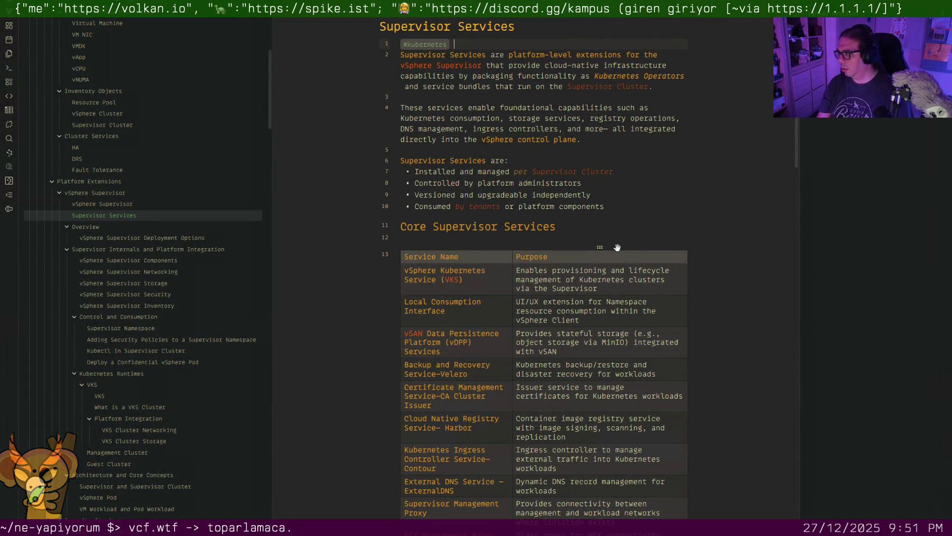
key(Return)
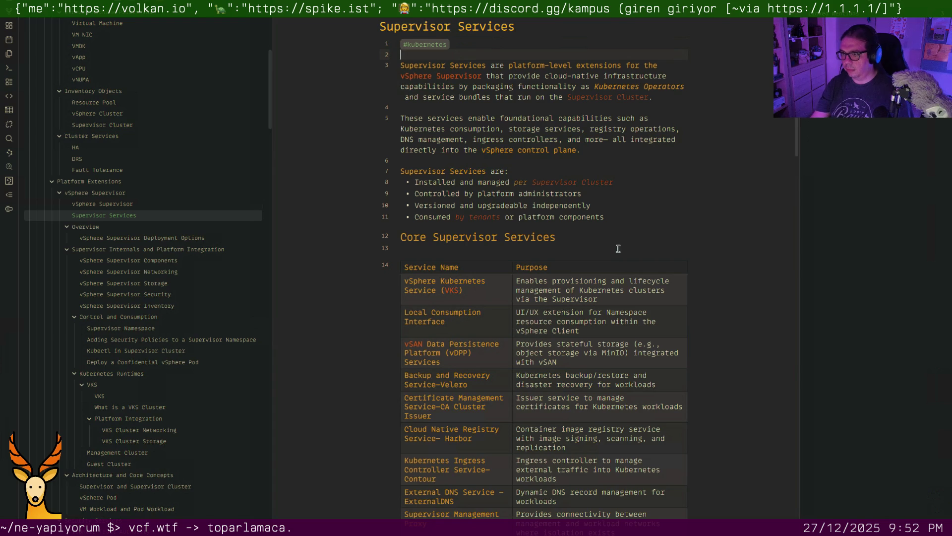
scroll(603, 254, down, 3)
scroll(603, 254, down, 1)
scroll(604, 261, down, 2)
scroll(606, 271, down, 2)
scroll(607, 277, down, 4)
scroll(607, 277, down, 3)
scroll(607, 276, down, 5)
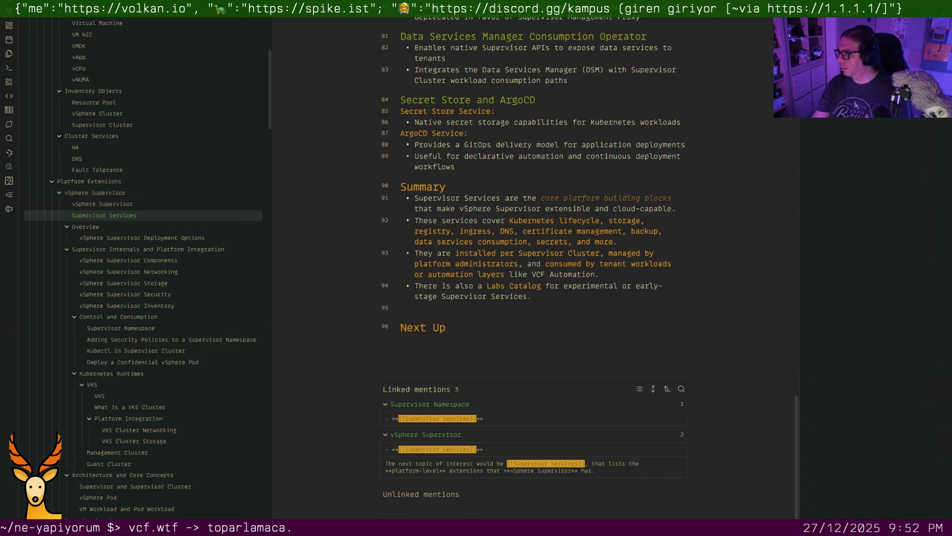
click(510, 181)
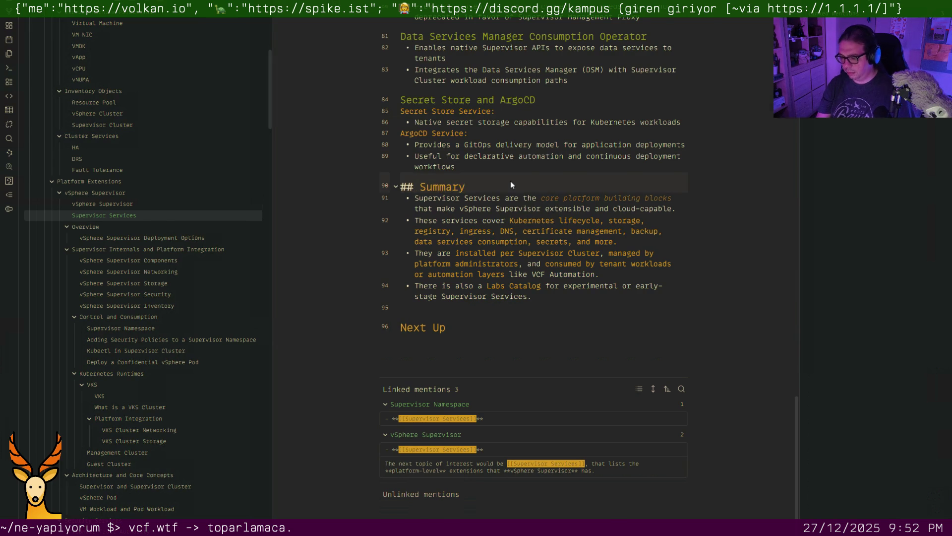
Tag vSphere Supervisor Deployment Options #architecture #lifecycle on a new line 1
key(ctrl+o)
text(ploy)
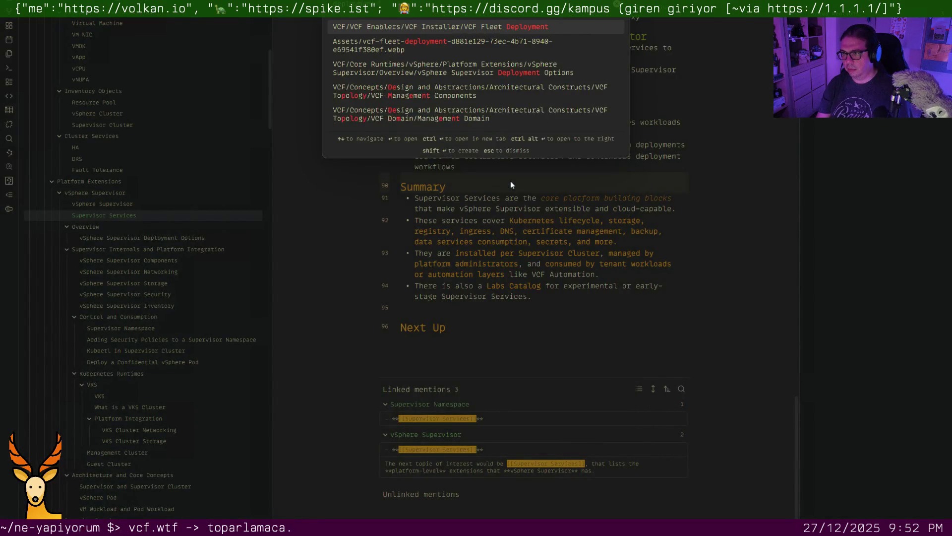
key(Return)
key(Return)
key(Up)
text(#a)
key(Return)
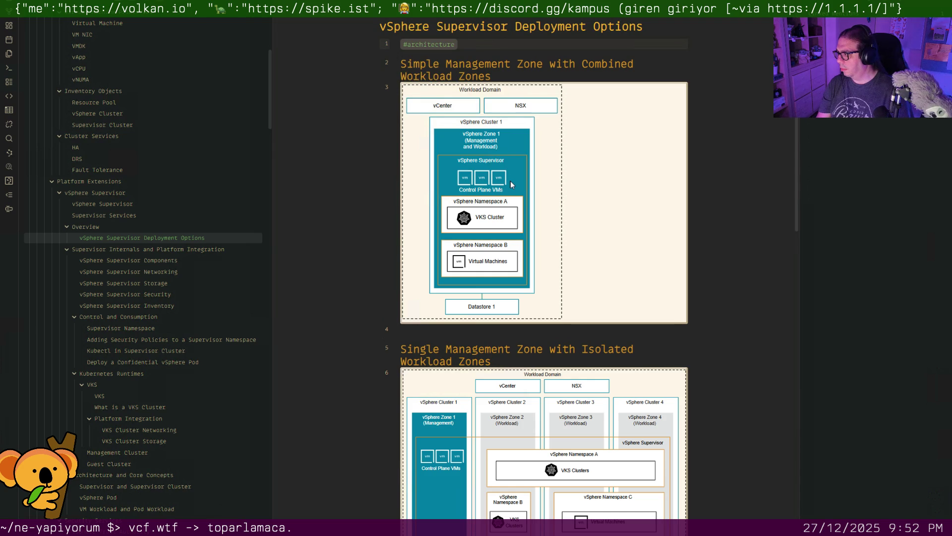
text(#life)
key(Return)
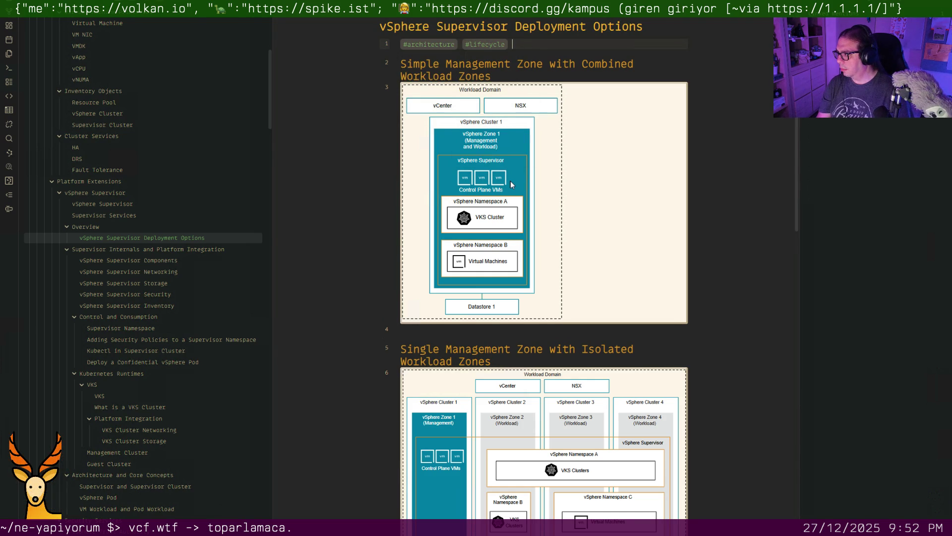
Tag Supervisor and Supervisor Cluster #kubernetes #architecture above its heading
key(ctrl+o)
text(su)
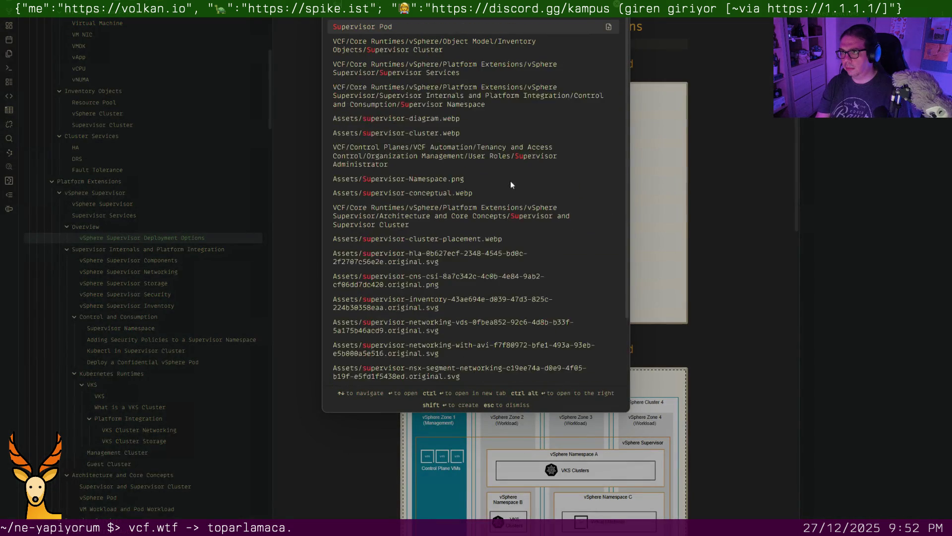
text(pervisor and)
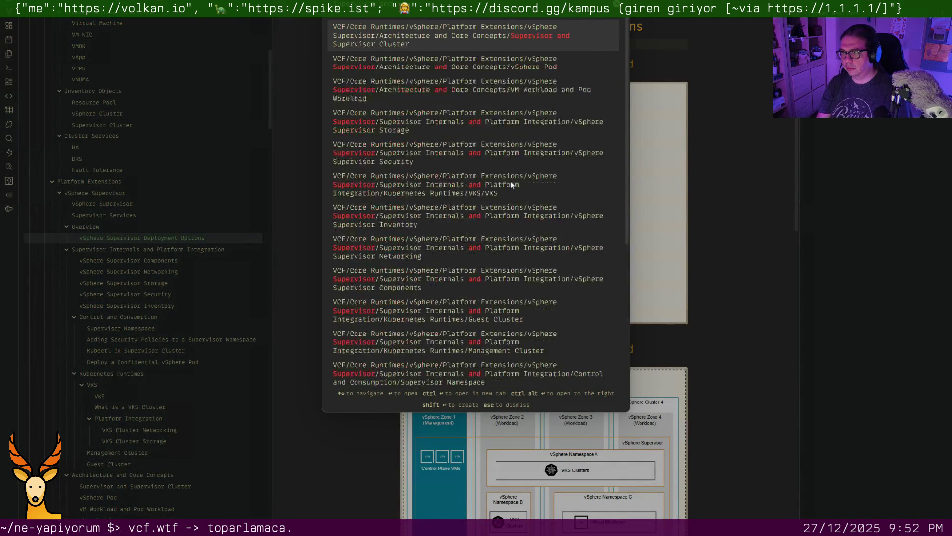
key(Return)
key(Return)
key(Return)
key(Up)
key(Up)
text(#)
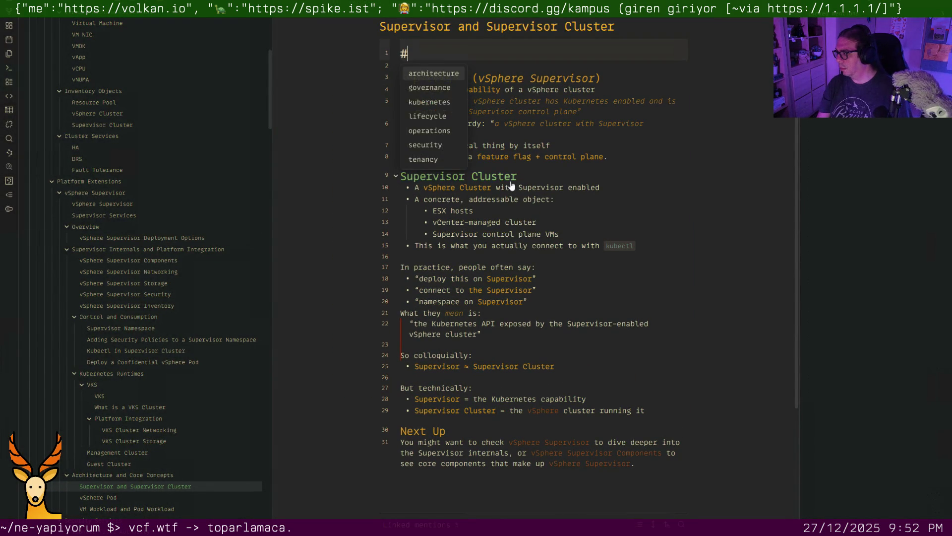
key(Down)
key(Down)
key(Return)
text(#arch)
key(Return)
key(Delete)
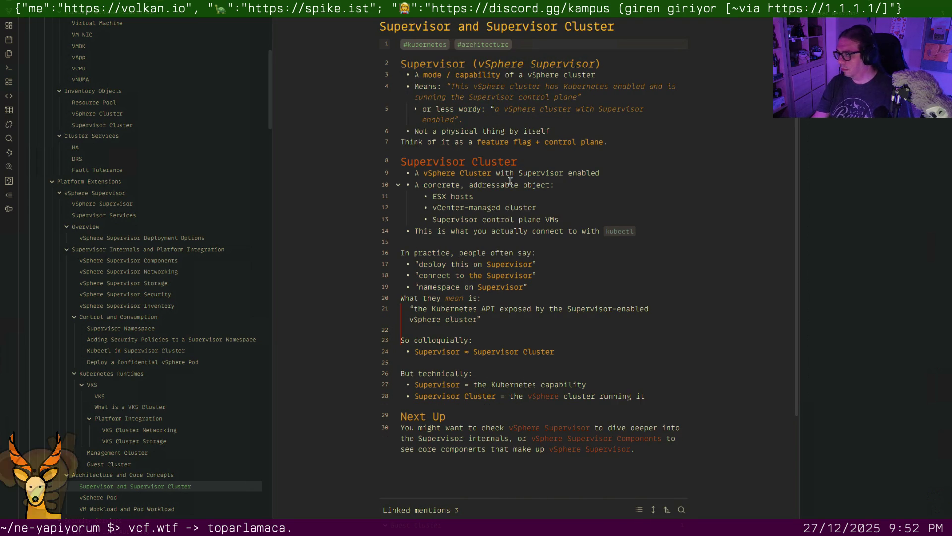
Tag VM Workload and Pod Workload and vSphere Pod #kubernetes, undoing a stray link fragment
click(164, 509)
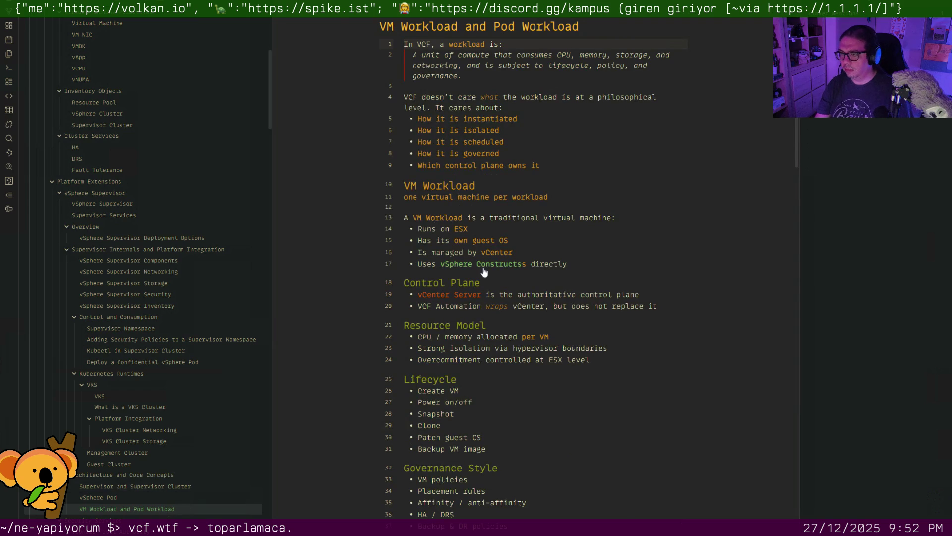
key(Return)
key(Return)
key(Up)
key(Up)
text(#kubernetes)
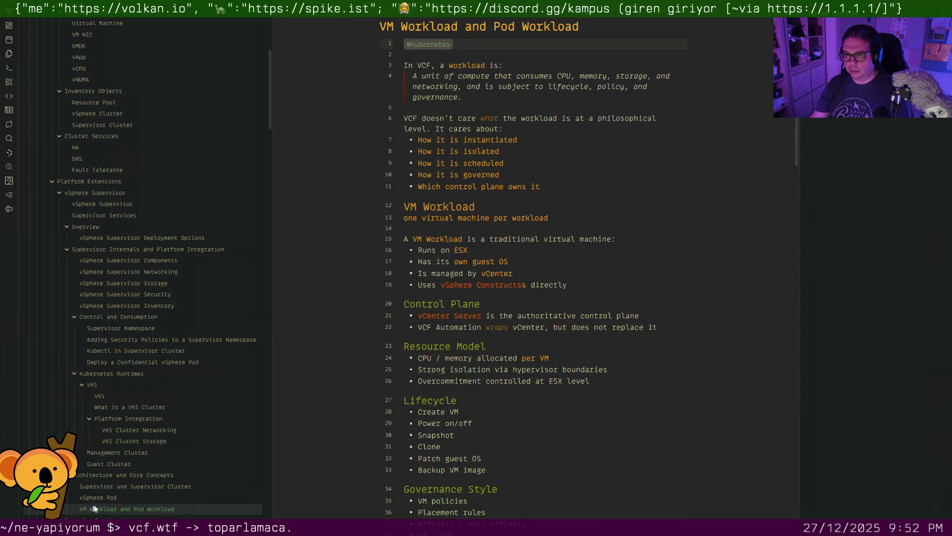
click(120, 494)
key(Return)
key(Return)
key(Up)
key(Up)
text(#kubernetes)
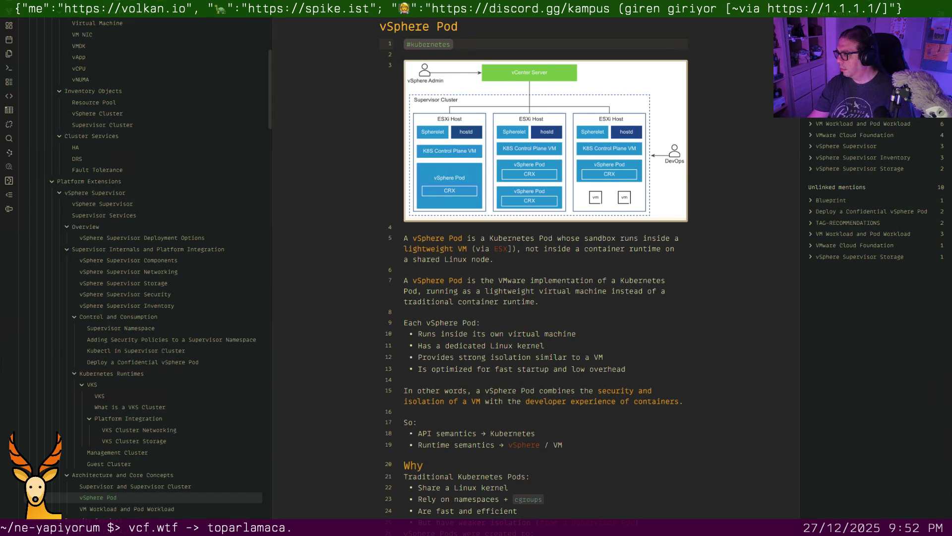
click(576, 242)
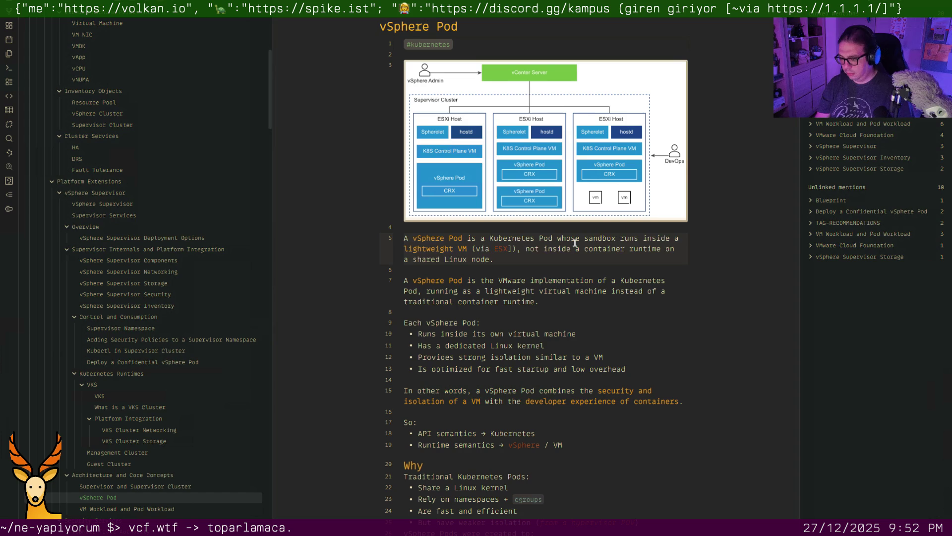
text([sup]])
key(ctrl+z)
Tag vSphere Supervisor Components #kubernetes on a new first line
key(ctrl+o)
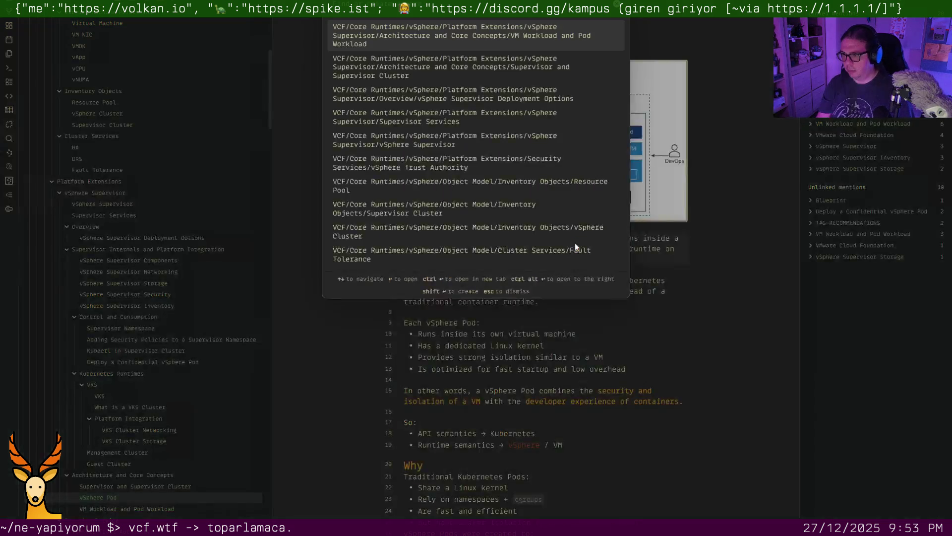
text(supervisor comp)
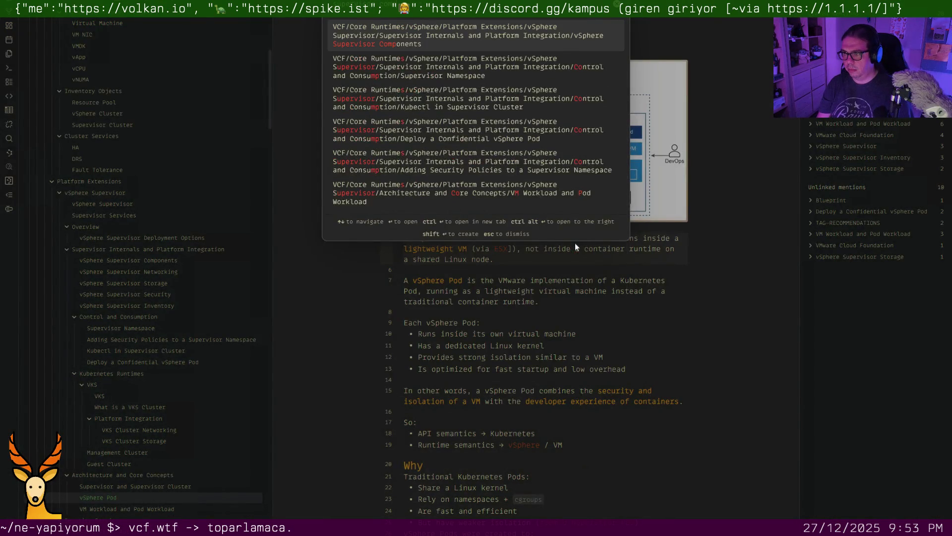
key(Return)
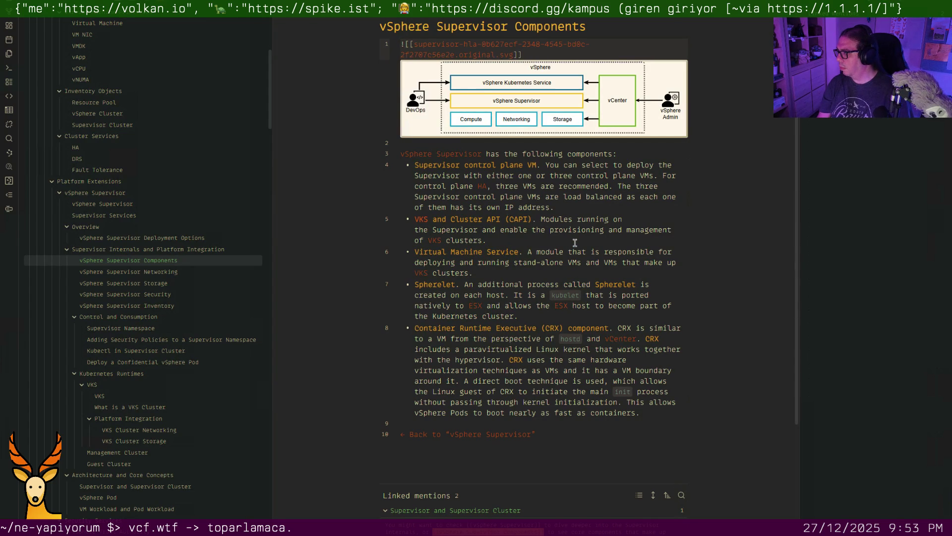
key(Return)
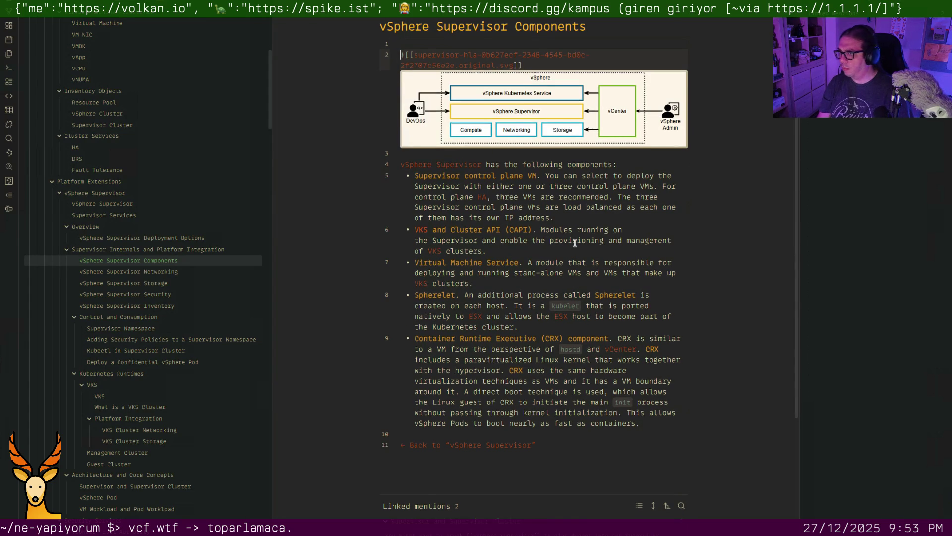
key(Up)
text(#kub)
key(Return)
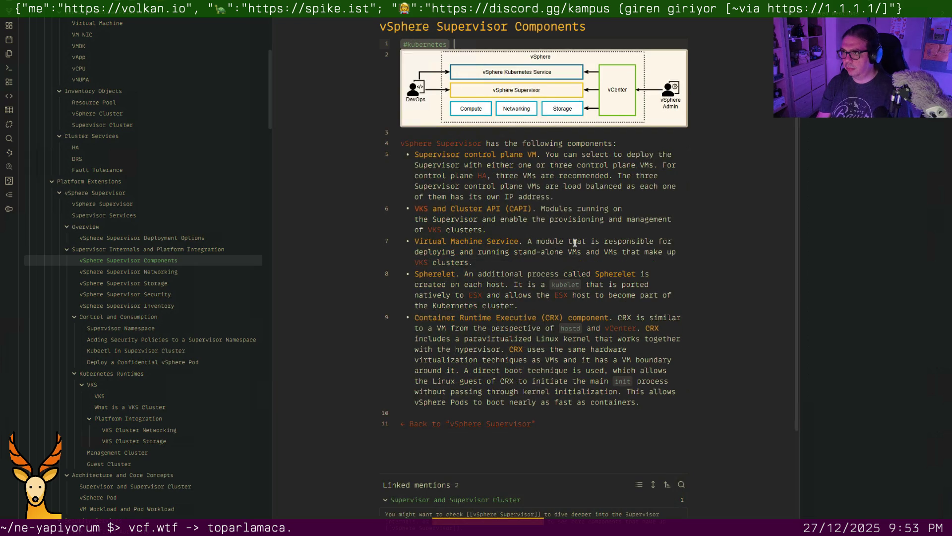
key(Return)
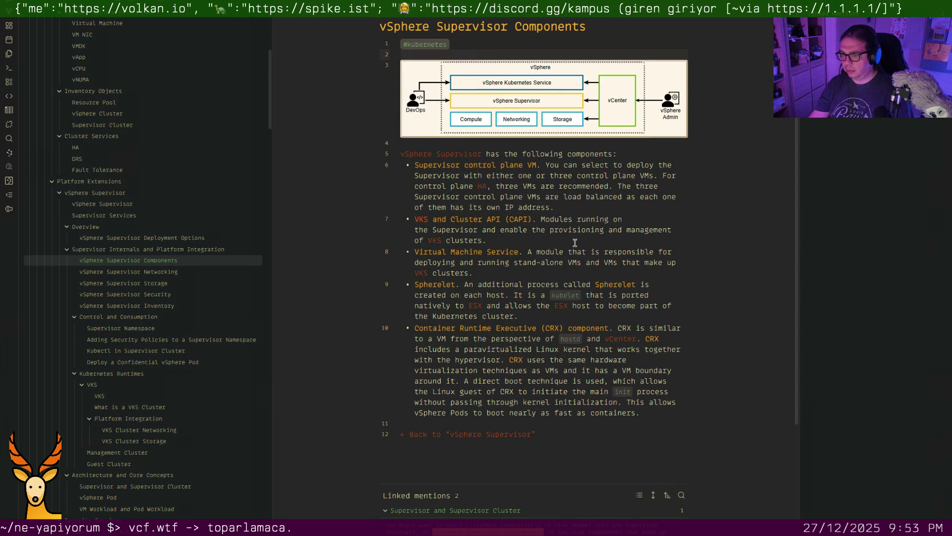
Tag vSphere Supervisor Networking #kubernetes on a new first line
click(165, 276)
key(Return)
key(Return)
key(Up)
key(Up)
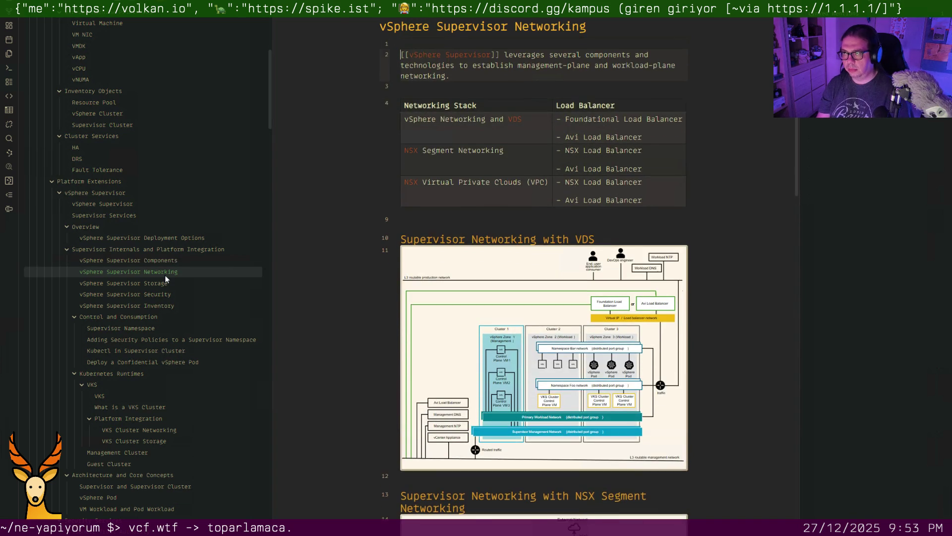
text(#ku)
key(Return)
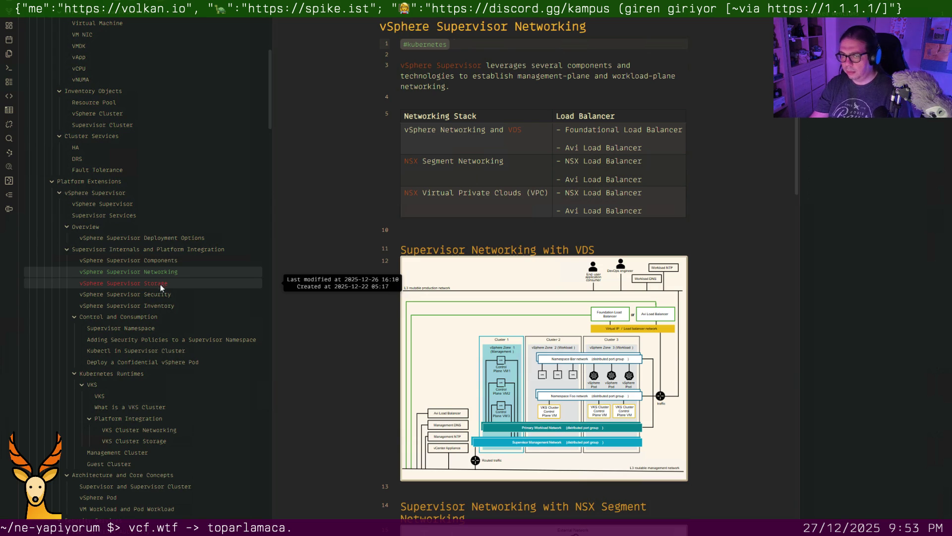
Review the Supervisor Inventory, Storage and Security notes, undoing accidental link brackets on certificates
click(153, 306)
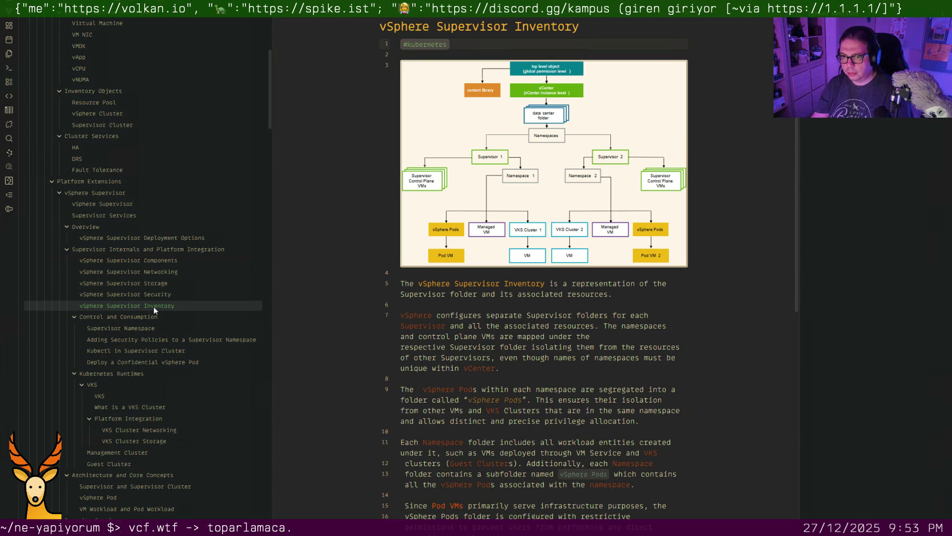
click(164, 285)
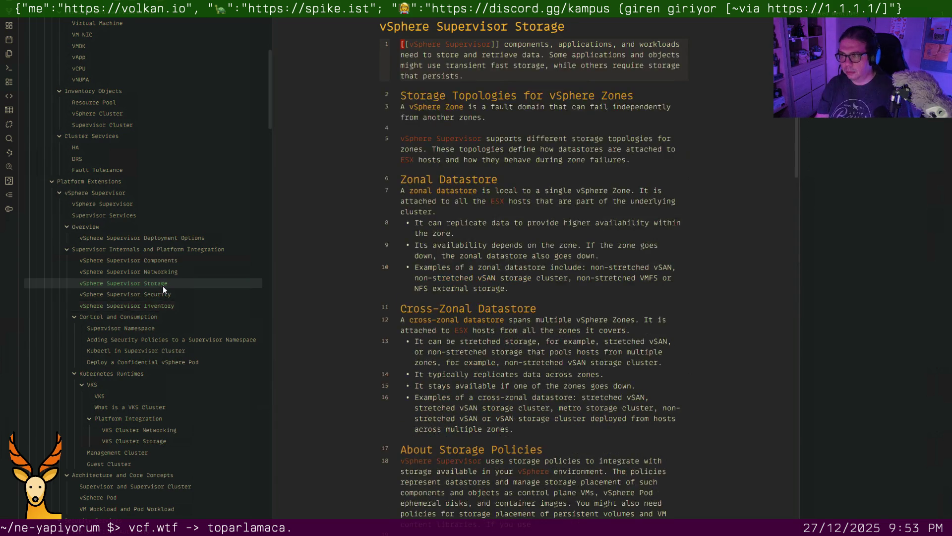
key(Return)
key(Up)
text(#kubernetes)
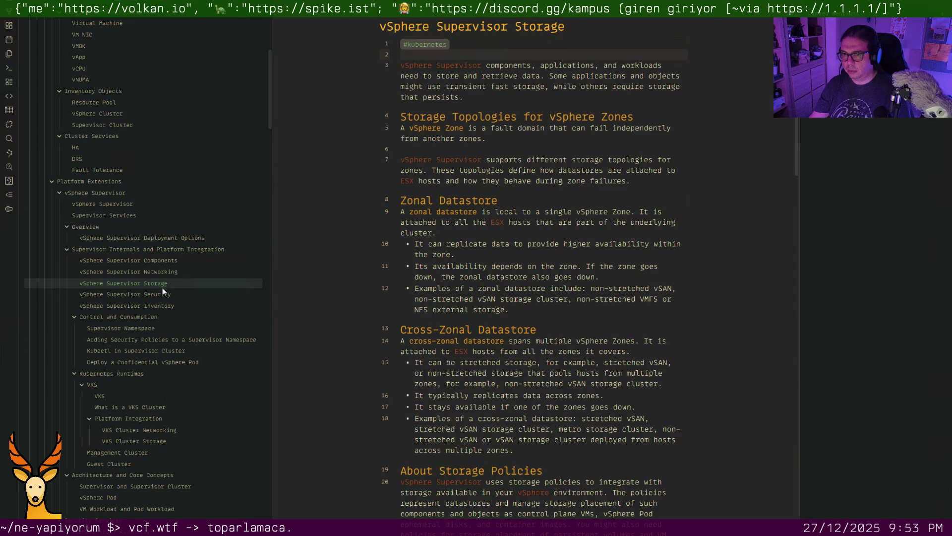
click(163, 296)
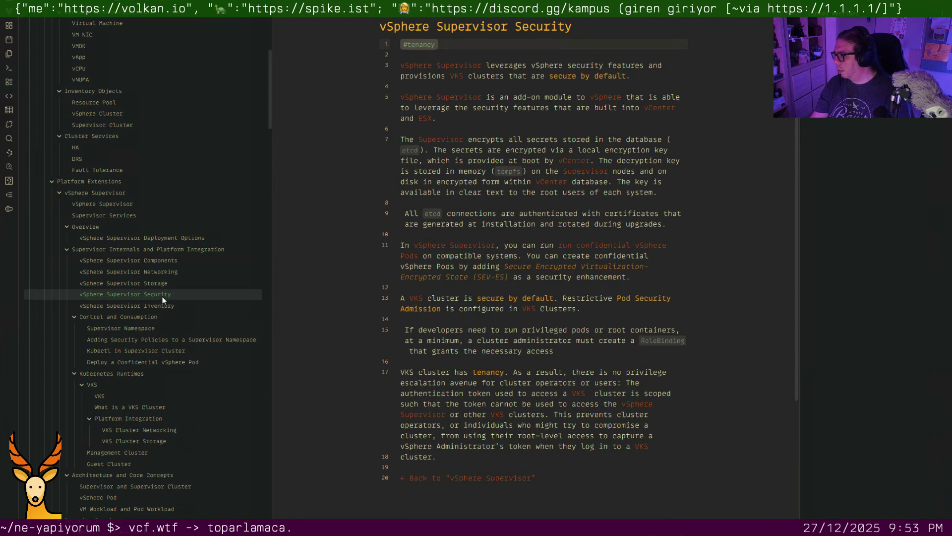
text(#tenancy #)
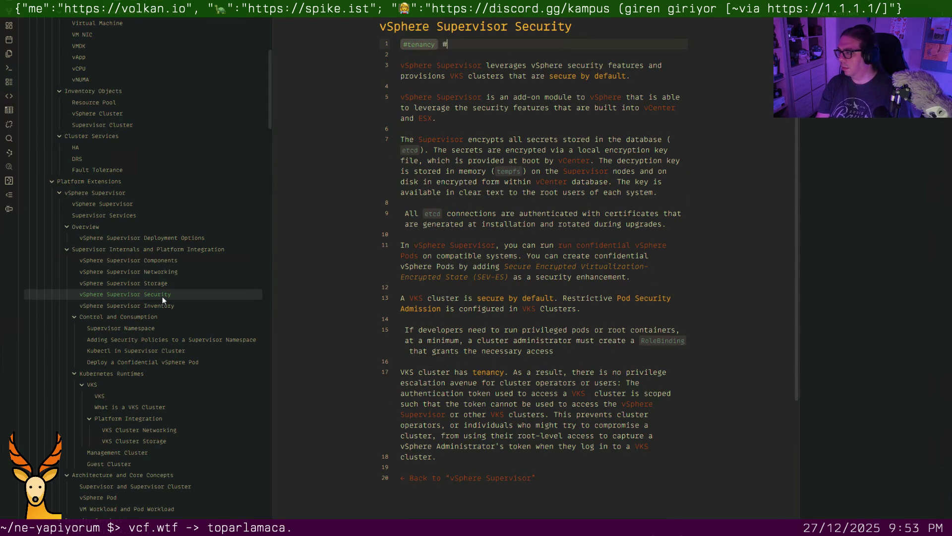
text(kubernetes #security)
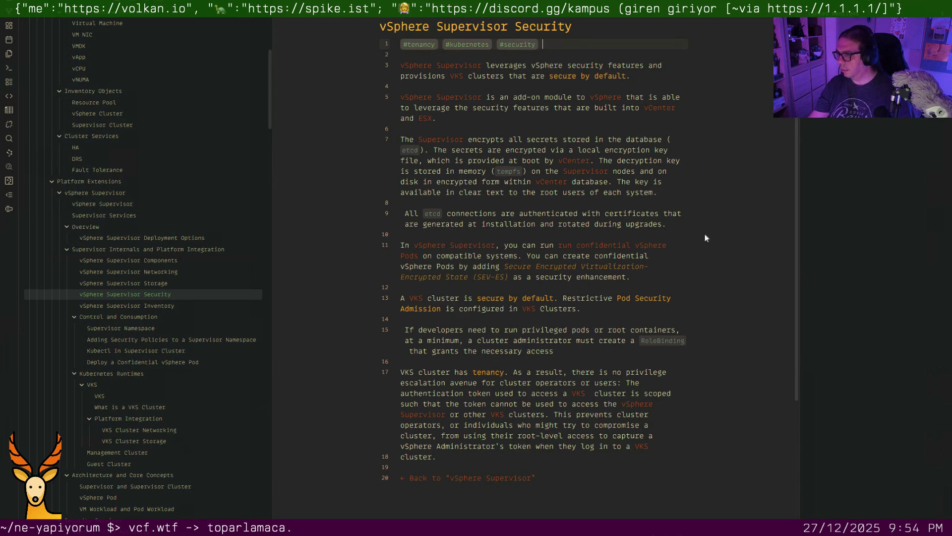
click(611, 211)
text([]())
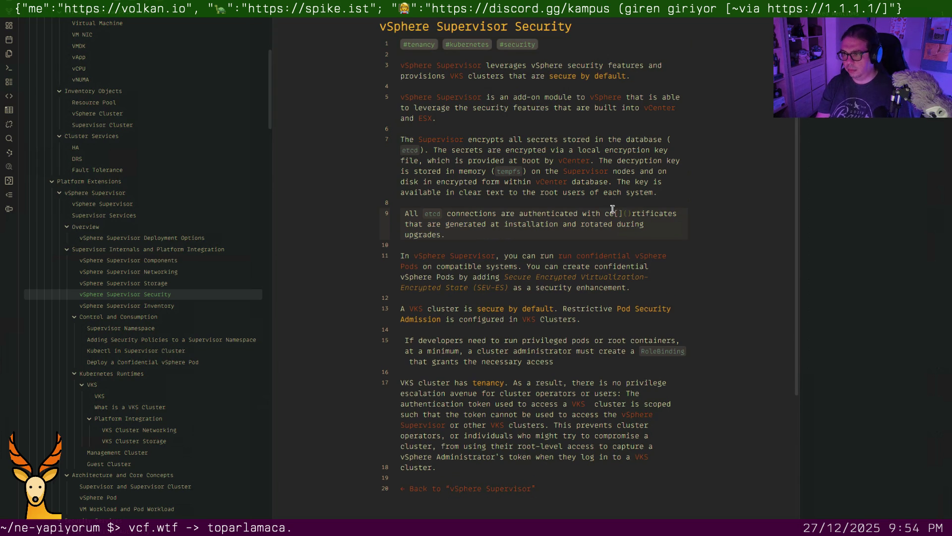
key(ctrl+z)
key(ctrl+z)
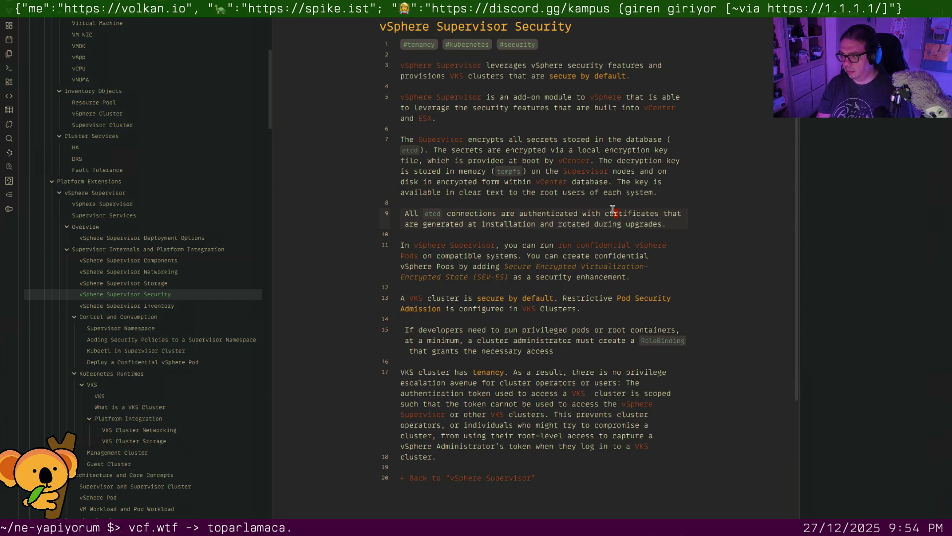
Add #kubernetes to the Supervisor Namespace note
key(ctrl+o)
text(super)
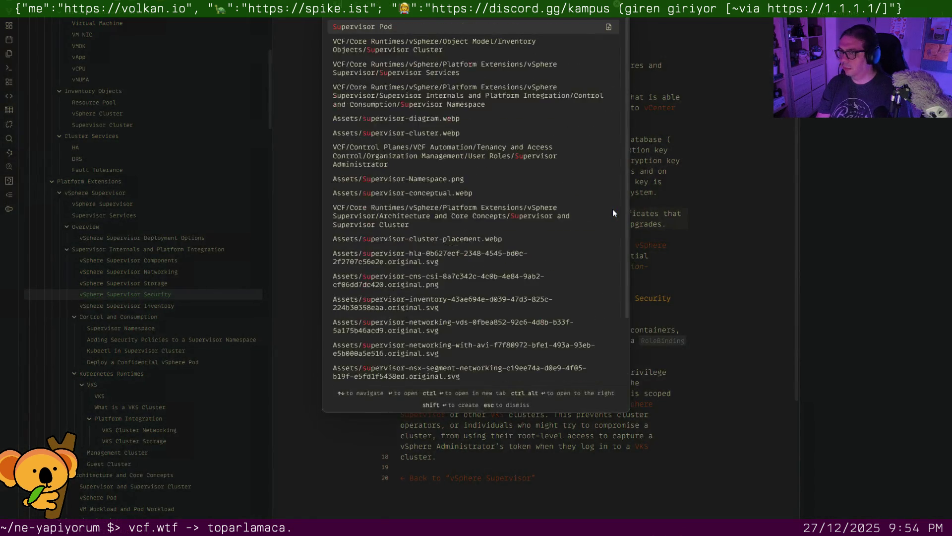
text(visor namespace)
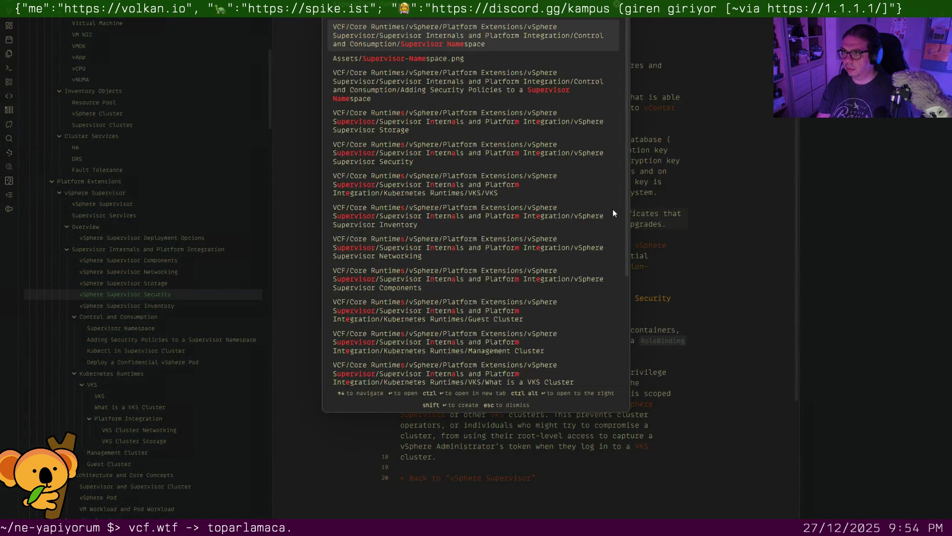
key(Return)
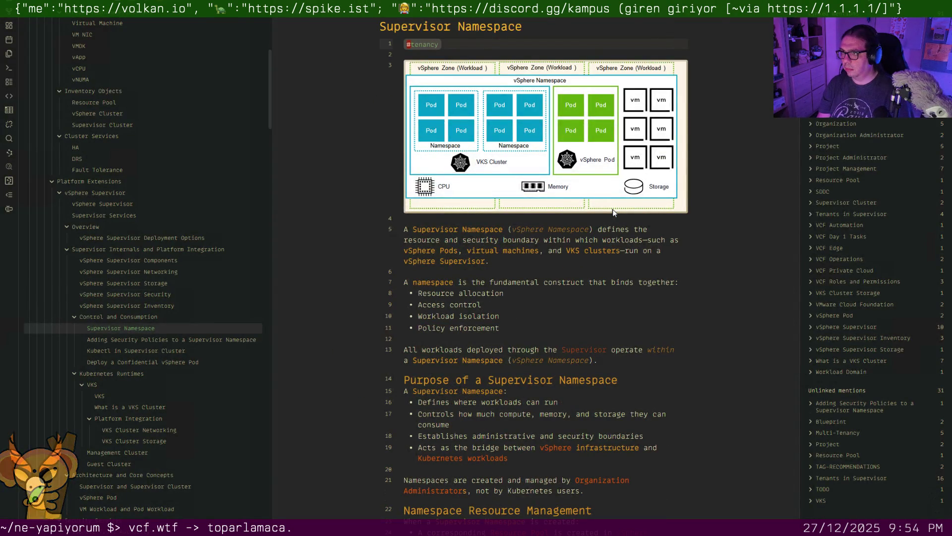
text(#ku)
key(Return)
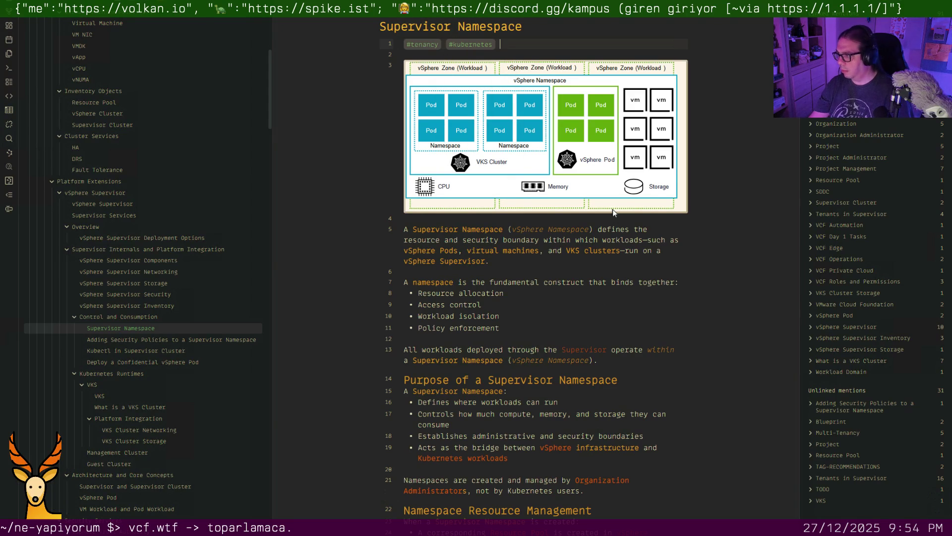
Tag Kubectl in Supervisor Cluster #tenancy #kubernetes on a new first line
click(171, 351)
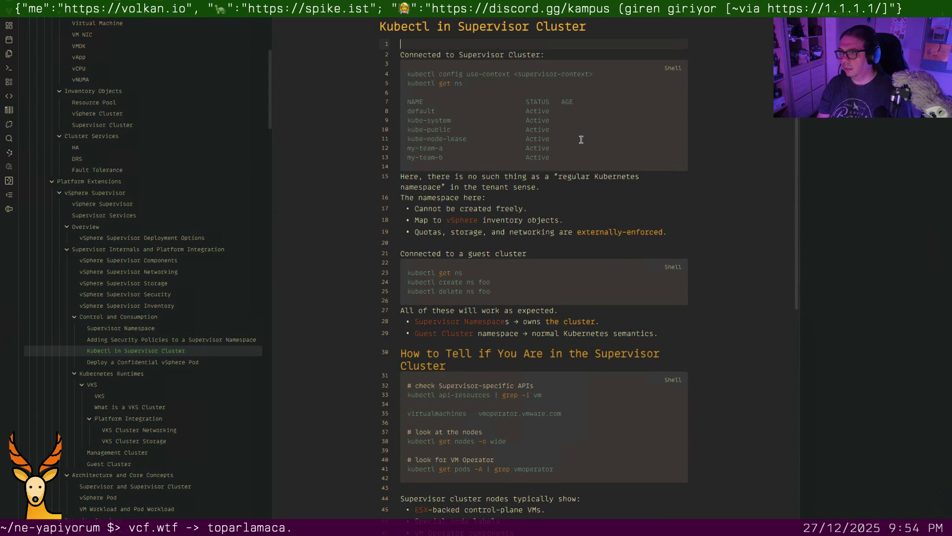
text(#)
key(Return)
key(Up)
text(#te)
key(Return)
text(#ku)
key(Return)
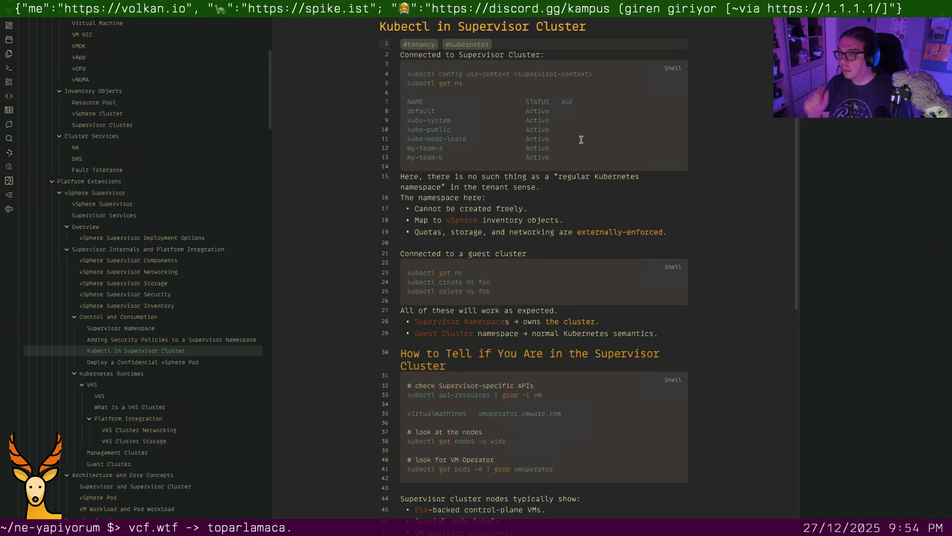
key(Return)
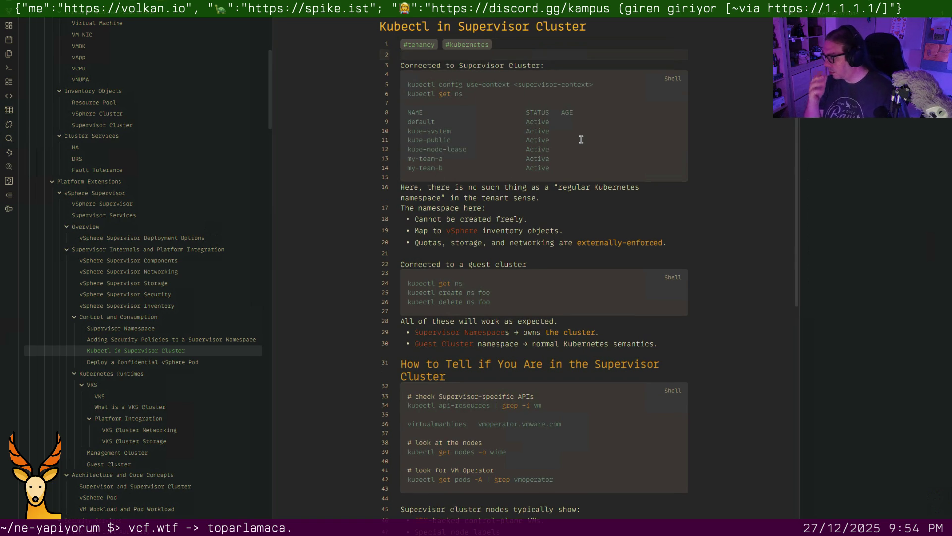
Tag Adding Security Policies to a Supervisor Namespace #kubernetes #security on line 1
click(234, 340)
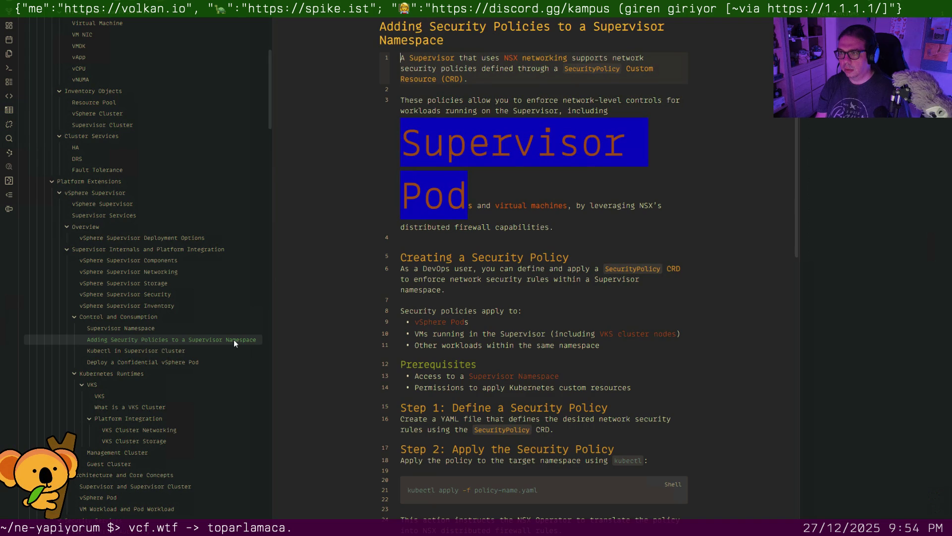
key(Return)
key(Up)
text(#ku)
key(Return)
text(#secu)
key(Return)
Retarget the Supervisor Pod link to [[vSphere Pod|Supervisor Pod]]
key(Down)
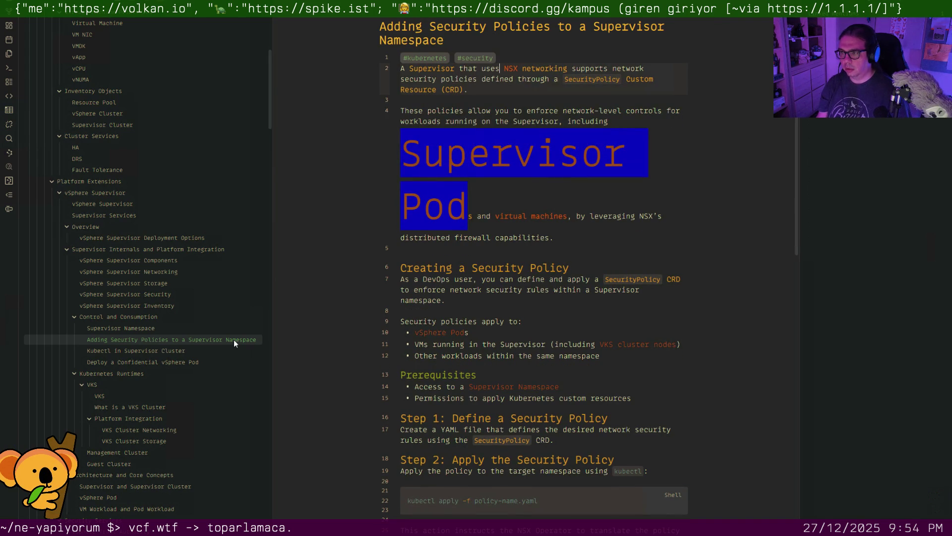
key(Down)
key(Down)
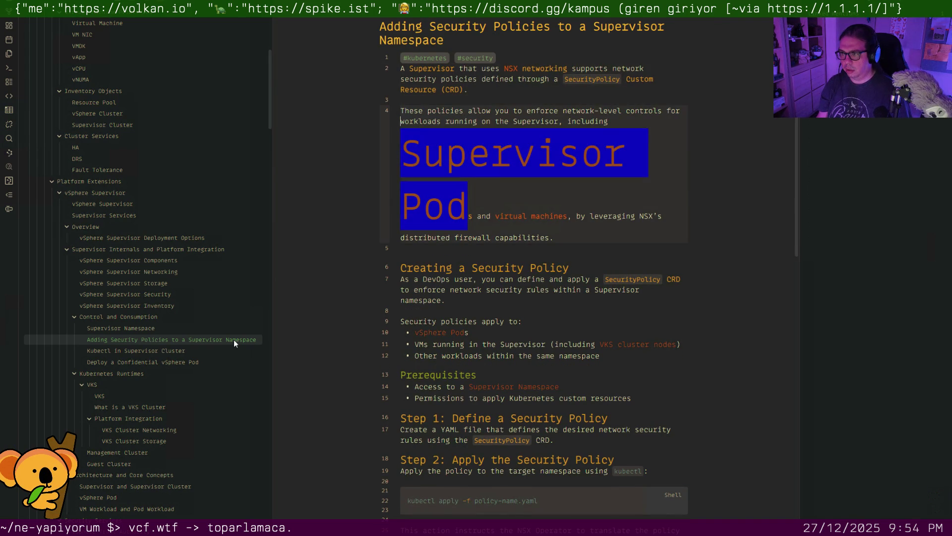
key(End)
key(Left)
key(Left)
key(Left)
key(Left)
key(Left)
text(vSphere Pod)
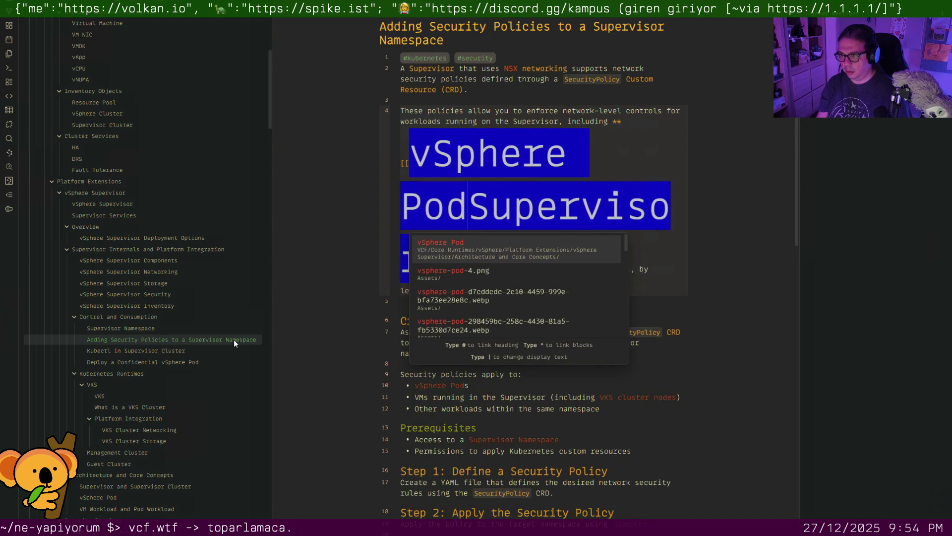
key(Return)
key(Escape)
Add a blank line below the tags and move to Deploy a Confidential vSphere Pod
key(Down)
key(Up)
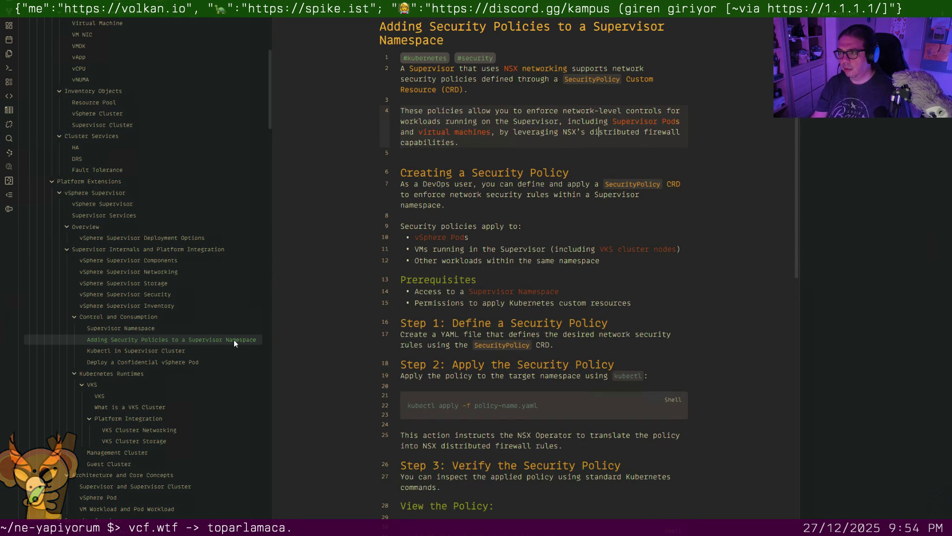
key(Up)
key(Up)
key(Up)
key(Up)
key(Up)
key(Up)
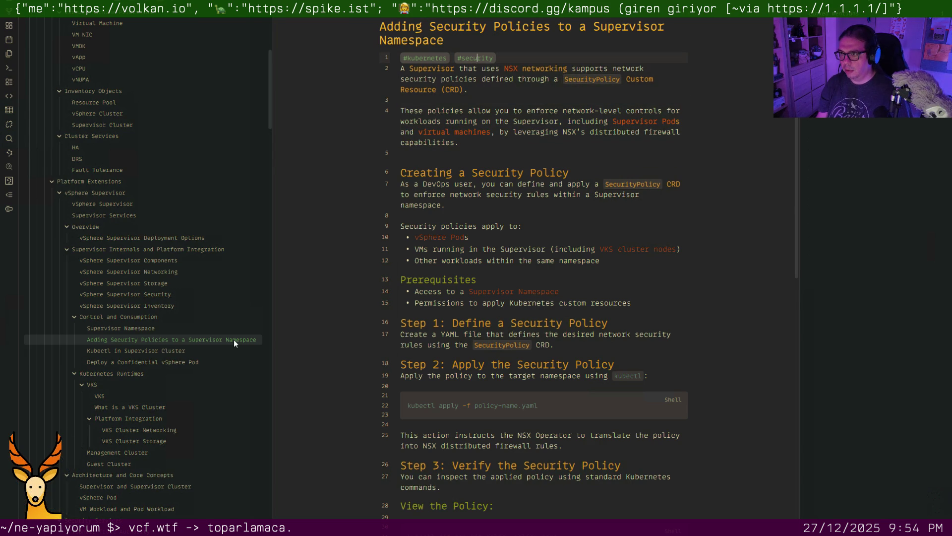
key(Return)
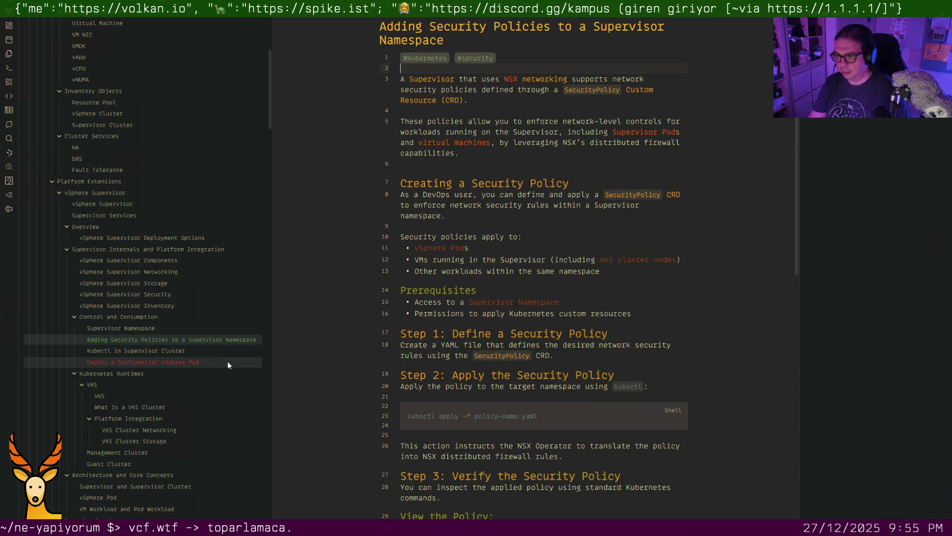
click(189, 361)
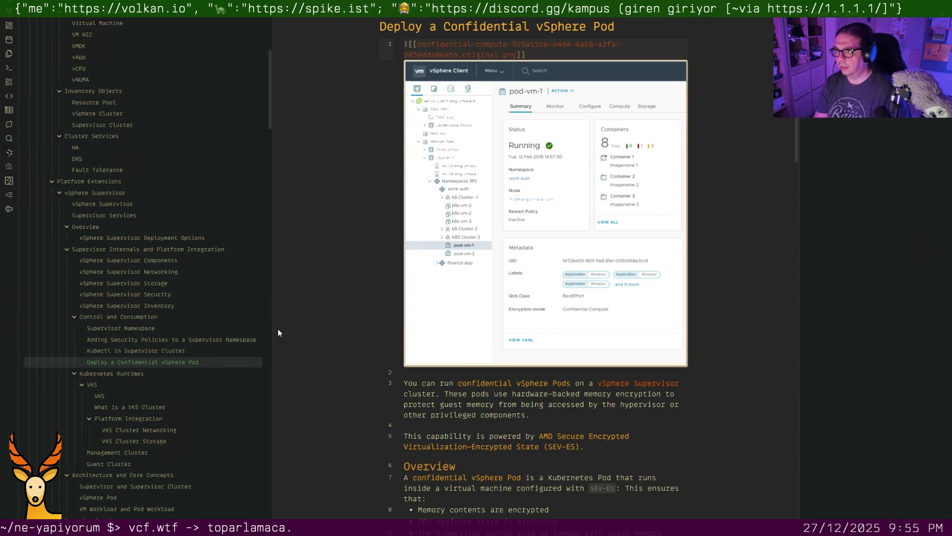
text(```)
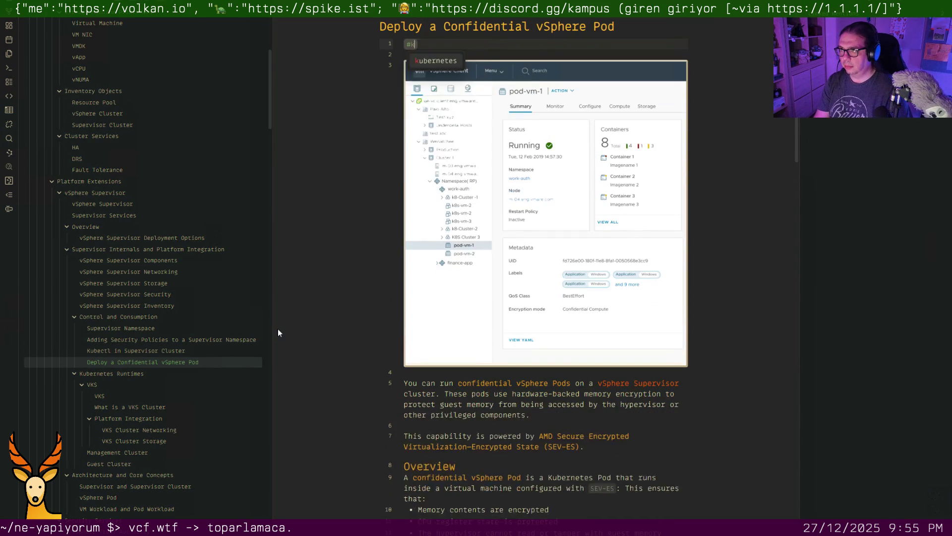
text(u)
Tag Deploy a Confidential vSphere Pod #kubernetes #security above its screenshot
key(Return)
text(#se)
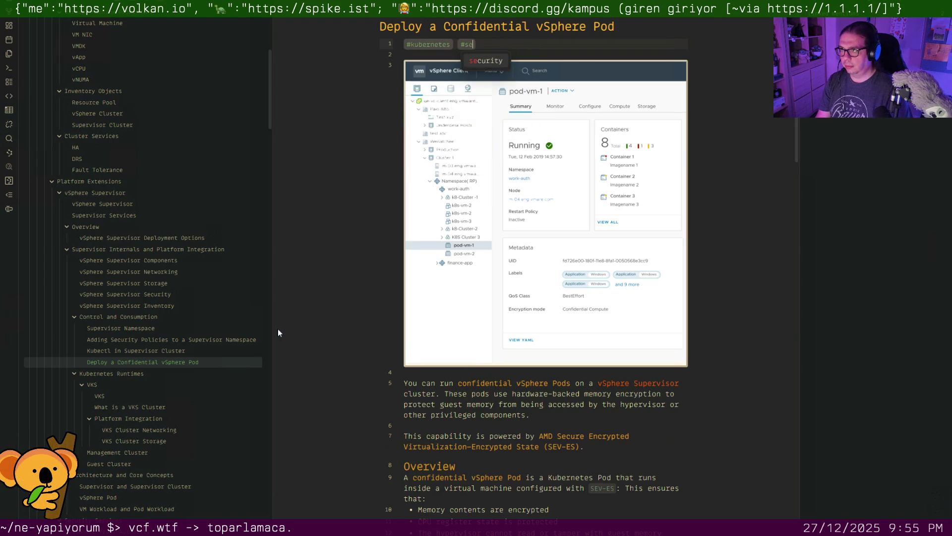
key(Return)
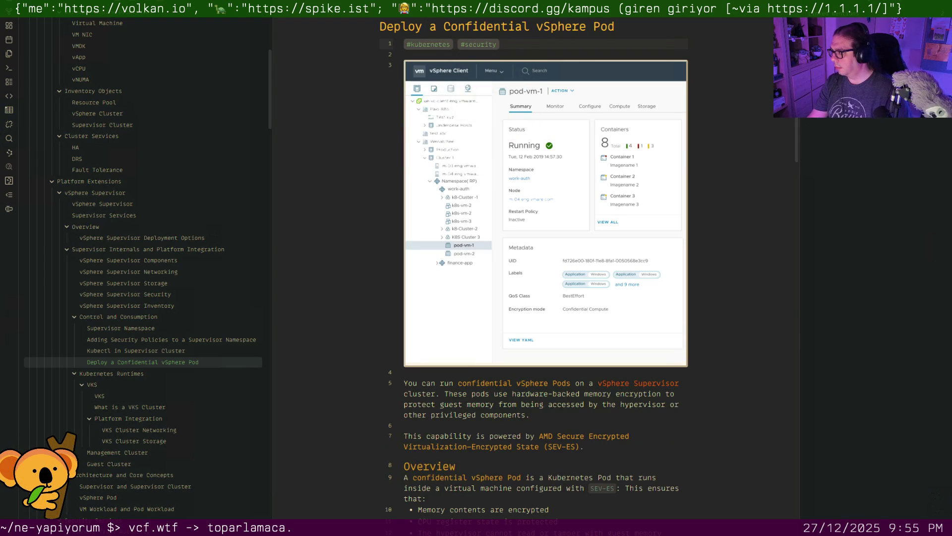
key(ctrl+o)
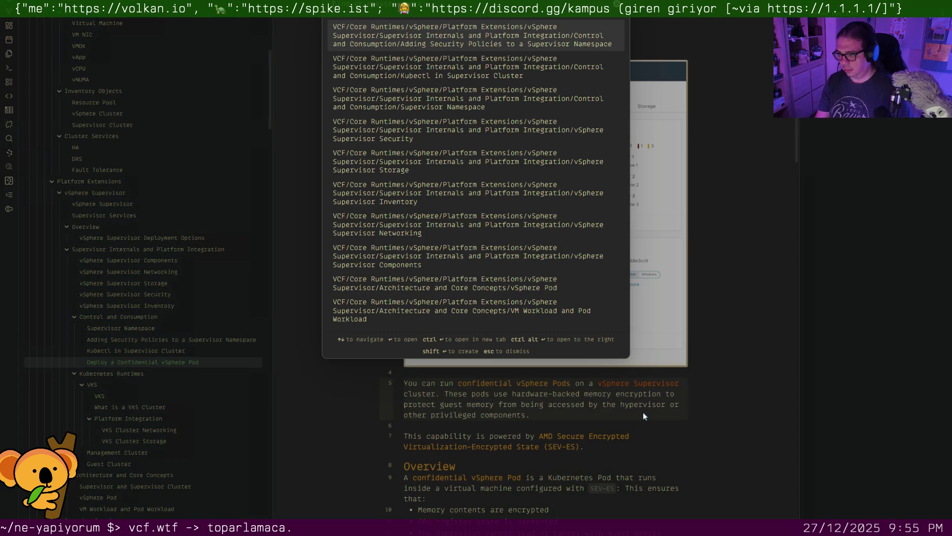
Add #kubernetes after #tenancy on the Guest Cluster note's first line
key(Down)
key(Up)
key(Return)
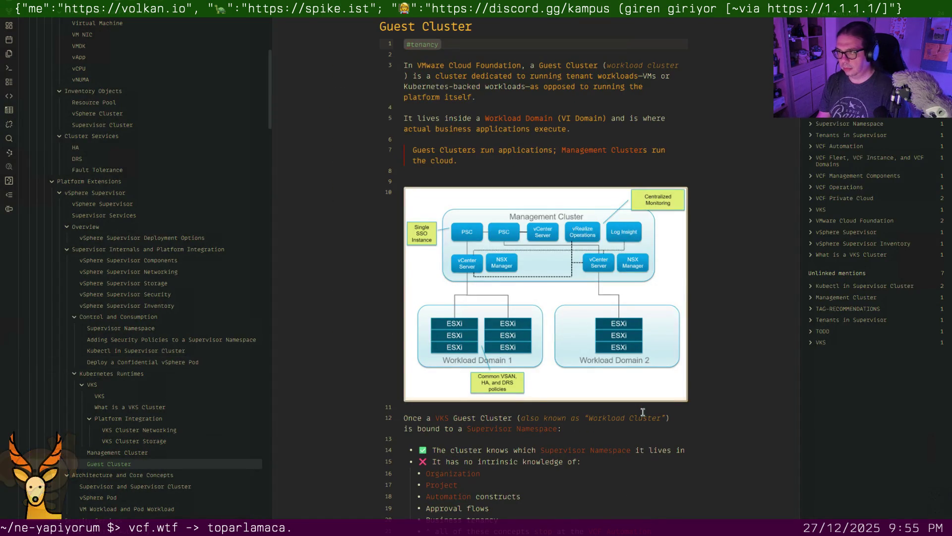
text( #kubernetes)
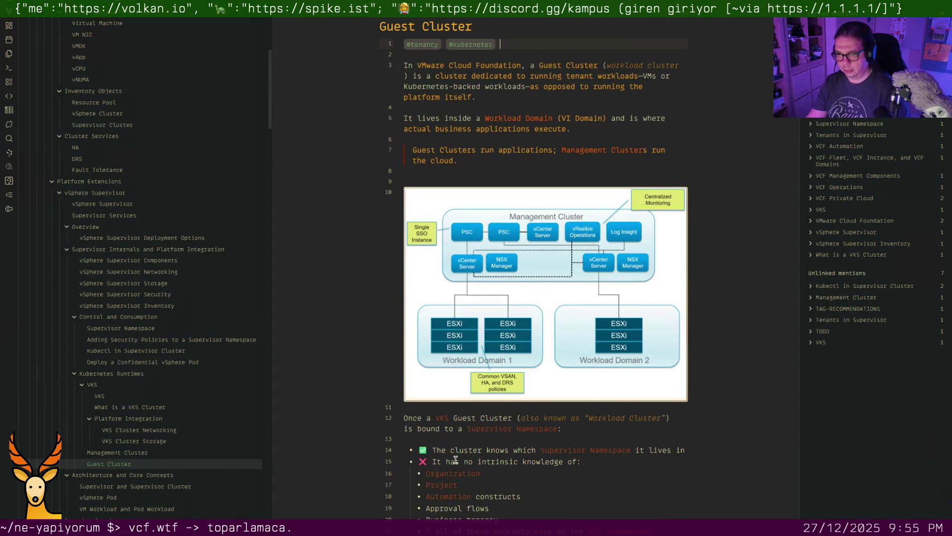
Add #kubernetes to the Management Cluster note and recheck both cluster notes
click(142, 453)
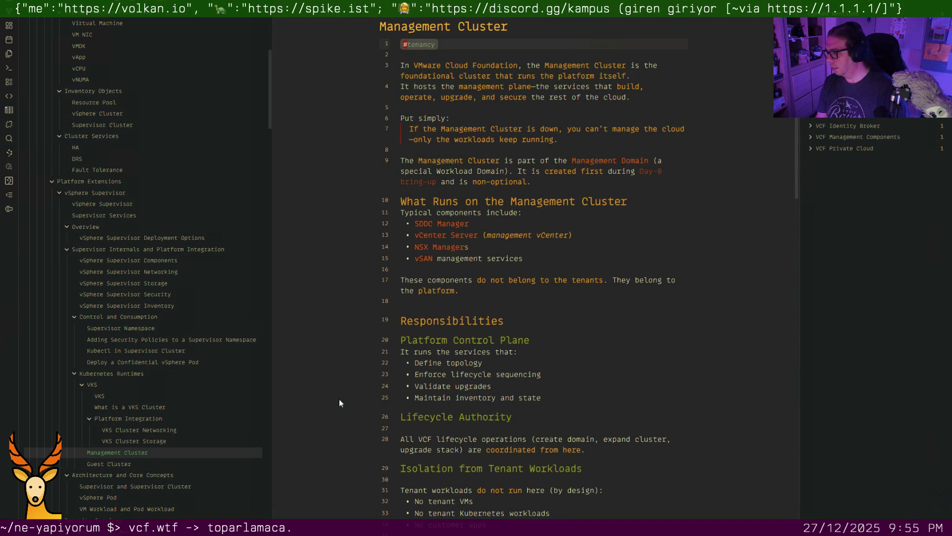
text(kubernetes)
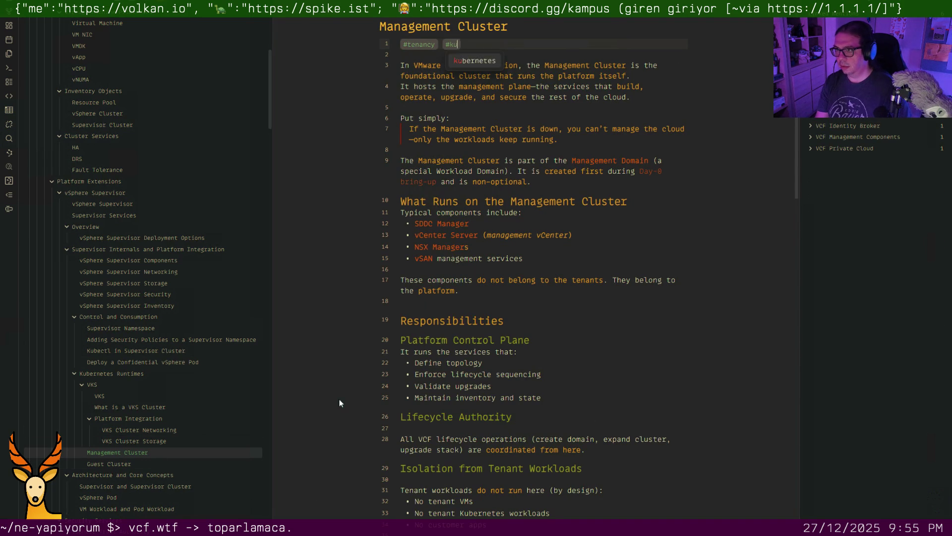
click(139, 465)
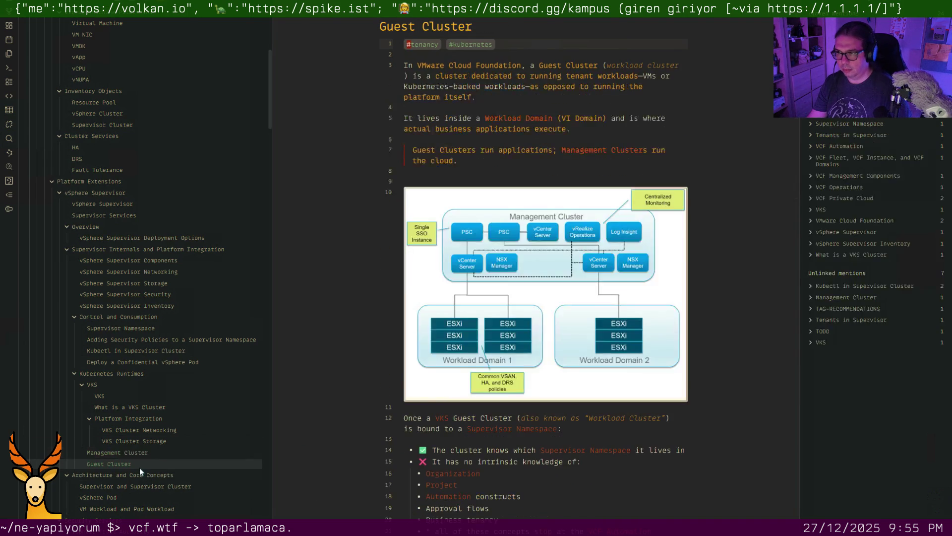
click(145, 454)
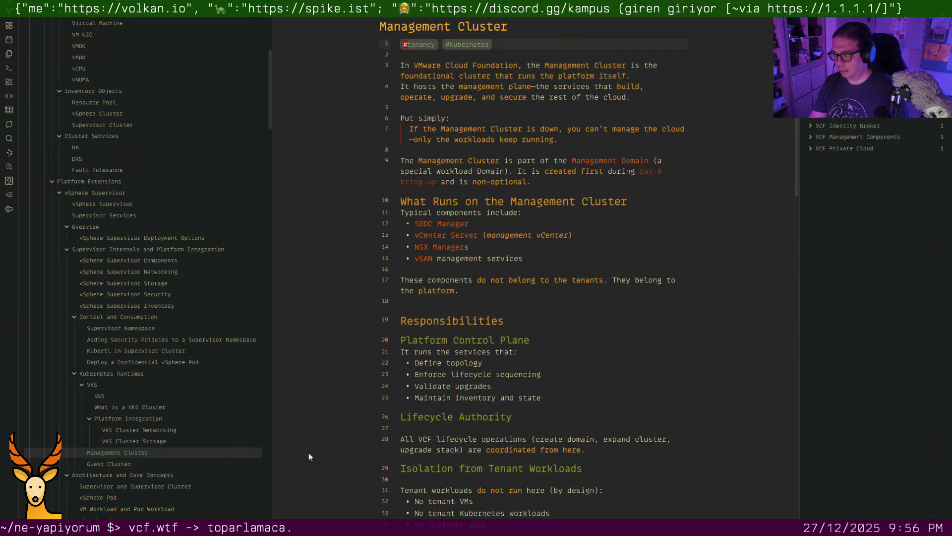
Browse the VKS Cluster Networking and Storage notes, then land on the VKS note
click(191, 429)
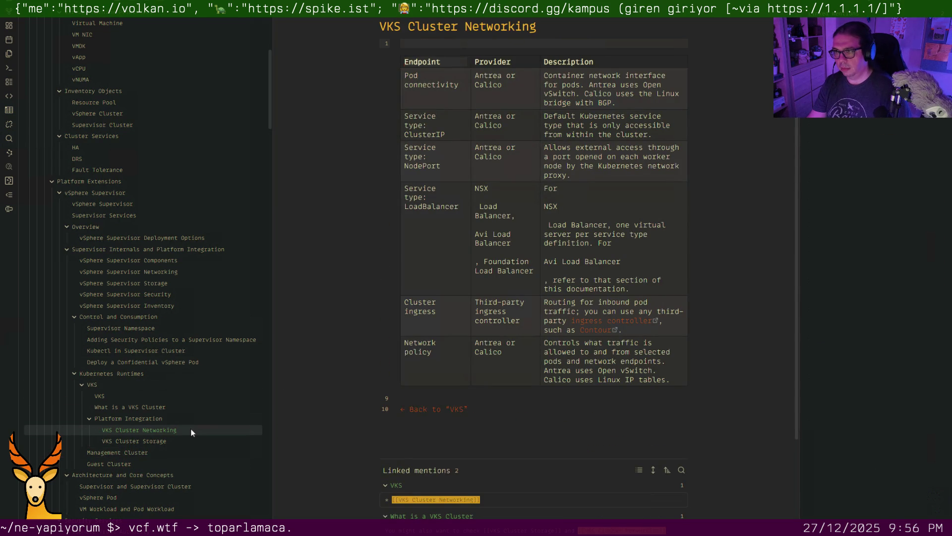
click(164, 440)
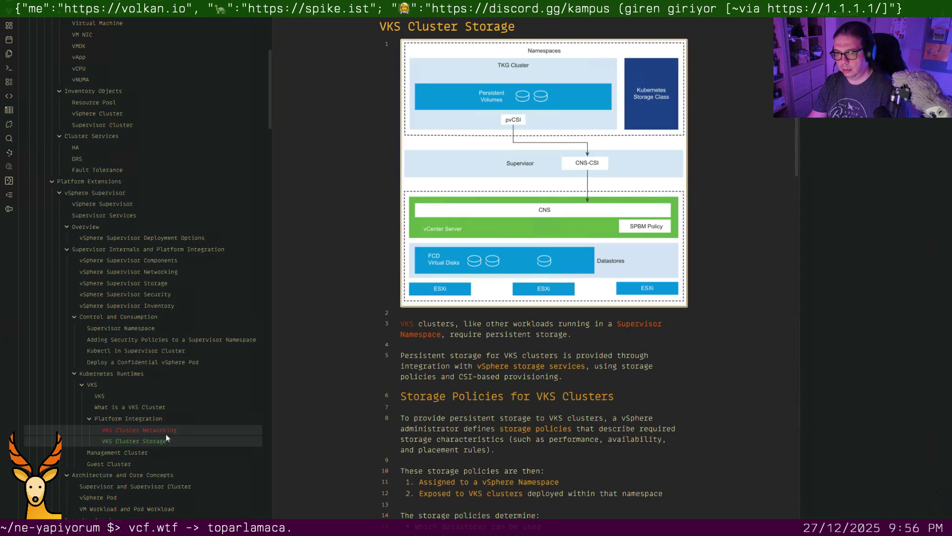
click(166, 432)
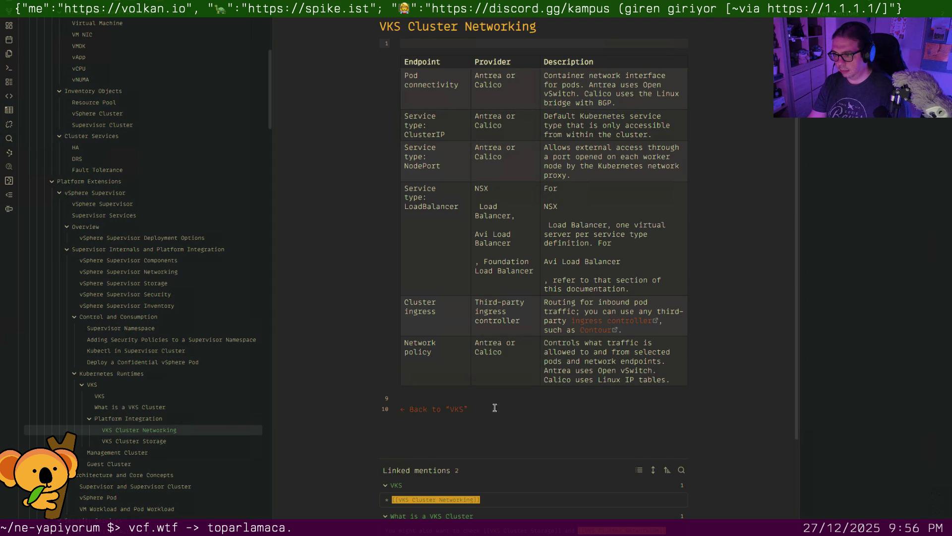
click(436, 410)
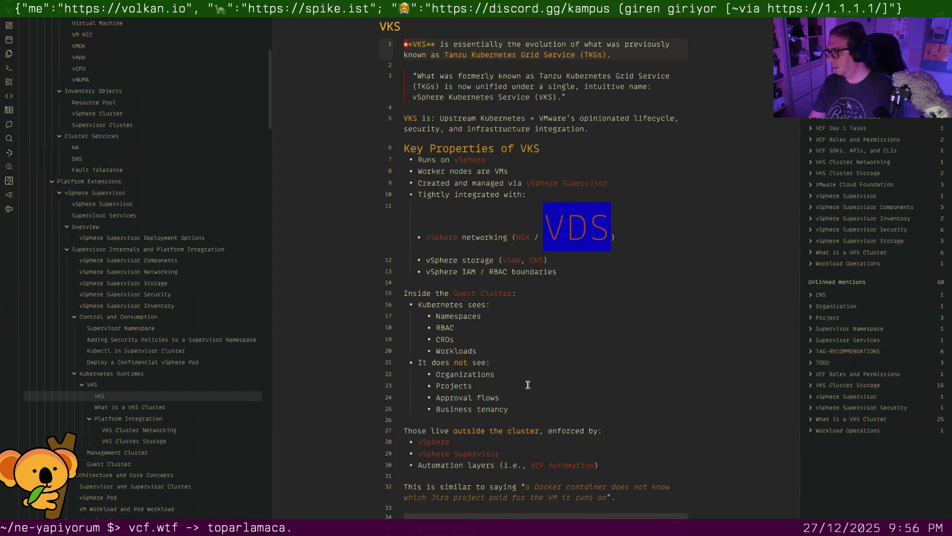
Tag the VKS note with #kubernetes and #lifecycle on a new first line
key(Return)
key(Up)
text(#kubernetes #life)
key(Return)
key(Down)
key(Down)
key(Down)
key(Down)
key(Down)
key(Down)
key(Down)
key(Down)
key(Down)
Retarget the VDS link from the misspelt Stwitch note to Distributed Virtual Switch
key(Up)
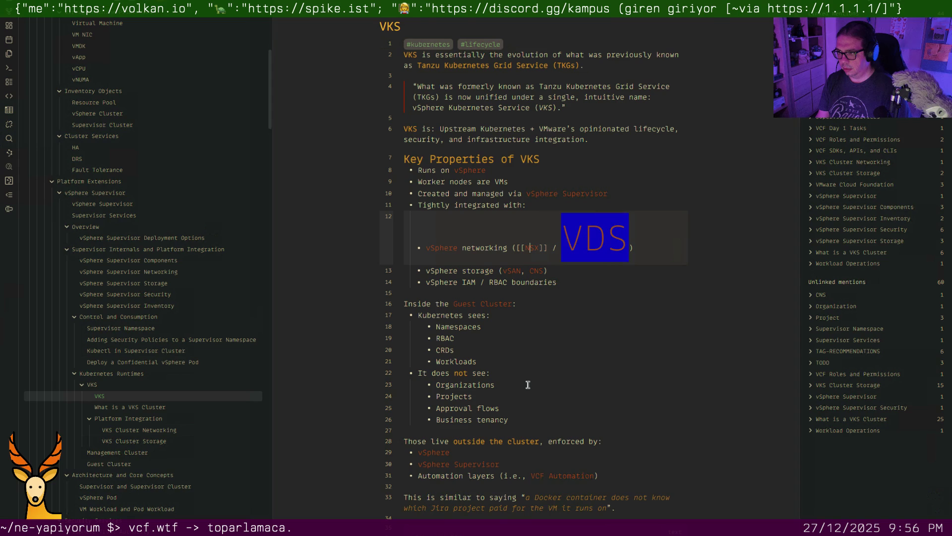
key(Right)
key(Right)
key(Right)
key(Right)
key(Right)
key(Right)
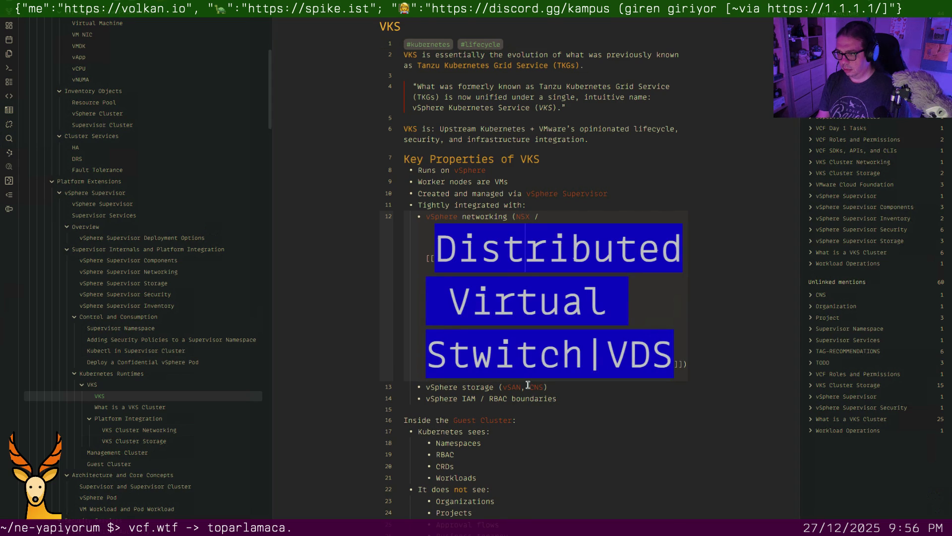
key(Left)
key(Left)
key(Left)
key(Right)
key(Right)
key(Right)
key(Right)
key(Right)
key(Right)
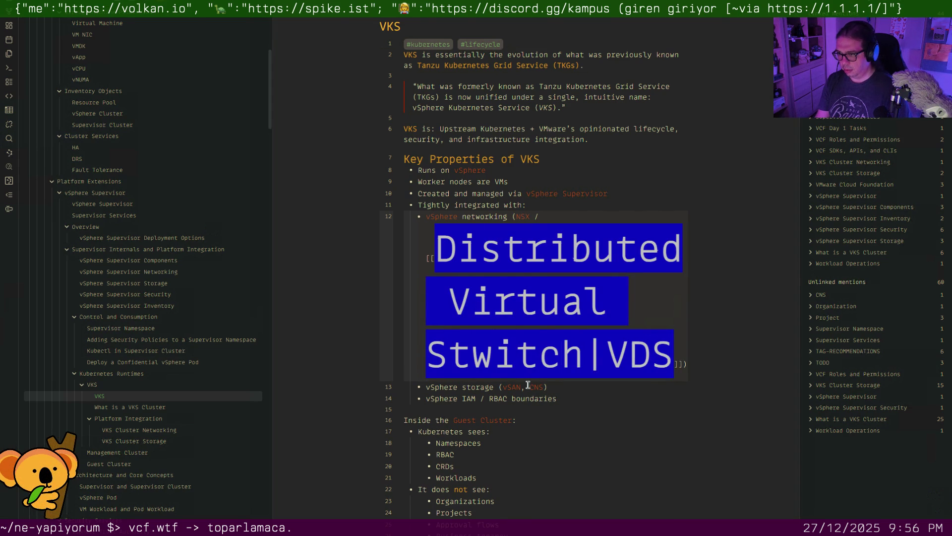
key(BackSpace)
key(BackSpace)
key(BackSpace)
key(BackSpace)
key(BackSpace)
key(BackSpace)
key(BackSpace)
key(BackSpace)
key(BackSpace)
key(BackSpace)
key(BackSpace)
key(BackSpace)
key(BackSpace)
key(BackSpace)
key(BackSpace)
key(BackSpace)
key(BackSpace)
key(BackSpace)
key(BackSpace)
key(BackSpace)
key(BackSpace)
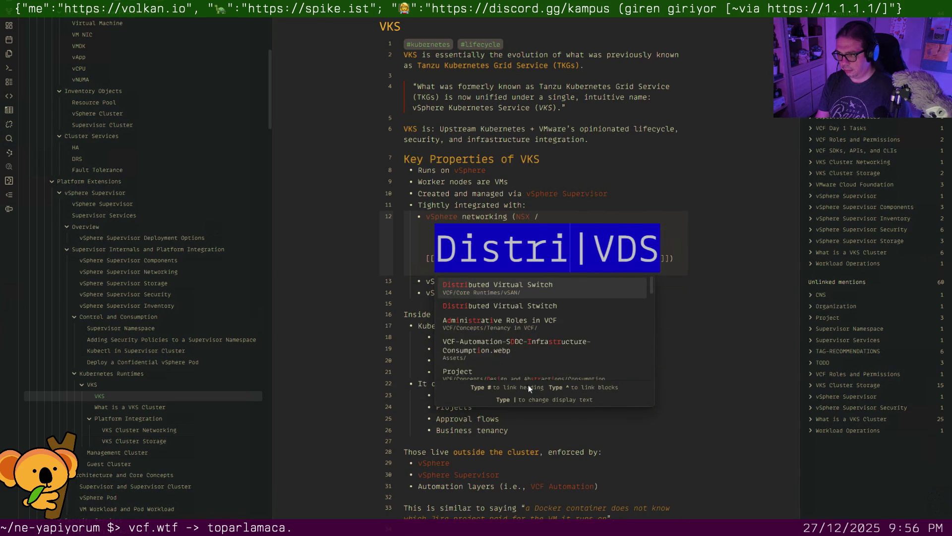
key(BackSpace)
key(BackSpace)
key(Escape)
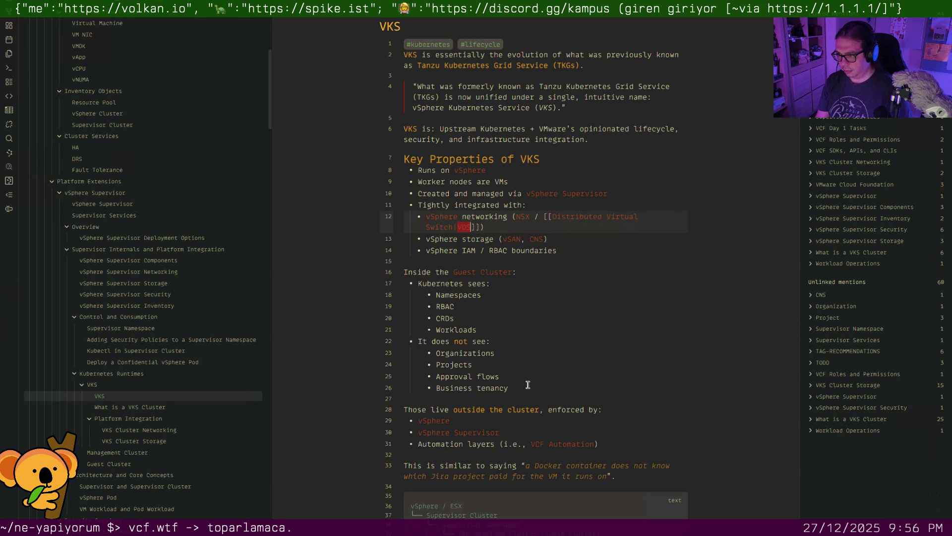
key(Down)
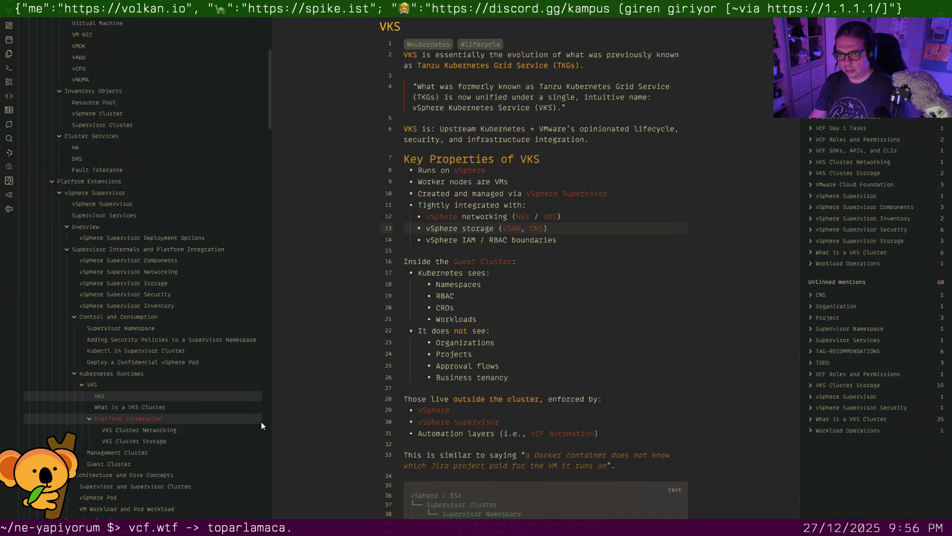
Tag What is a VKS Cluster with #kubernetes and capitalise 'Is' in its title
click(189, 410)
key(Return)
key(Up)
text(#ku)
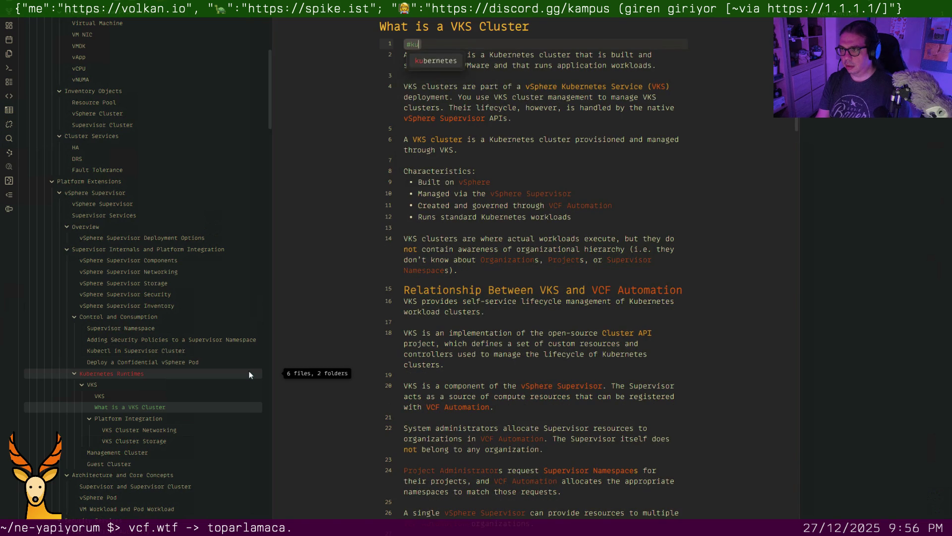
key(Return)
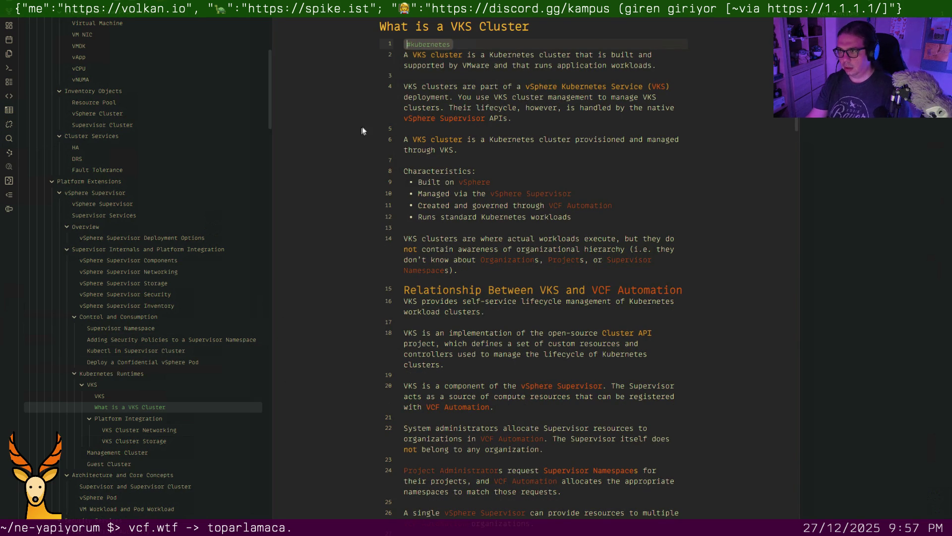
click(422, 27)
key(BackSpace)
text(I)
key(Return)
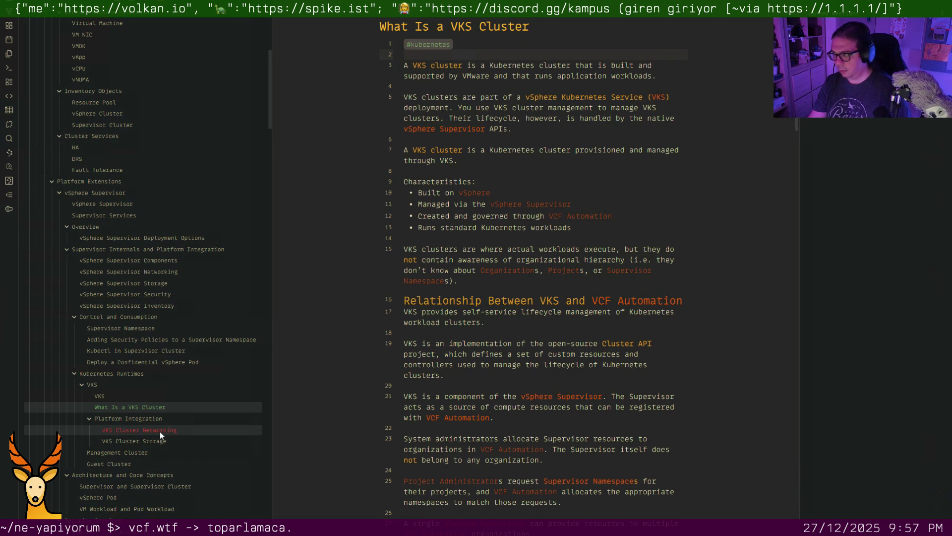
Tag VKS Cluster Networking and VKS Cluster Storage with #kubernetes on line 1
click(161, 431)
click(443, 46)
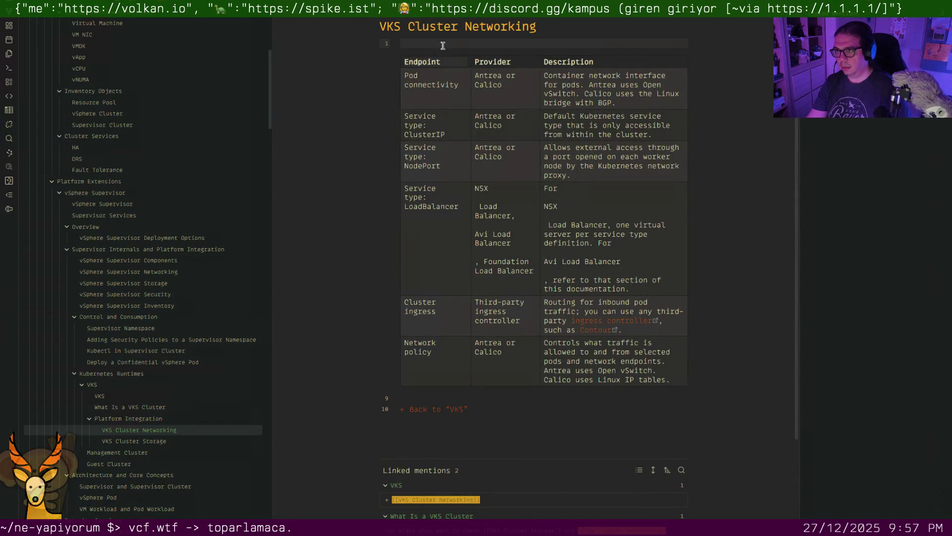
key(Return)
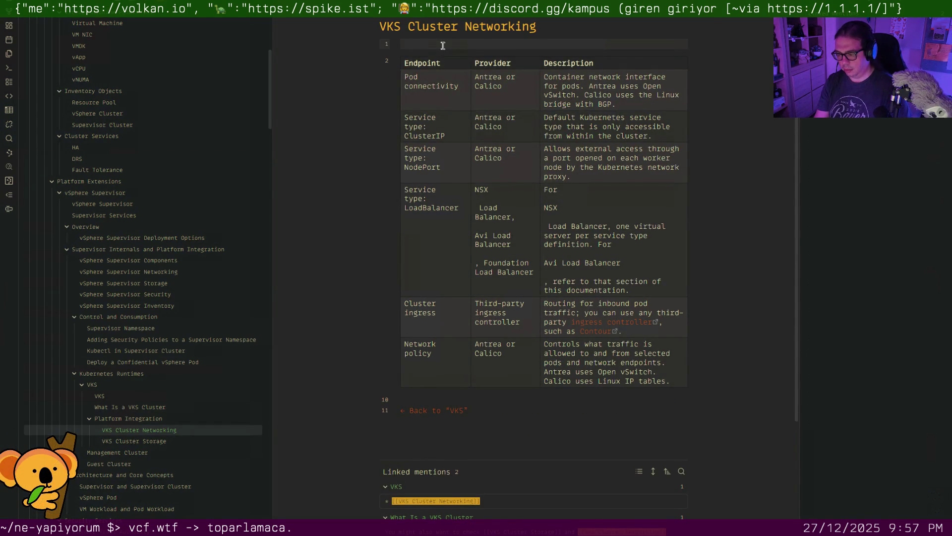
text(#kubernetes)
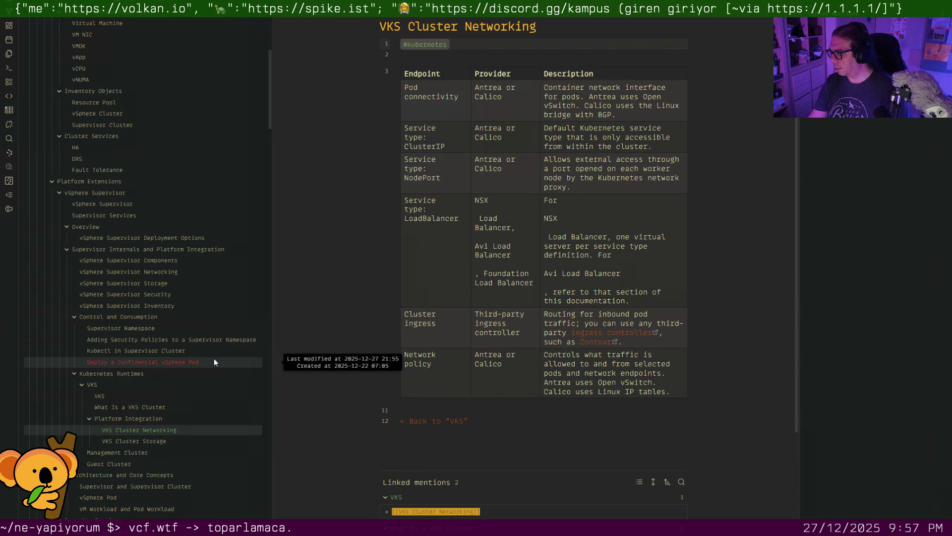
click(154, 442)
key(Return)
key(Up)
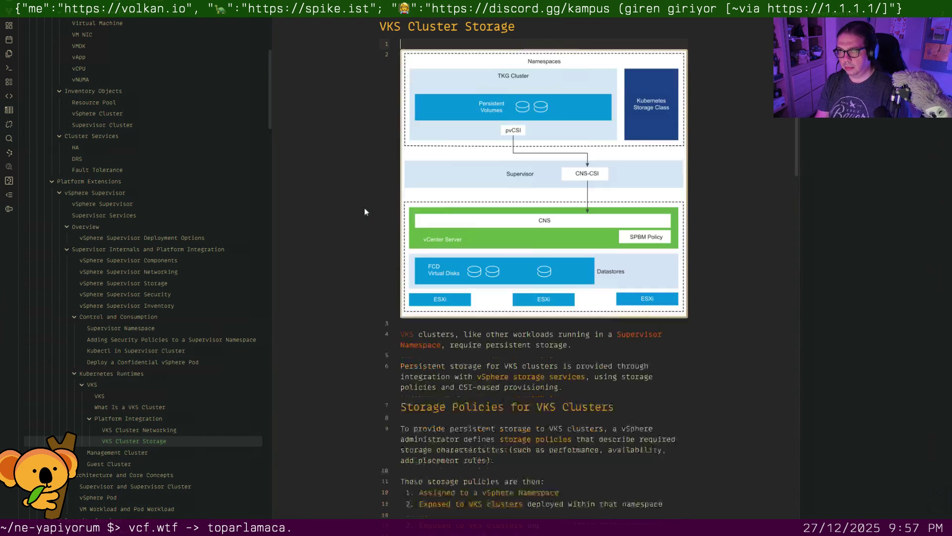
text(#ku)
key(Return)
key(Return)
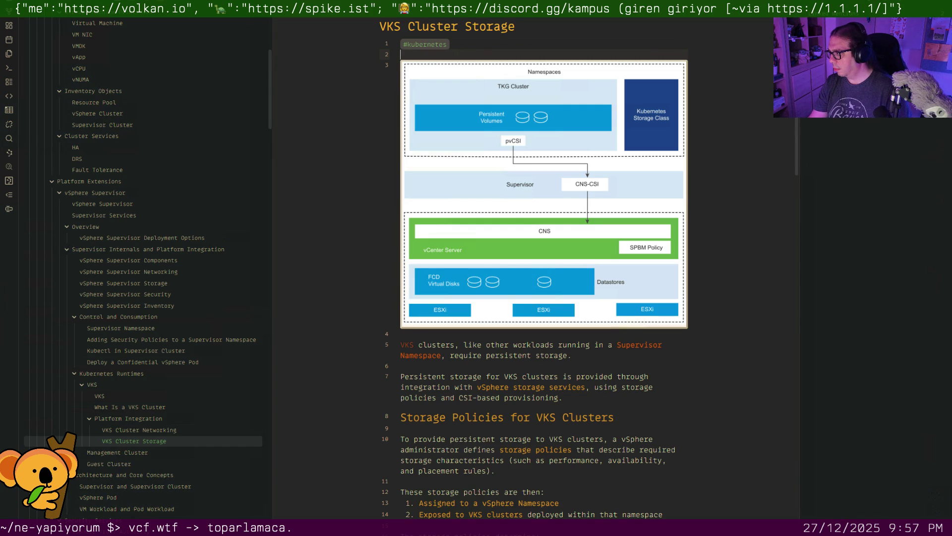
Start a new link below VKS Cluster Storage's first paragraph and bring up the quick switcher
click(571, 365)
key(ctrl+k)
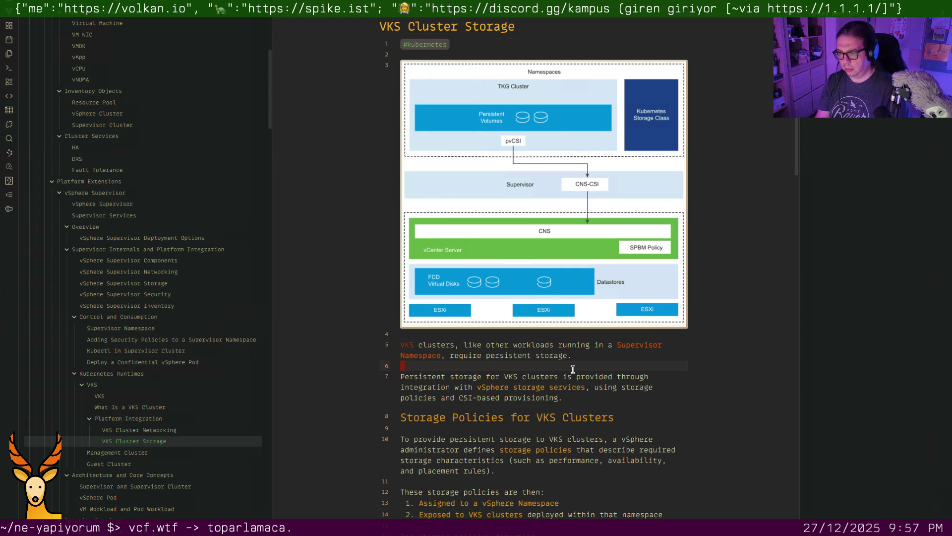
key(ctrl+o)
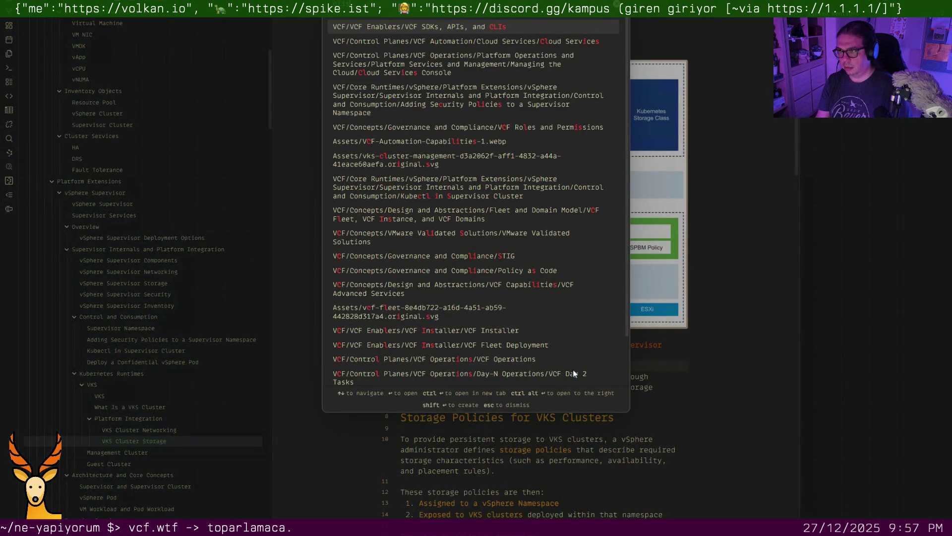
Tag the VCF SDKs, APIs, and CLIs note with #lifecycle on a new first line
key(Return)
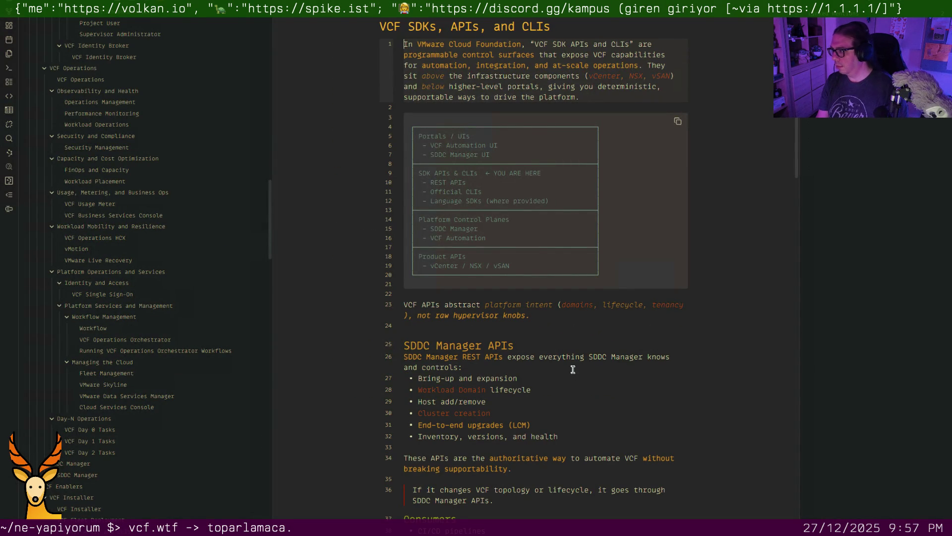
key(Return)
key(Return)
key(Up)
key(Up)
text(#lifecycle)
key(Down)
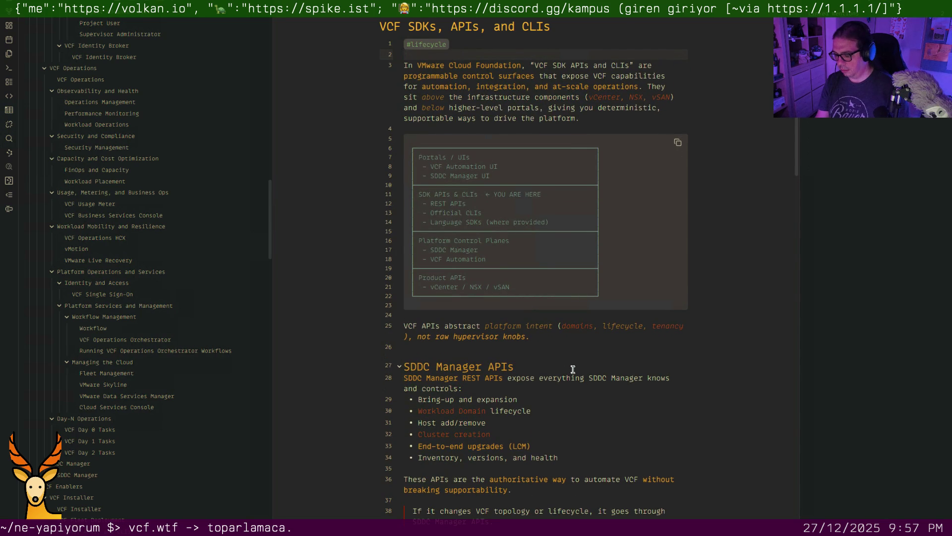
Tag the Gated SDK note with #governance on a new first line
key(ctrl+o)
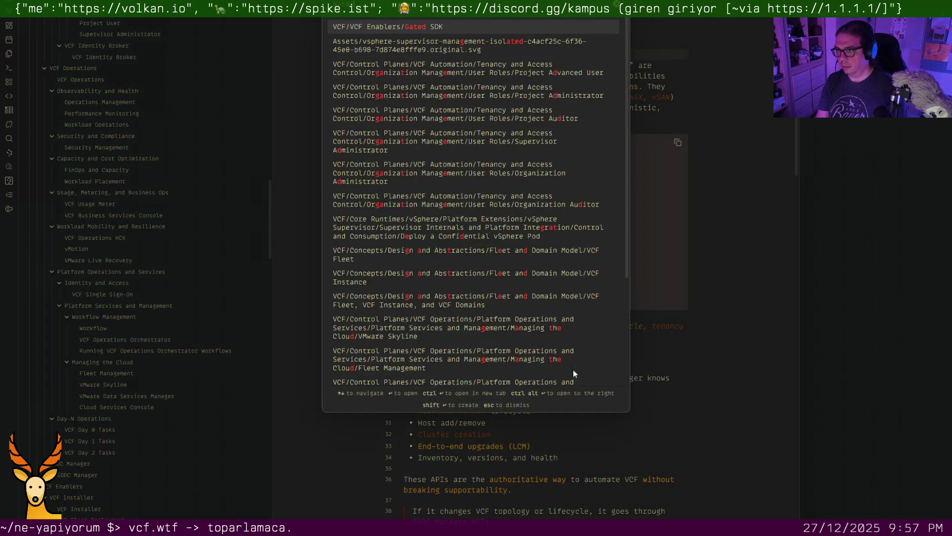
key(Return)
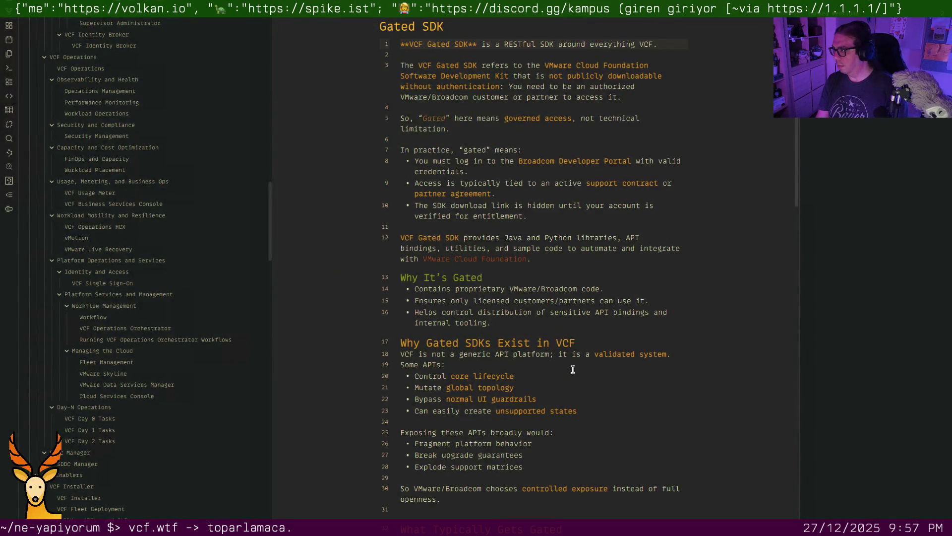
key(Return)
key(Return)
key(Up)
key(Up)
text(#go)
key(Return)
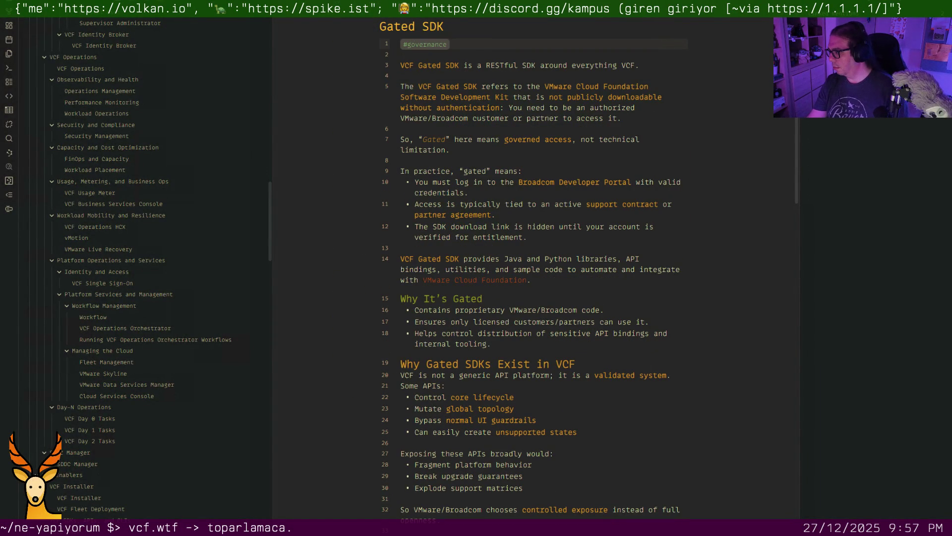
click(679, 246)
Tag the VCF Installer note with #lifecycle on a new first line
key(ctrl+o)
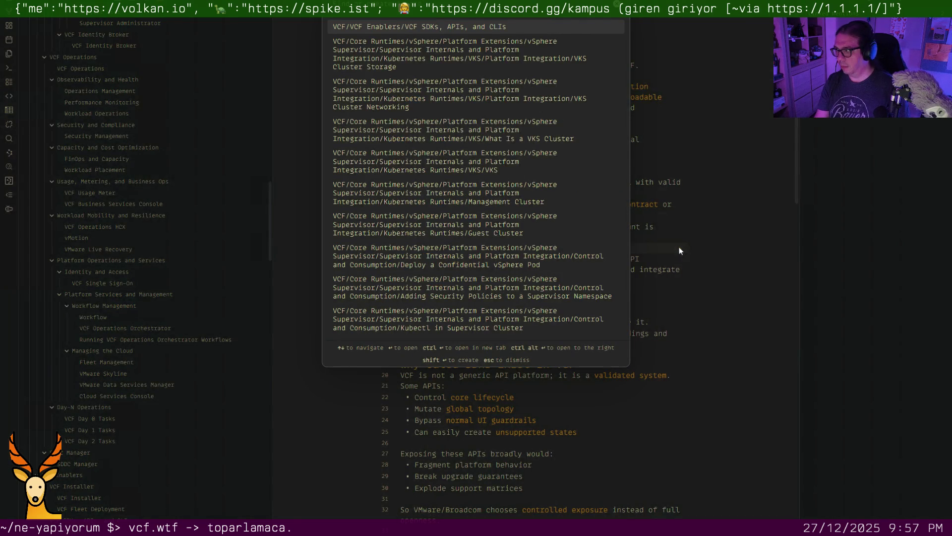
text(install)
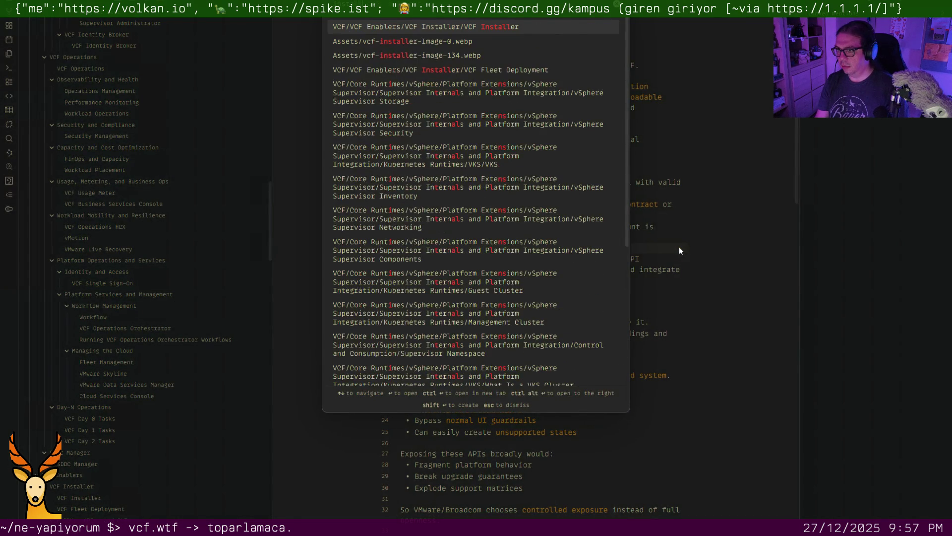
key(Return)
key(Return)
key(Up)
text(#lifecycle)
key(Return)
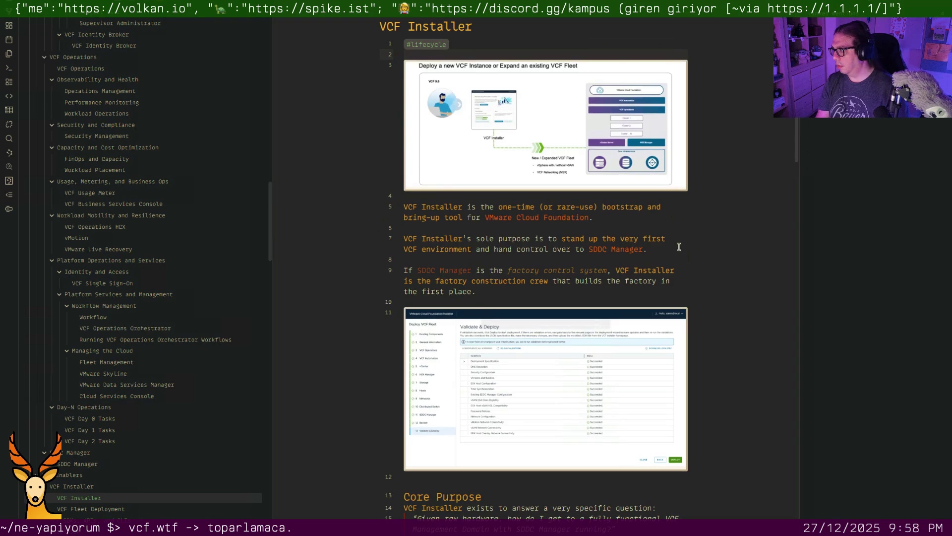
Tag VCF Fleet Deployment with #architecture and #lifecycle on a new first line
key(ctrl+o)
text(fleet)
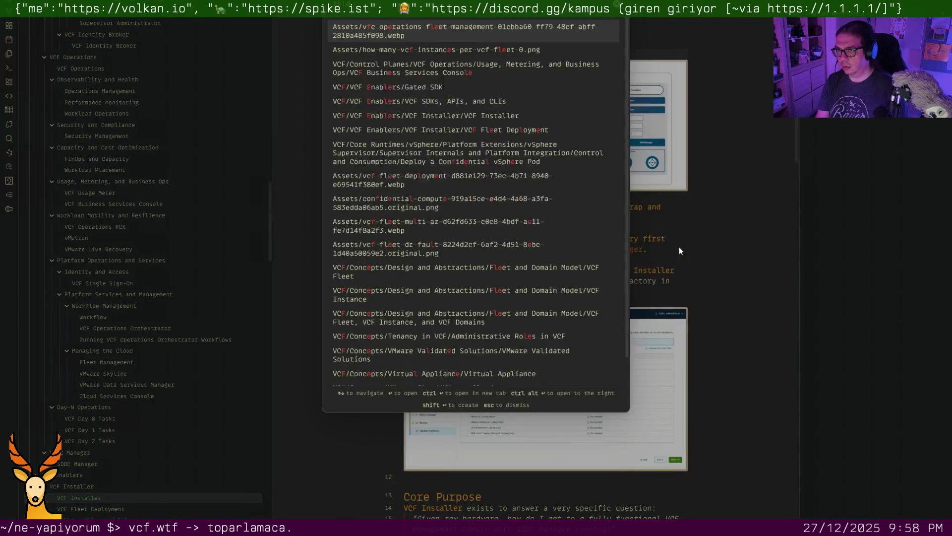
text( deployment)
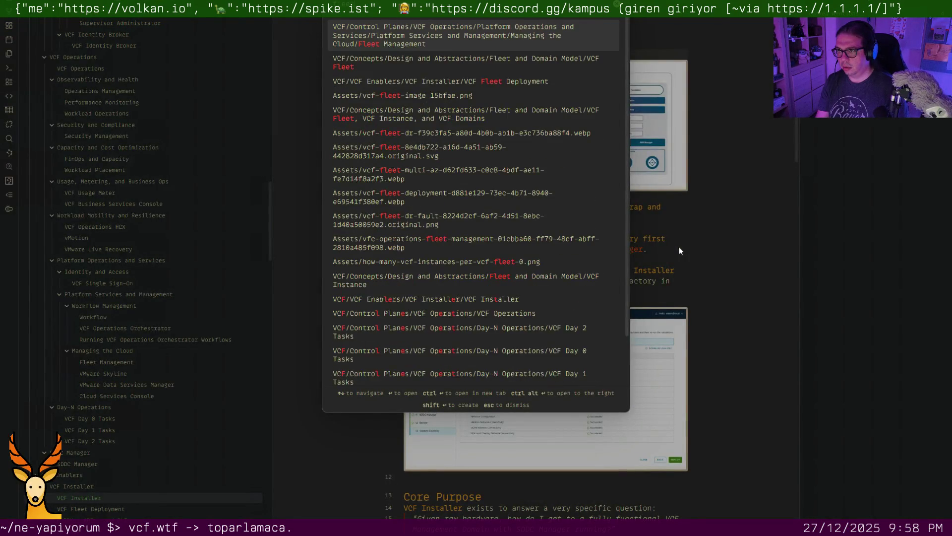
key(Return)
key(Return)
key(Up)
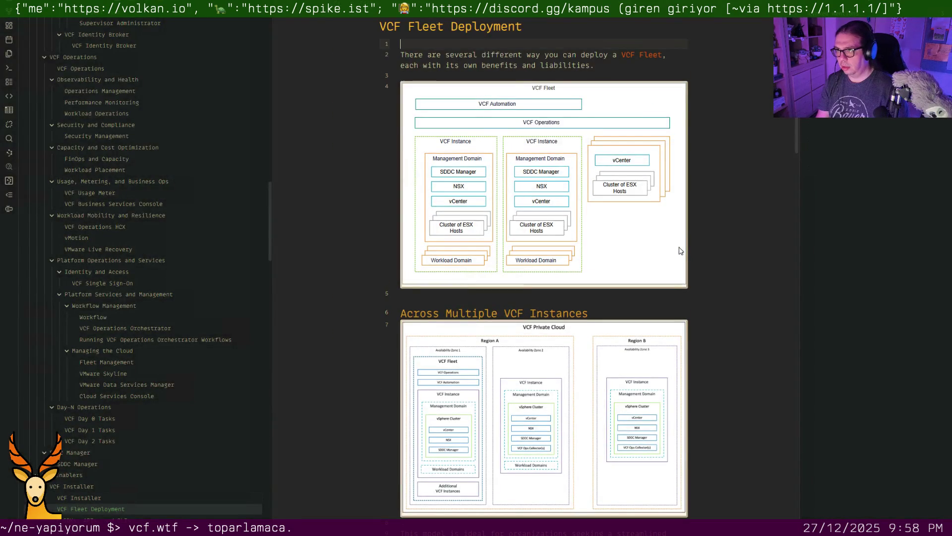
text(#)
key(Return)
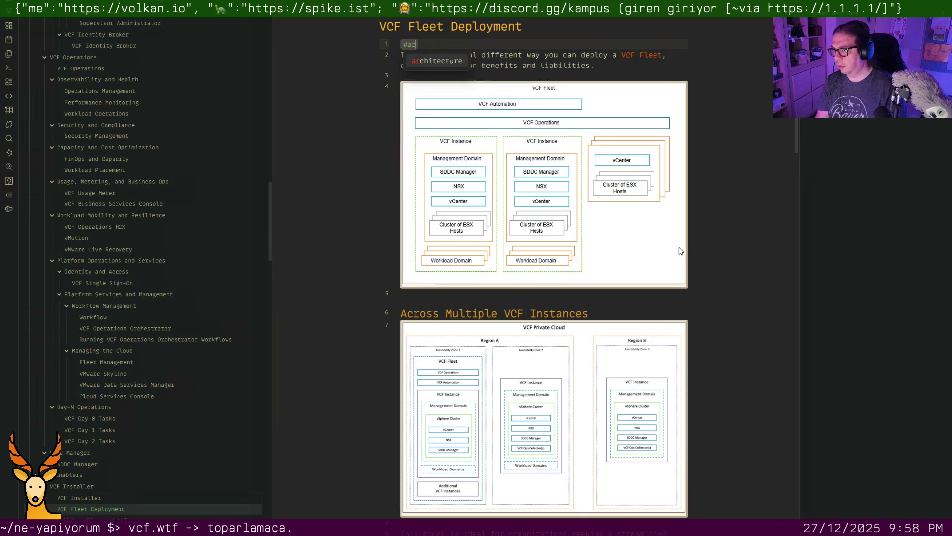
text(#)
key(Return)
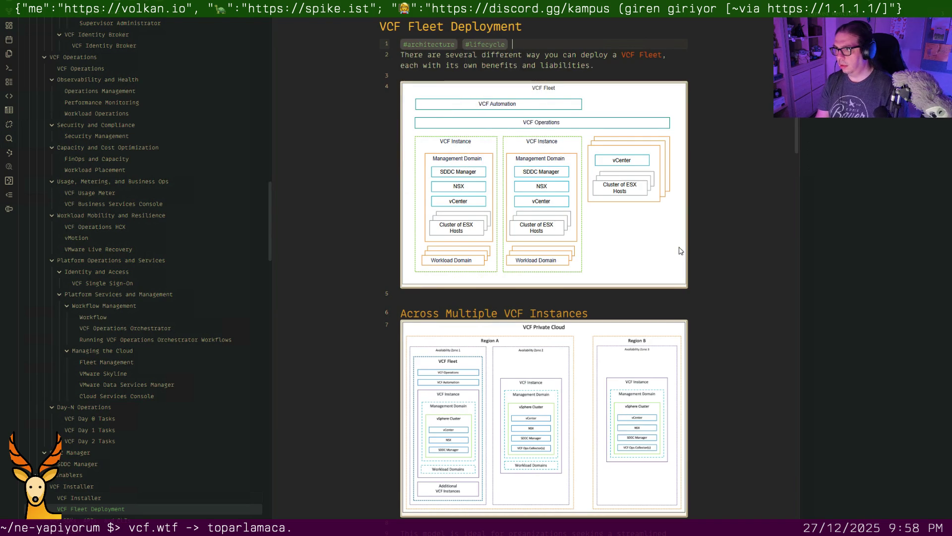
key(Return)
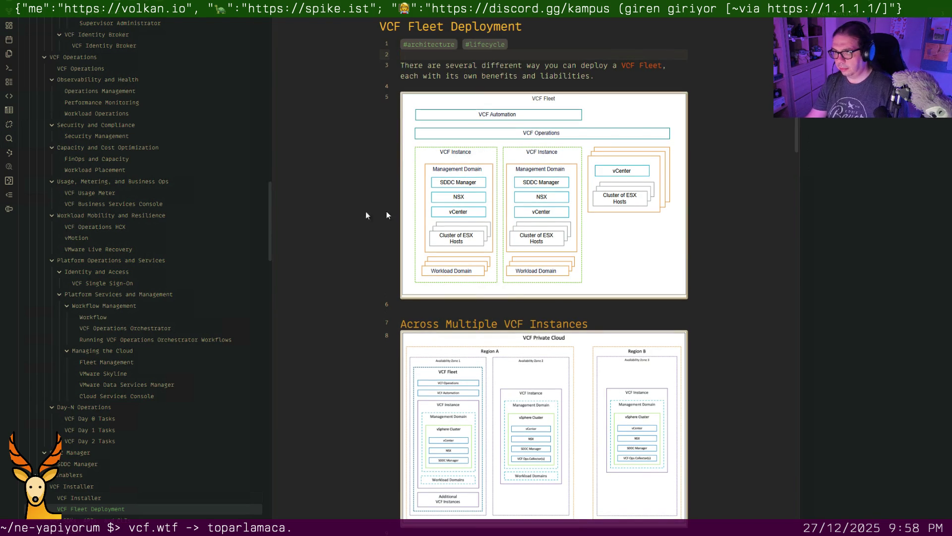
scroll(182, 415, up, 3)
scroll(183, 416, up, 2)
scroll(184, 412, up, 10)
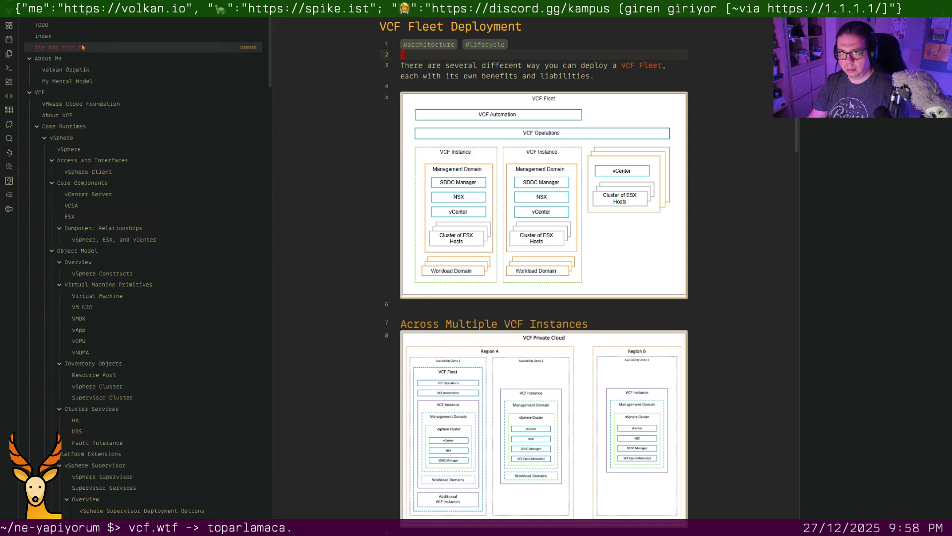
click(44, 35)
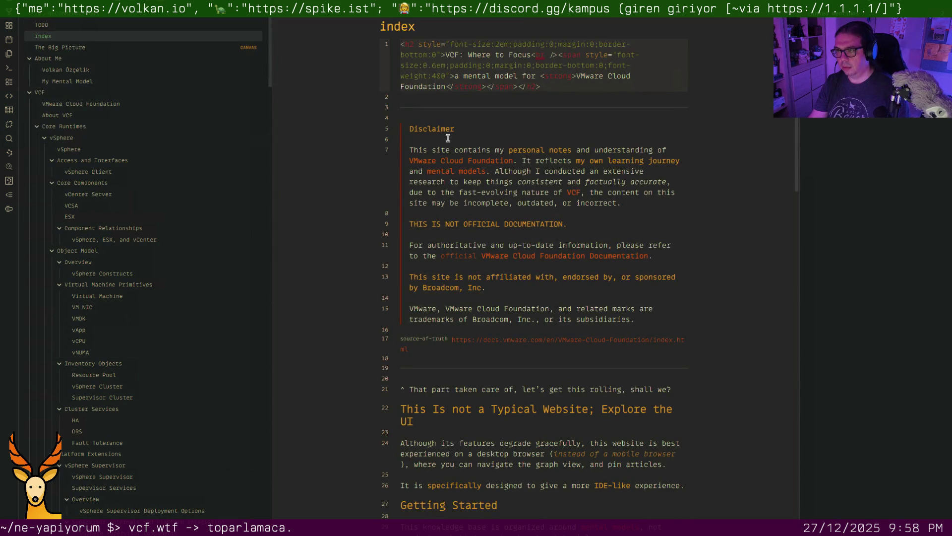
scroll(496, 153, down, 3)
scroll(498, 153, down, 2)
scroll(499, 153, down, 2)
scroll(499, 152, down, 2)
scroll(498, 152, down, 2)
scroll(498, 153, down, 2)
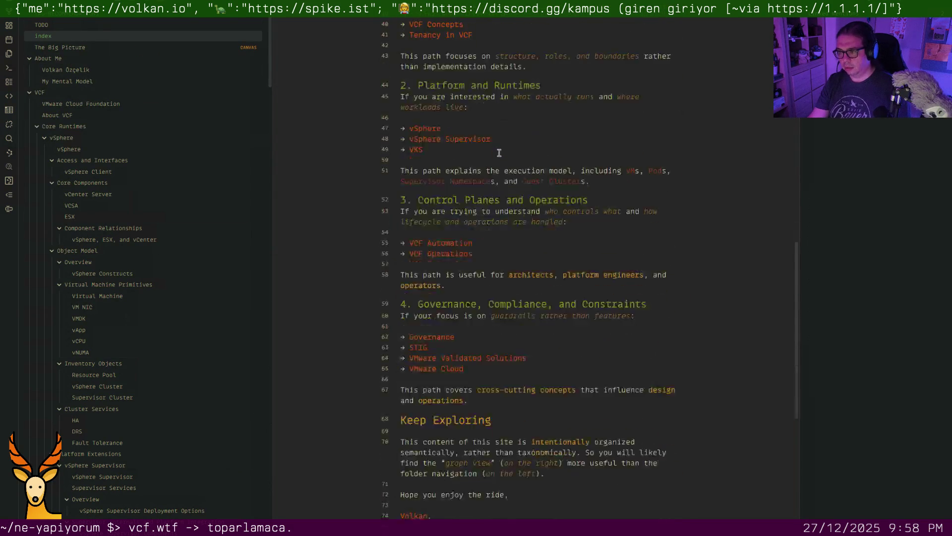
scroll(499, 152, down, 2)
scroll(498, 152, up, 3)
scroll(498, 152, up, 3)
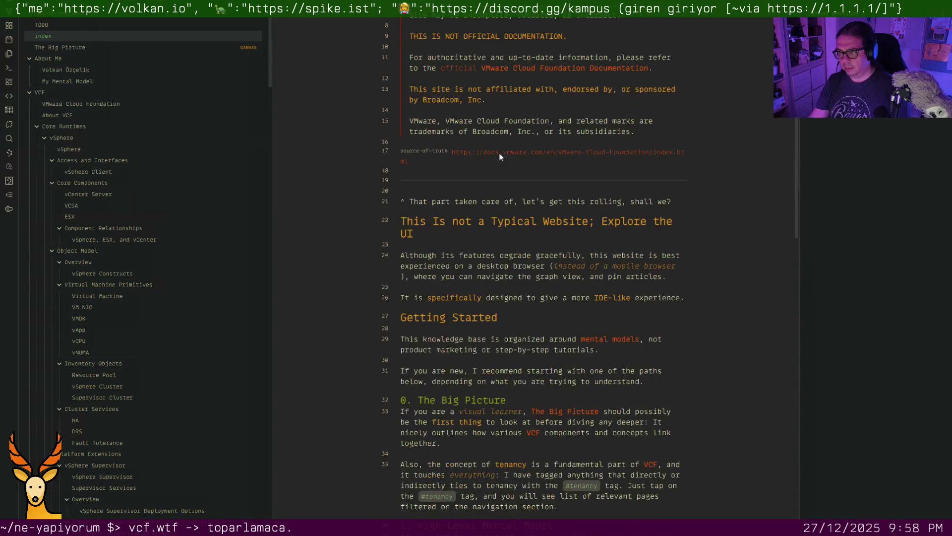
scroll(499, 152, up, 2)
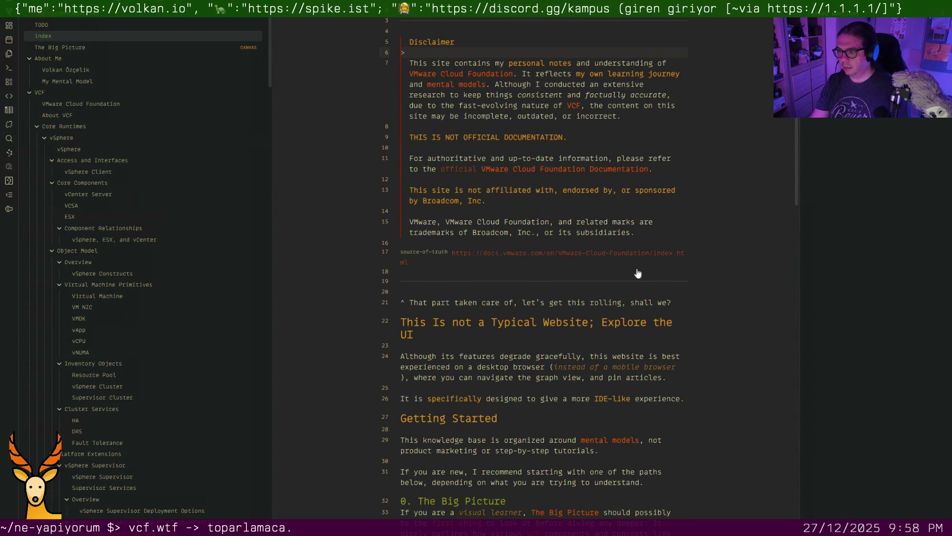
scroll(638, 284, down, 2)
scroll(638, 283, down, 2)
scroll(638, 280, down, 3)
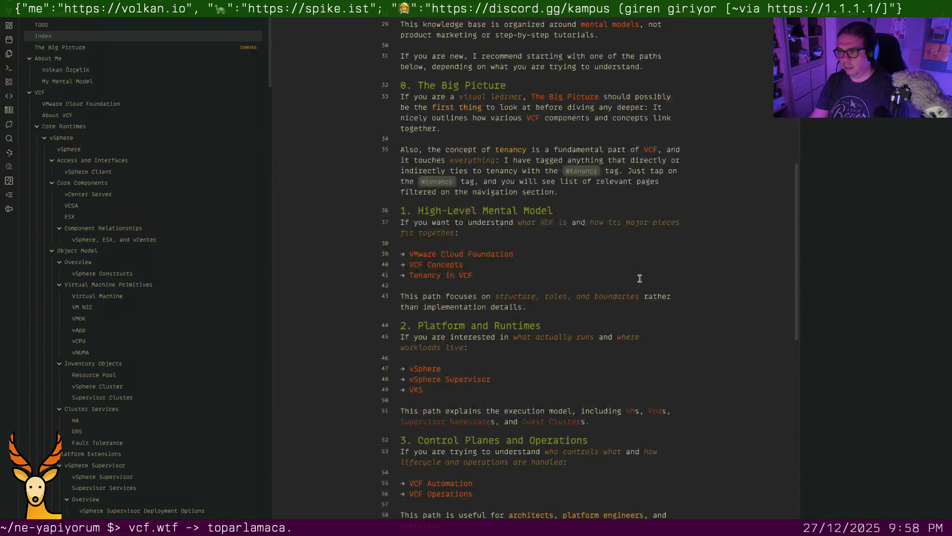
click(596, 193)
Paste the prepared Tag/Count/Purpose table below the #tenancy paragraph of the index note
key(Return)
key(Return)
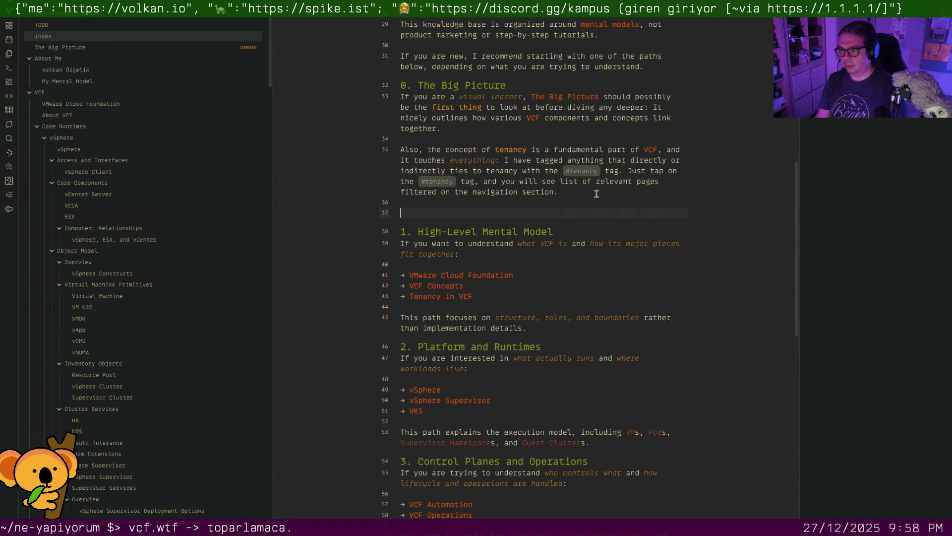
text(Here is a)
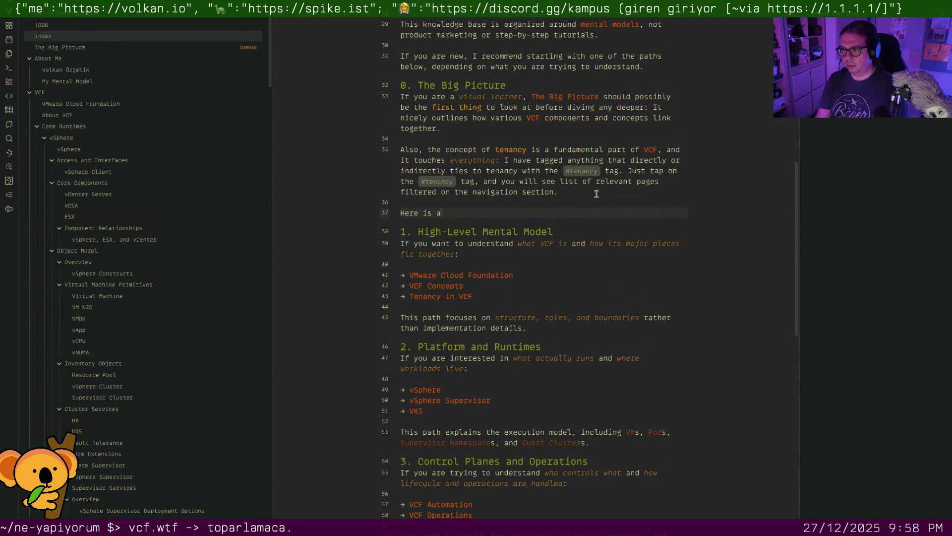
text( list of)
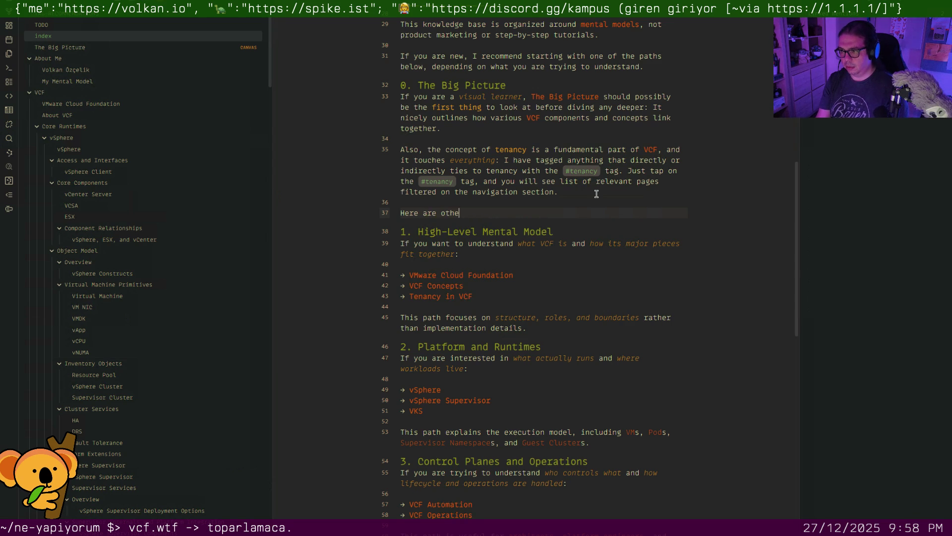
text(hat wo)
key(ctrl+z)
key(super)
key(Escape)
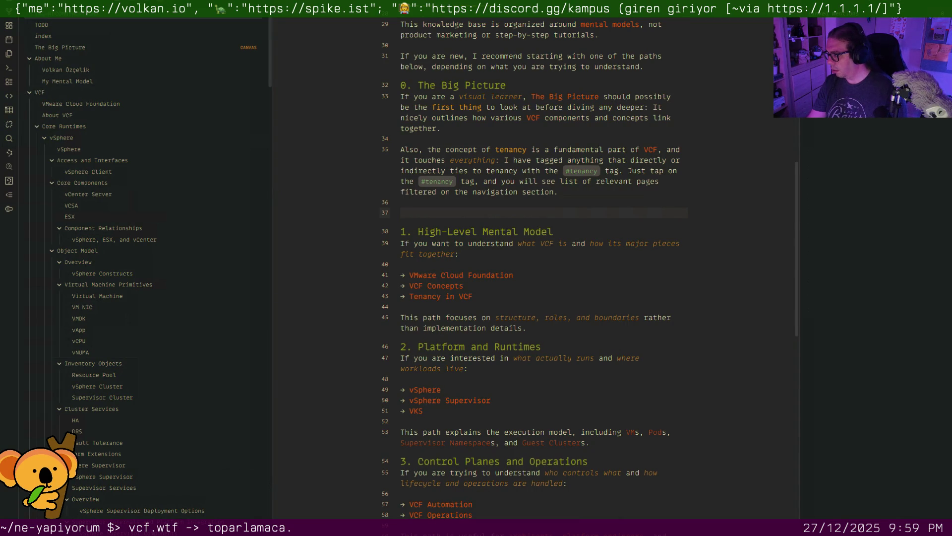
right_click(490, 216)
click(510, 328)
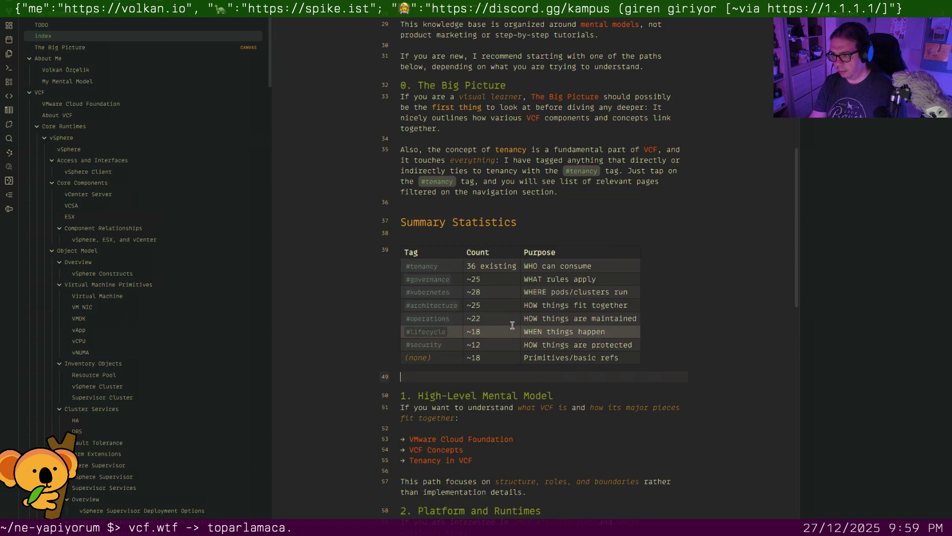
Delete the pasted Summary Statistics heading and the extra blank line above the table
key(Up)
key(Up)
key(Up)
key(Up)
key(Up)
key(Up)
key(Up)
key(Up)
key(Up)
key(Escape)
key(d)
key(d)
key(Up)
key(d)
key(d)
key(Down)
key(Down)
key(Down)
key(Down)
key(Down)
key(Down)
key(Down)
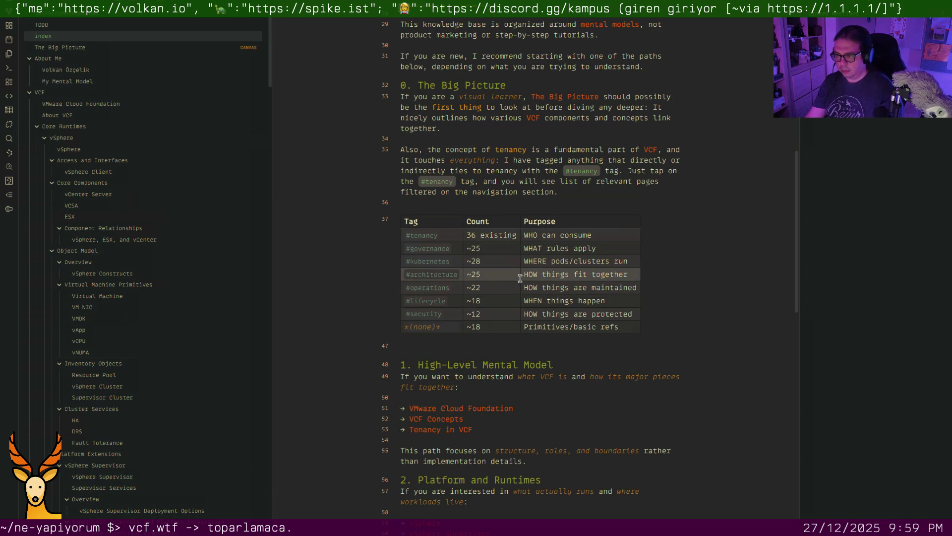
Delete the (none) row from the tag table
right_click(445, 329)
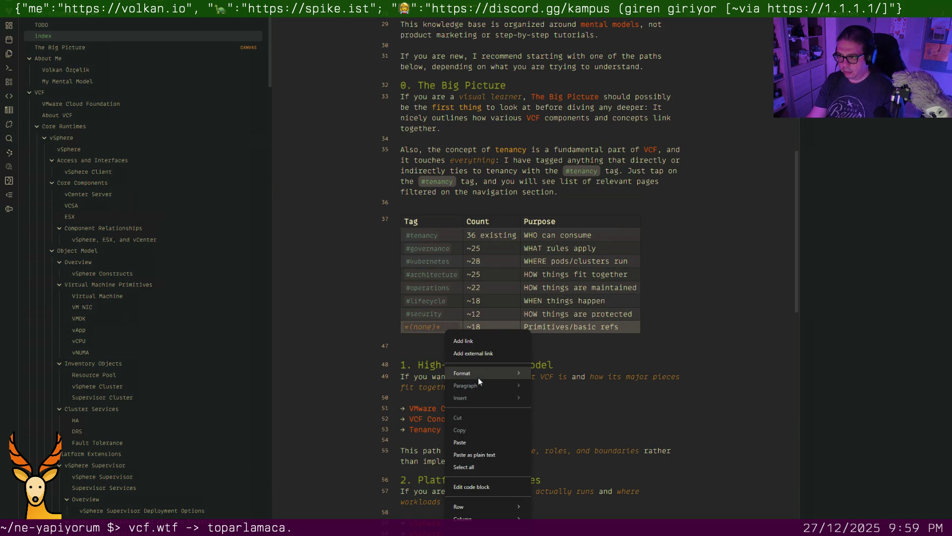
key(Escape)
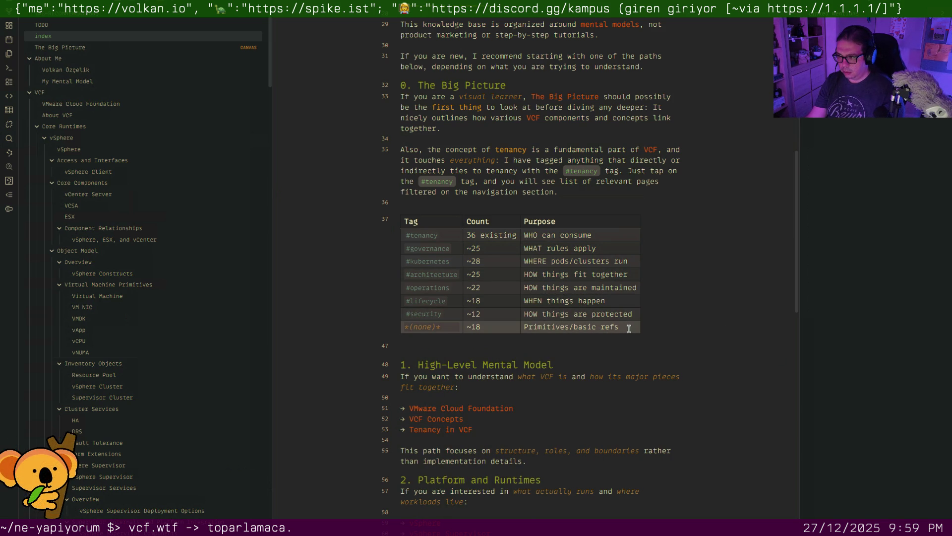
right_click(629, 328)
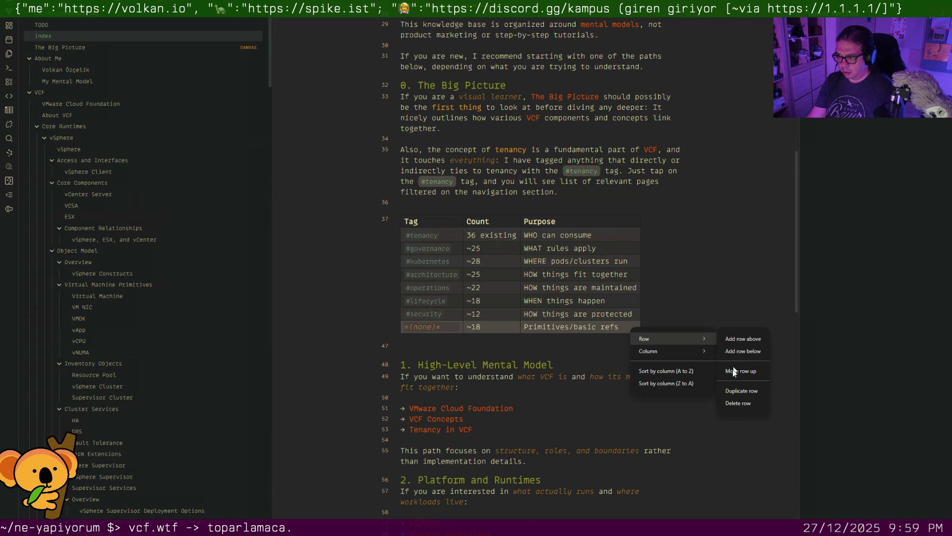
click(738, 402)
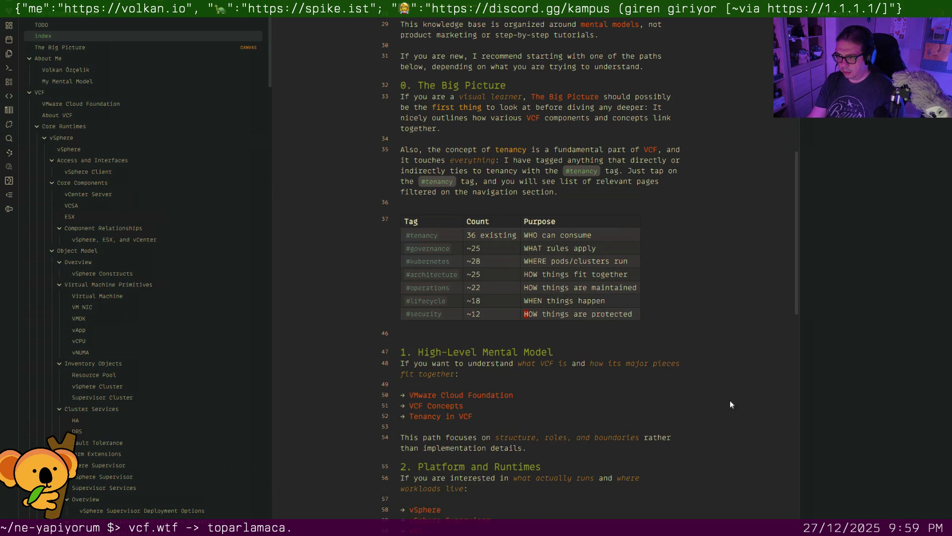
Delete the Count column, leaving Tag and Purpose, and start a line above the table
right_click(492, 226)
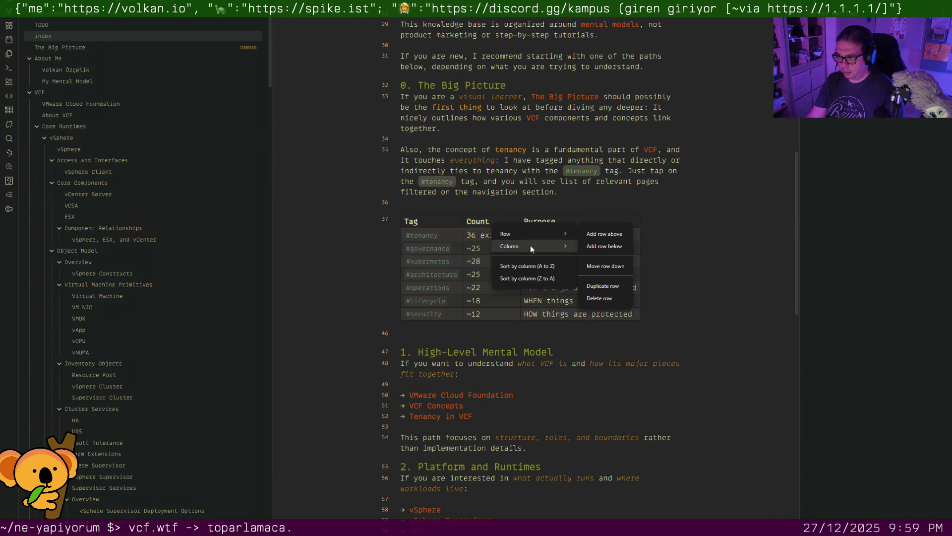
mouse_move(531, 245)
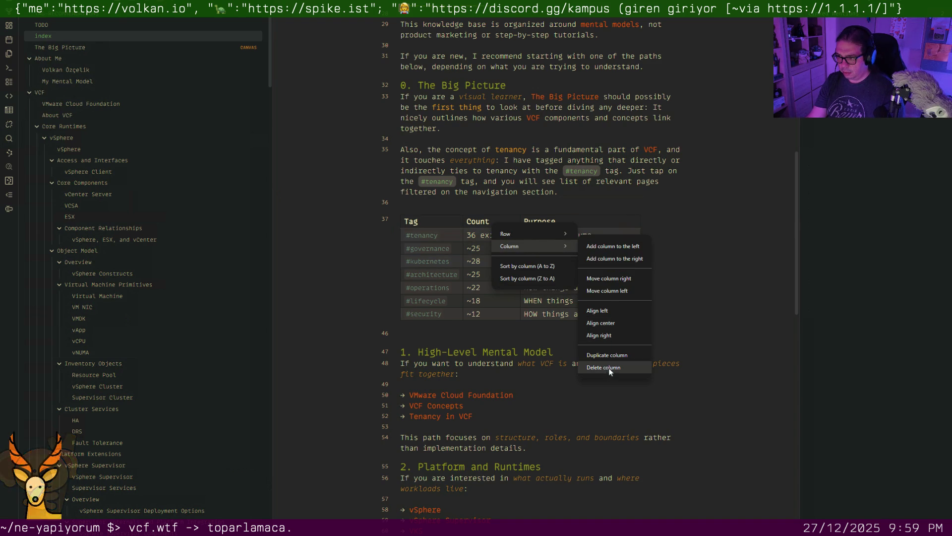
click(609, 367)
click(568, 204)
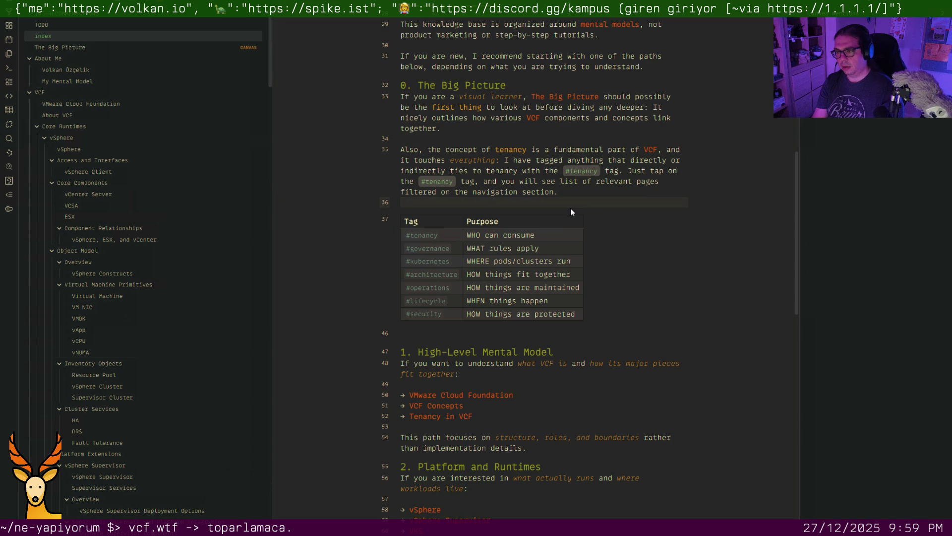
key(Return)
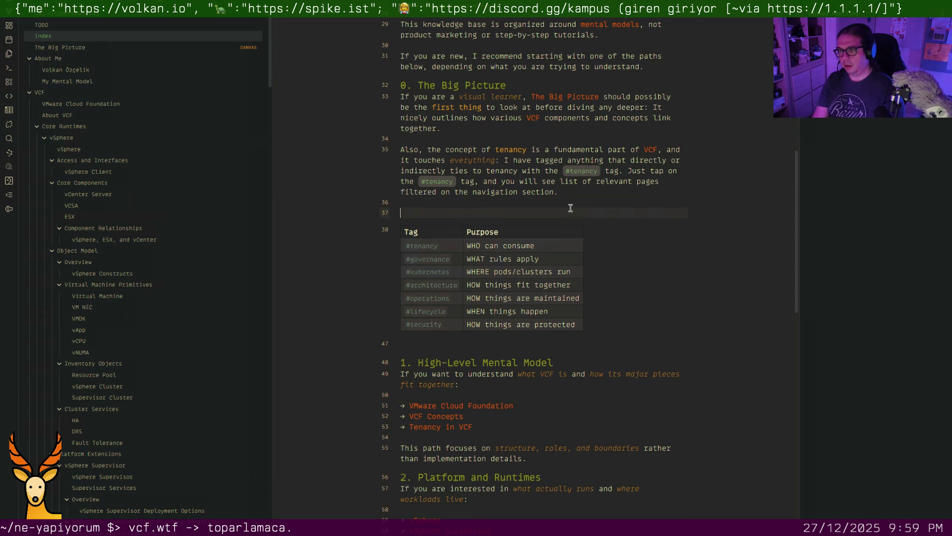
text(Here is a list of other tags that you might find interesting:)
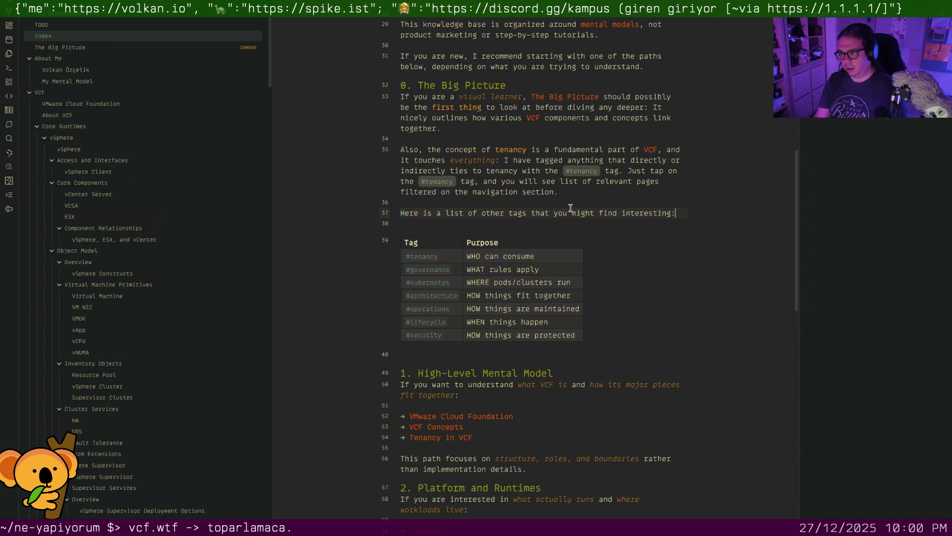
Write the intro sentence above the table, review the rows and remove the blank line below it
key(Return)
key(Down)
key(Down)
key(Down)
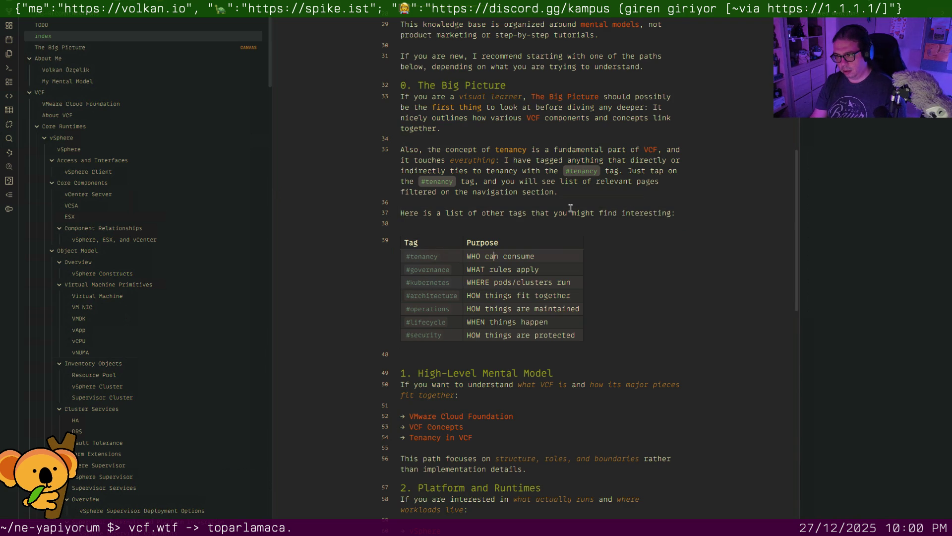
key(Down)
key(Right)
key(Right)
key(Right)
key(Left)
key(Left)
key(Left)
key(Down)
key(Right)
key(Right)
key(Right)
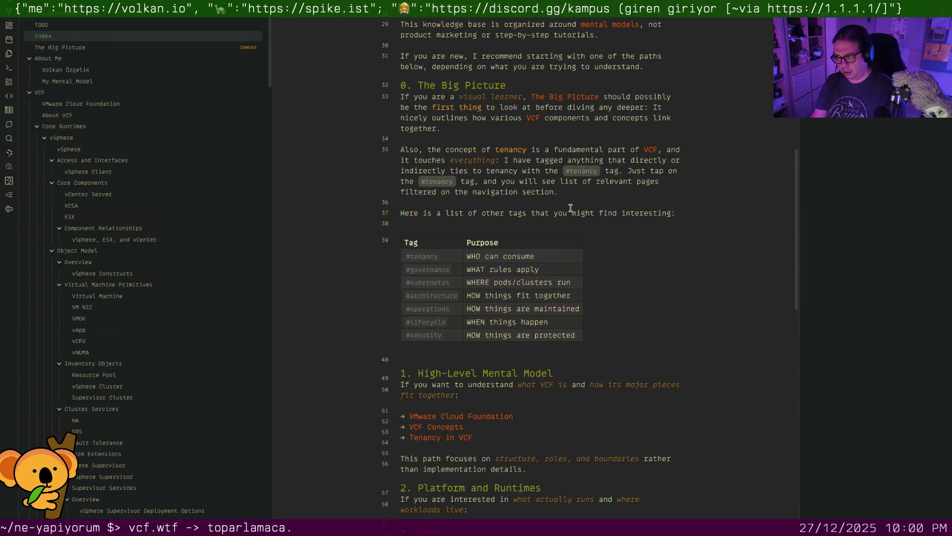
key(Down)
key(Up)
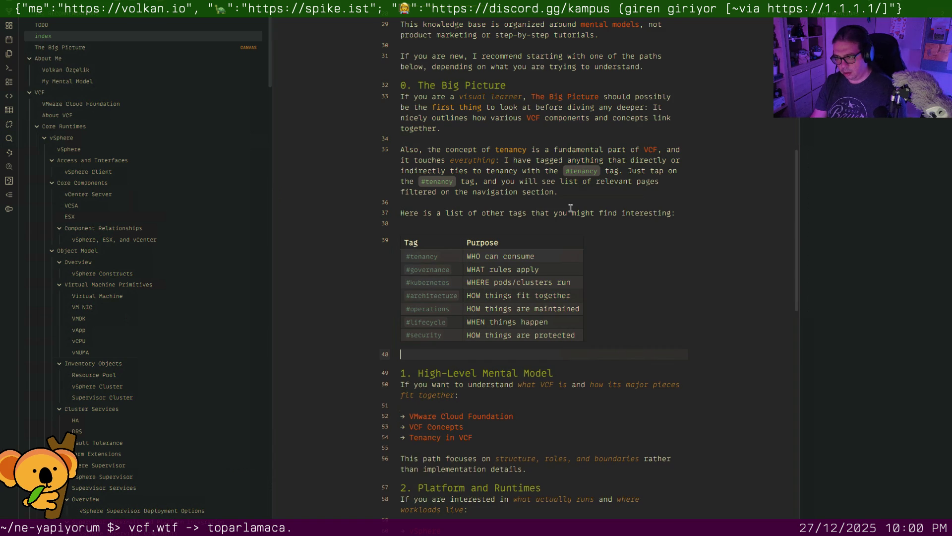
key(Delete)
Reword the sentence to 'commonly-used tags' and 'helpful' instead of 'other tags' and 'interesting'
key(Up)
key(Up)
key(Up)
key(Up)
key(Up)
key(Up)
key(Up)
key(Up)
key(Up)
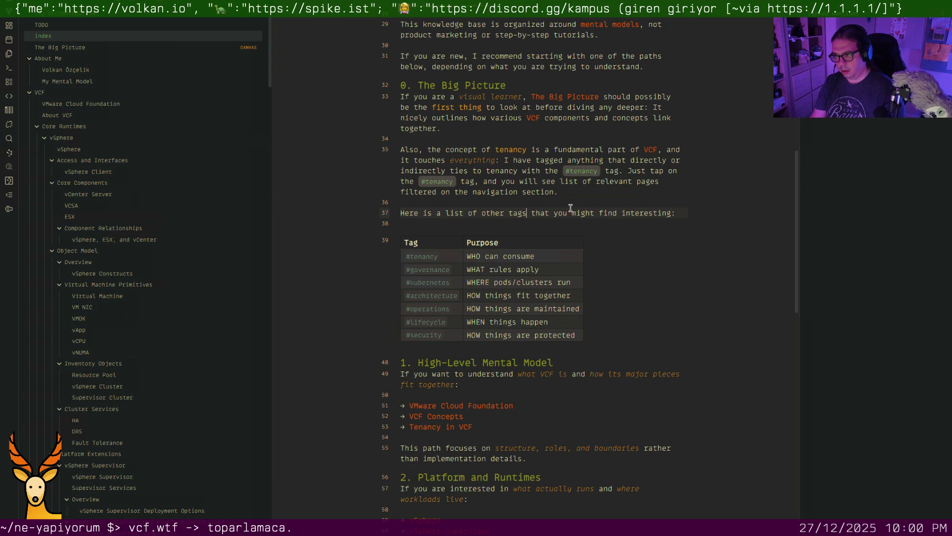
key(Right)
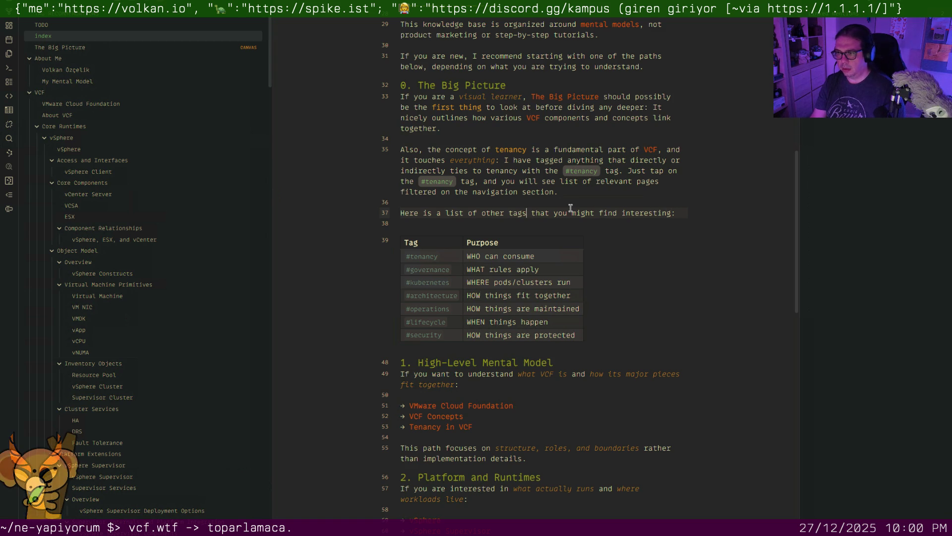
key(Delete)
key(Delete)
key(Delete)
key(BackSpace)
key(BackSpace)
key(BackSpace)
key(BackSpace)
key(BackSpace)
key(BackSpace)
key(BackSpace)
text(commonly-used tags)
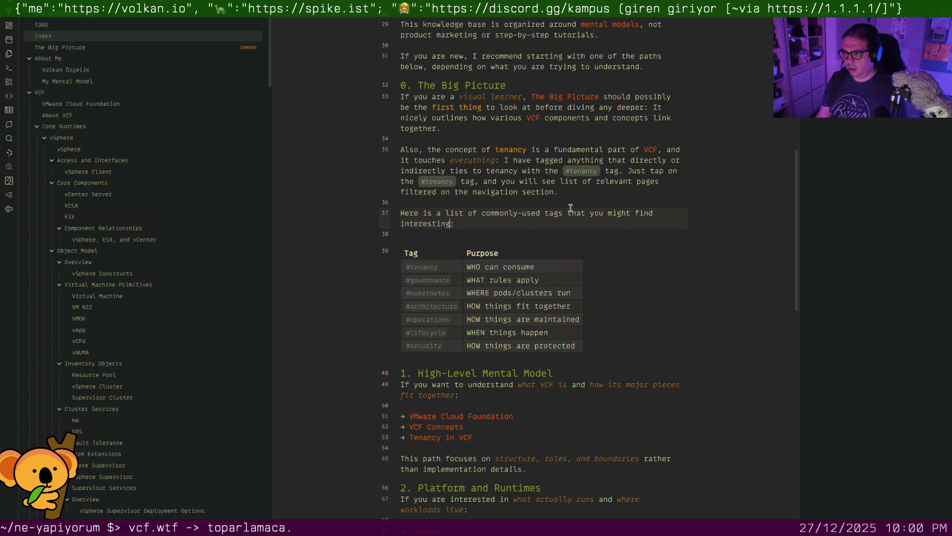
key(BackSpace)
key(BackSpace)
key(BackSpace)
key(BackSpace)
key(BackSpace)
key(BackSpace)
key(BackSpace)
key(BackSpace)
key(BackSpace)
key(BackSpace)
key(BackSpace)
text(helpful)
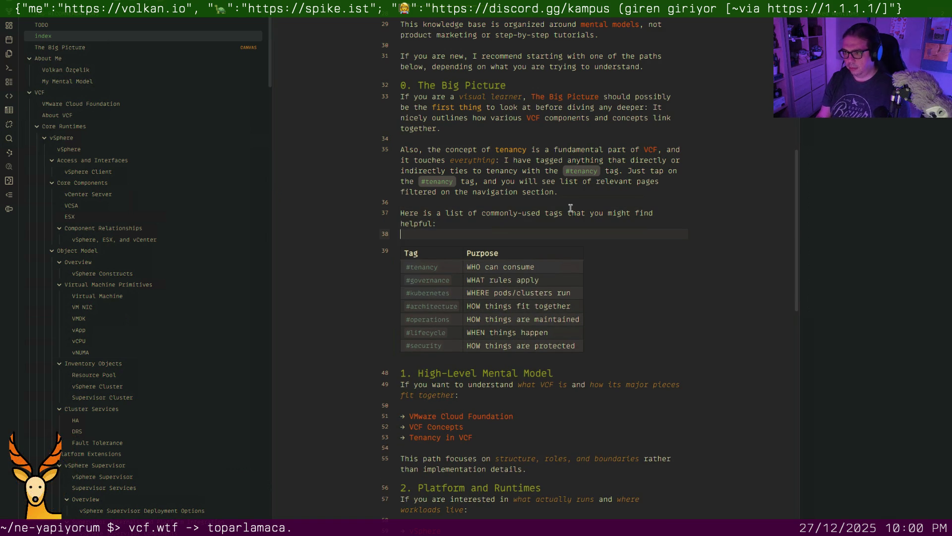
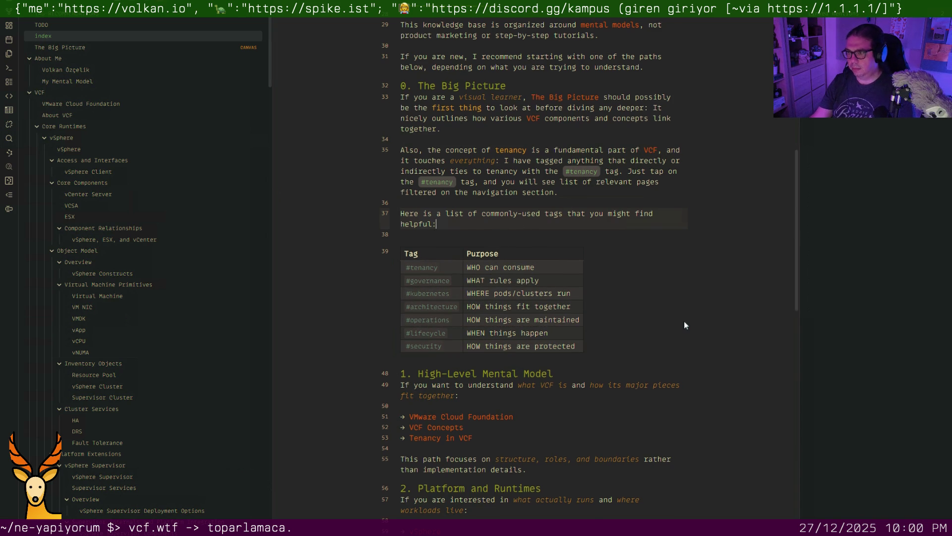
scroll(684, 320, up, 3)
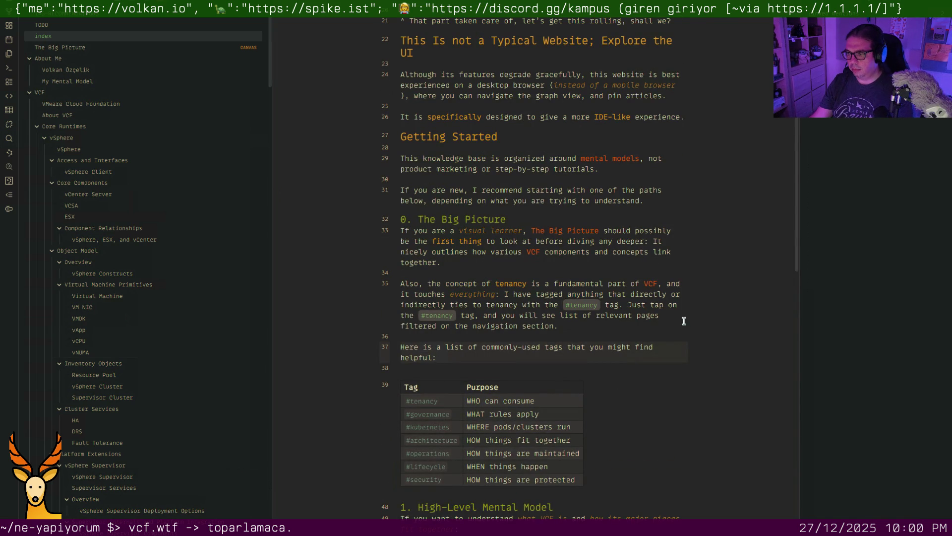
scroll(684, 320, up, 3)
scroll(683, 320, down, 4)
scroll(684, 321, down, 2)
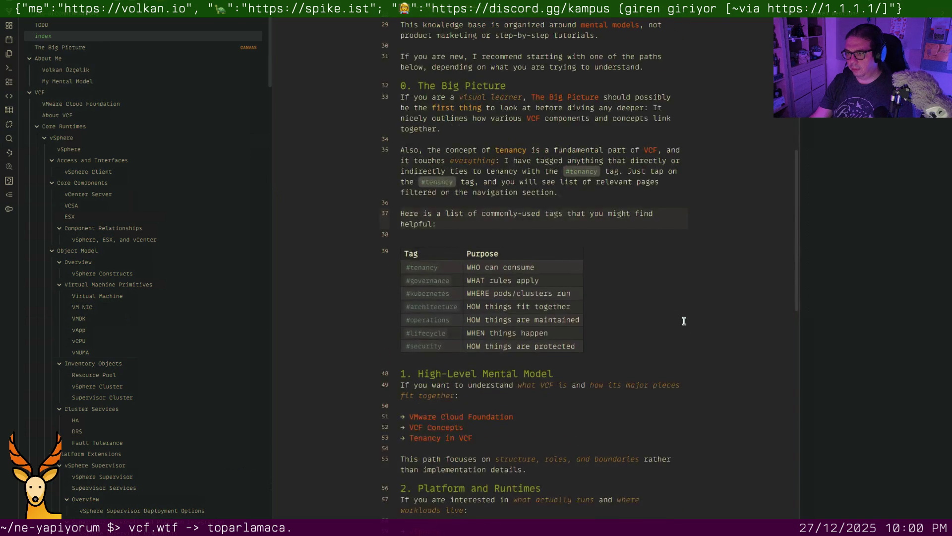
scroll(684, 320, down, 4)
scroll(684, 320, down, 3)
scroll(684, 321, down, 4)
scroll(683, 321, up, 4)
scroll(684, 320, up, 5)
scroll(684, 321, up, 5)
scroll(683, 321, up, 5)
scroll(684, 321, up, 5)
scroll(684, 320, down, 4)
scroll(684, 321, up, 1)
scroll(684, 321, down, 4)
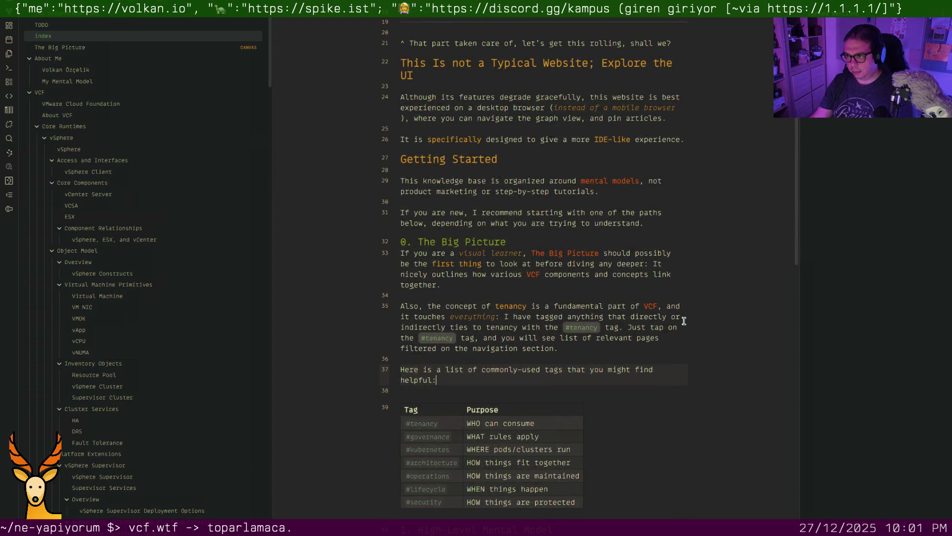
scroll(684, 321, down, 1)
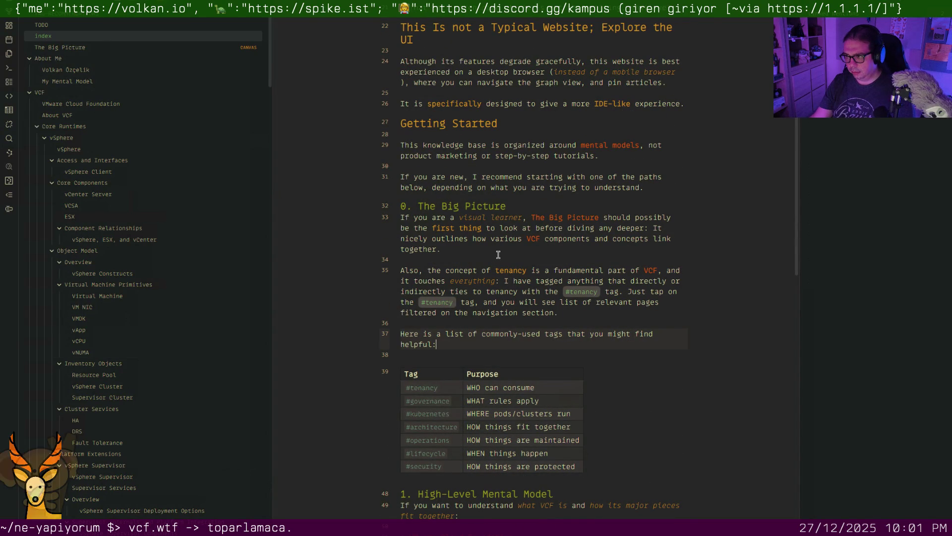
Add a blank line after the Big Picture paragraph in the Index note
key(Return)
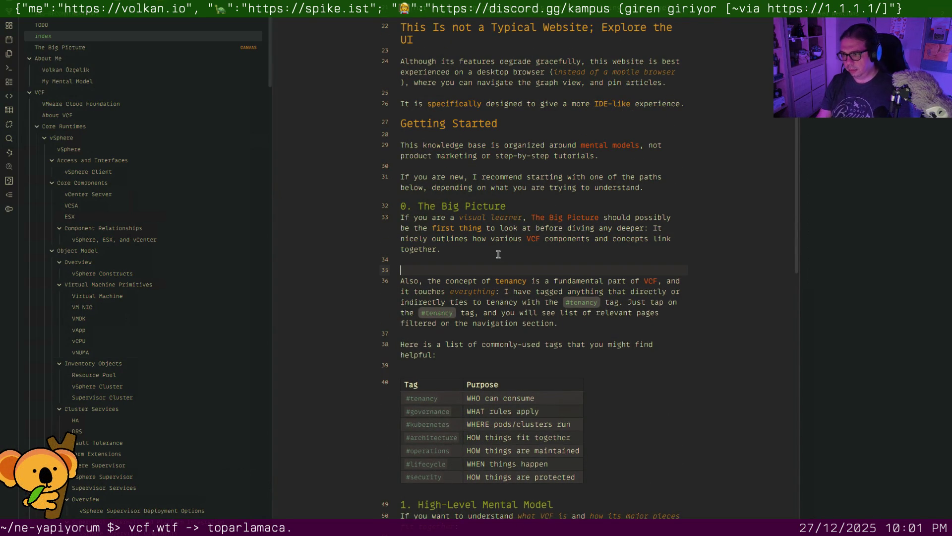
Add a new '### 1. Tags' heading above the tenancy paragraph
key(Return)
key(Up)
text(###)
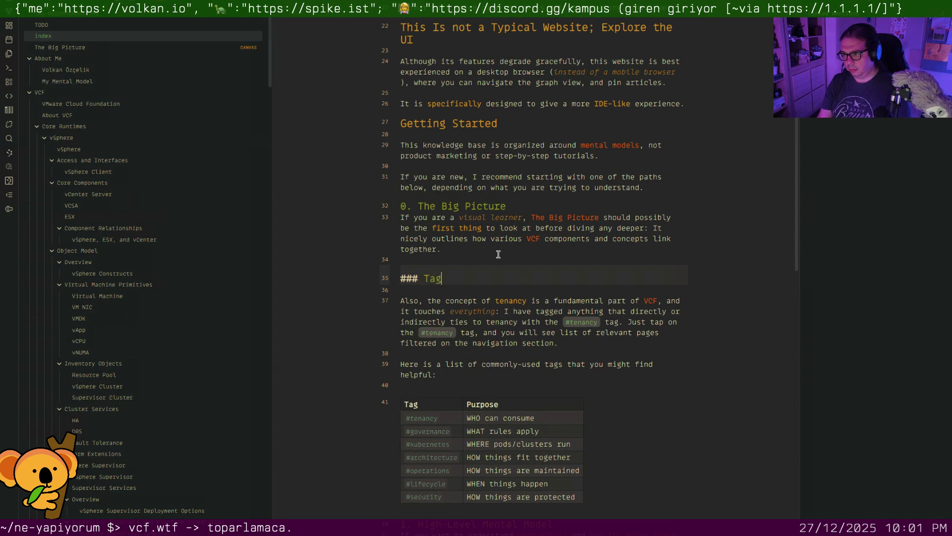
key(Left)
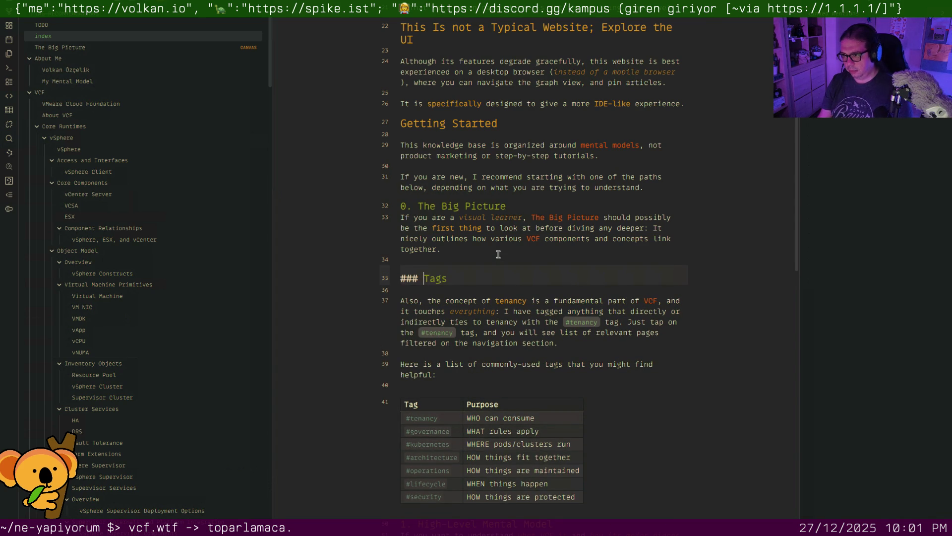
key(Down)
key(Down)
Renumber the High-Level Mental Model heading to 2
key(Up)
key(Up)
key(Up)
key(Up)
key(Up)
key(Down)
key(Down)
key(Down)
key(Down)
key(Down)
key(Down)
key(Down)
key(Down)
key(Down)
key(Down)
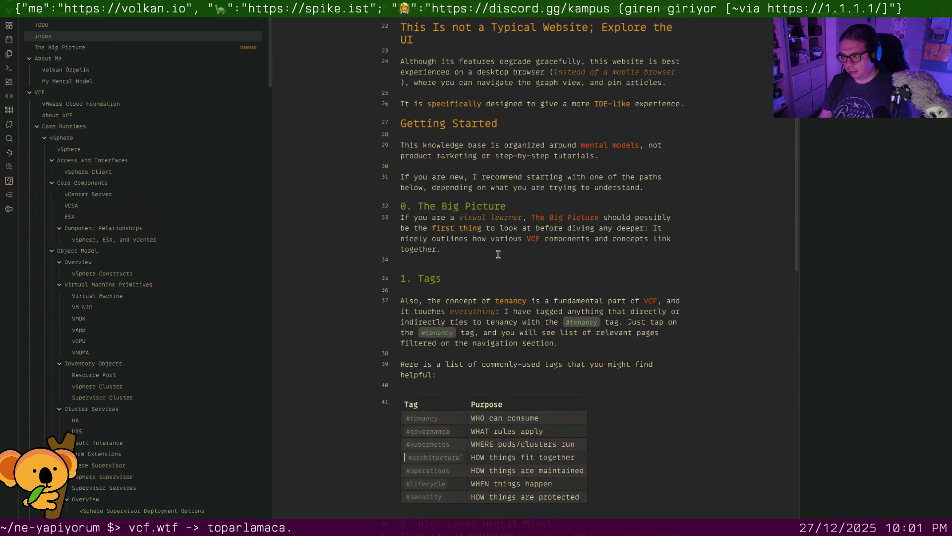
key(Down)
key(Down)
key(Down)
key(Down)
key(Up)
key(Home)
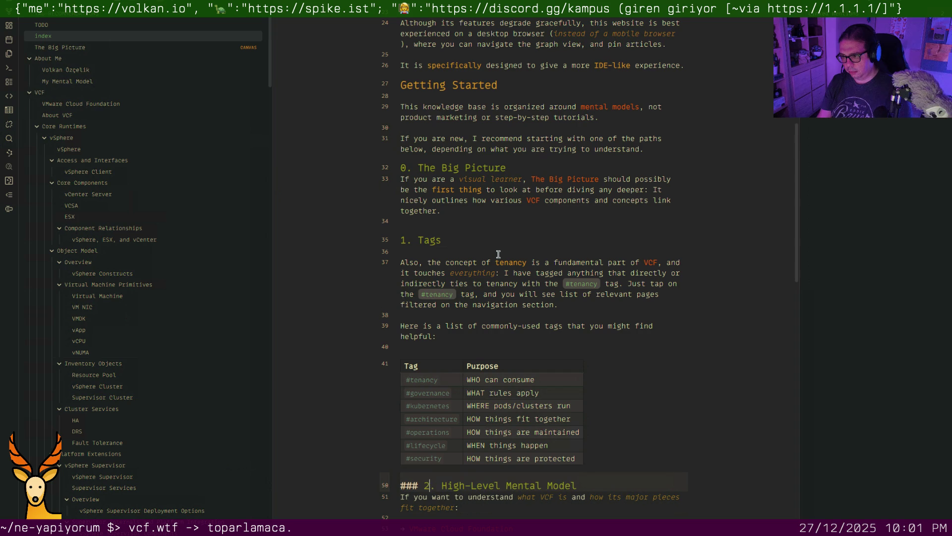
scroll(506, 251, down, 2)
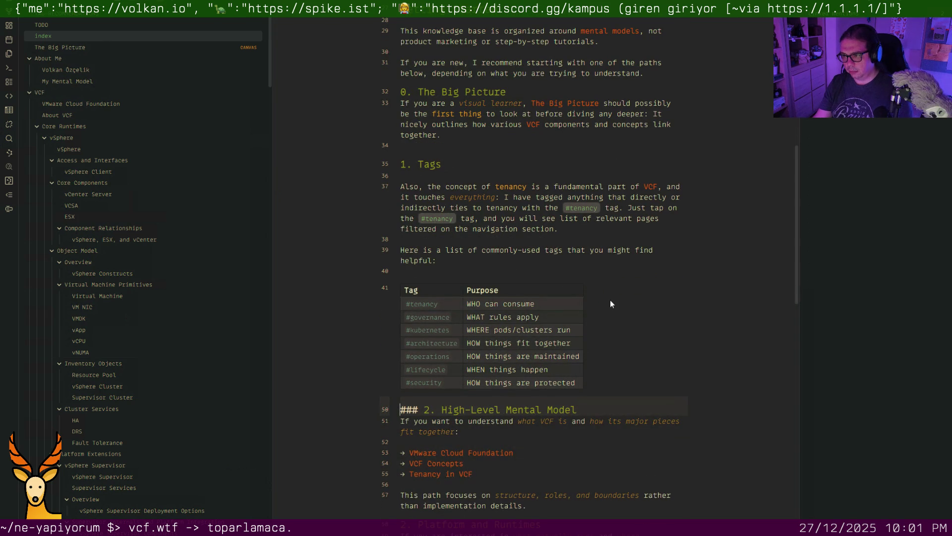
scroll(533, 351, down, 3)
Renumber Platform and Runtimes to 3, Control Planes and Operations to 4, Governance to 5
click(403, 430)
scroll(406, 430, down, 5)
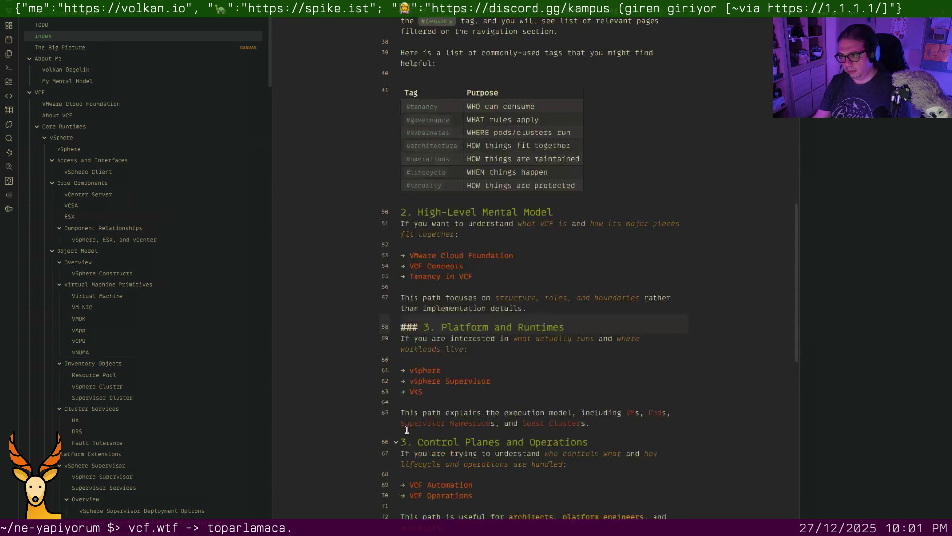
click(408, 370)
key(BackSpace)
text(4)
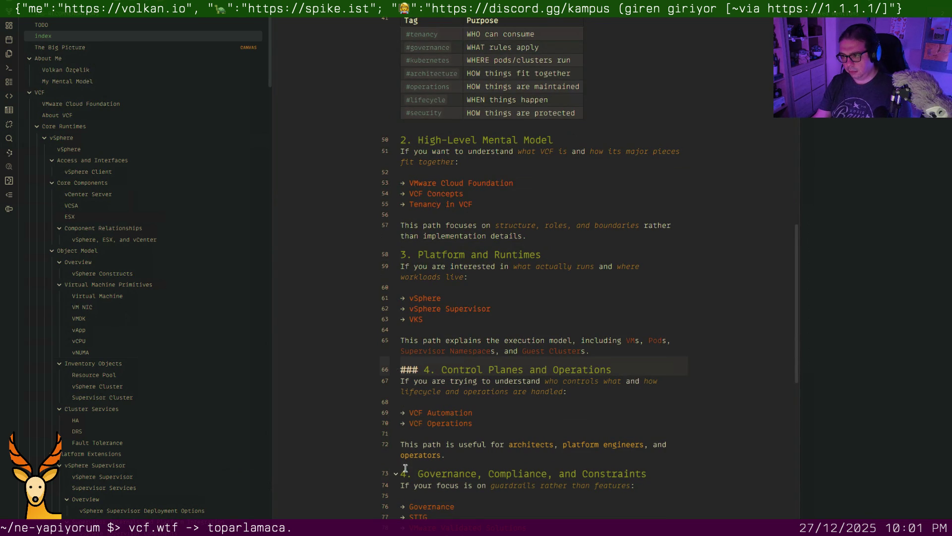
click(405, 469)
scroll(424, 465, down, 7)
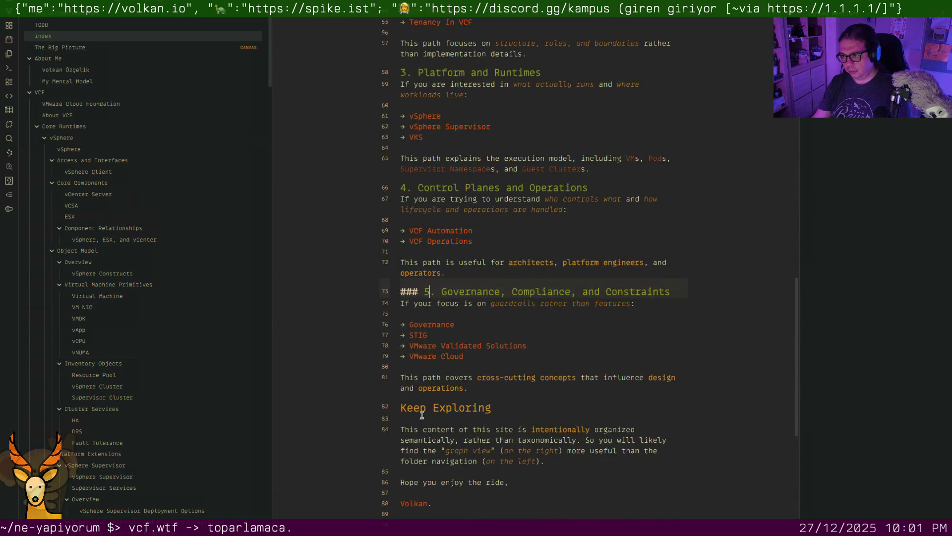
scroll(452, 400, up, 14)
scroll(456, 398, up, 8)
scroll(457, 398, down, 2)
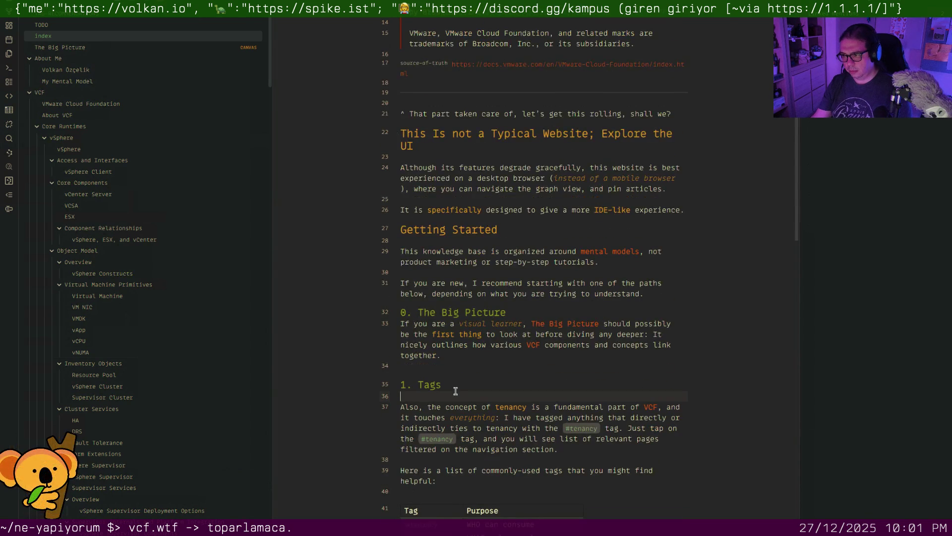
click(456, 391)
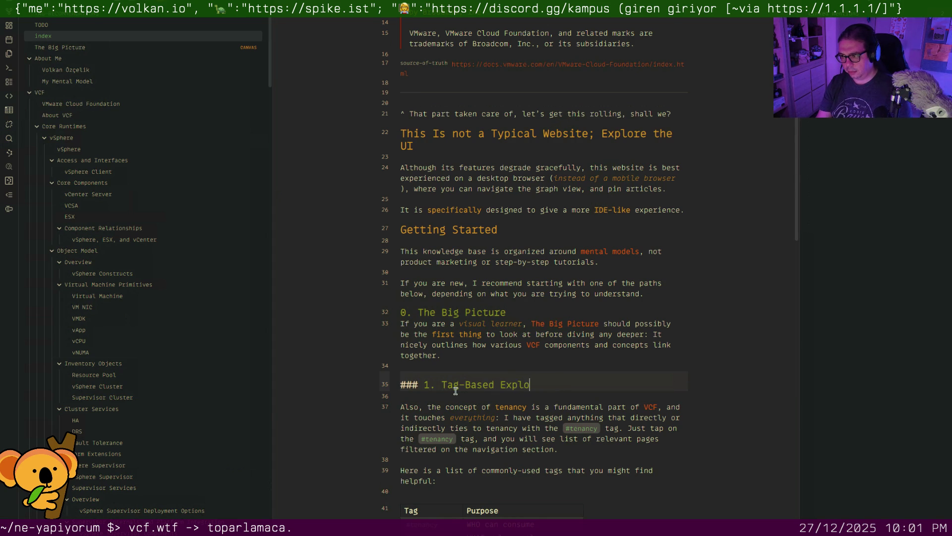
Retitle the heading '1. Explore the Tags' and remove the blank line above it
key(BackSpace)
key(BackSpace)
key(BackSpace)
key(Down)
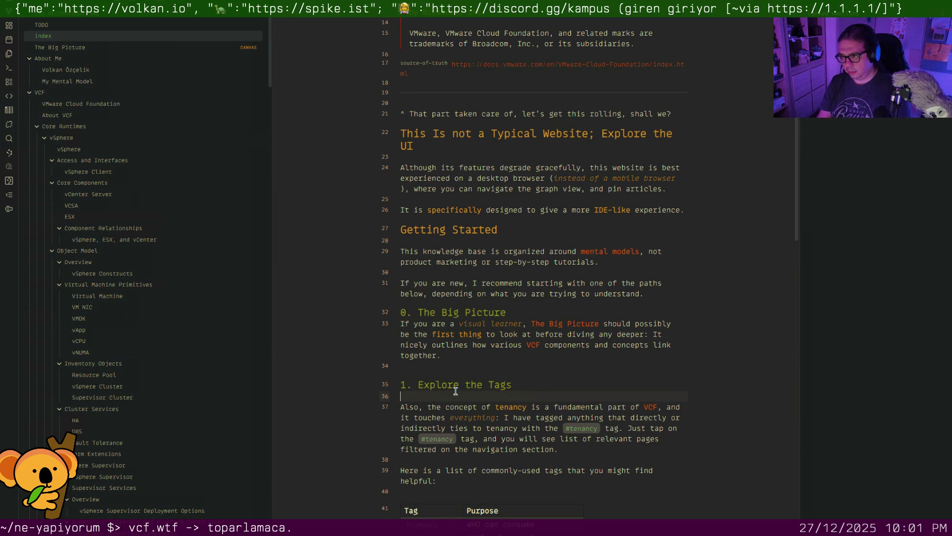
key(Up)
key(Up)
key(BackSpace)
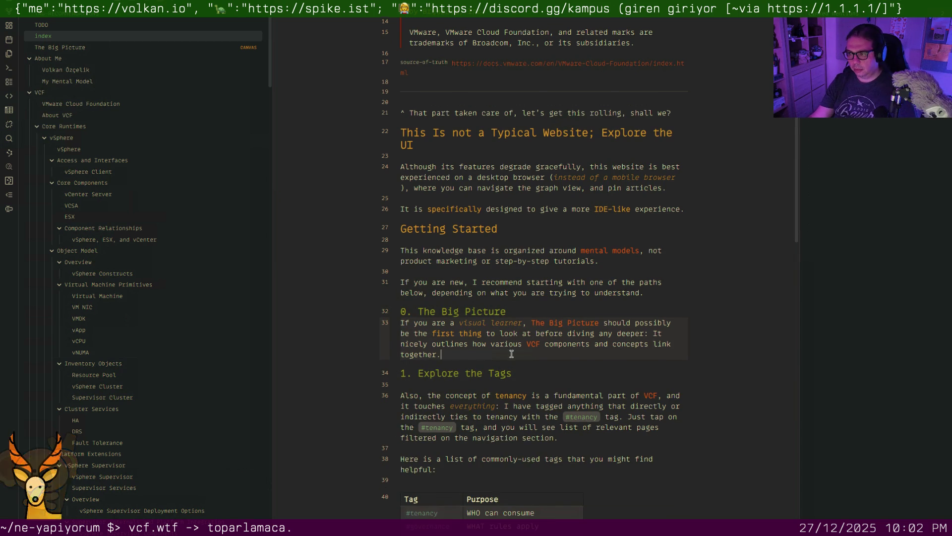
scroll(521, 349, down, 3)
scroll(611, 370, down, 4)
scroll(622, 368, down, 4)
scroll(625, 360, down, 3)
scroll(624, 361, down, 4)
scroll(625, 360, down, 5)
scroll(625, 360, up, 5)
scroll(626, 359, up, 10)
scroll(625, 360, up, 3)
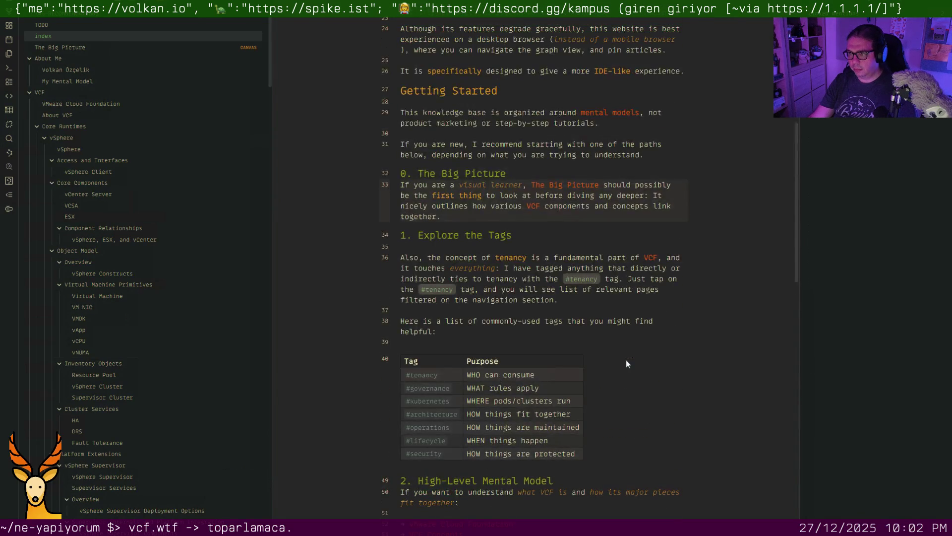
scroll(614, 328, up, 3)
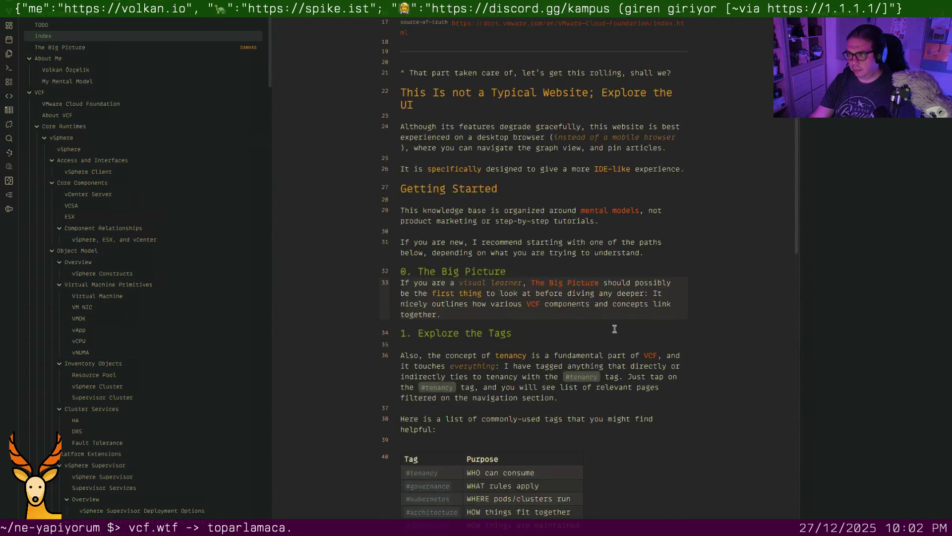
Review The Big Picture canvas, then switch to the author's profile note under About Me
click(572, 284)
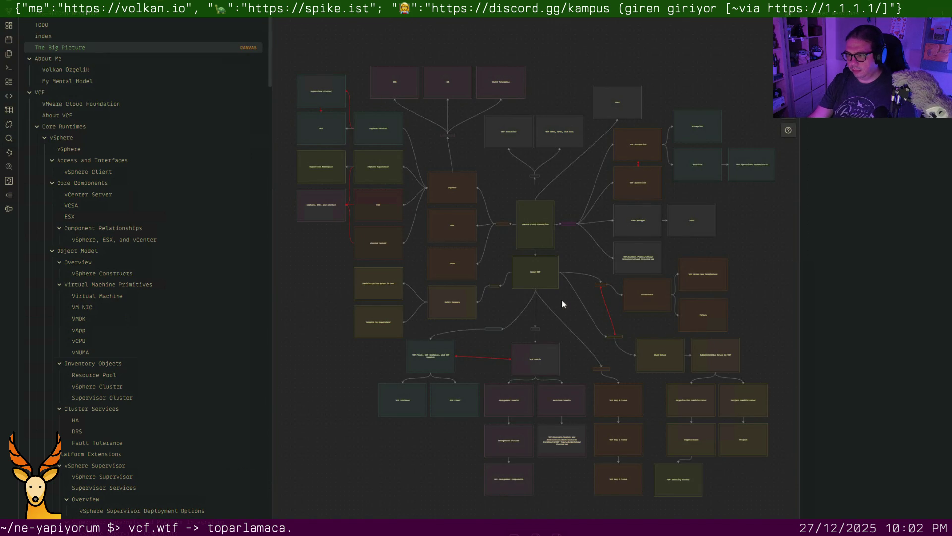
scroll(562, 301, up, 1)
scroll(567, 274, up, 2)
scroll(566, 277, up, 1)
scroll(566, 275, up, 1)
scroll(566, 268, up, 2)
scroll(567, 260, up, 1)
scroll(566, 256, up, 2)
scroll(565, 269, up, 2)
scroll(564, 268, up, 1)
scroll(564, 268, up, 1)
scroll(564, 269, left, 5)
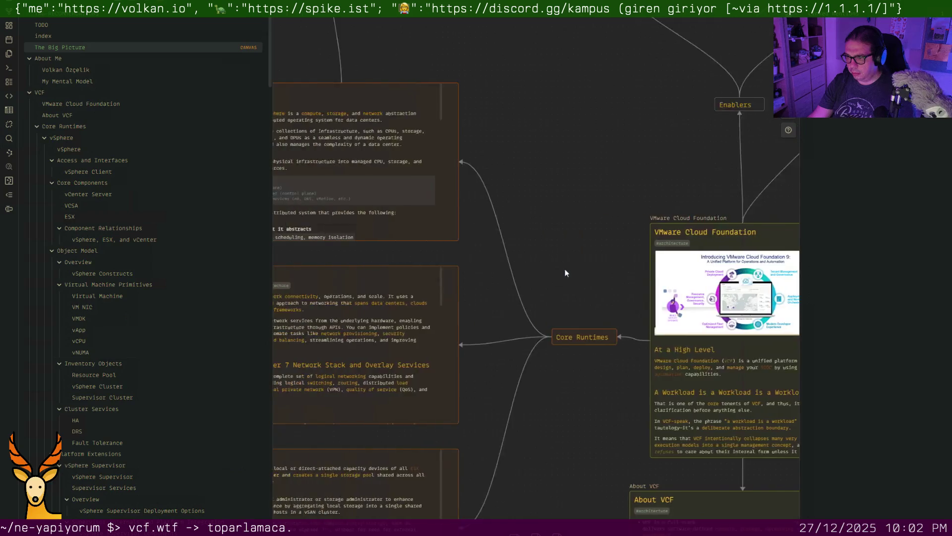
scroll(564, 268, left, 2)
scroll(564, 269, left, 5)
scroll(564, 268, up, 3)
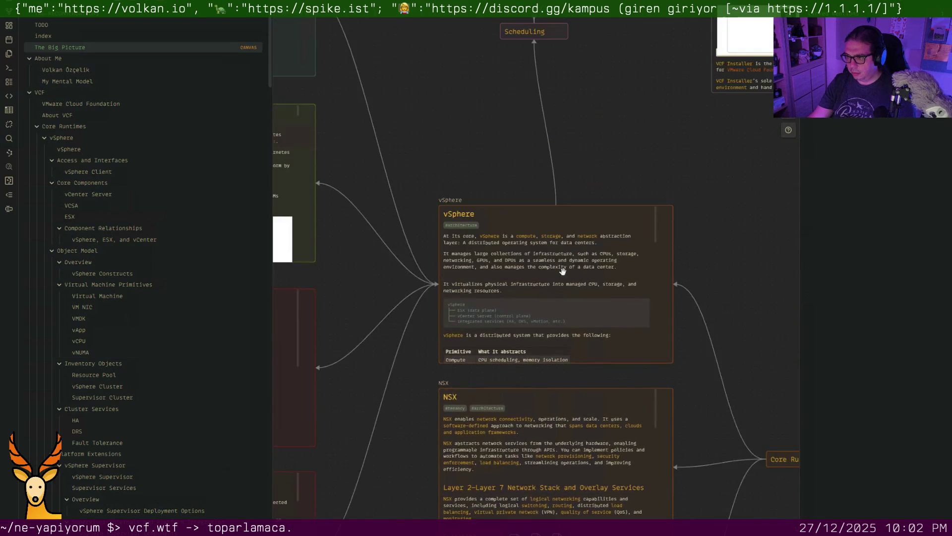
scroll(564, 272, left, 3)
scroll(564, 271, left, 3)
scroll(564, 272, left, 3)
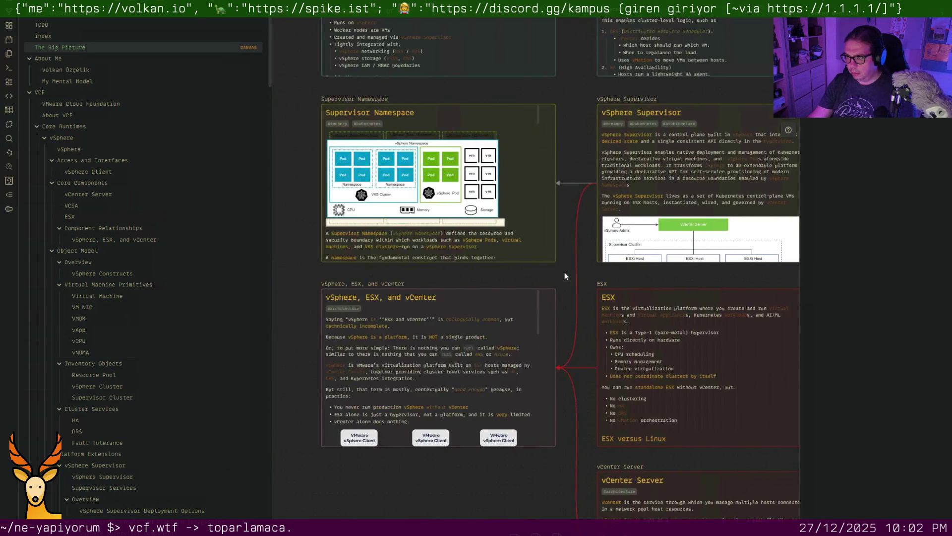
scroll(564, 272, left, 1)
scroll(564, 272, up, 3)
scroll(564, 273, up, 3)
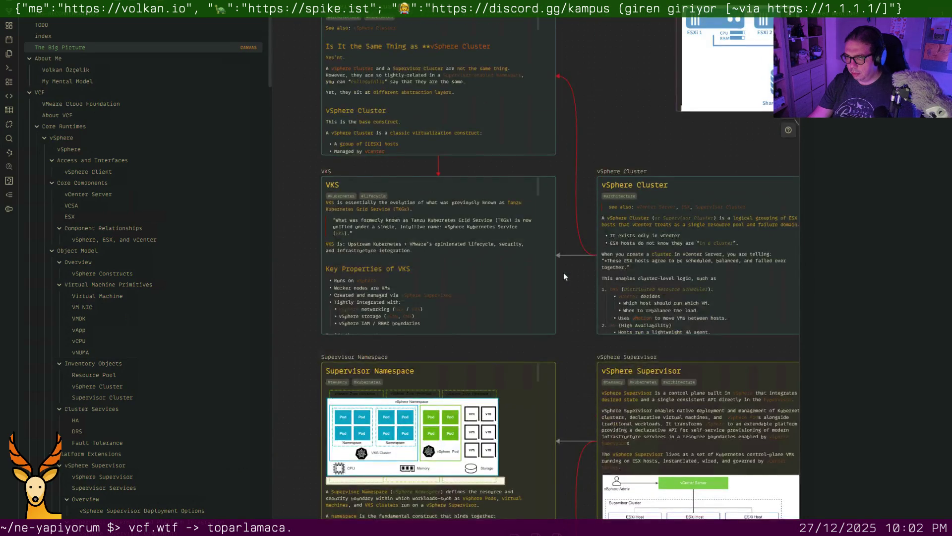
scroll(564, 273, up, 2)
ctrl+scroll(563, 273, down, 5)
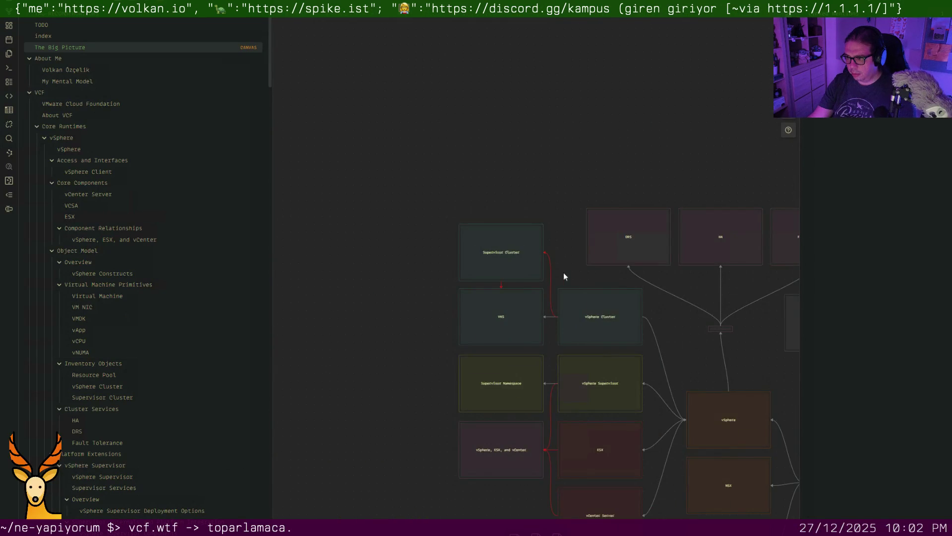
ctrl+scroll(563, 272, up, 4)
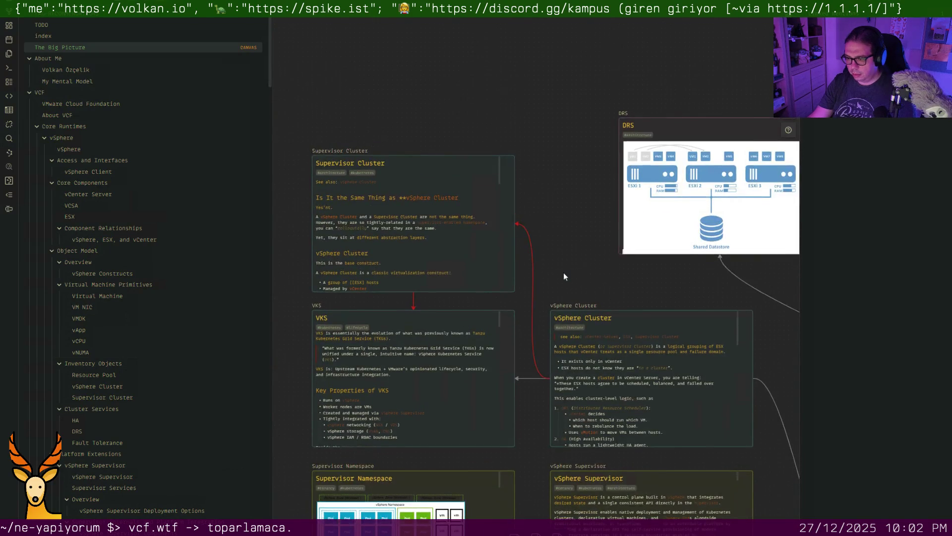
scroll(563, 272, down, 3)
scroll(563, 272, right, 2)
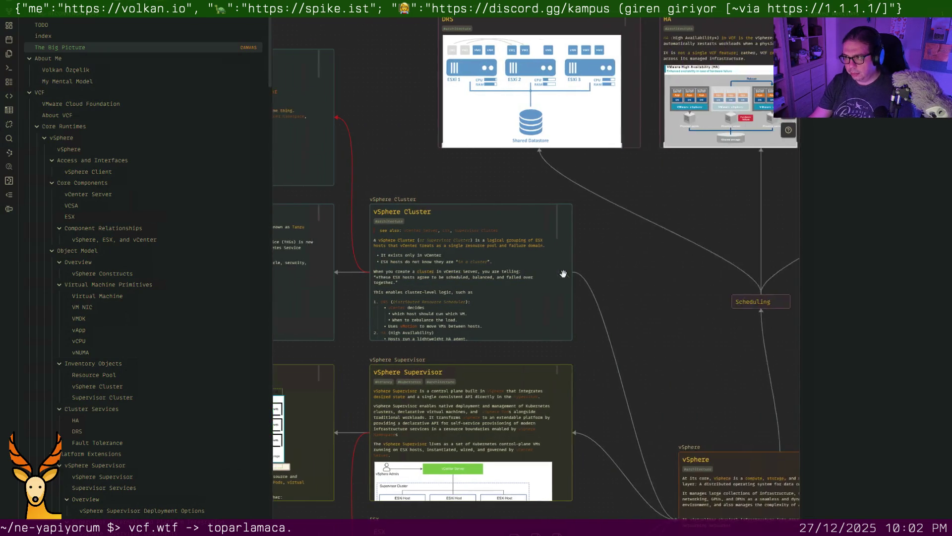
scroll(563, 272, right, 2)
scroll(563, 273, right, 1)
scroll(563, 274, right, 1)
scroll(563, 275, right, 2)
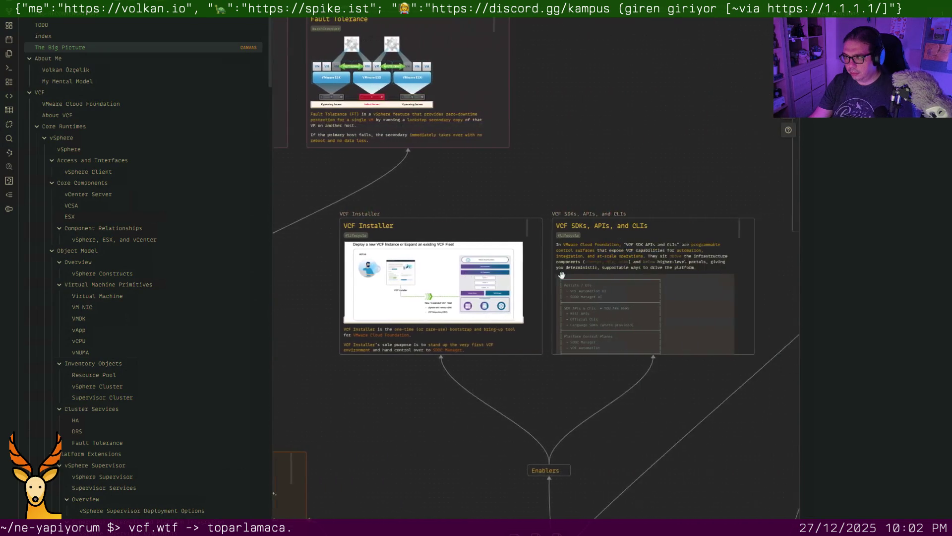
scroll(563, 274, right, 1)
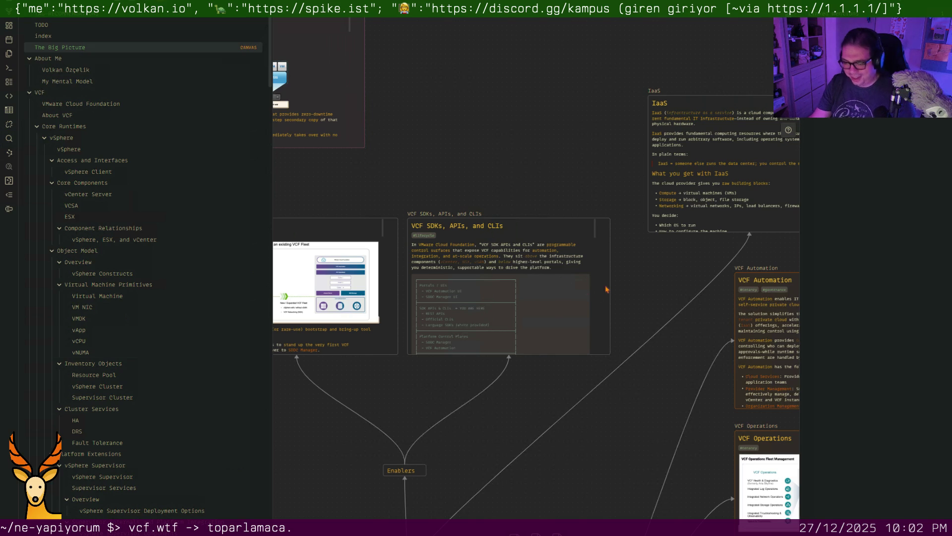
scroll(607, 288, right, 3)
scroll(633, 301, right, 3)
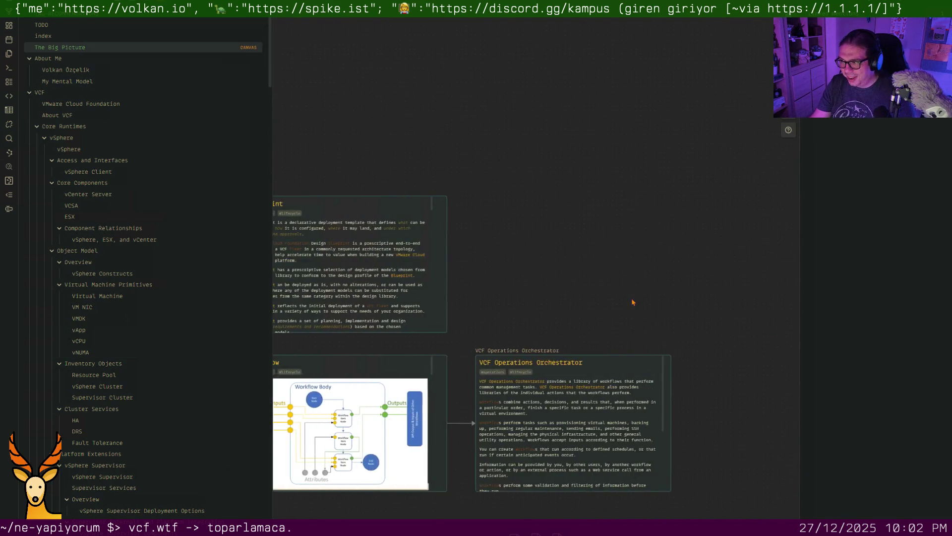
scroll(631, 301, left, 1)
scroll(629, 303, right, 1)
scroll(629, 302, left, 1)
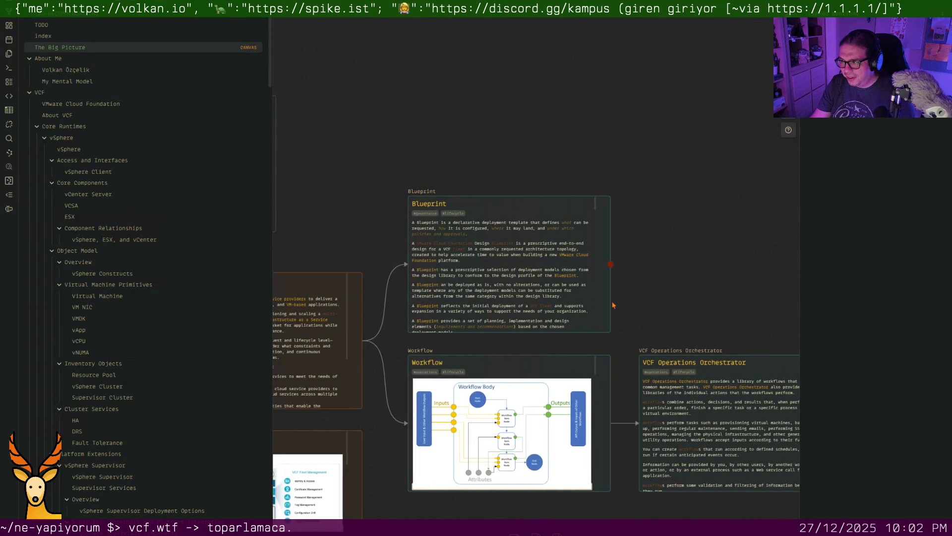
scroll(613, 304, down, 2)
scroll(613, 304, down, 2)
scroll(613, 304, down, 1)
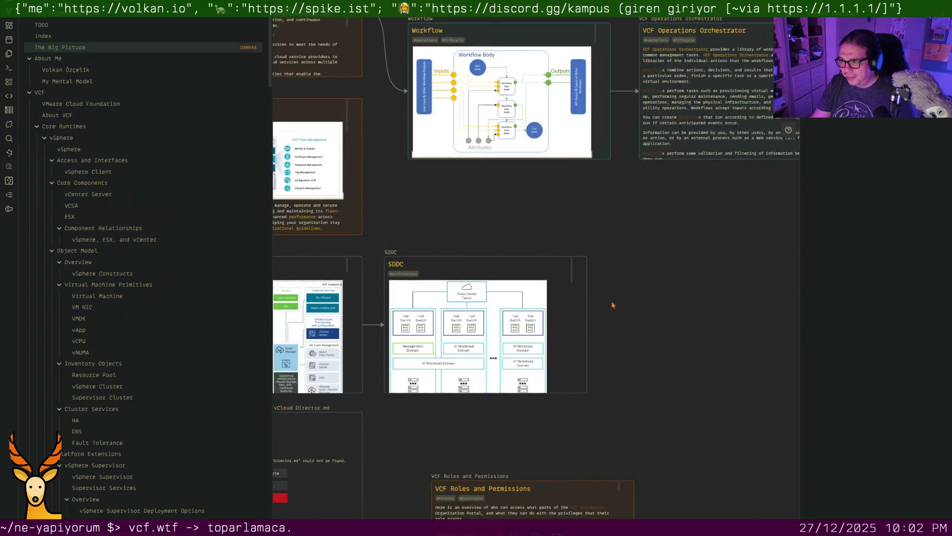
scroll(613, 304, left, 2)
scroll(612, 304, left, 2)
scroll(611, 304, left, 1)
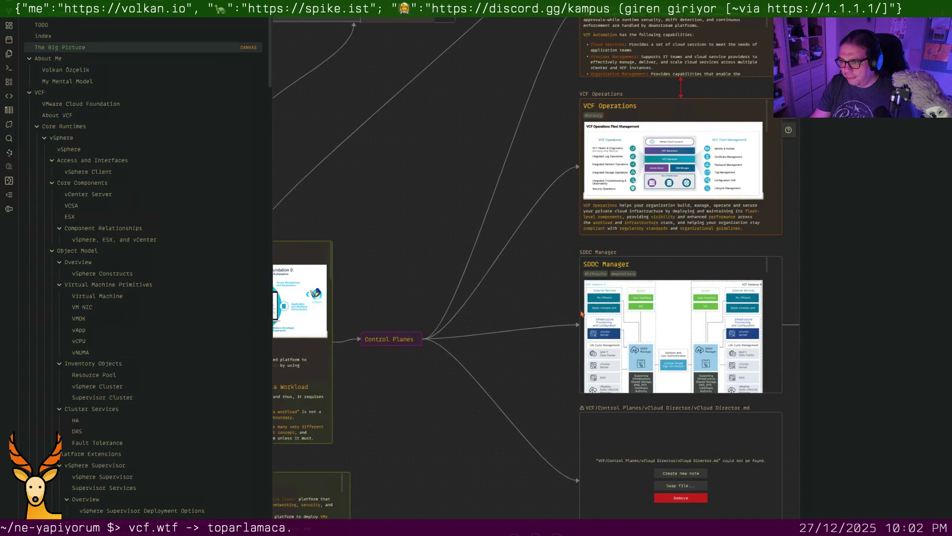
scroll(587, 313, down, 3)
scroll(577, 316, down, 3)
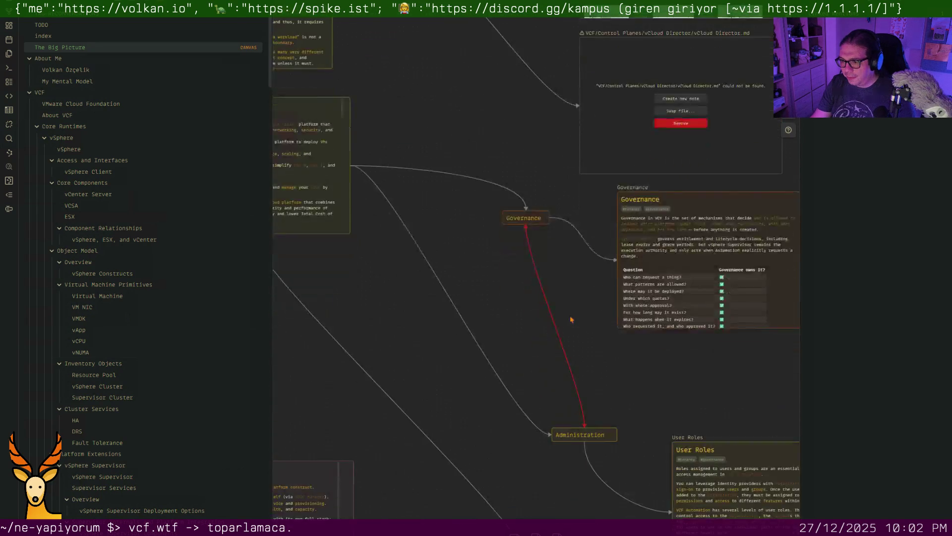
scroll(571, 319, down, 2)
scroll(571, 320, down, 1)
scroll(570, 319, down, 2)
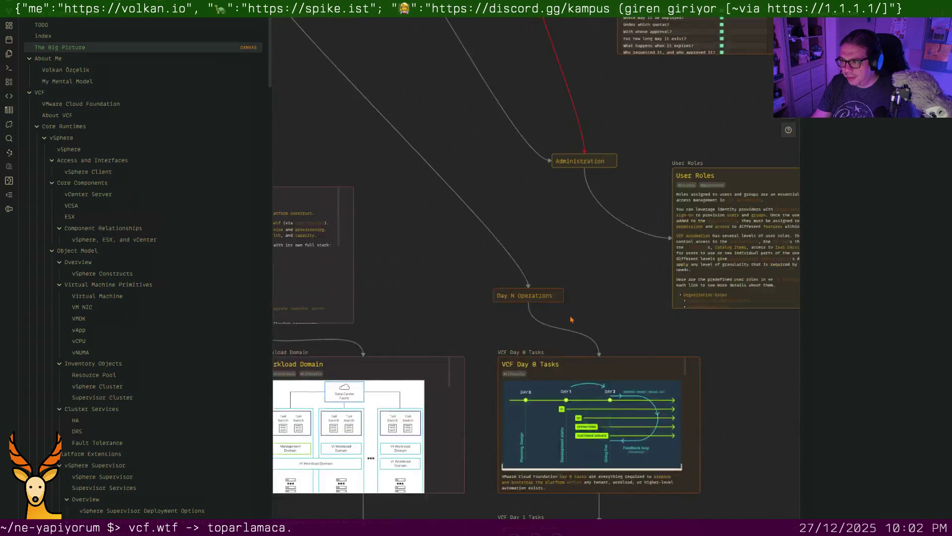
scroll(571, 319, down, 1)
scroll(570, 319, down, 1)
scroll(571, 319, down, 1)
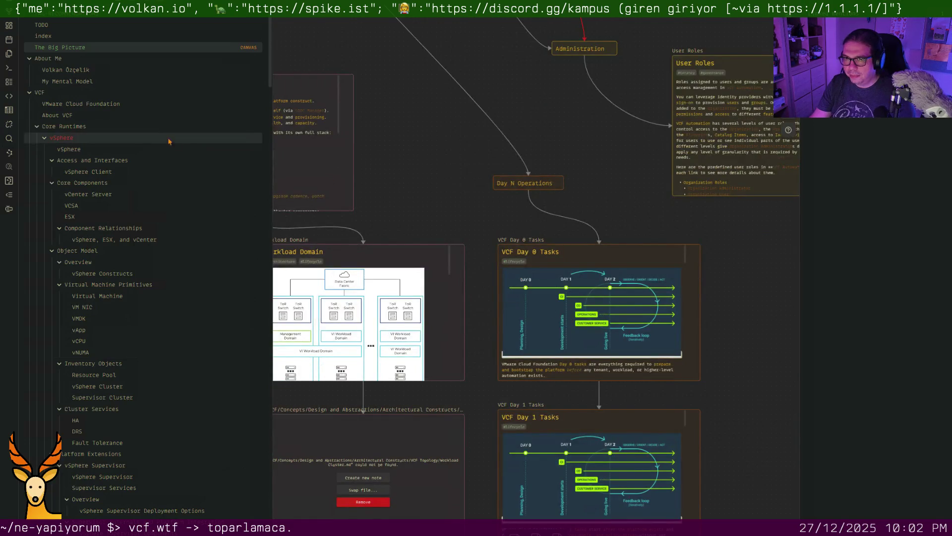
click(97, 73)
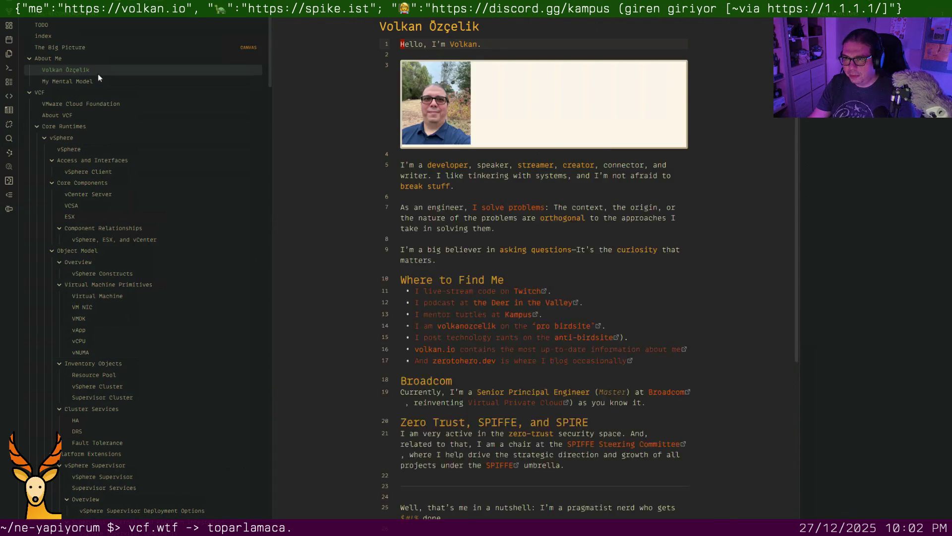
scroll(483, 261, down, 3)
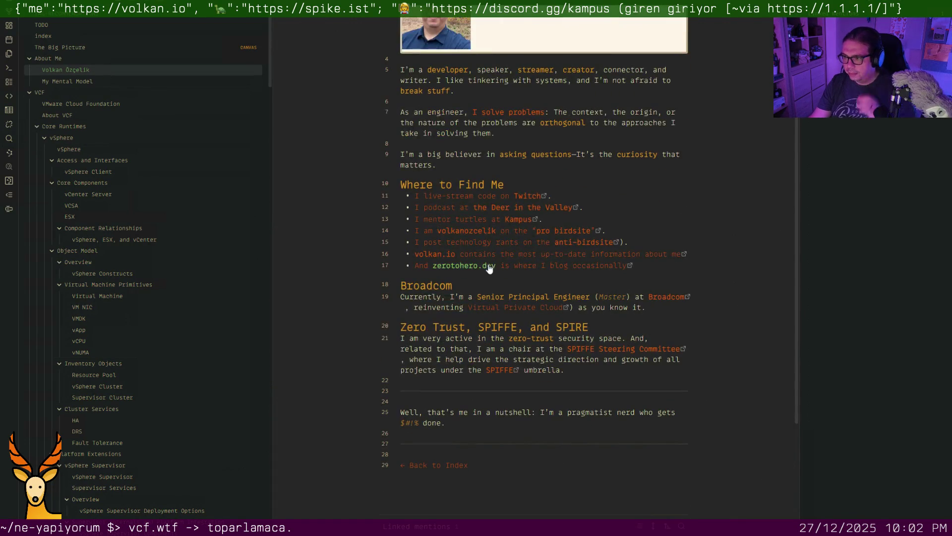
scroll(483, 262, down, 1)
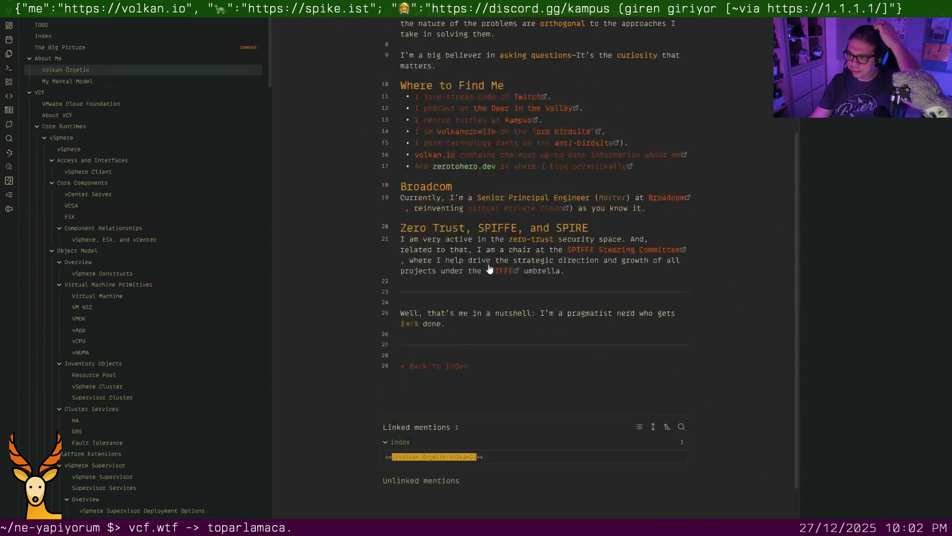
Read through the My Mental Model, VMware Cloud Foundation and About VCF notes in turn
click(143, 81)
scroll(442, 217, down, 4)
scroll(441, 216, down, 4)
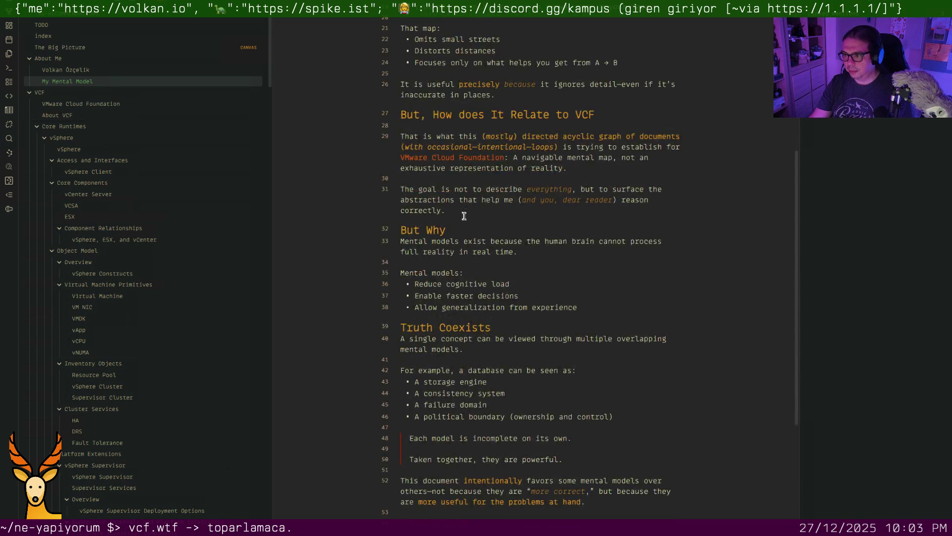
scroll(441, 216, down, 1)
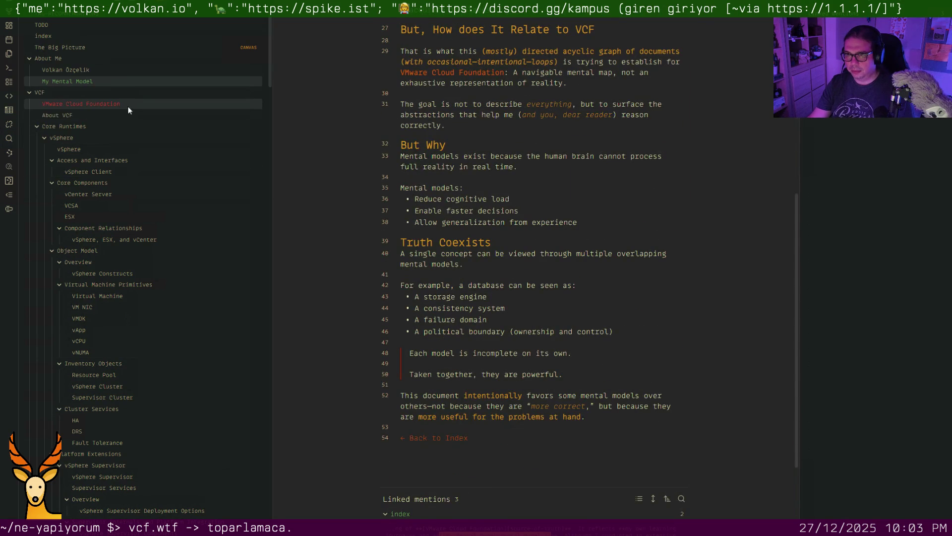
click(127, 105)
scroll(489, 240, down, 5)
scroll(489, 239, down, 2)
scroll(491, 241, down, 5)
scroll(493, 244, down, 5)
scroll(492, 243, down, 3)
scroll(492, 244, down, 5)
scroll(493, 245, down, 4)
scroll(492, 247, down, 1)
scroll(492, 247, down, 5)
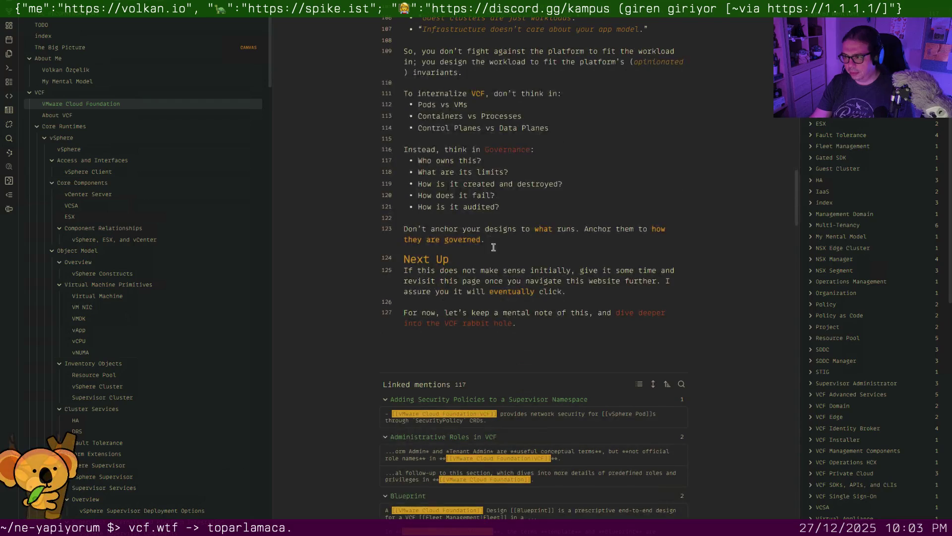
click(60, 116)
scroll(487, 287, down, 5)
scroll(487, 287, down, 3)
scroll(487, 286, down, 4)
scroll(486, 287, down, 7)
scroll(487, 286, down, 4)
scroll(486, 286, down, 3)
scroll(461, 298, down, 3)
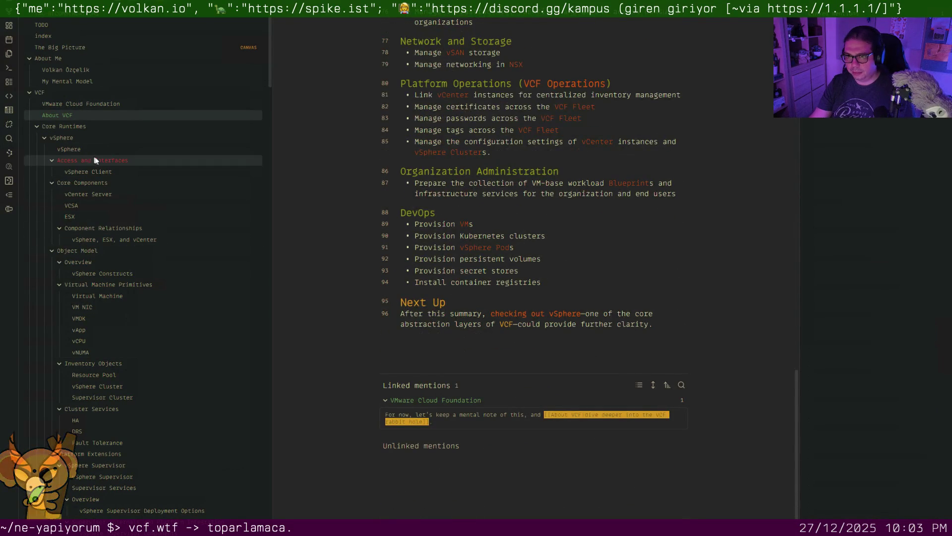
In the vSphere note, make the answer 'Yesn't.' bold, then move on to vSphere Client
click(76, 150)
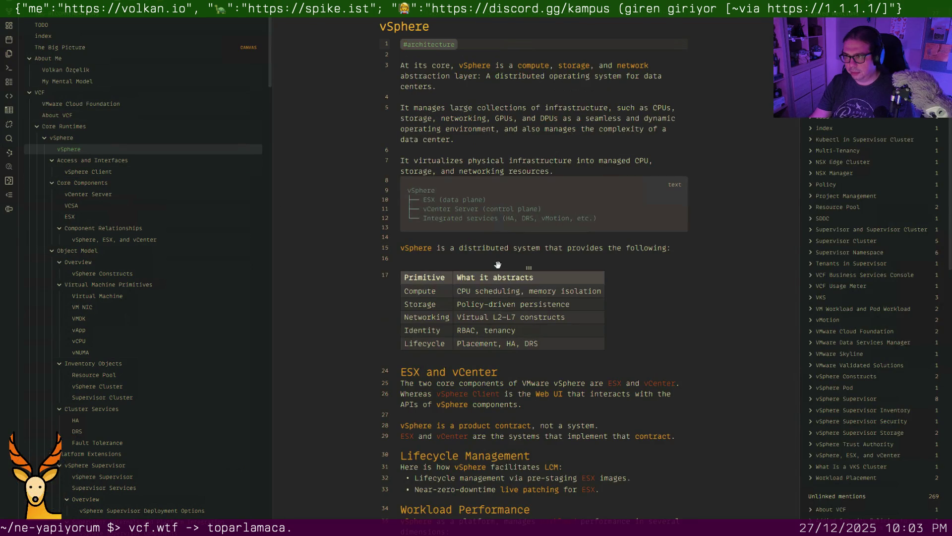
scroll(518, 268, down, 5)
scroll(518, 268, down, 2)
scroll(520, 269, down, 1)
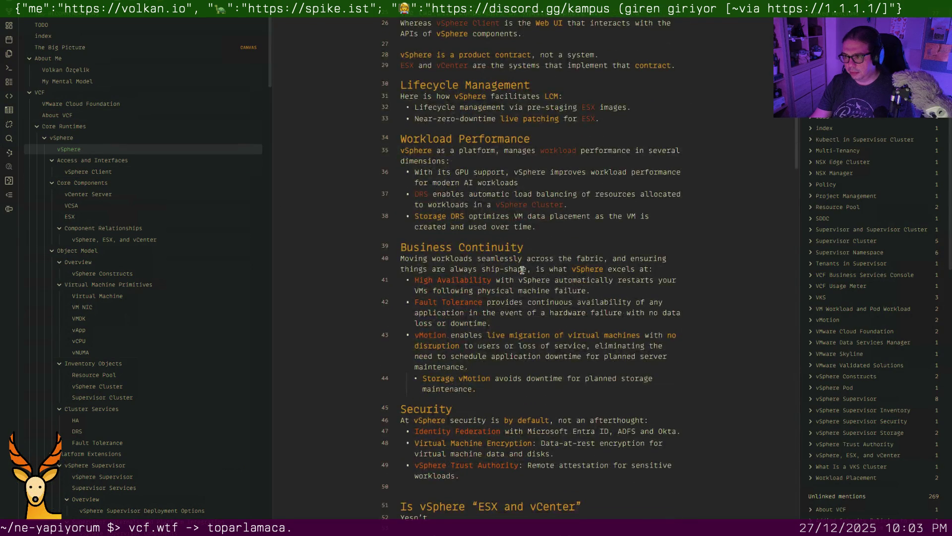
scroll(524, 271, down, 2)
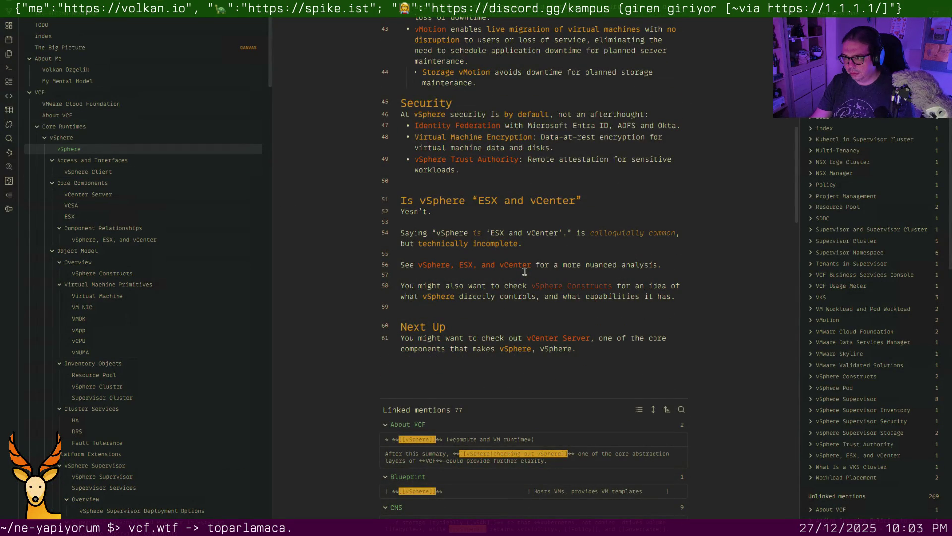
scroll(524, 271, down, 1)
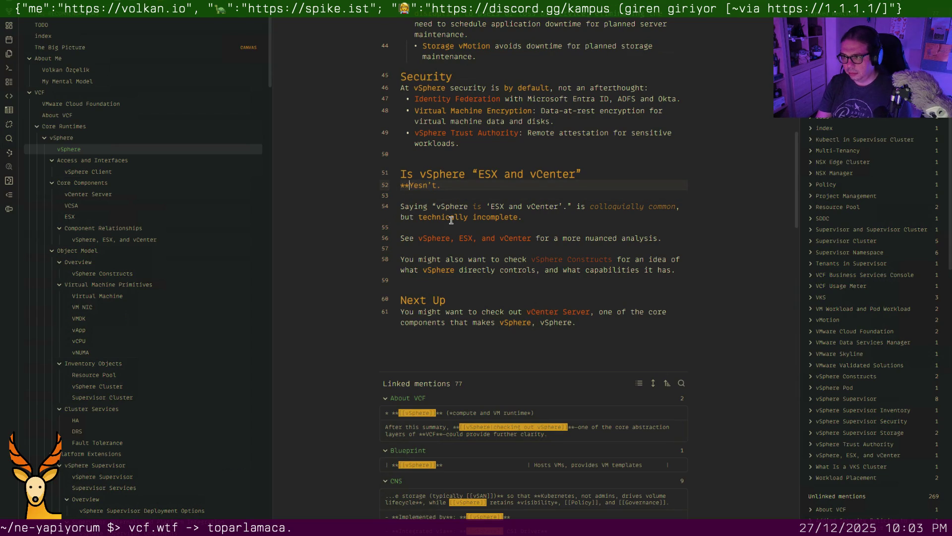
key(Down)
click(502, 246)
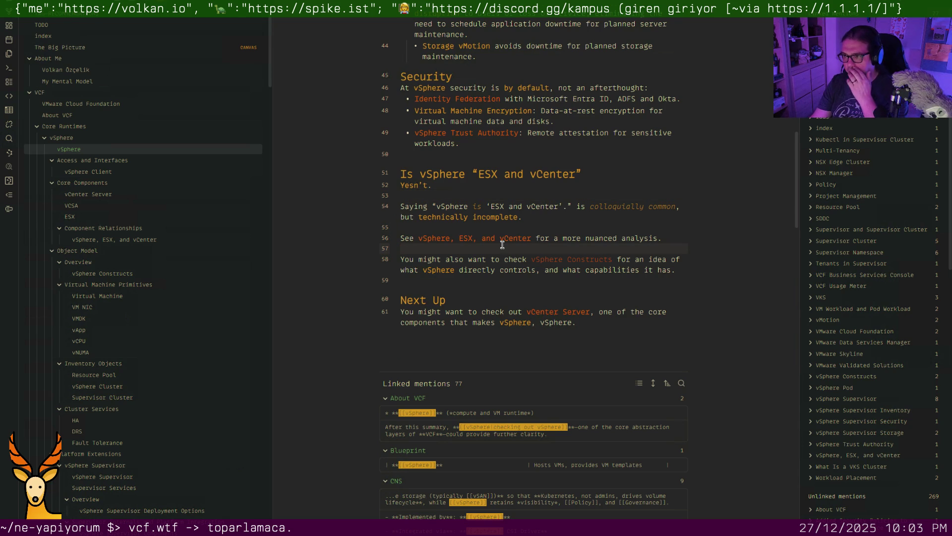
scroll(501, 245, down, 1)
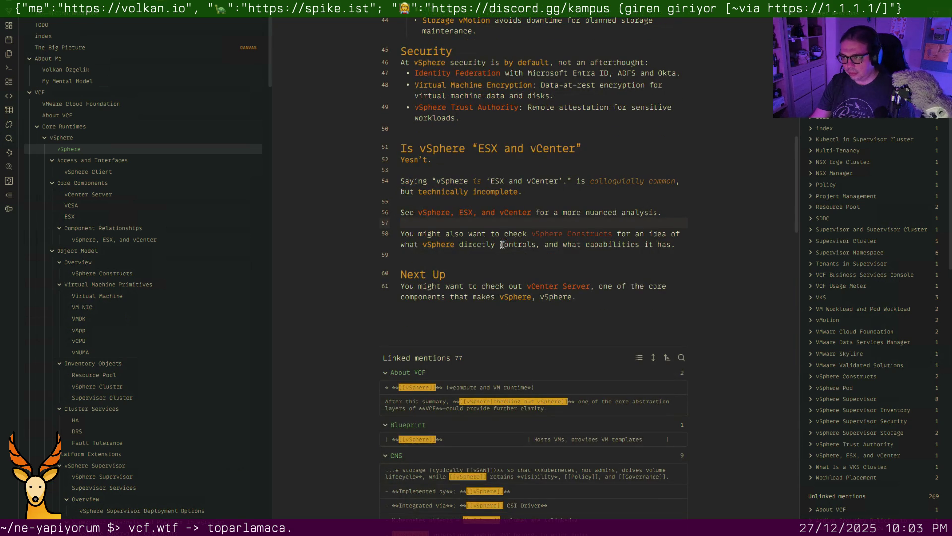
click(87, 174)
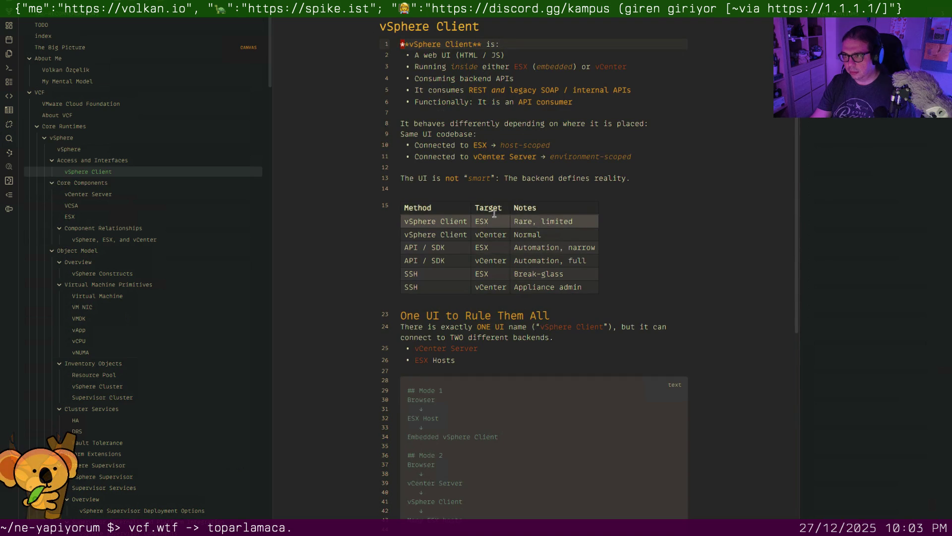
scroll(508, 275, down, 2)
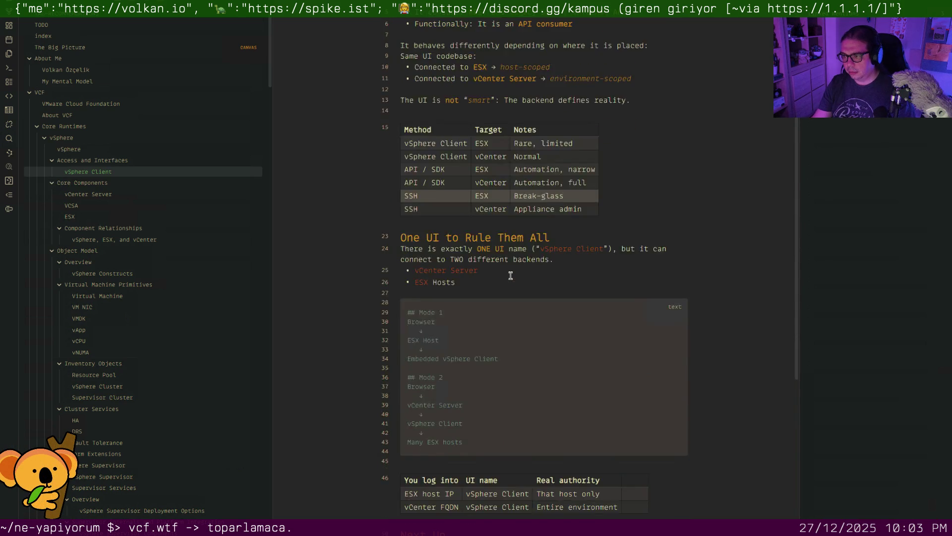
scroll(509, 274, down, 2)
scroll(510, 275, down, 1)
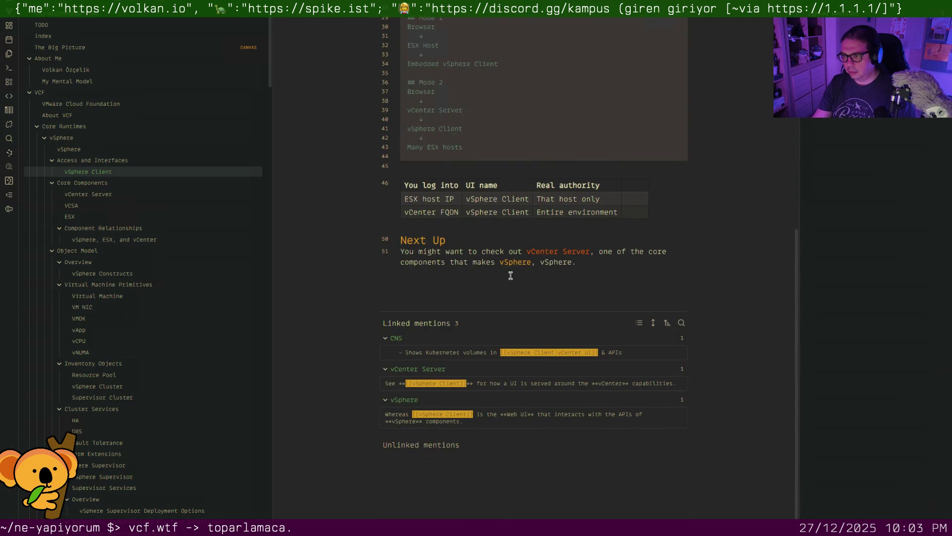
In the vCenter Server note, remove the extra space after the dash on line 5
click(101, 194)
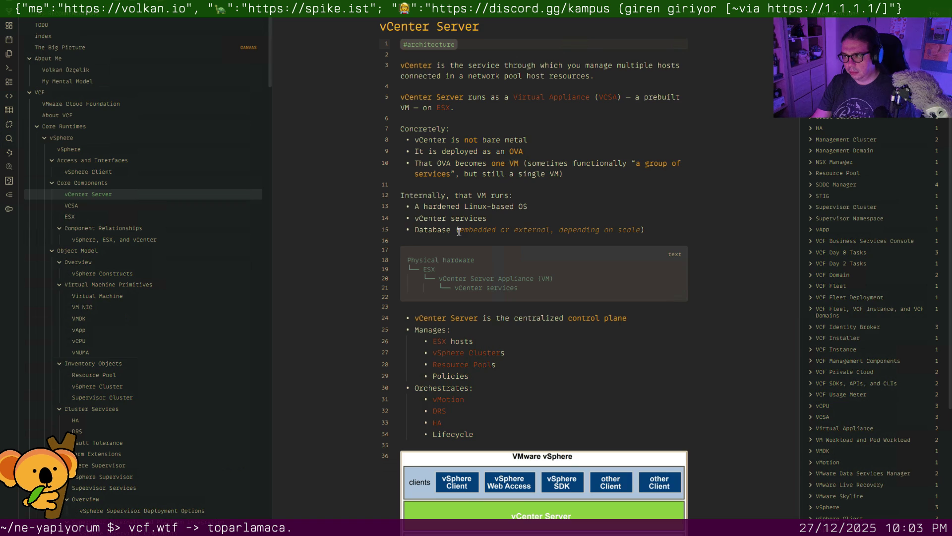
click(422, 109)
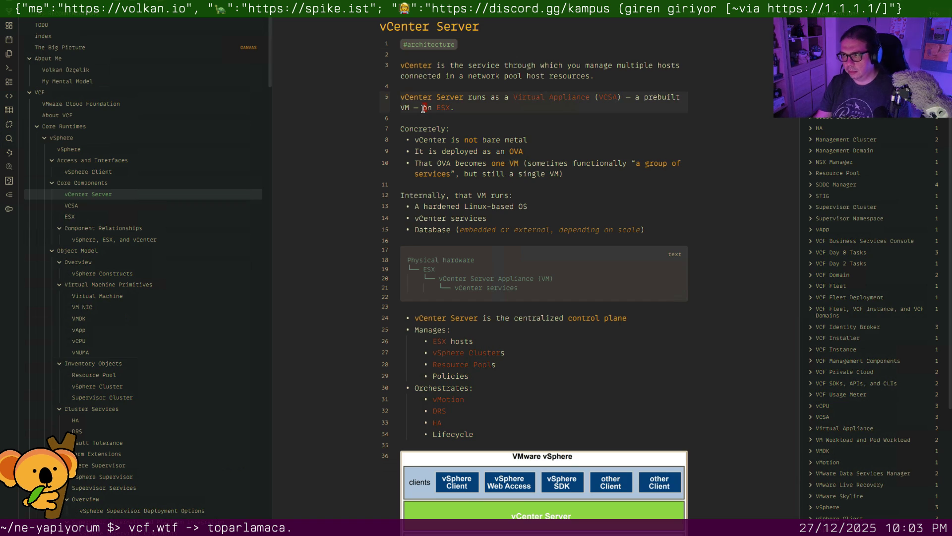
key(Up)
key(Down)
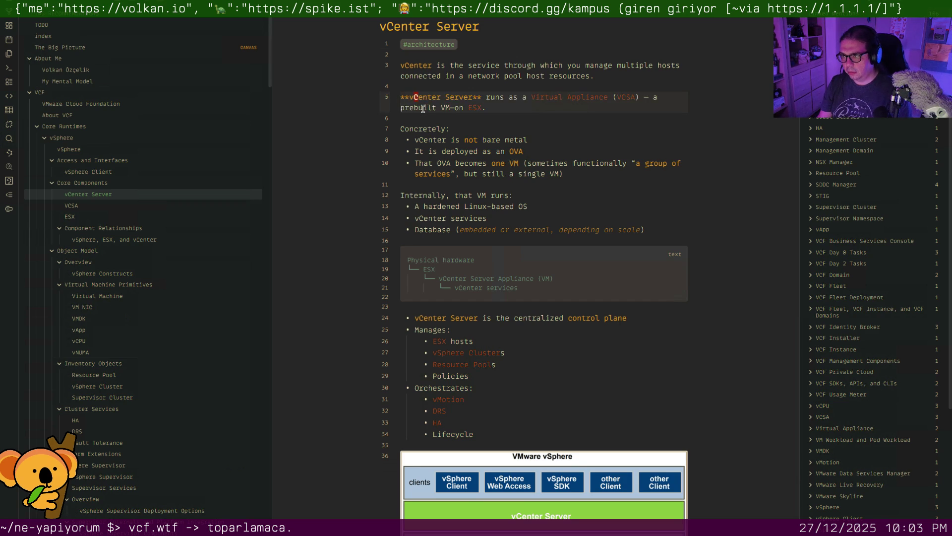
key(Right)
key(Right)
key(Right)
key(Right)
key(Right)
key(Right)
key(Right)
key(Right)
key(Right)
key(Right)
key(Right)
key(Right)
key(Right)
key(Right)
key(x)
key(j)
key(j)
key(j)
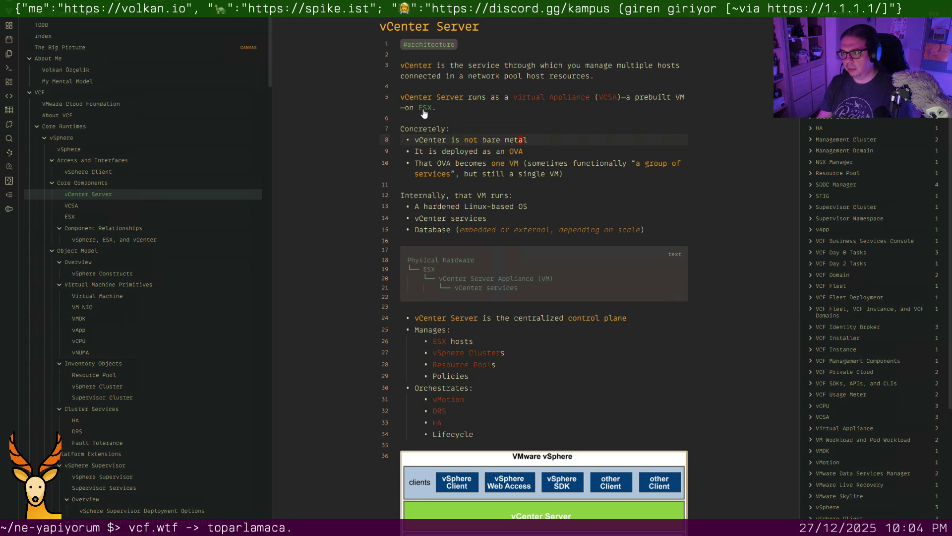
Turn the vCenter mention on line 8 and the bold vCenter Server on line 41 into wikilinks
key(h)
key(h)
key(h)
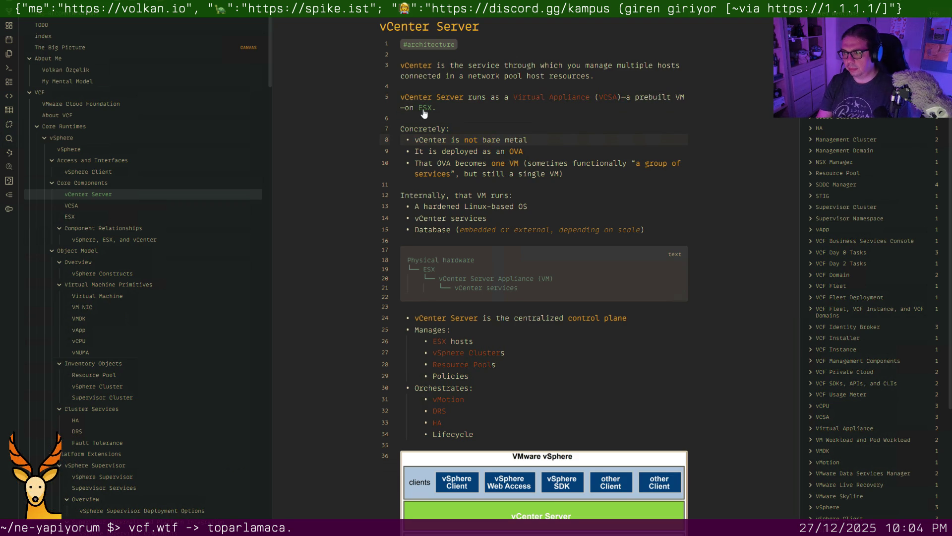
text(i[[)
key(Right)
key(Right)
key(Right)
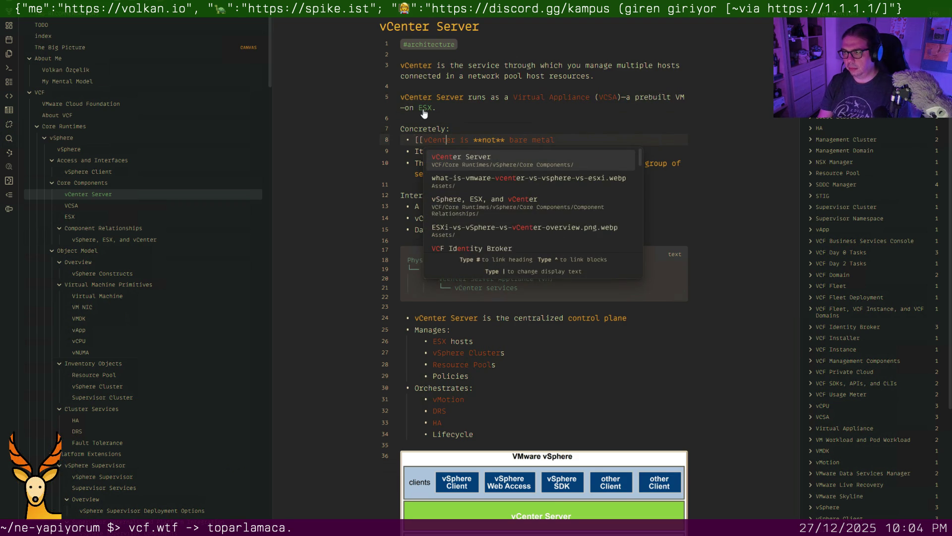
text(Server)
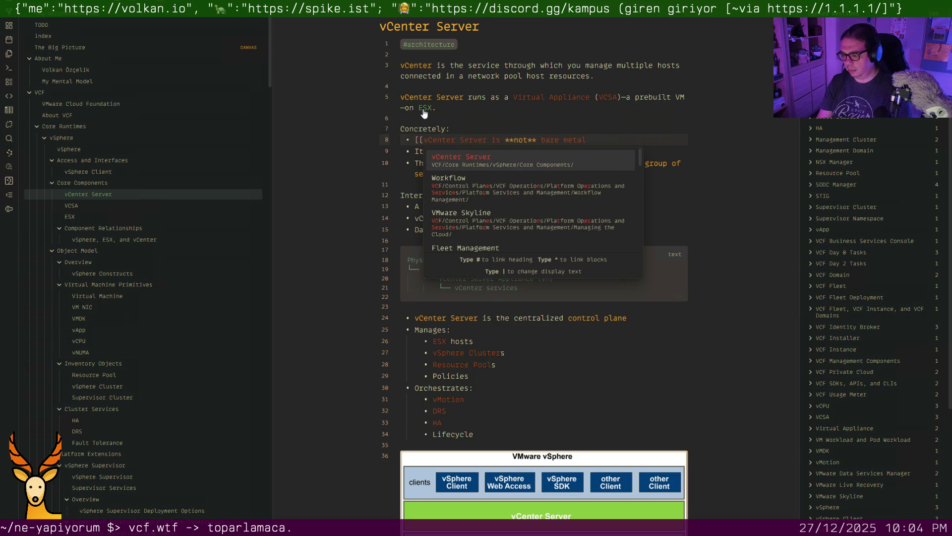
text(|vCenter)
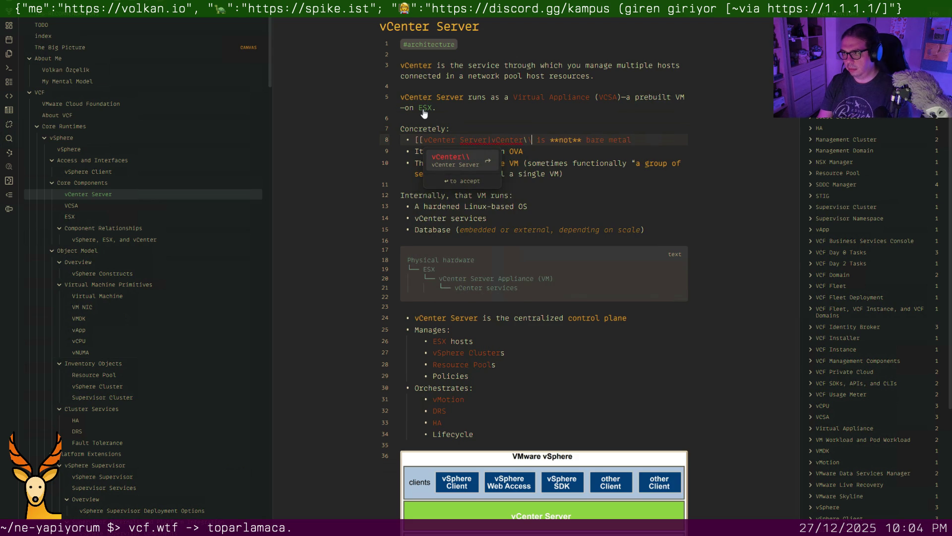
key(Return)
key(Down)
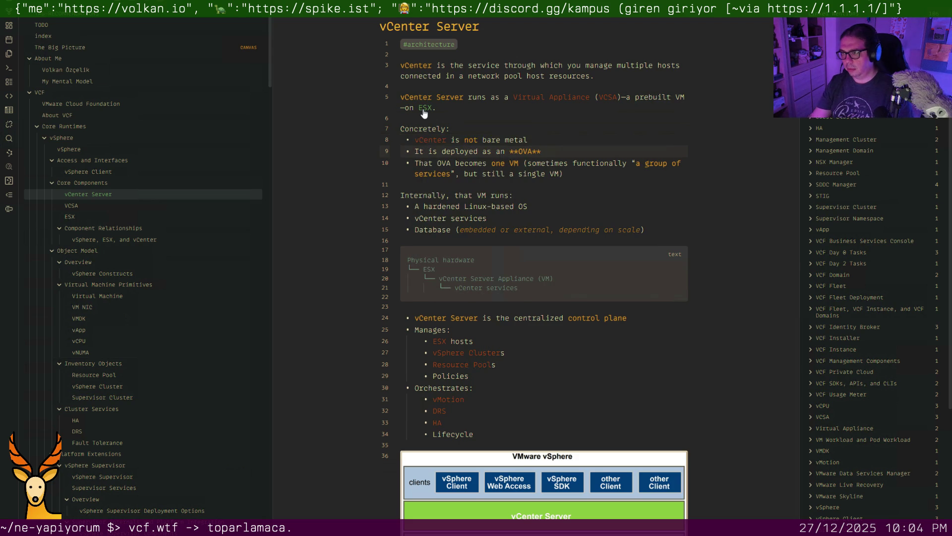
scroll(523, 151, down, 2)
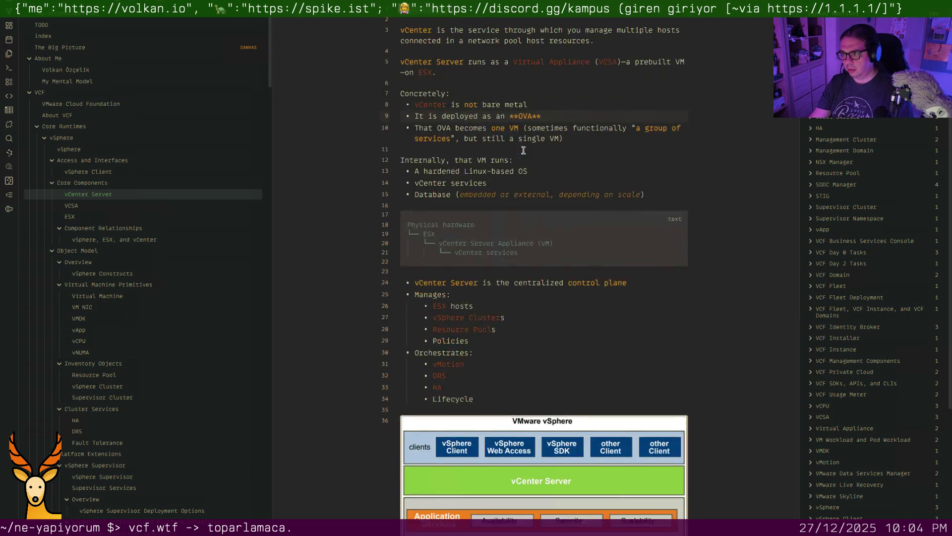
scroll(534, 181, down, 5)
scroll(534, 182, down, 3)
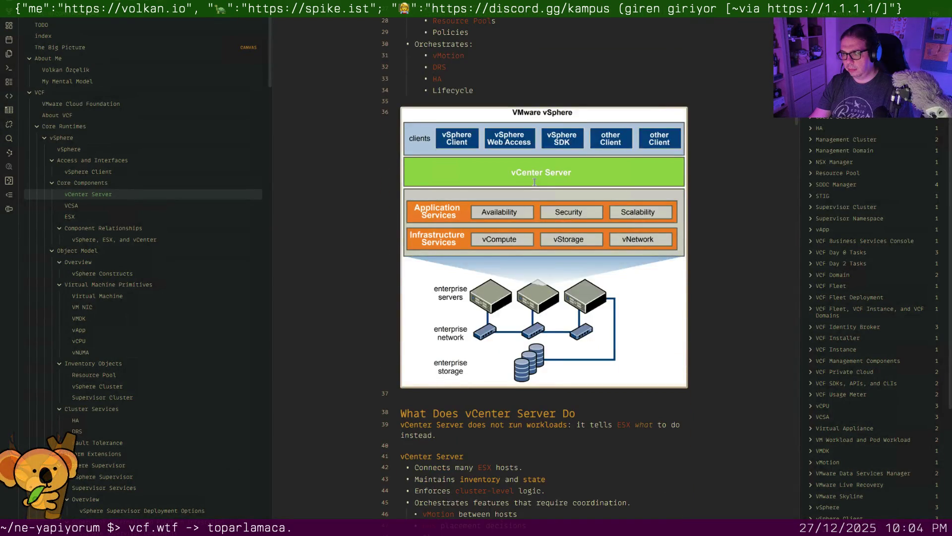
scroll(536, 182, down, 6)
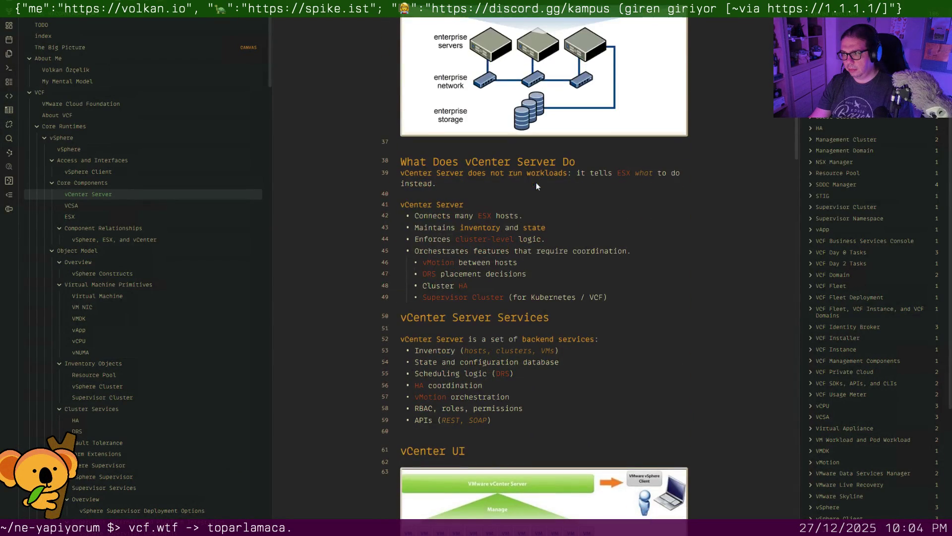
click(511, 194)
key(Down)
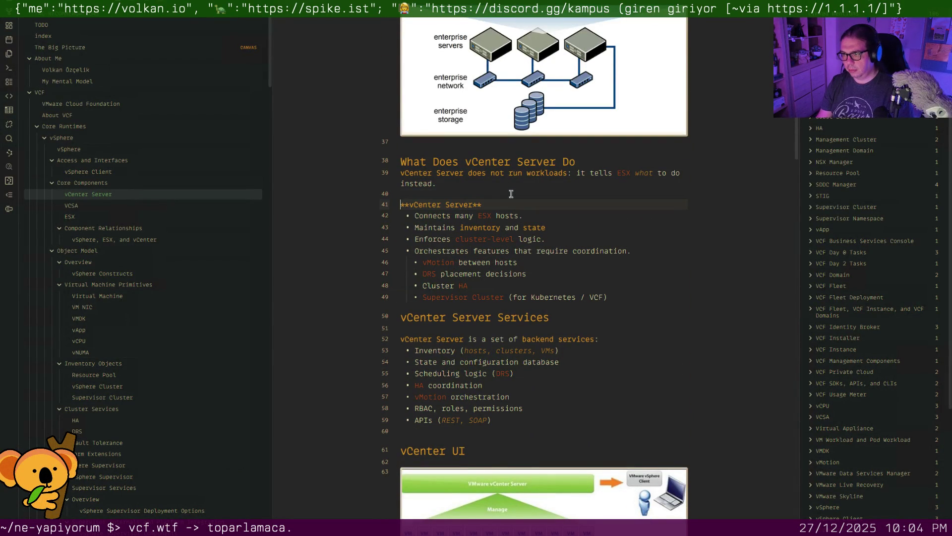
text([[)
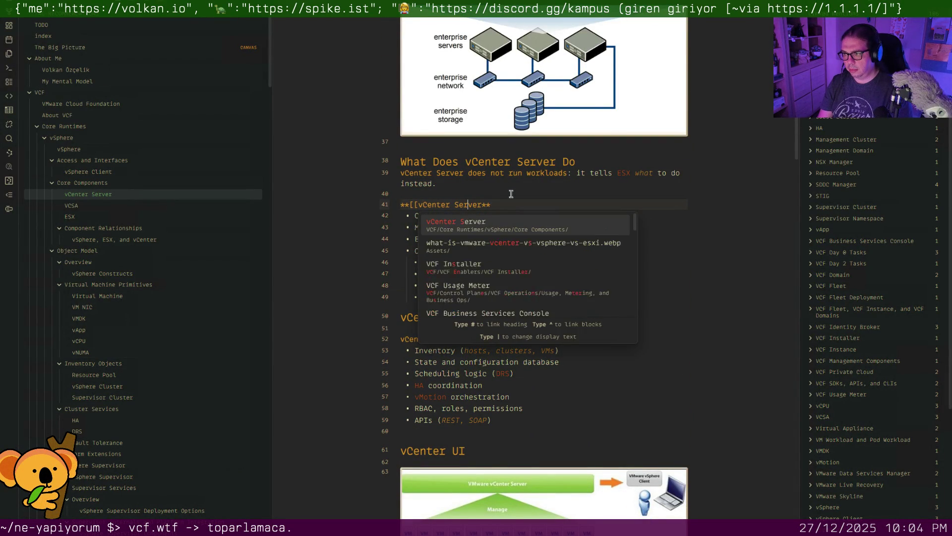
key(Return)
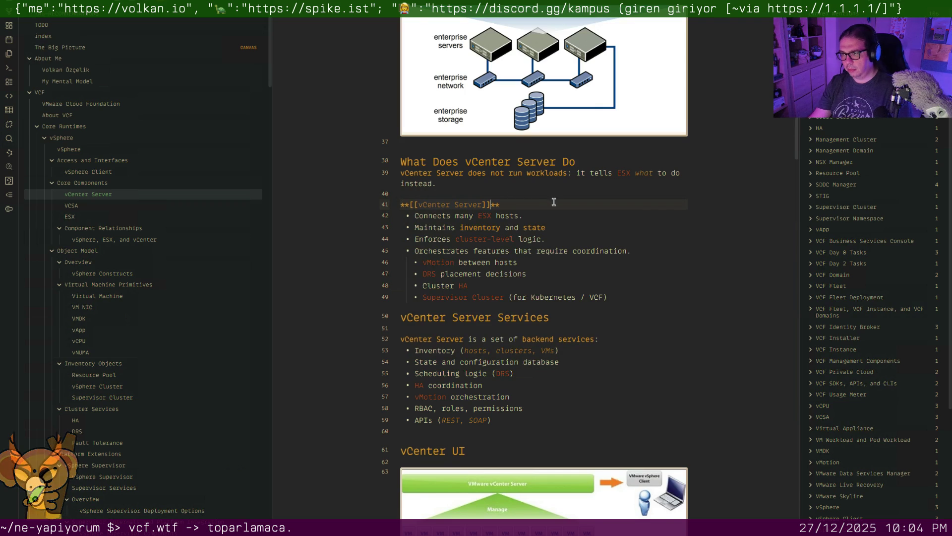
scroll(554, 202, down, 3)
Turn the bold vCenter Server in the vCenter Server Services sentence into a wikilink
click(459, 229)
key(Left)
text([[)
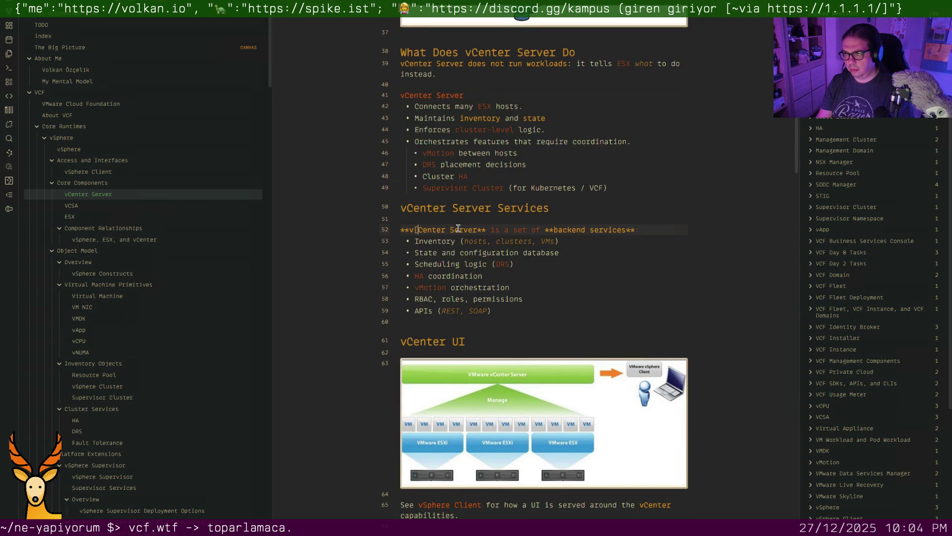
key(Right)
key(Right)
key(Right)
key(Right)
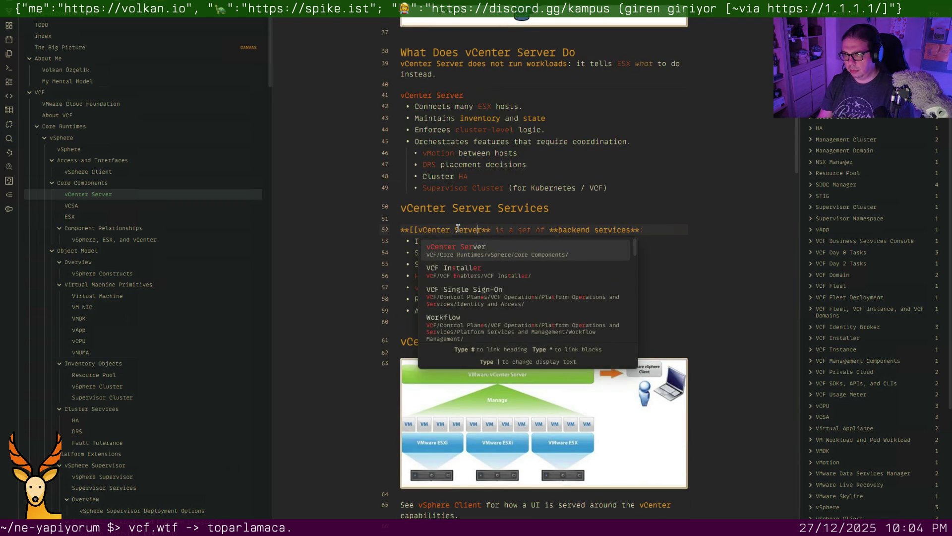
text(]])
key(Down)
key(Down)
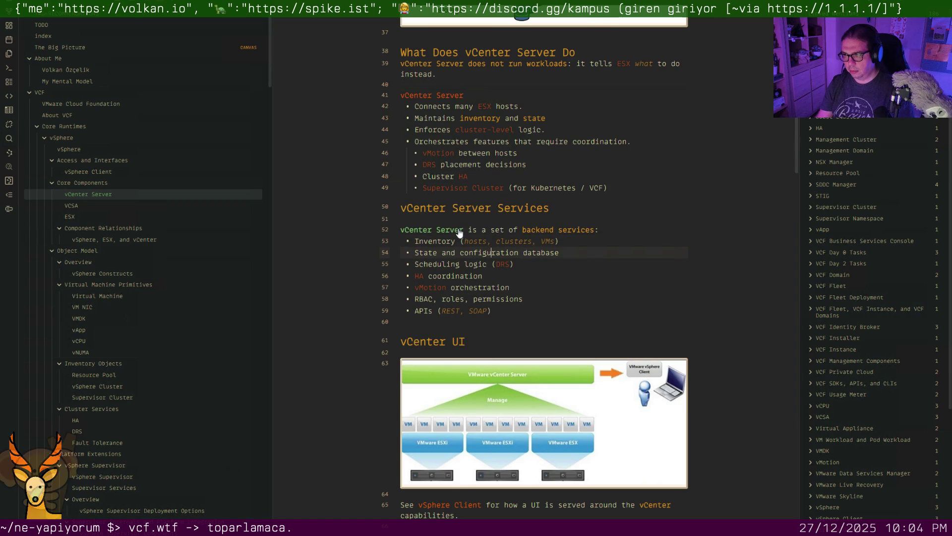
scroll(459, 233, down, 1)
scroll(460, 226, down, 3)
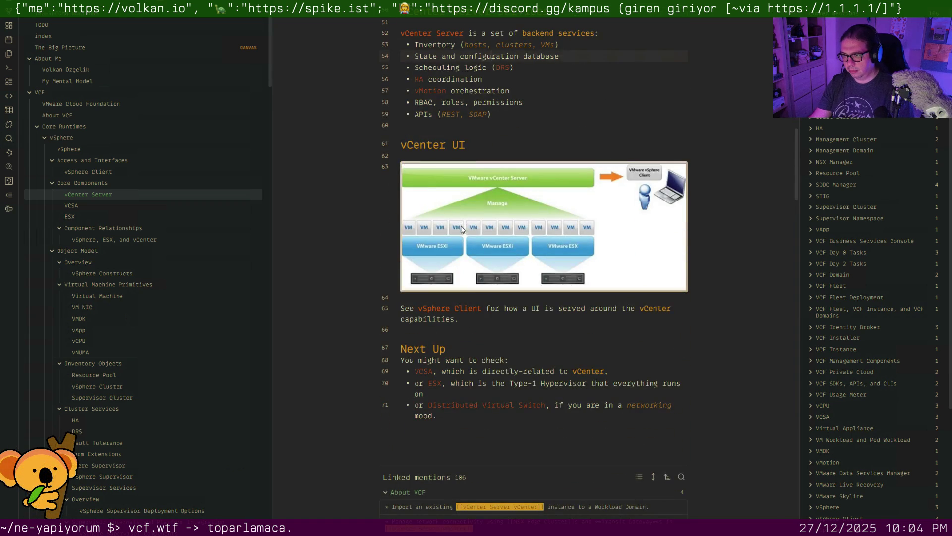
click(501, 311)
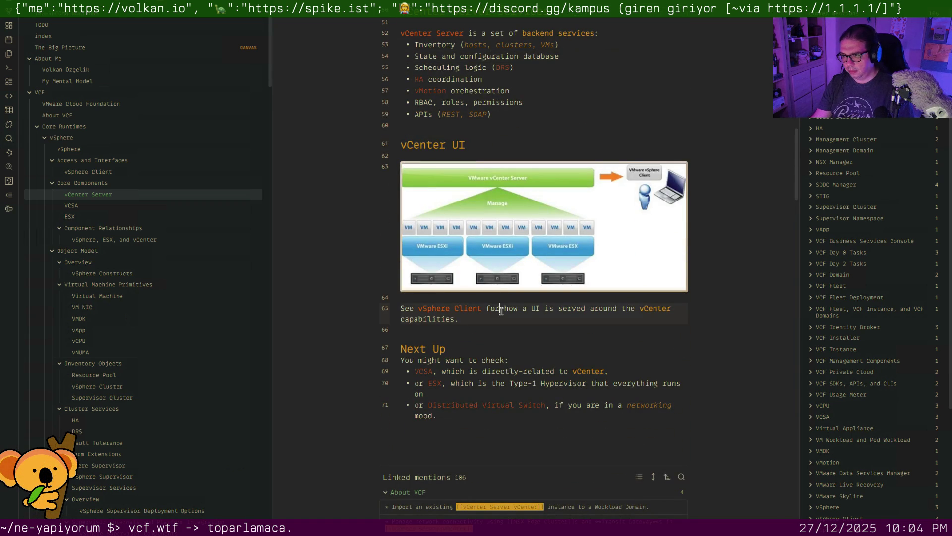
scroll(501, 311, down, 2)
In the VCSA note, delete the blank lines above Terminology Clarity and Next Up, then move to ESX
click(106, 211)
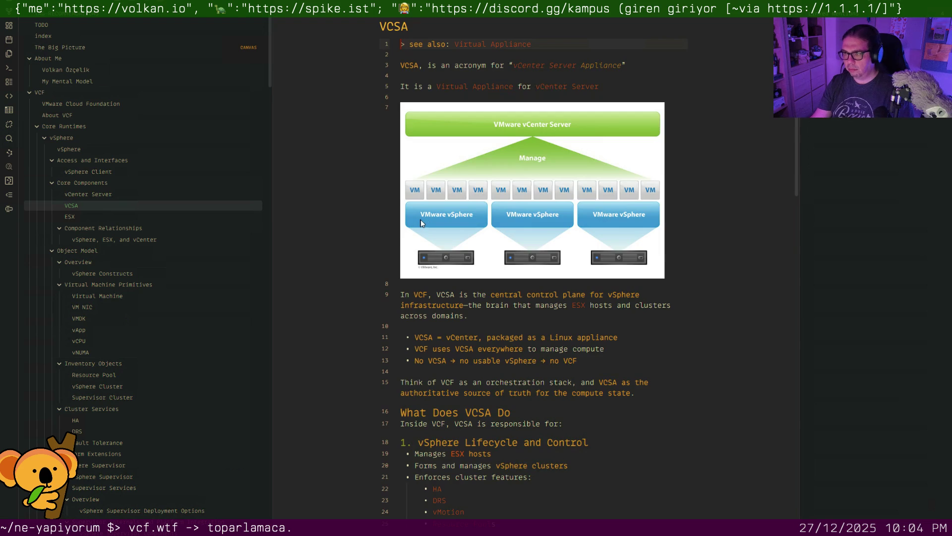
key(Down)
key(Down)
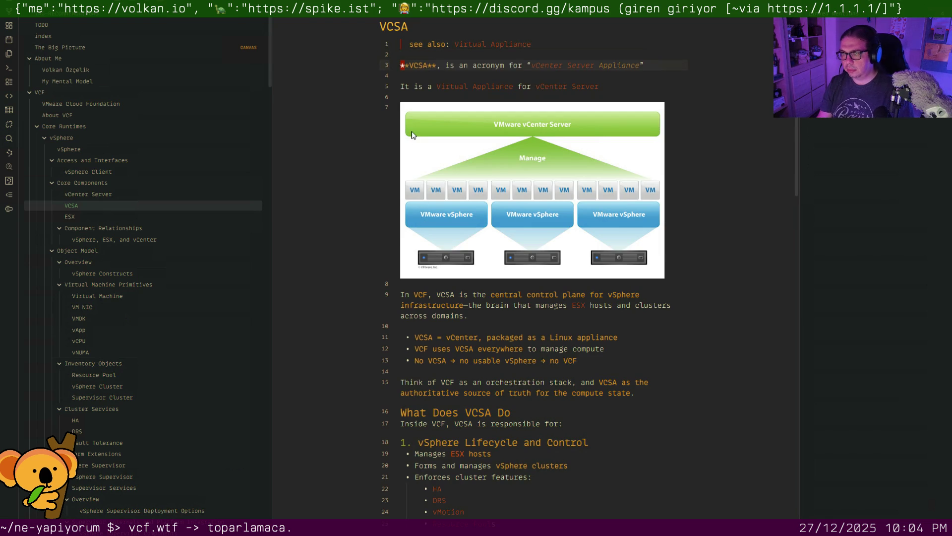
scroll(535, 213, down, 5)
scroll(535, 212, down, 2)
scroll(536, 212, down, 2)
scroll(536, 213, down, 2)
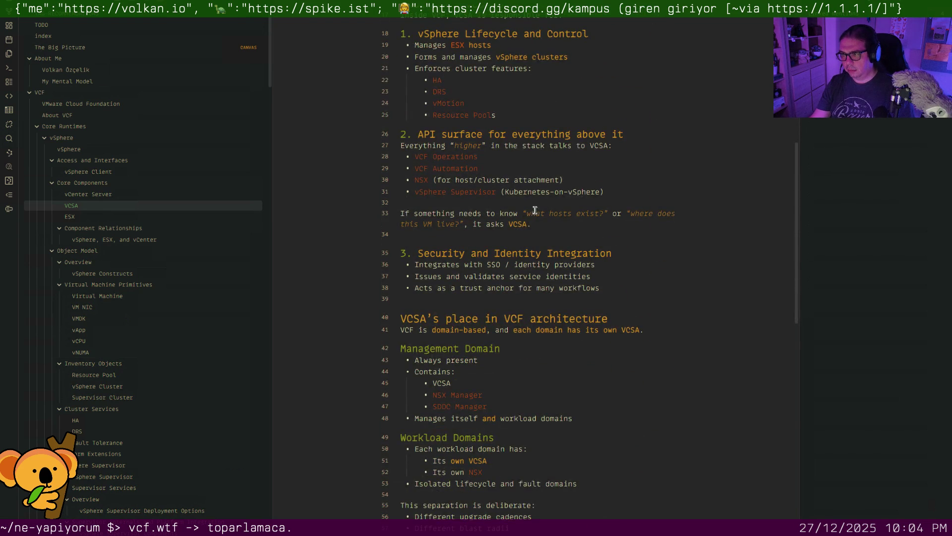
scroll(572, 192, down, 2)
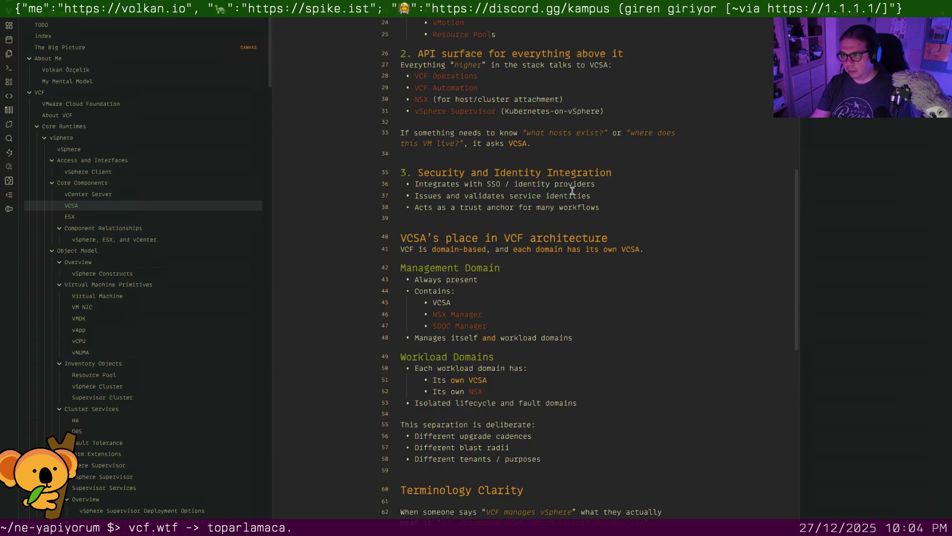
scroll(572, 191, down, 2)
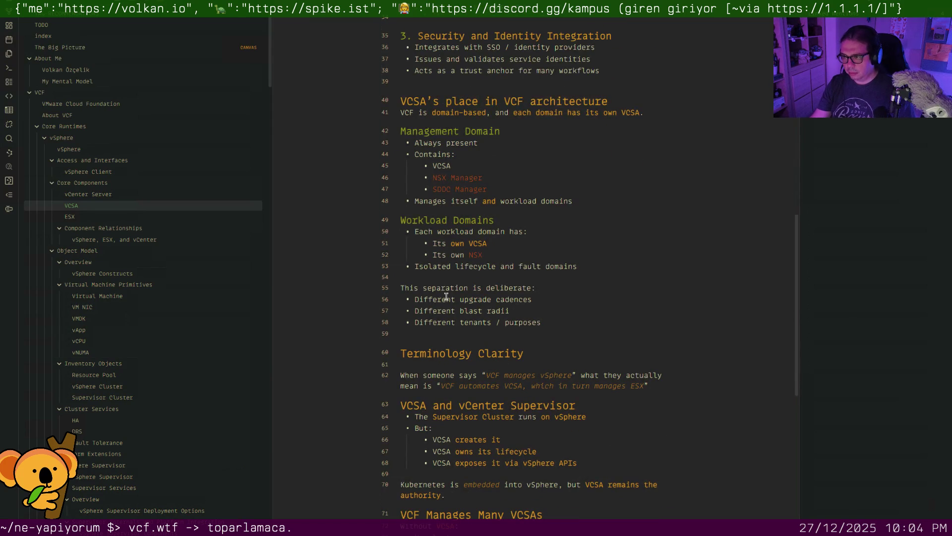
click(456, 327)
key(Delete)
scroll(500, 324, down, 2)
scroll(500, 324, down, 2)
scroll(501, 324, down, 2)
scroll(484, 342, down, 3)
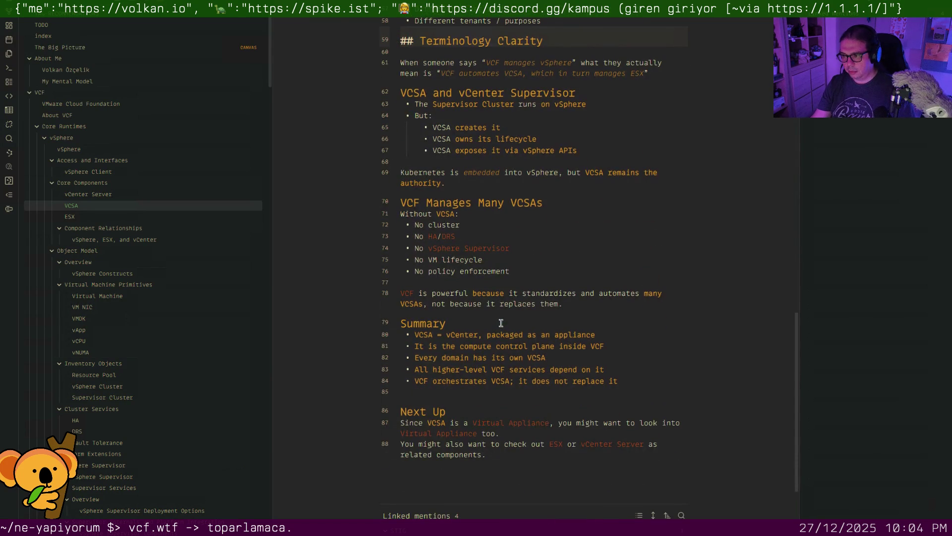
click(463, 393)
key(Delete)
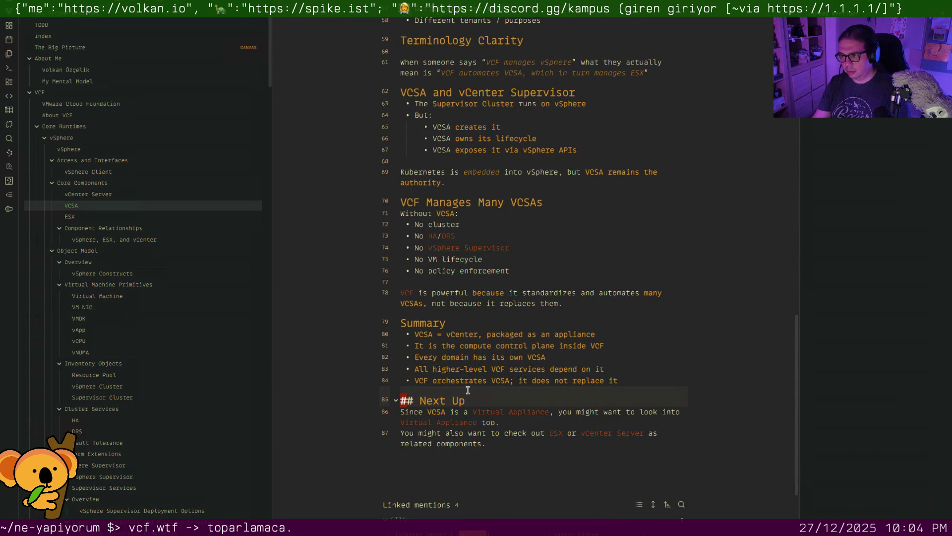
scroll(465, 387, down, 2)
scroll(439, 357, down, 2)
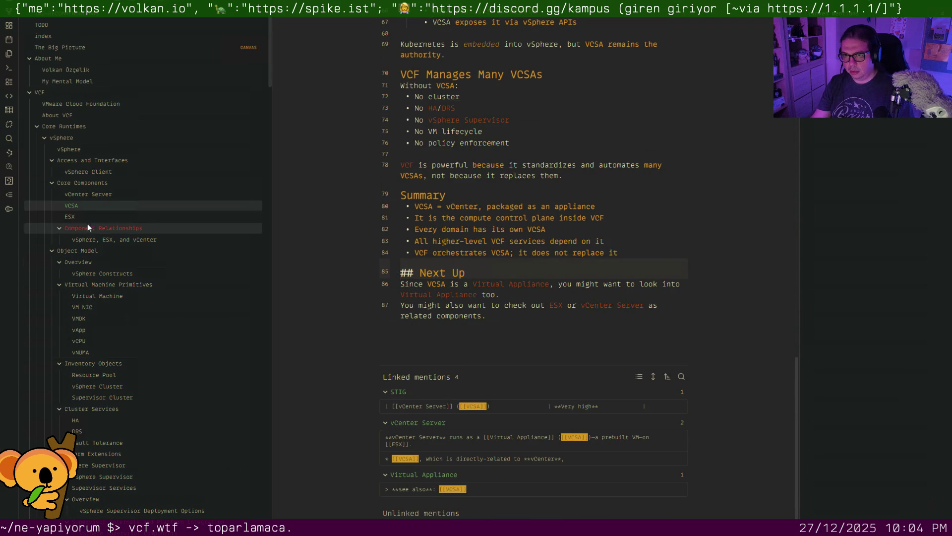
click(67, 217)
scroll(618, 218, down, 1)
scroll(619, 219, down, 1)
scroll(618, 218, down, 1)
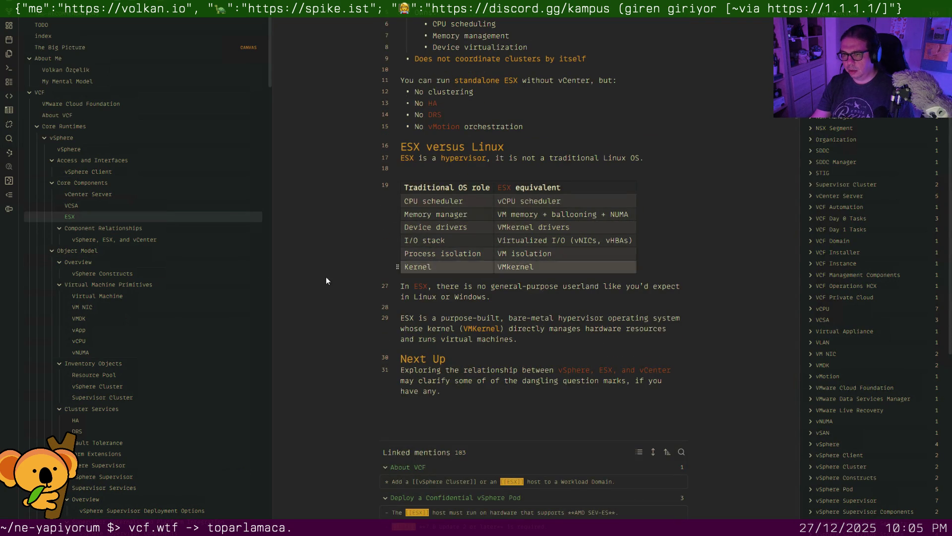
In the vSphere, ESX, and vCenter note, link vSphere and indent the 'cannot have vSphere' bullet
click(152, 239)
scroll(473, 230, down, 1)
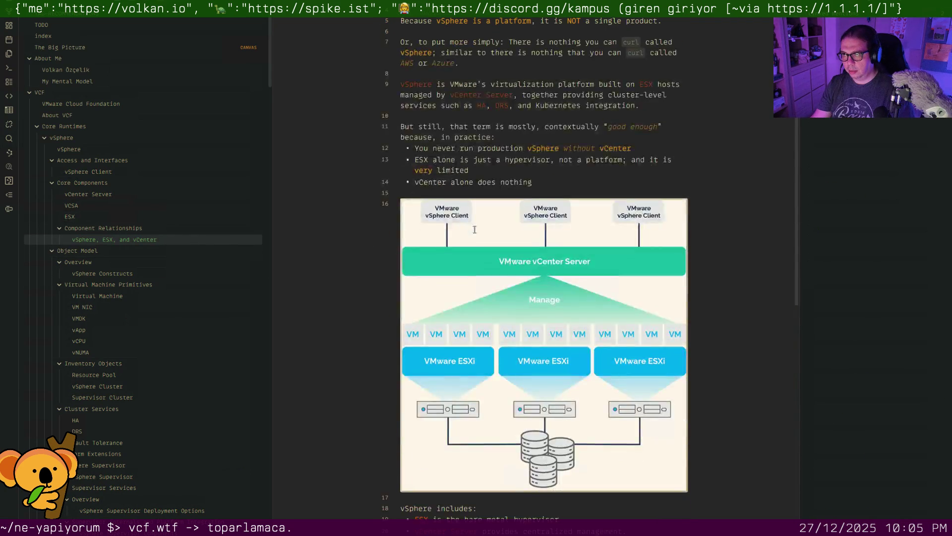
scroll(476, 234, down, 3)
scroll(508, 247, down, 1)
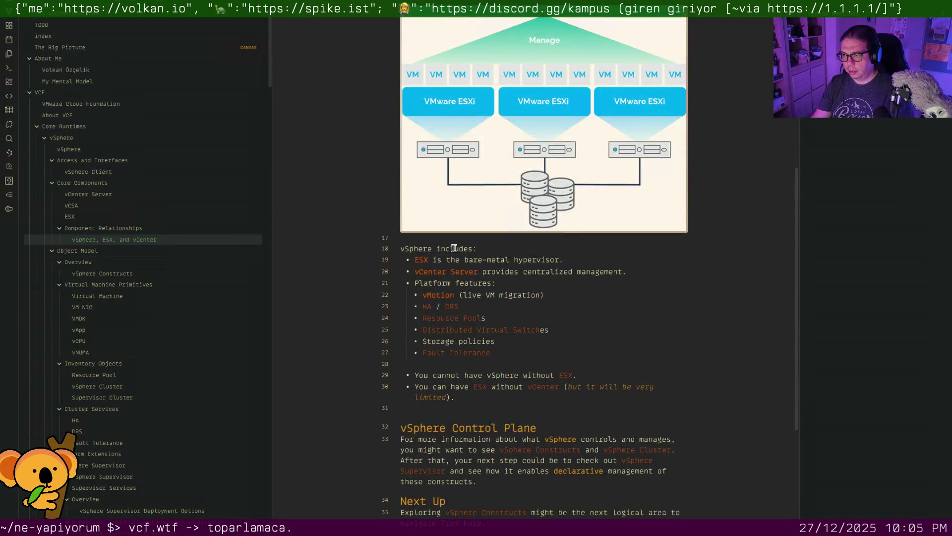
click(429, 248)
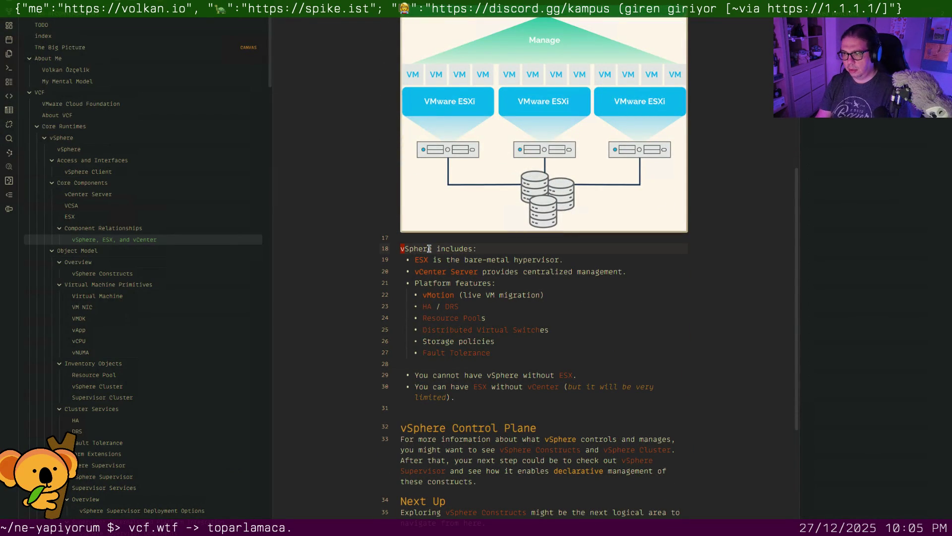
text([[)
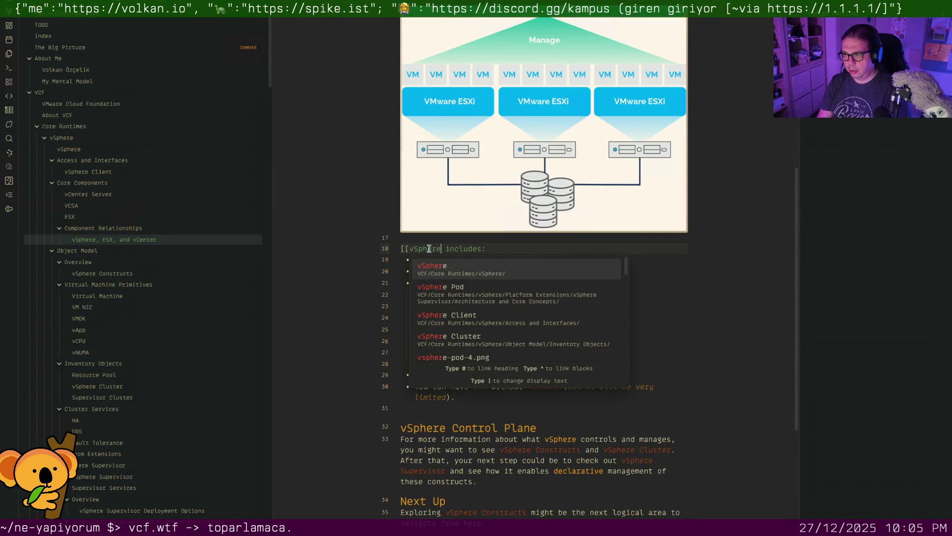
key(Return)
click(622, 294)
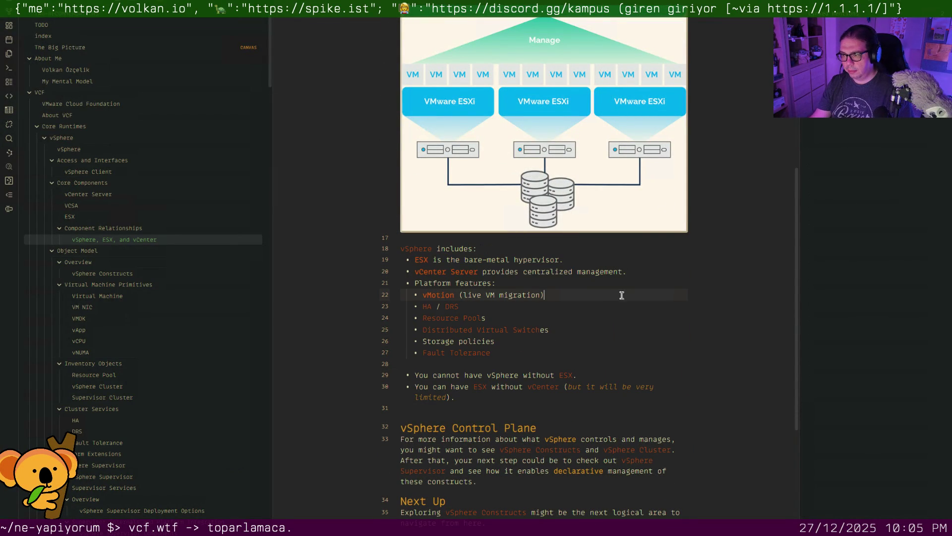
click(477, 376)
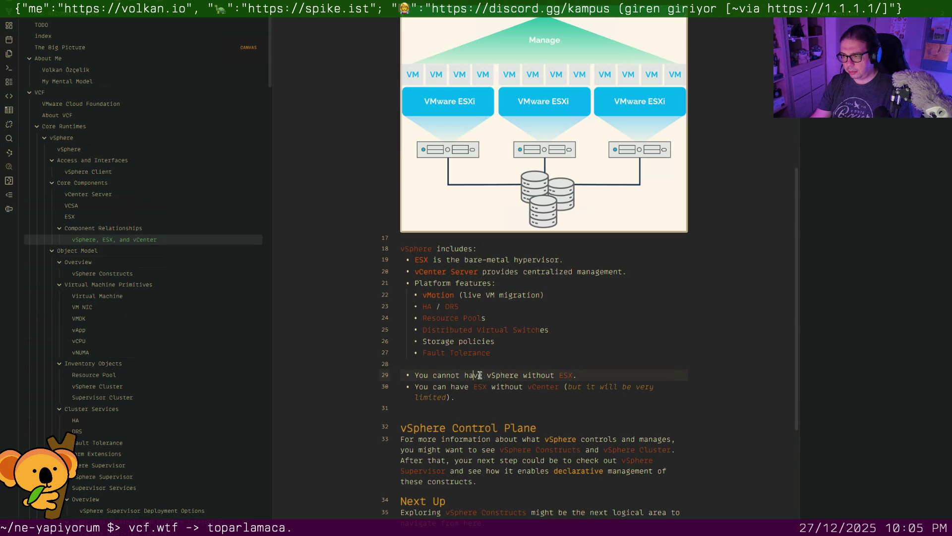
scroll(490, 375, down, 2)
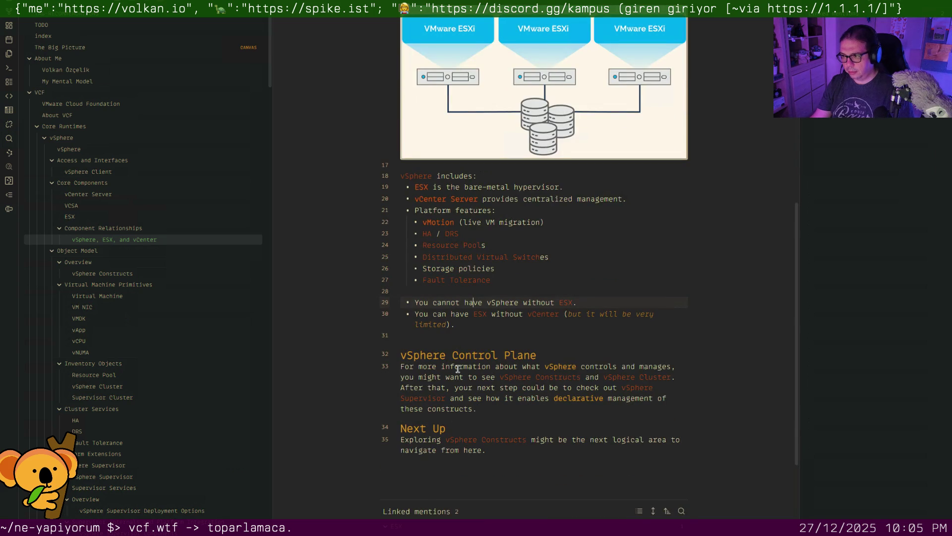
key(Down)
key(Down)
key(Tab)
key(Down)
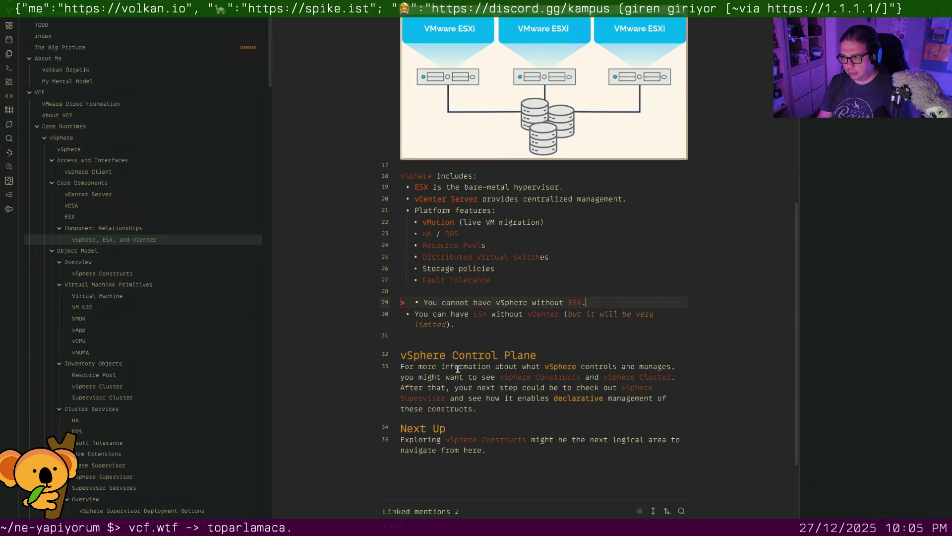
text(> *)
Unbullet the two quoted remarks with a blank quote line between them, then move to vSphere Constructs
key(Up)
key(Down)
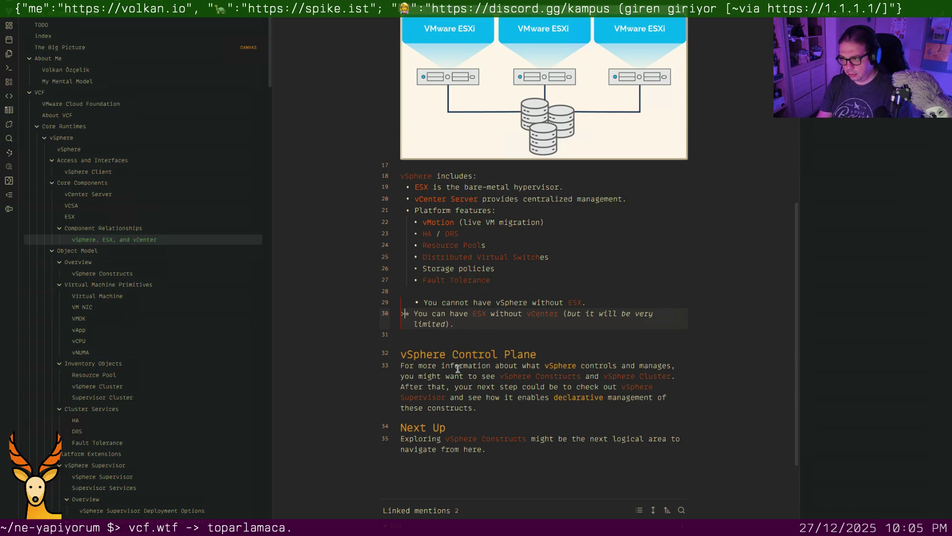
key(Up)
key(BackSpace)
key(BackSpace)
key(Down)
key(BackSpace)
key(BackSpace)
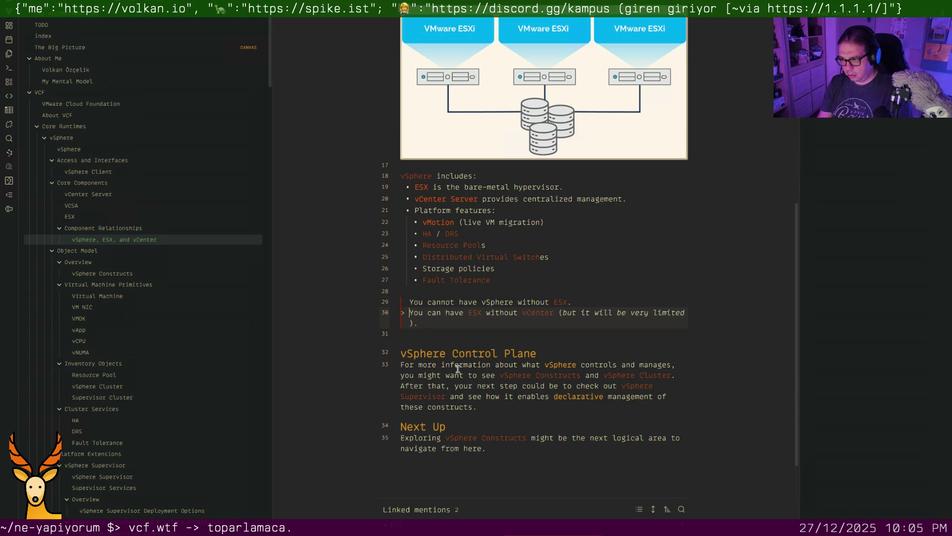
key(Return)
key(Down)
key(Down)
key(Up)
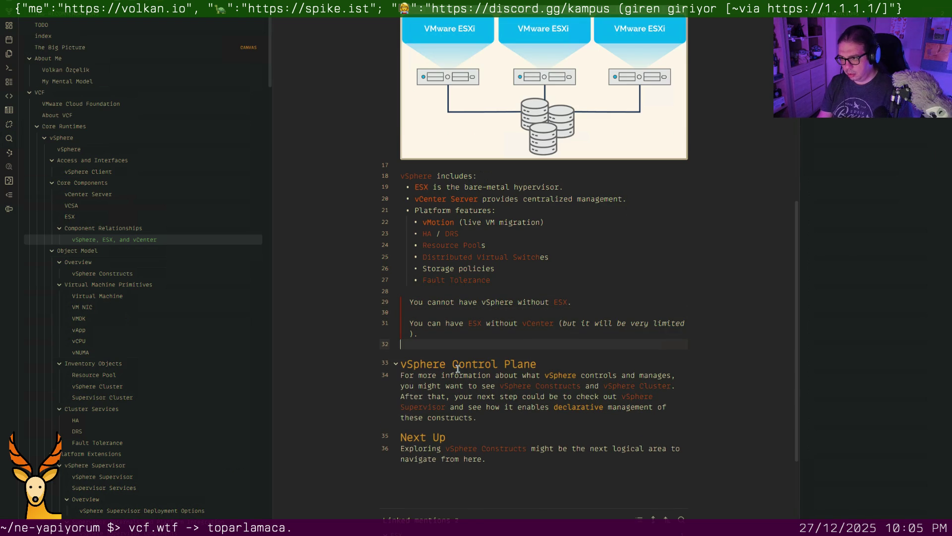
scroll(458, 369, down, 3)
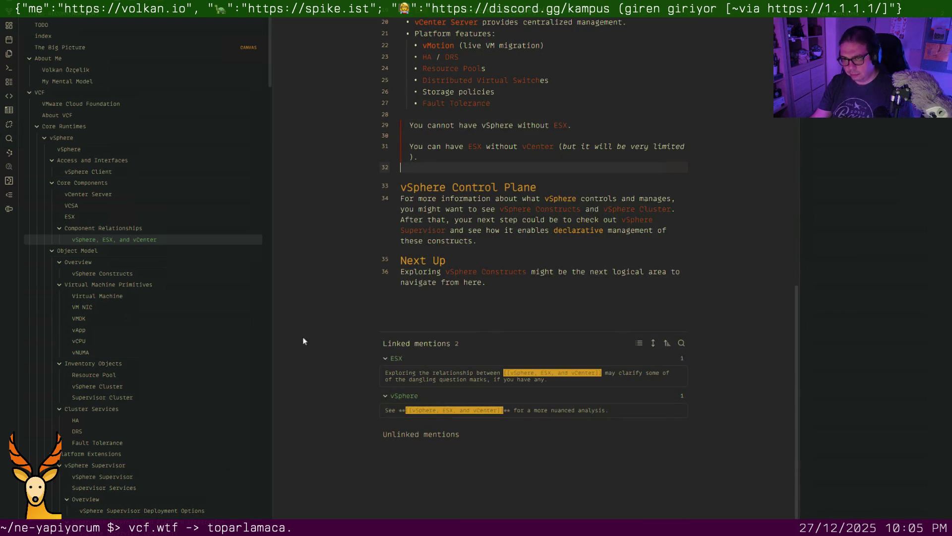
click(131, 275)
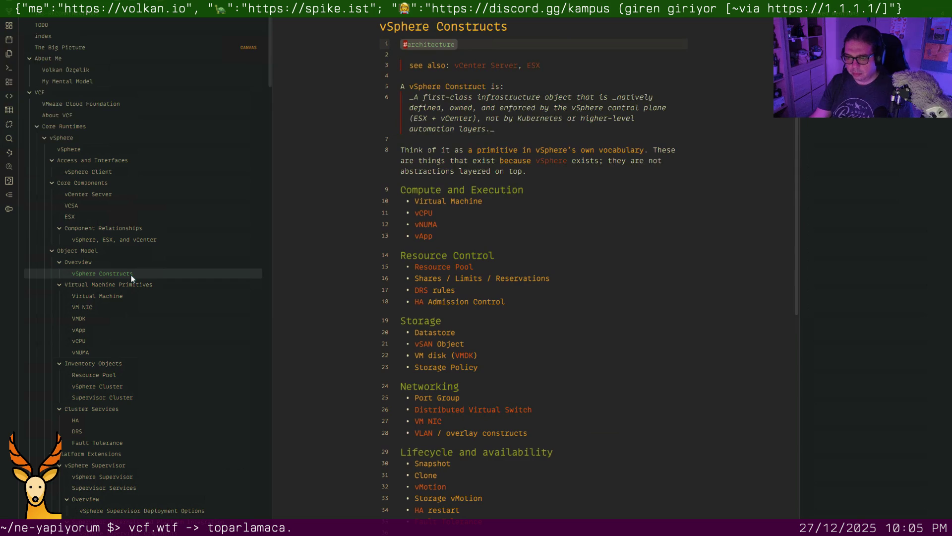
scroll(464, 250, down, 2)
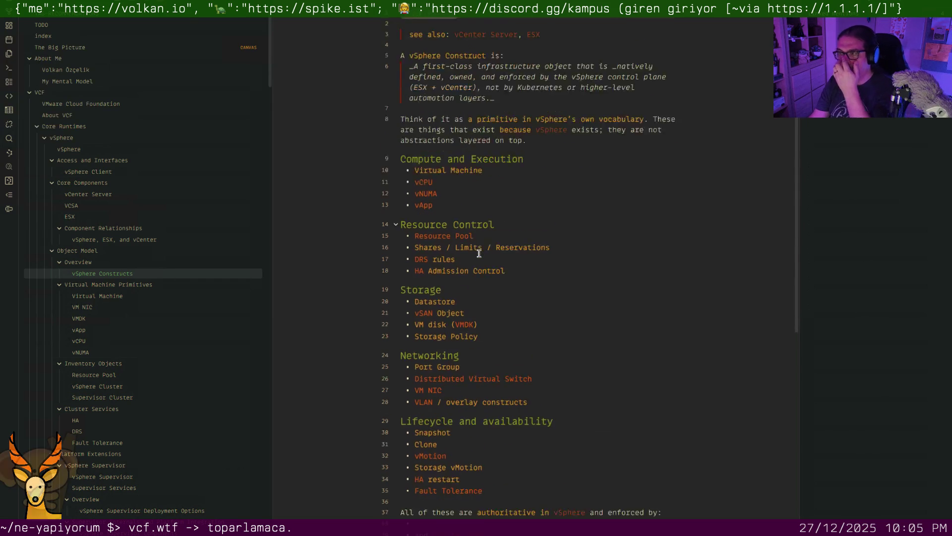
scroll(476, 250, up, 2)
Fix the definition quote's emphasis markers so the whole quote renders italic
click(524, 108)
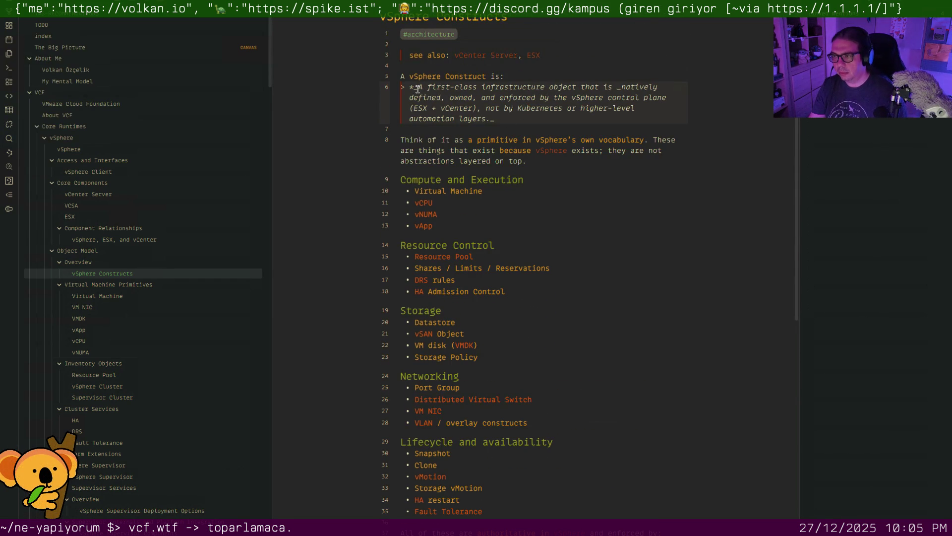
key(Delete)
key(Delete)
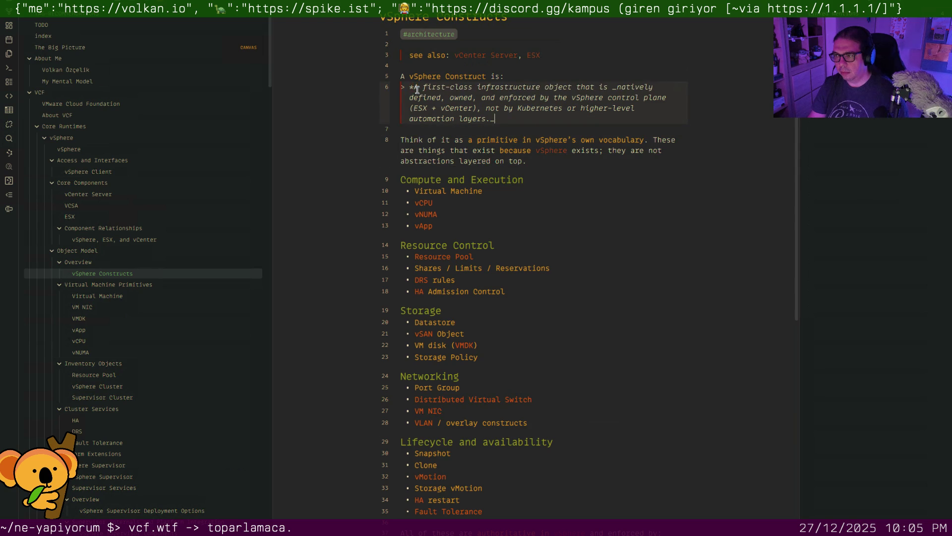
key(BackSpace)
text(*)
key(Down)
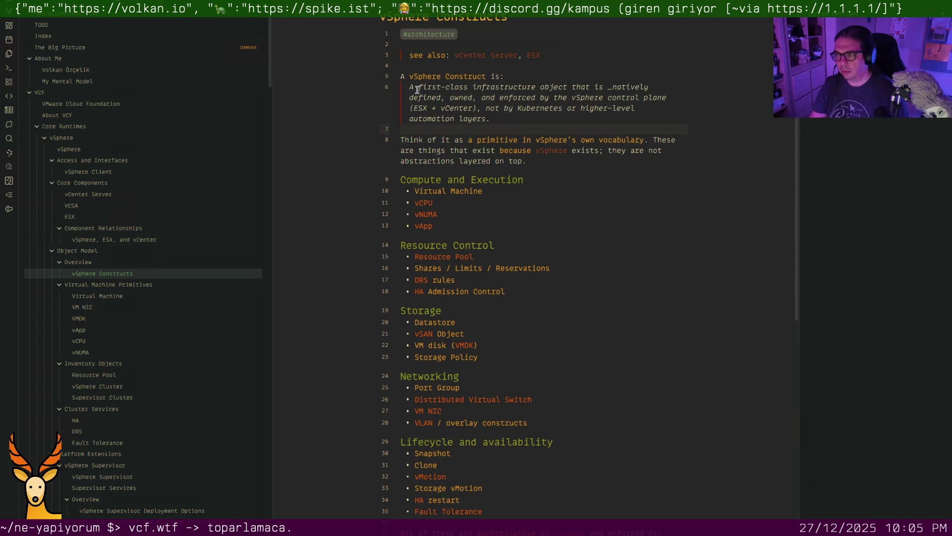
click(517, 78)
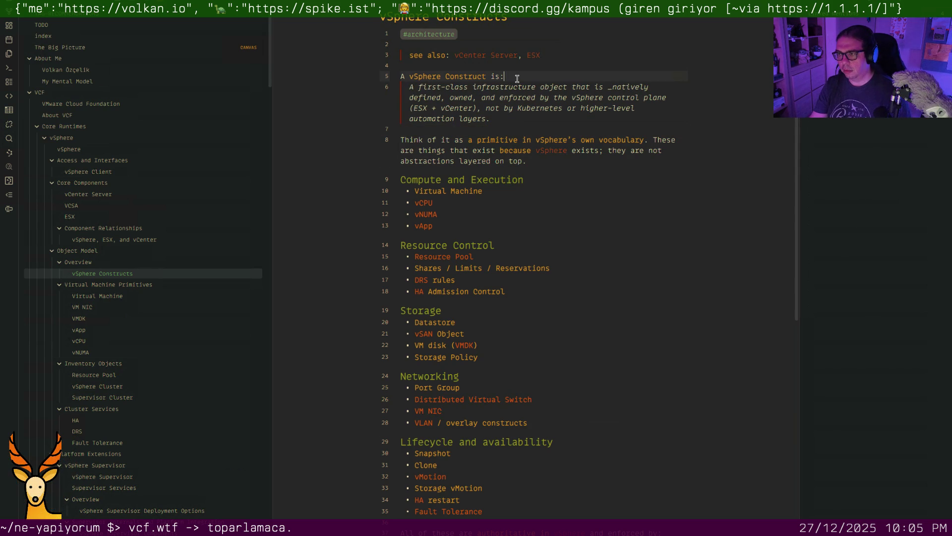
scroll(554, 175, down, 1)
scroll(554, 174, down, 1)
scroll(556, 175, down, 3)
scroll(556, 176, down, 1)
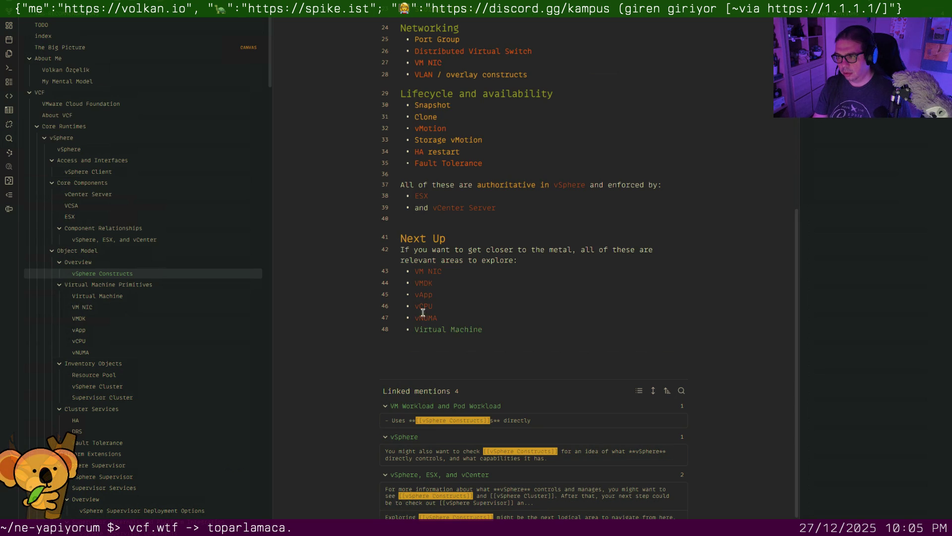
In the VM NIC note, remove the blank line above the network-path heading, undoing an over-delete
click(118, 298)
scroll(532, 273, down, 2)
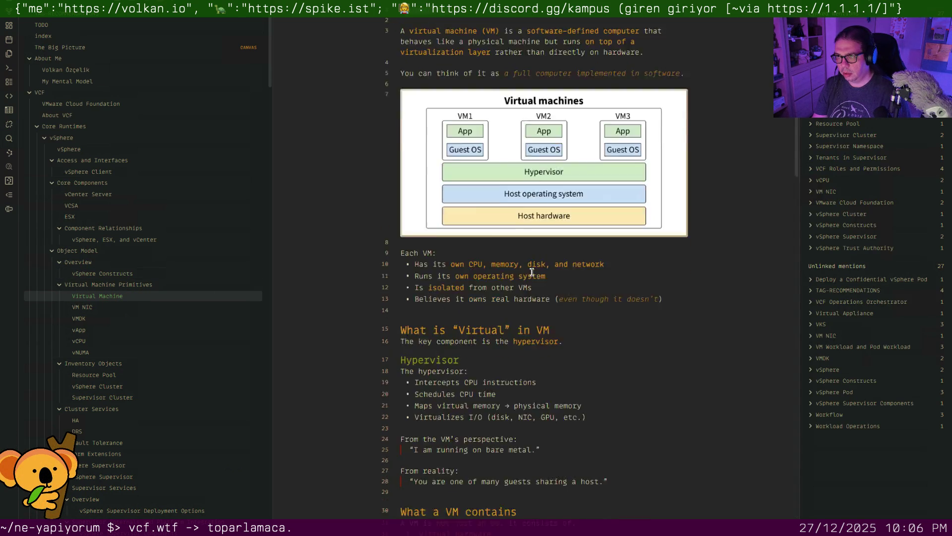
scroll(532, 272, down, 2)
scroll(531, 272, down, 1)
scroll(532, 273, down, 2)
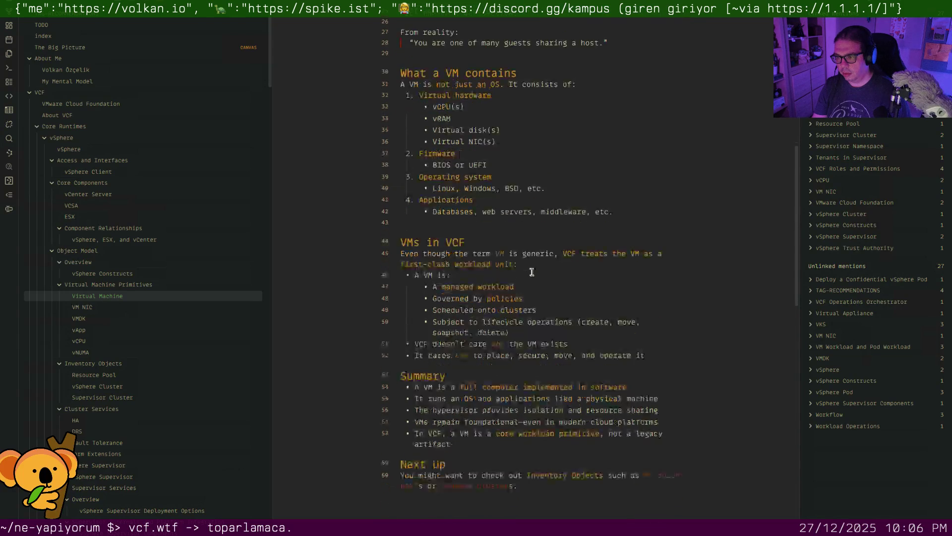
scroll(532, 273, down, 2)
click(133, 310)
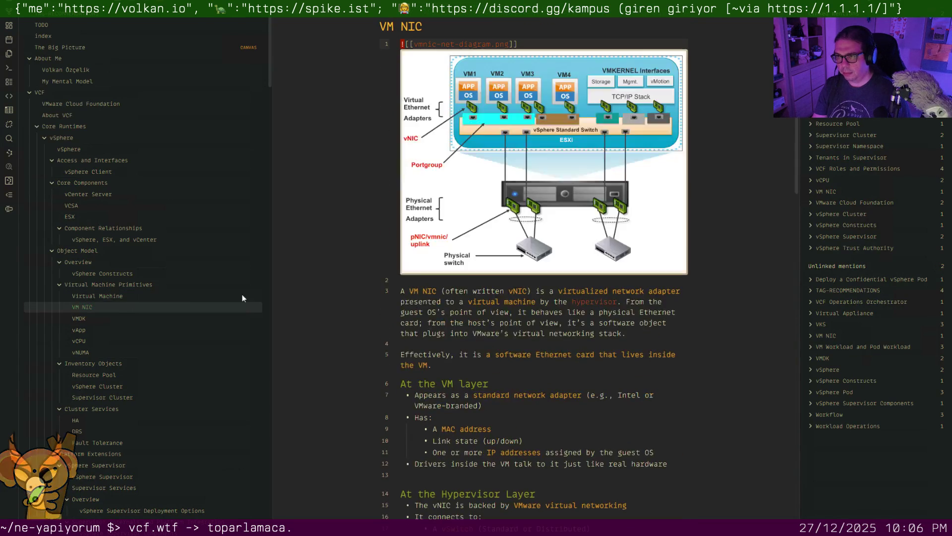
scroll(483, 277, down, 2)
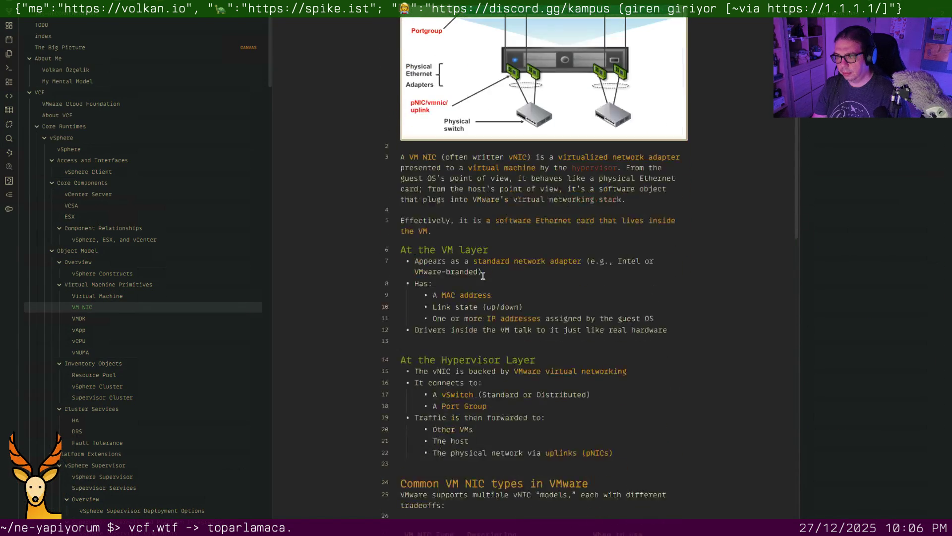
scroll(482, 276, down, 1)
scroll(482, 276, down, 3)
scroll(482, 276, down, 2)
scroll(483, 277, down, 1)
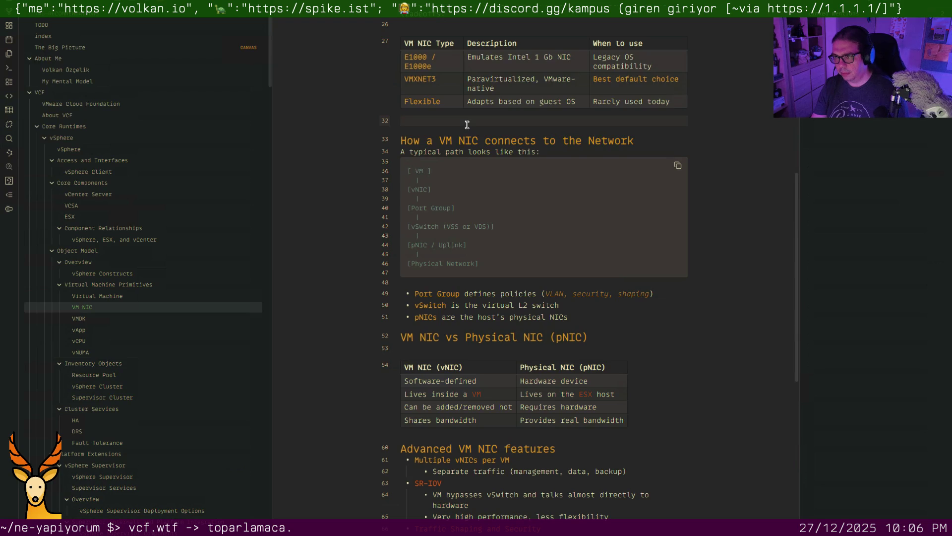
key(Down)
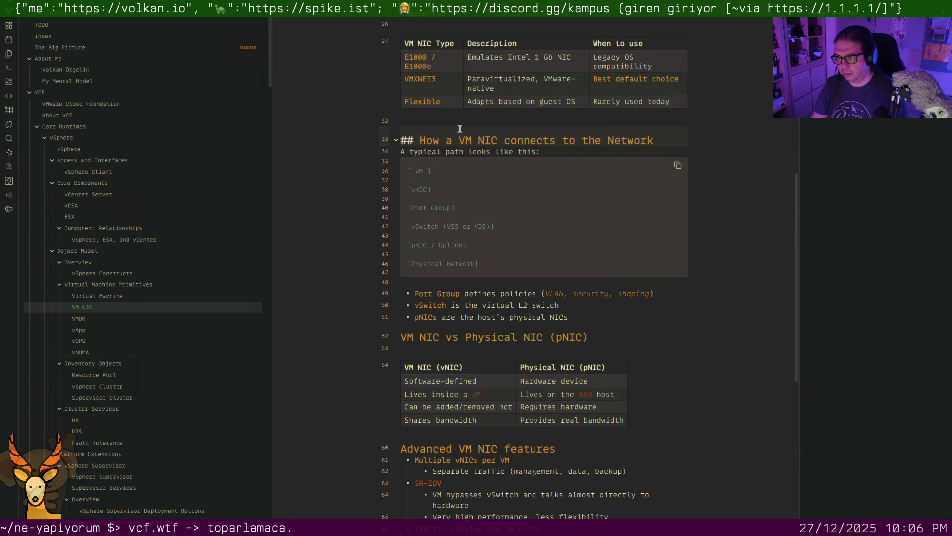
key(ctrl+d)
key(ctrl+z)
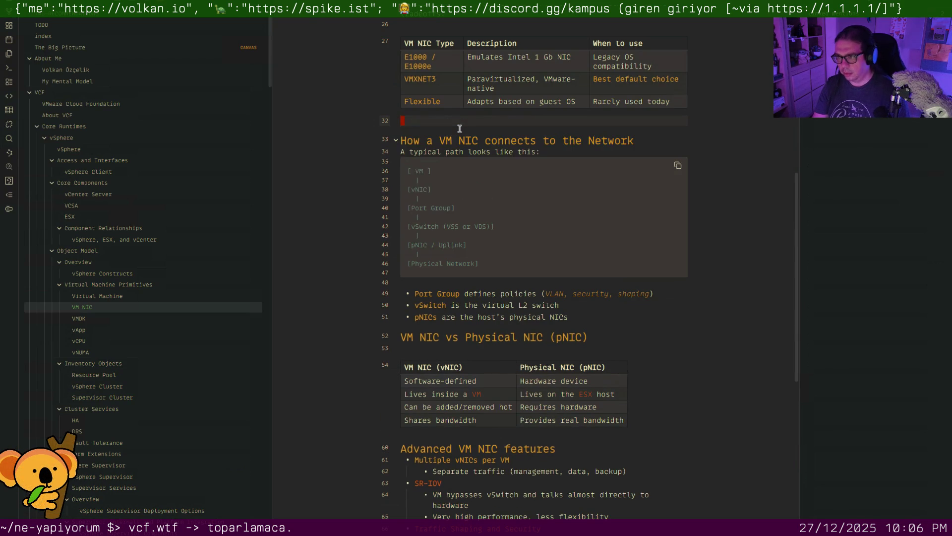
key(Up)
key(Down)
key(BackSpace)
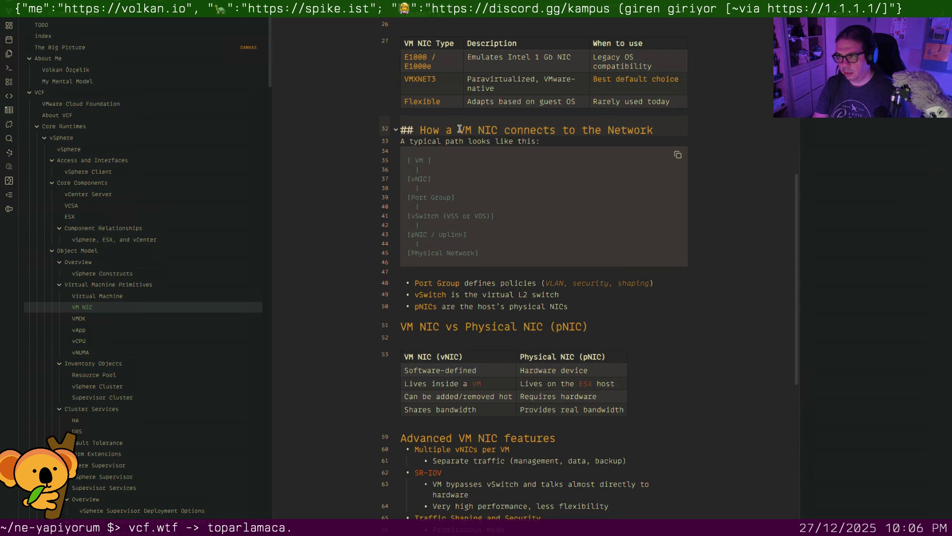
scroll(462, 186, down, 3)
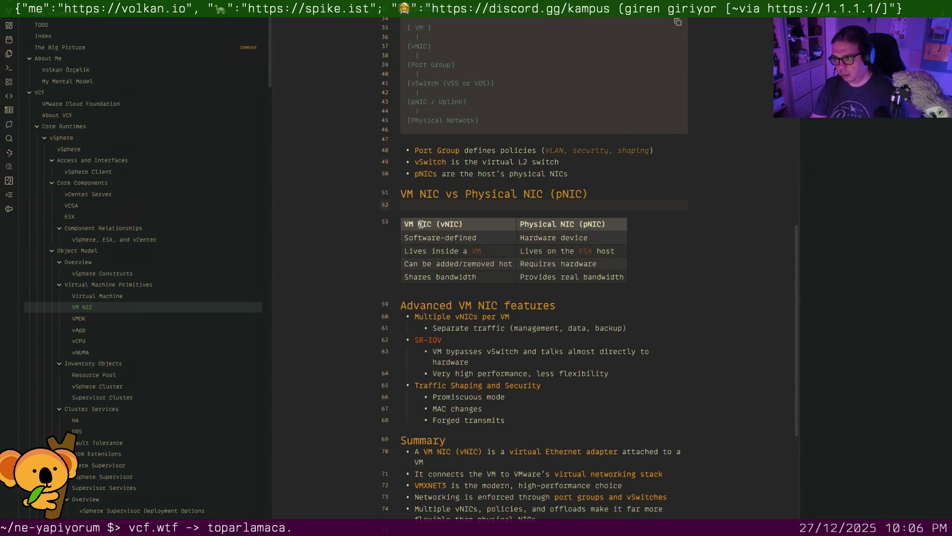
scroll(430, 308, down, 4)
Remove the blank line before the VM NIC note's Next Up section
click(422, 362)
key(BackSpace)
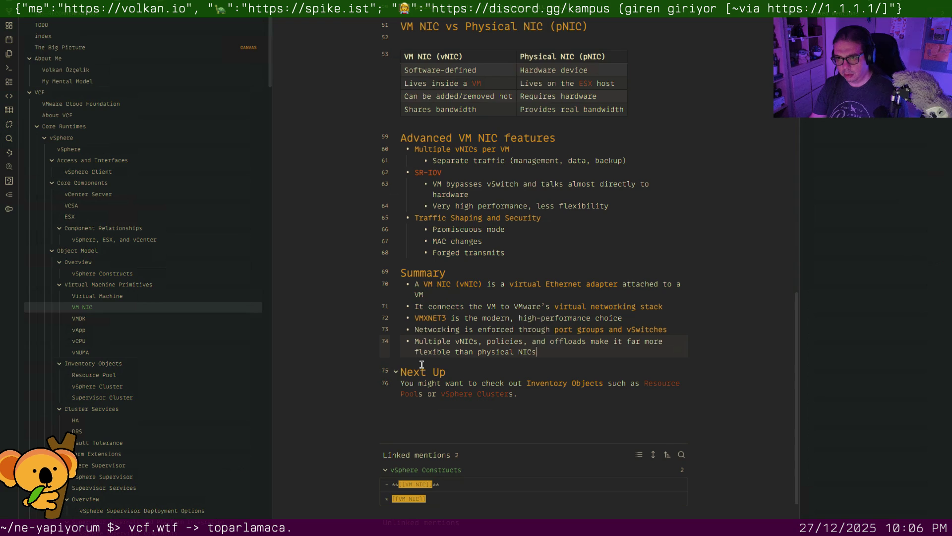
click(262, 312)
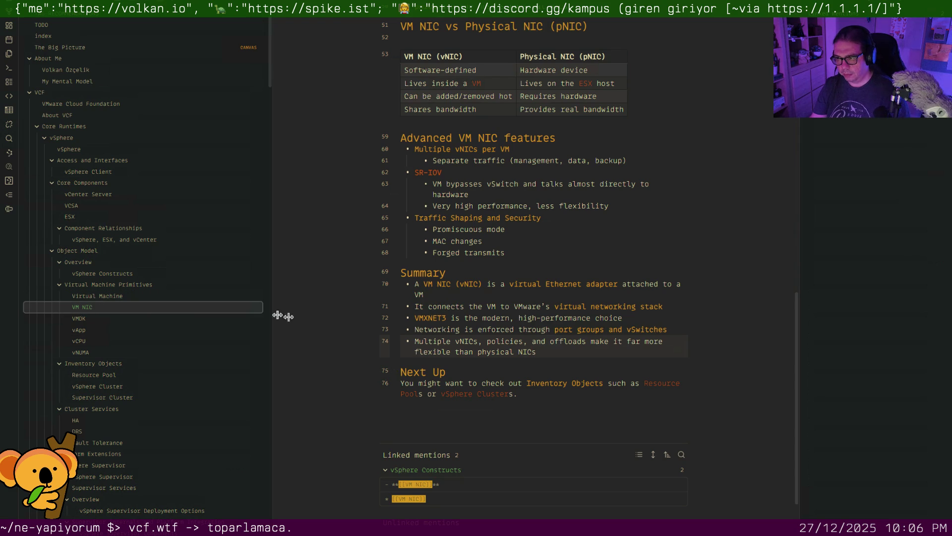
Review the VMDK and vApp notes, then move on to the vCPU note
click(260, 317)
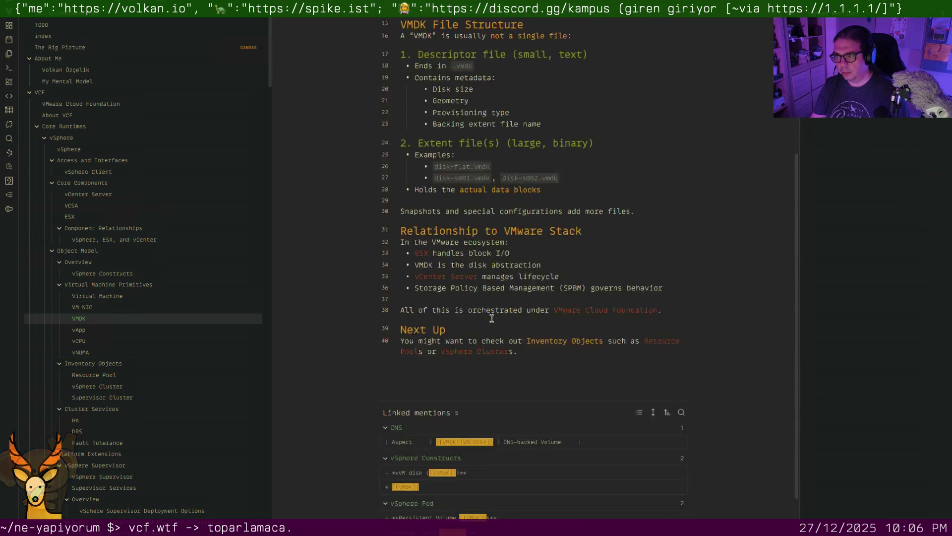
click(103, 331)
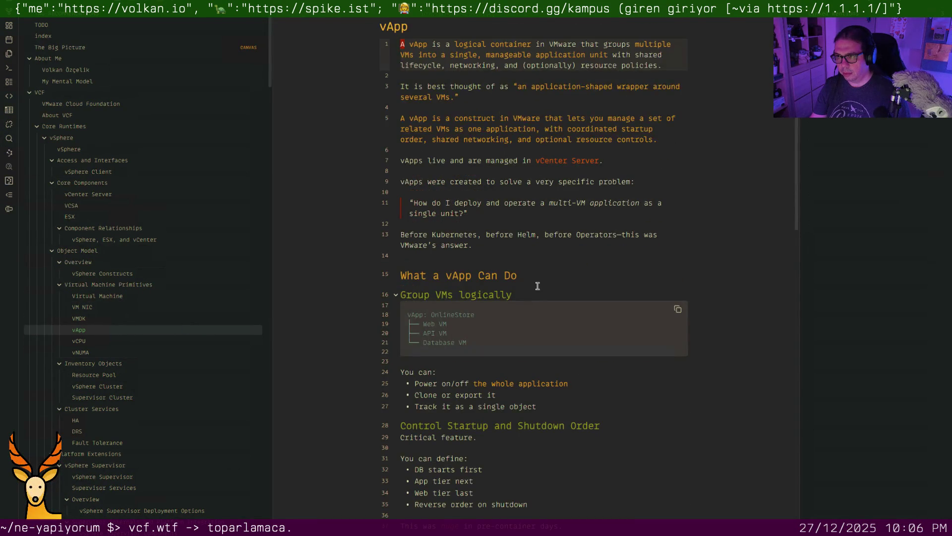
scroll(536, 286, down, 5)
scroll(540, 286, down, 1)
scroll(545, 286, down, 5)
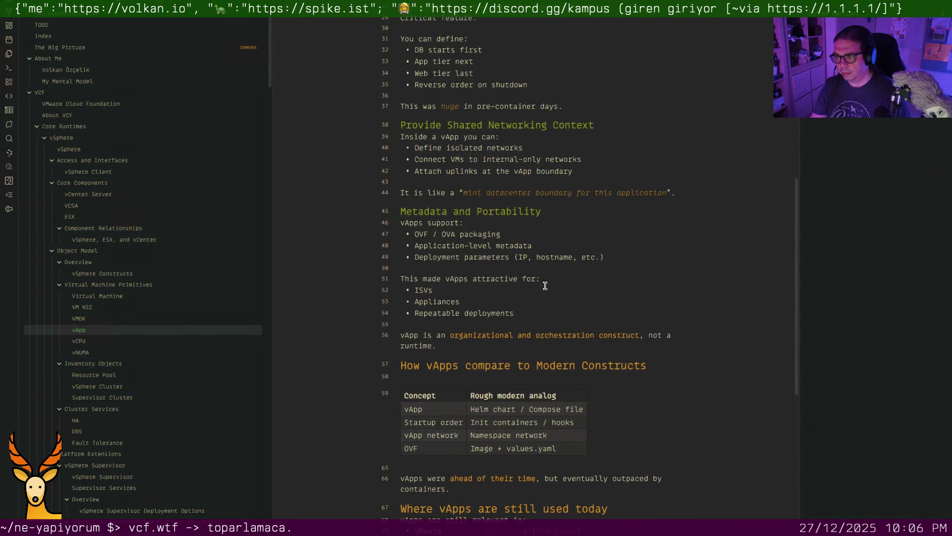
scroll(545, 286, down, 1)
scroll(545, 286, down, 3)
scroll(545, 286, down, 2)
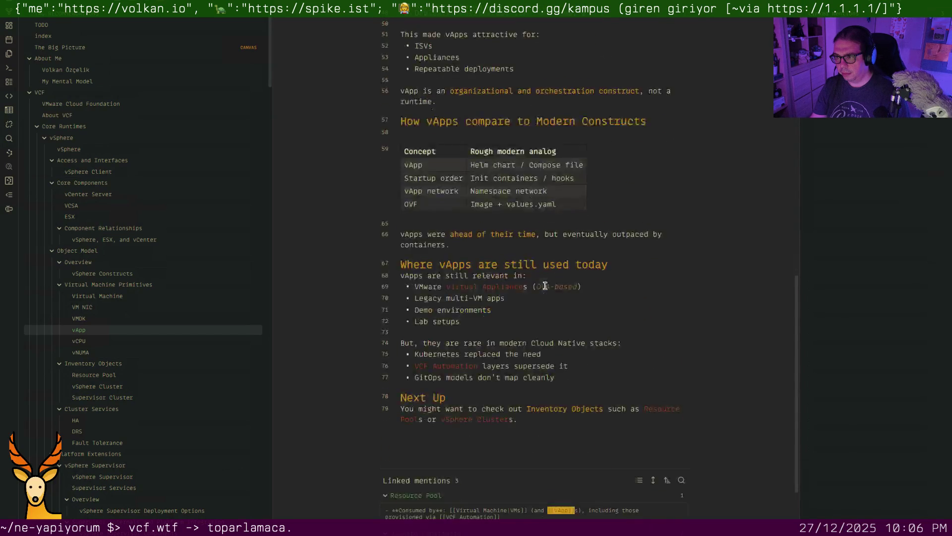
scroll(545, 286, down, 3)
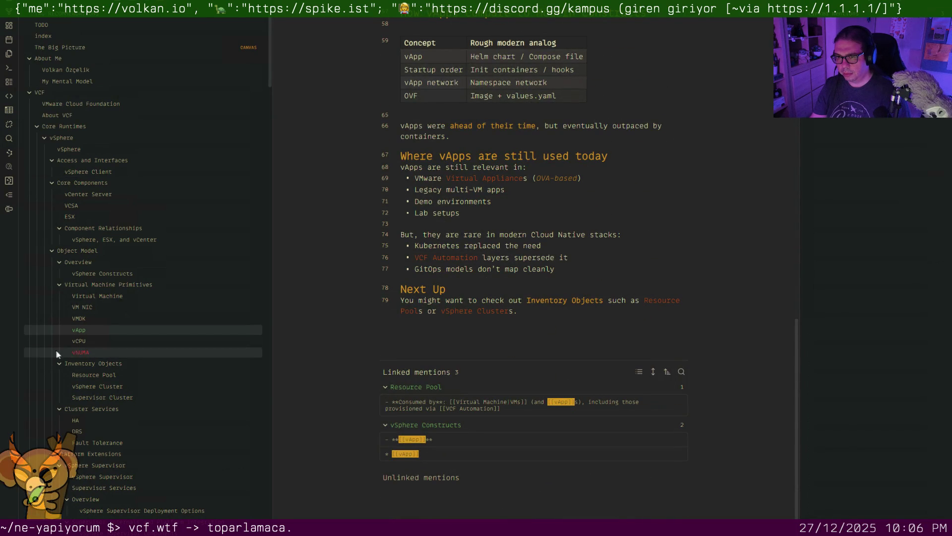
click(80, 342)
scroll(474, 329, down, 3)
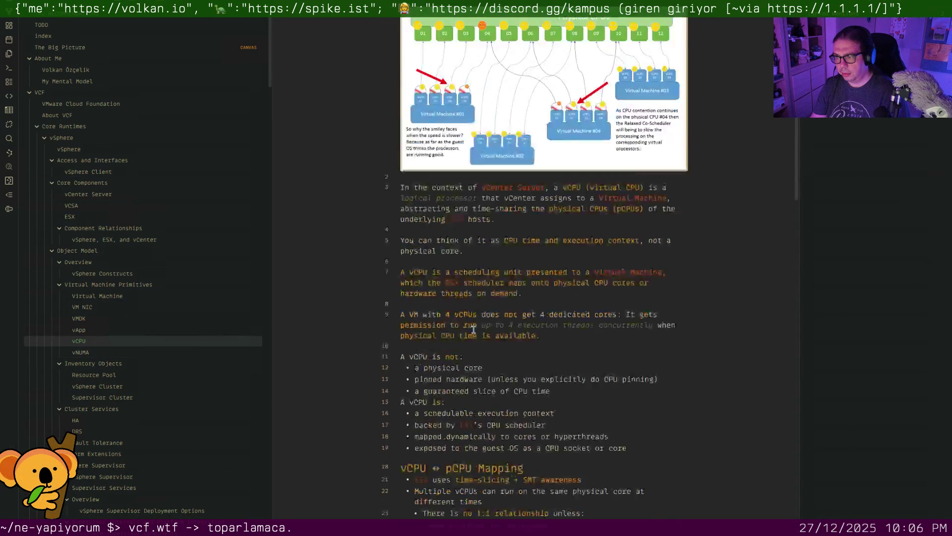
scroll(474, 329, down, 2)
scroll(473, 330, down, 2)
scroll(473, 329, down, 2)
scroll(473, 329, down, 5)
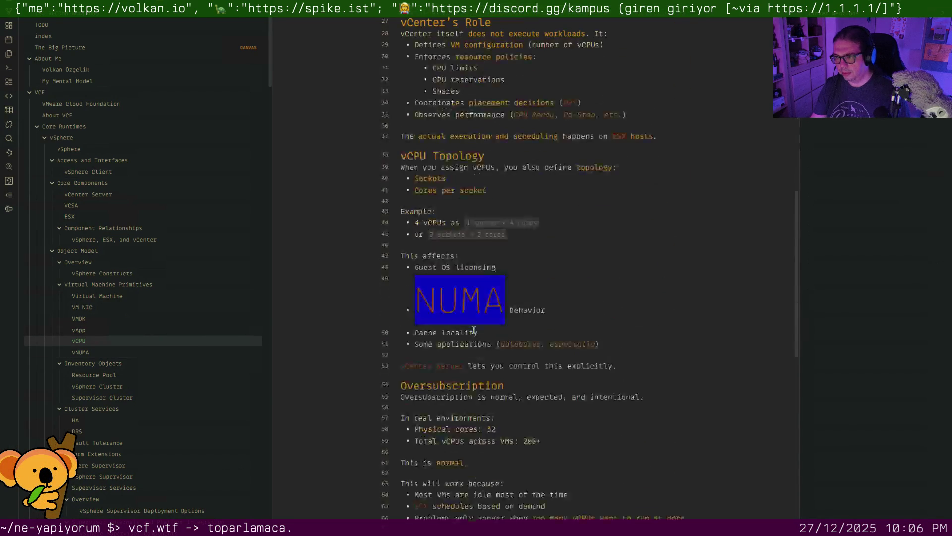
Retarget the NUMA wikilink in the vCPU topology list to the vNUMA note
click(521, 299)
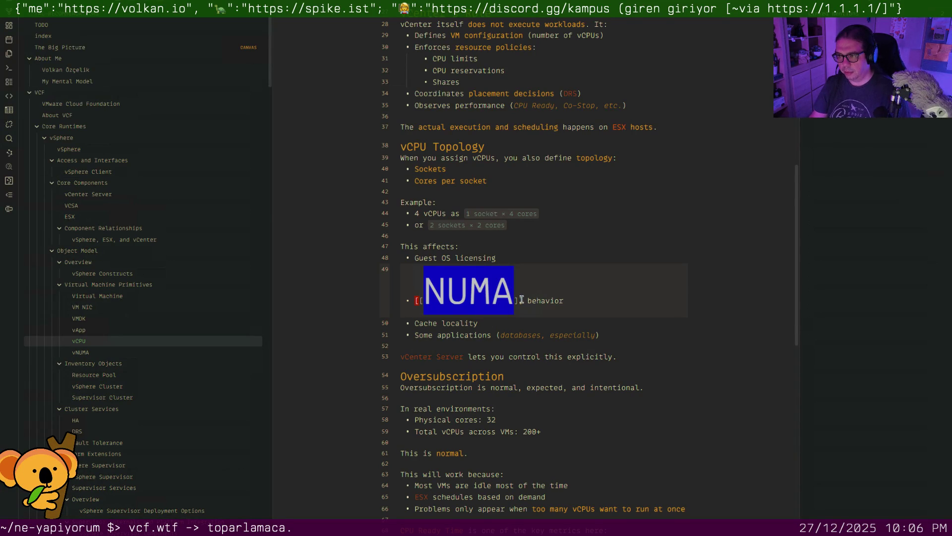
text(vN)
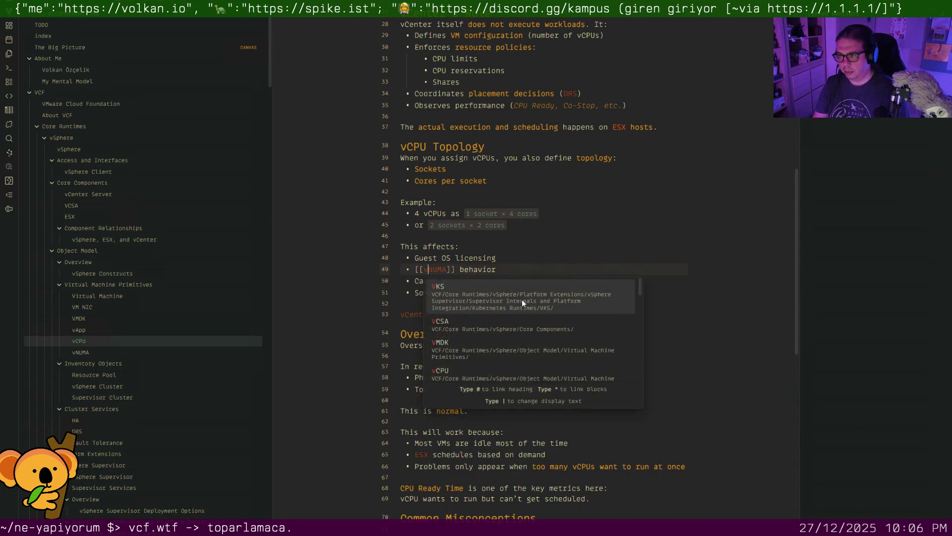
text(UMA)
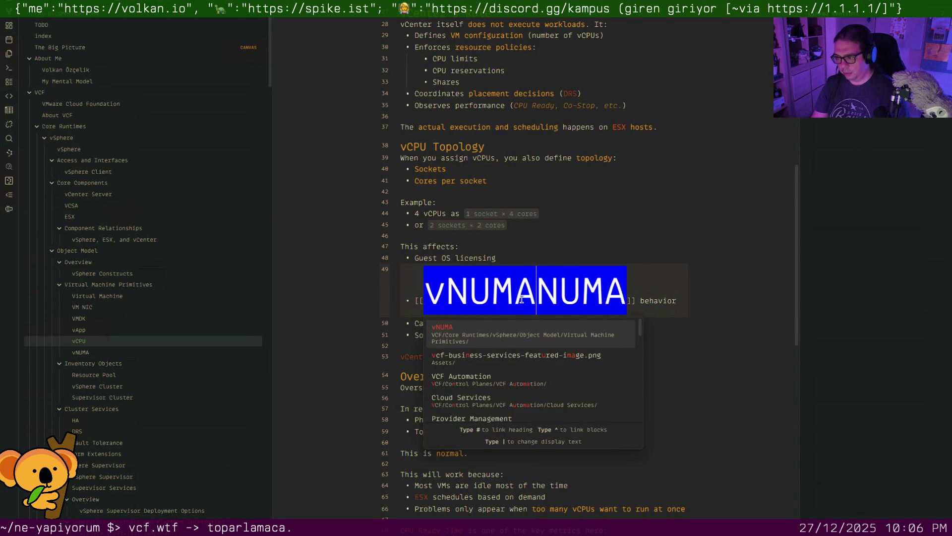
key(BackSpace)
key(BackSpace)
key(BackSpace)
key(Down)
key(Down)
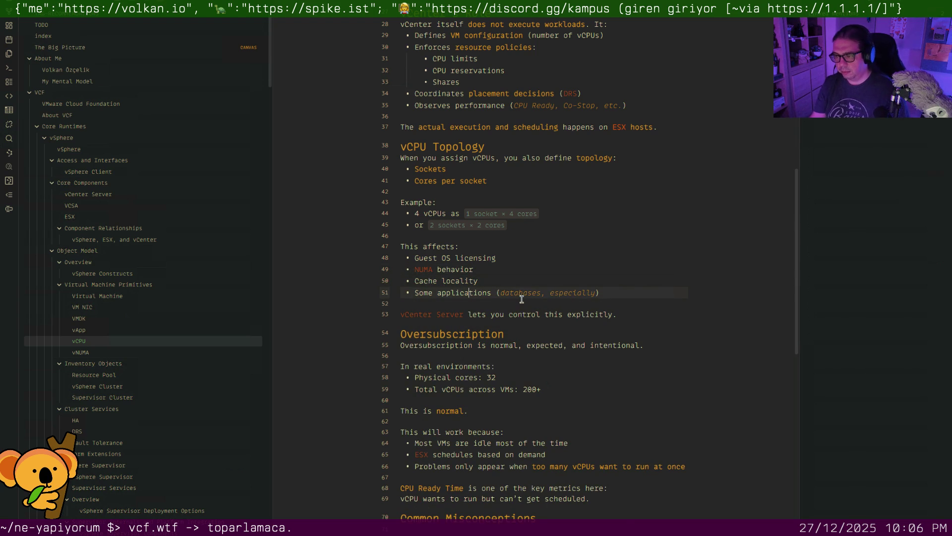
scroll(522, 298, down, 5)
scroll(522, 299, down, 3)
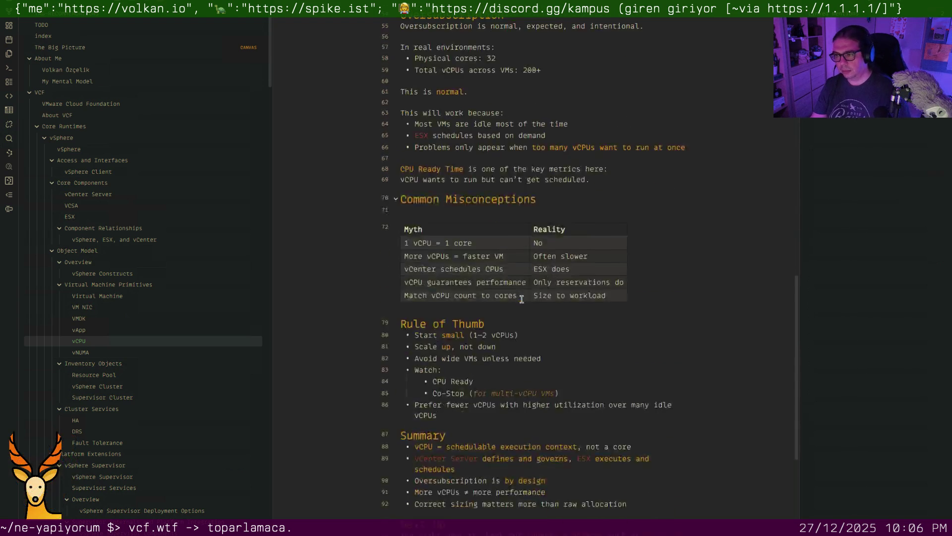
scroll(522, 299, down, 4)
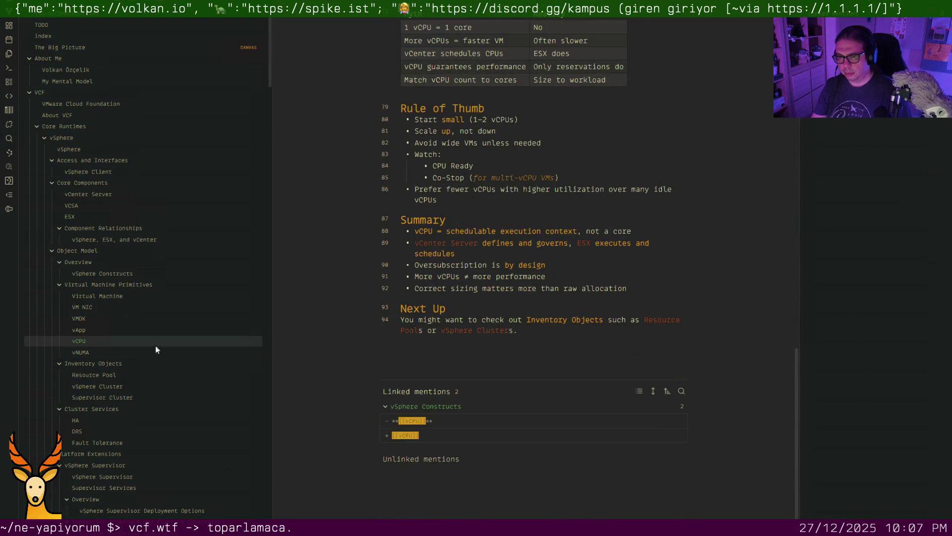
click(119, 353)
scroll(484, 319, down, 3)
scroll(483, 319, down, 3)
scroll(484, 319, down, 3)
scroll(484, 318, down, 3)
scroll(484, 318, down, 3)
scroll(484, 319, down, 1)
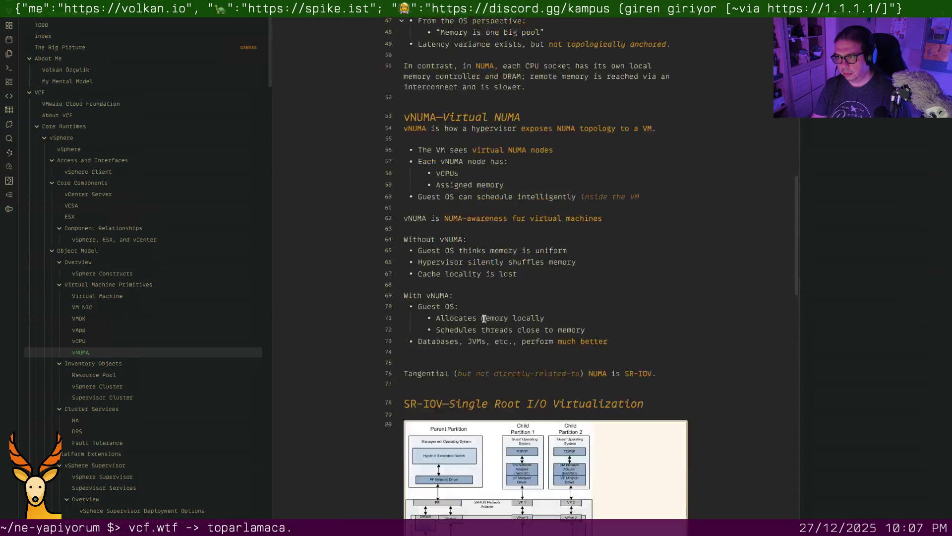
scroll(484, 319, down, 5)
scroll(484, 319, down, 5)
scroll(485, 319, down, 3)
scroll(485, 318, down, 1)
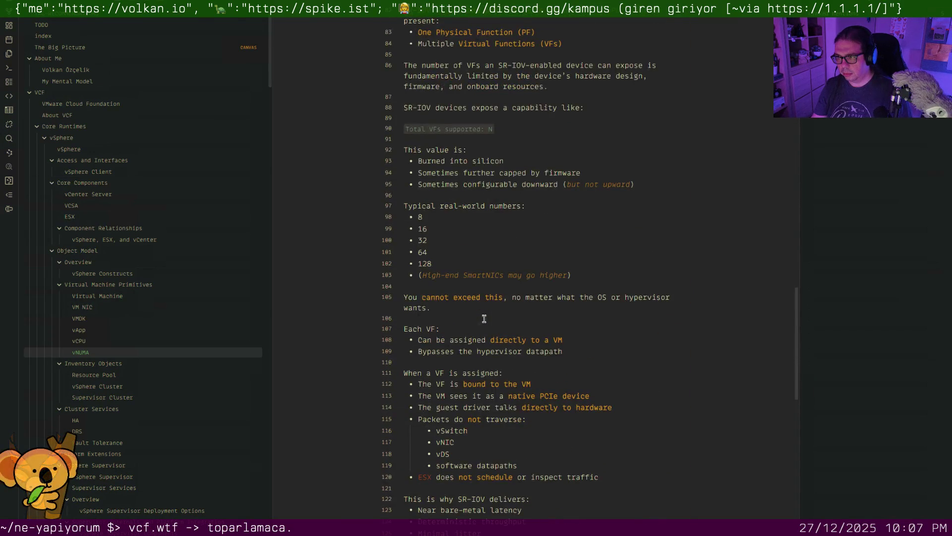
scroll(470, 279, down, 5)
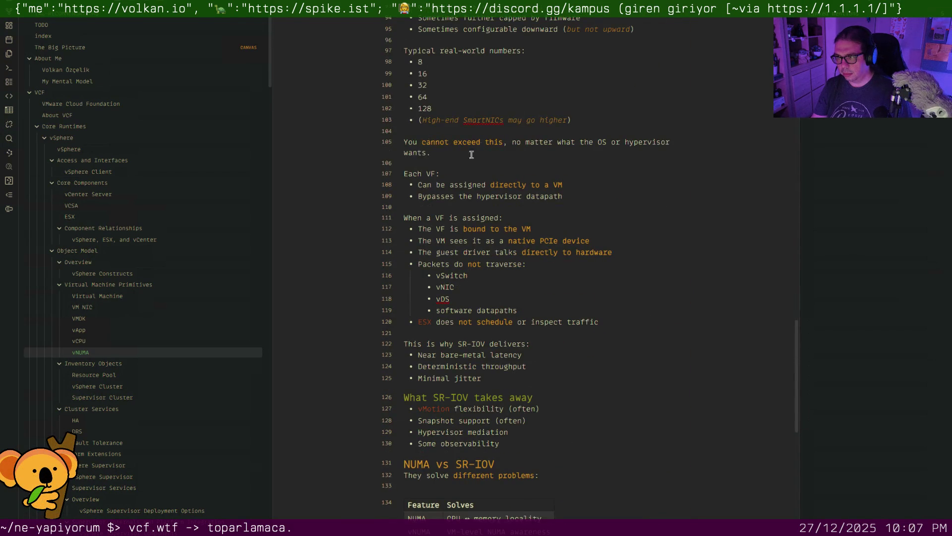
Add SmartNICs to the spelling dictionary in the vNUMA note
right_click(489, 120)
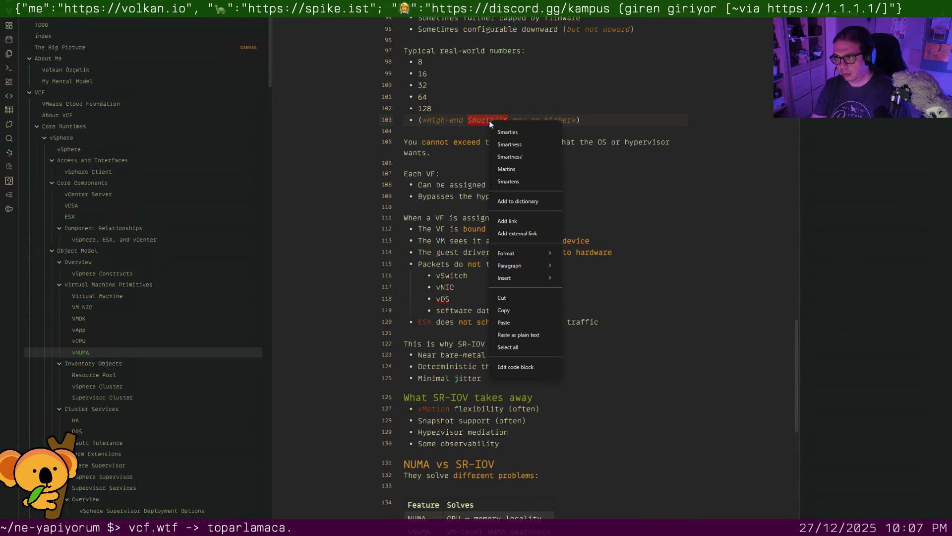
click(524, 197)
Turn the vDS entry into the wikilink [[Distributed Virtual Switch|vDS]] and clean leftover text
click(443, 300)
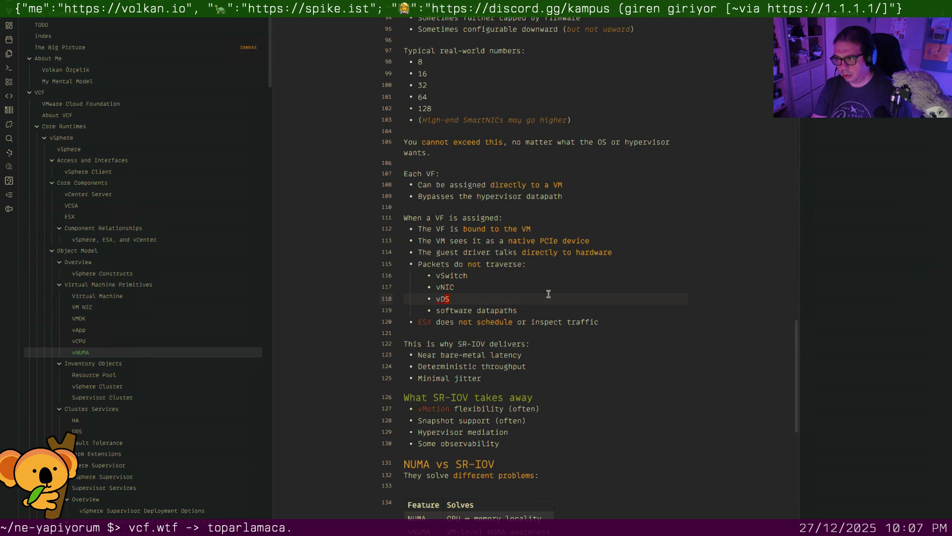
key(Up)
key(Up)
key(Down)
key(Down)
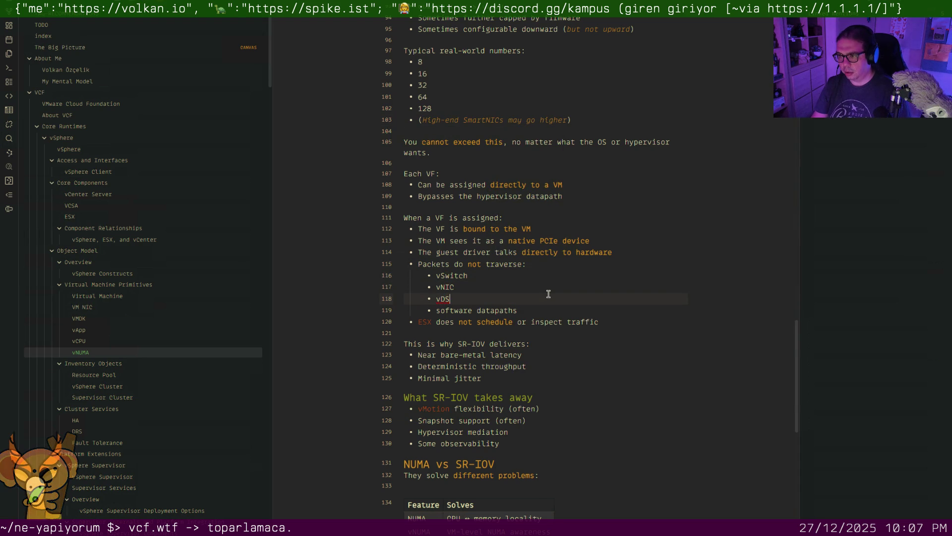
key(Left)
text([[DV)
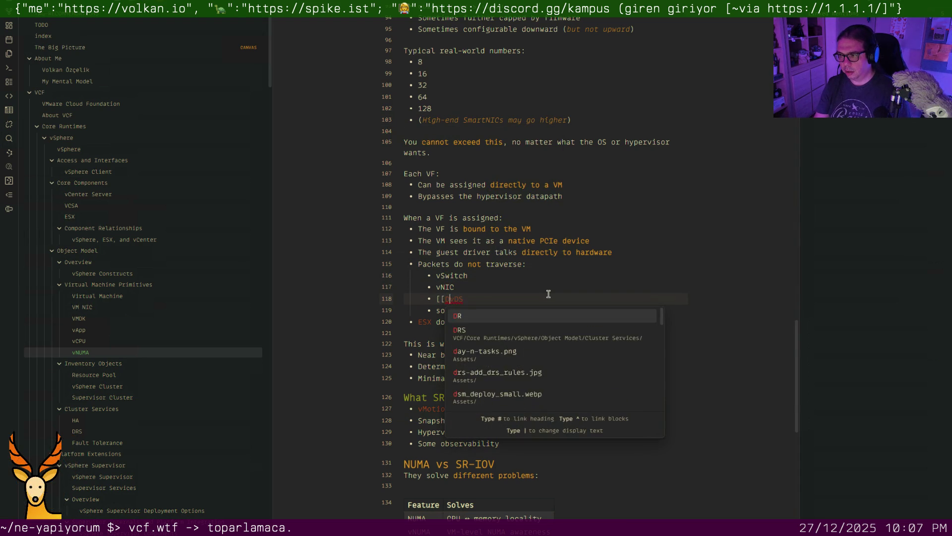
key(BackSpace)
text(istr)
key(Return)
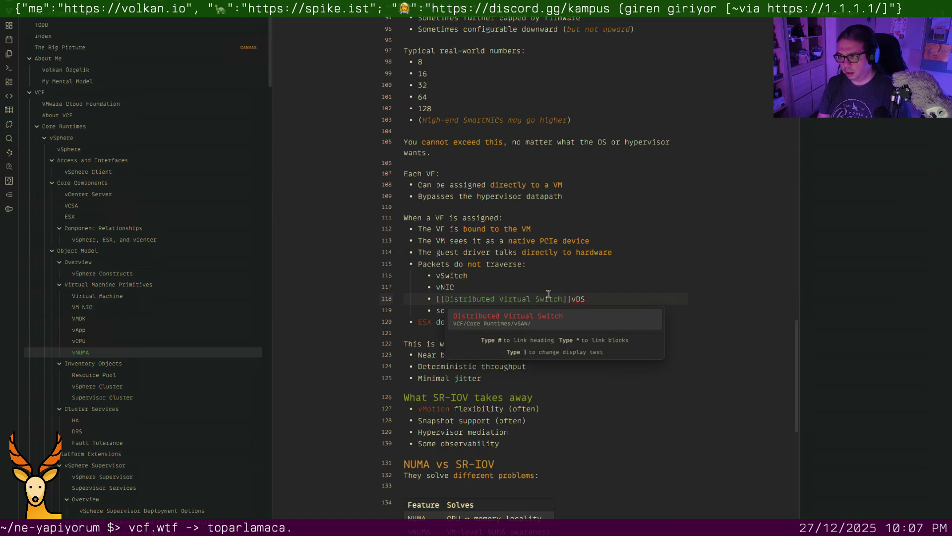
text(})
key(BackSpace)
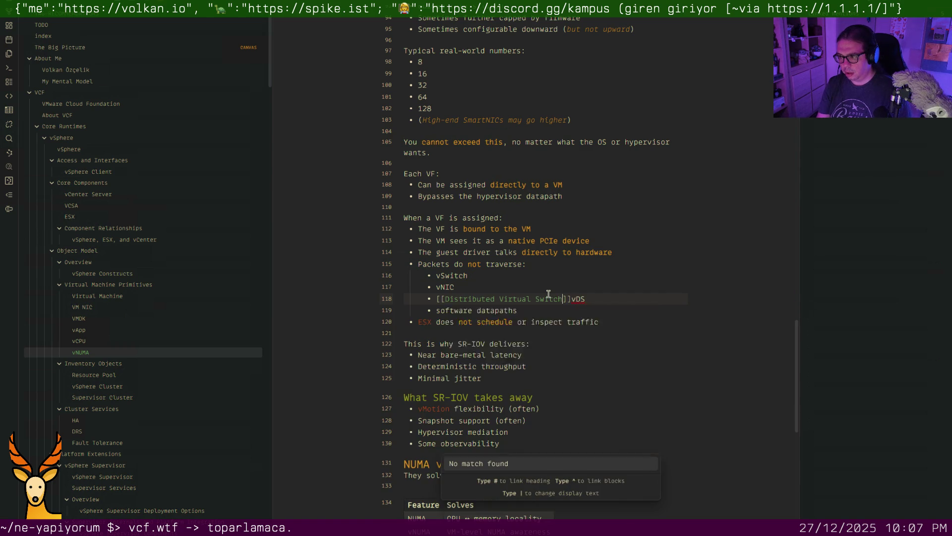
text(|vDS)
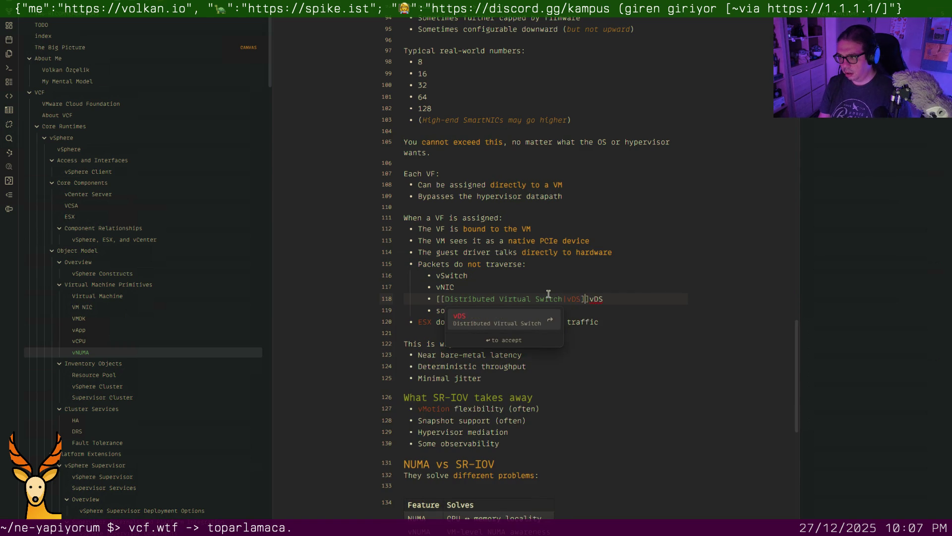
key(Return)
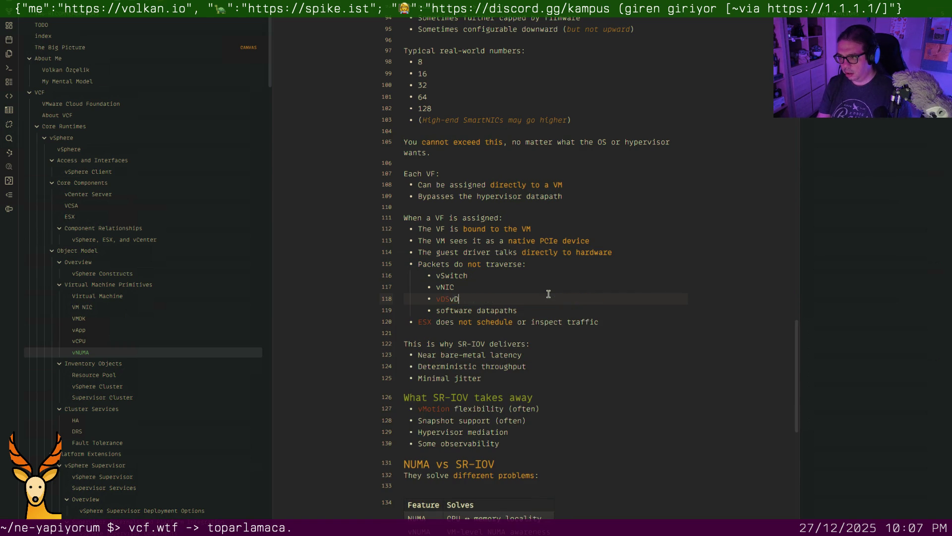
key(BackSpace)
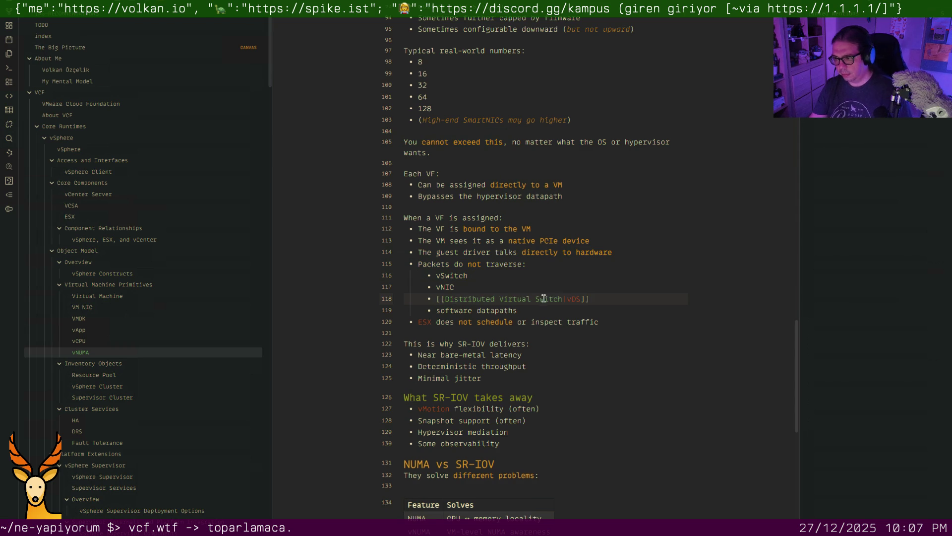
scroll(548, 296, down, 2)
scroll(544, 298, down, 5)
scroll(544, 298, down, 2)
scroll(544, 297, down, 4)
scroll(546, 298, down, 1)
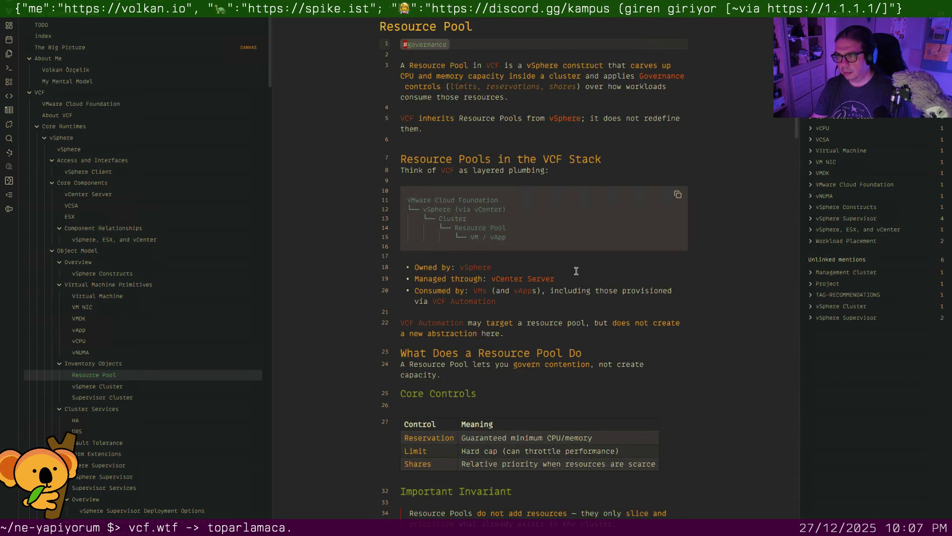
scroll(576, 271, down, 4)
scroll(576, 271, down, 2)
scroll(576, 270, down, 3)
scroll(576, 271, down, 3)
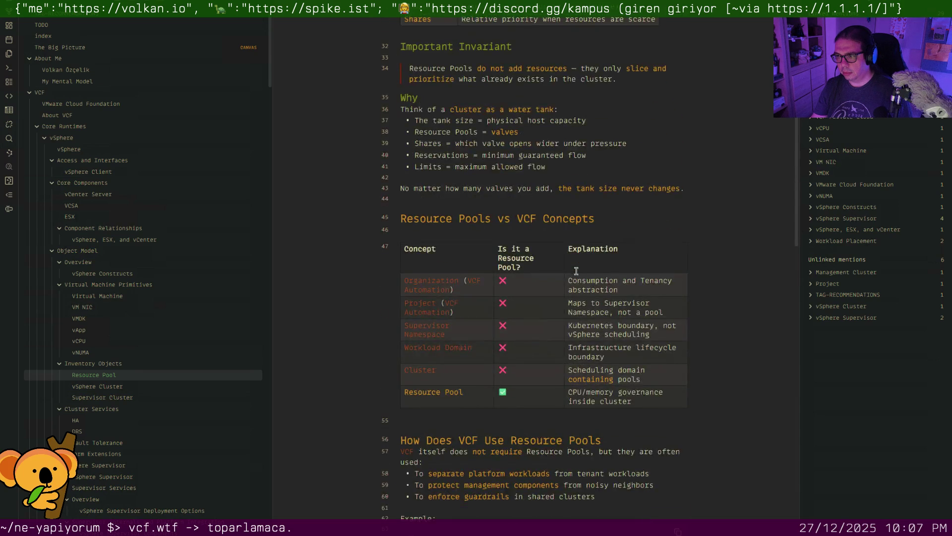
scroll(576, 271, down, 5)
scroll(576, 272, down, 1)
scroll(576, 271, down, 4)
scroll(576, 271, down, 2)
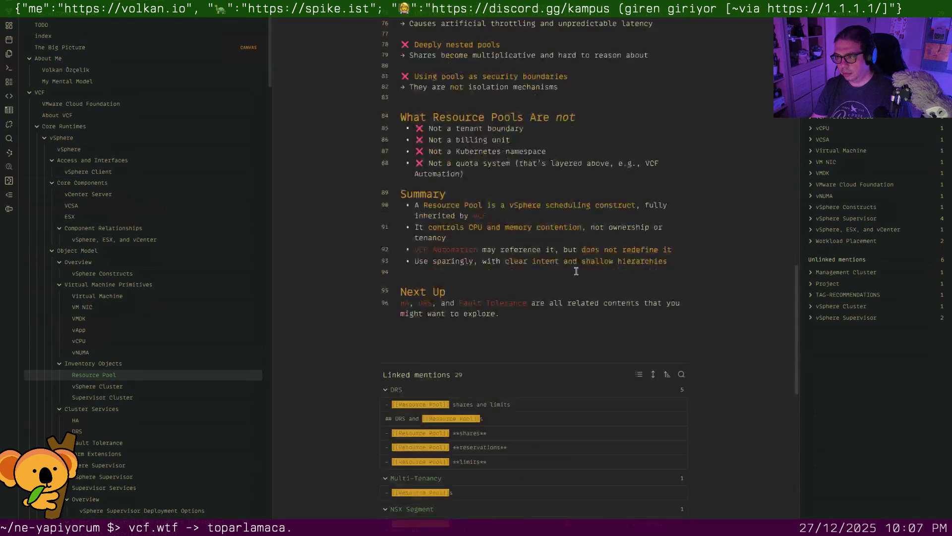
scroll(576, 271, down, 2)
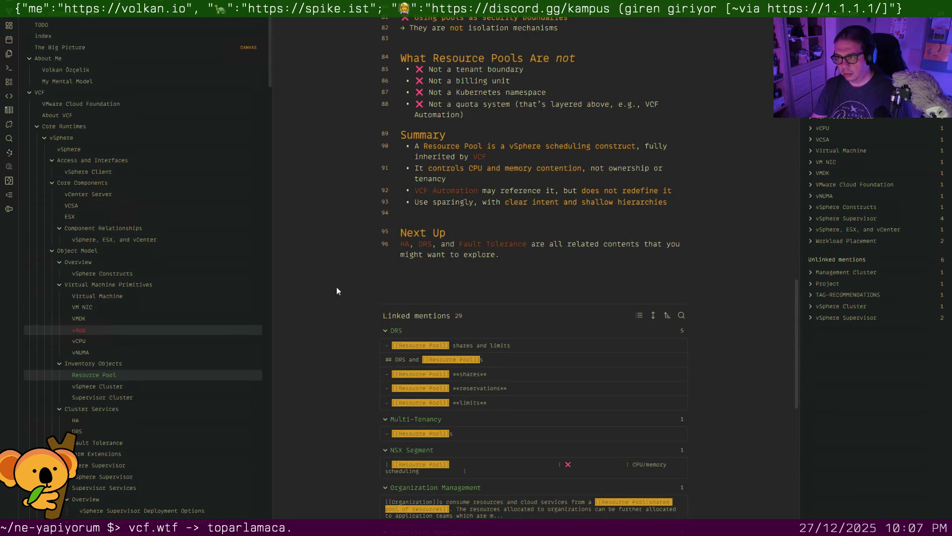
Remove the blank line above Next Up in the Resource Pool and vSphere Cluster notes
key(Delete)
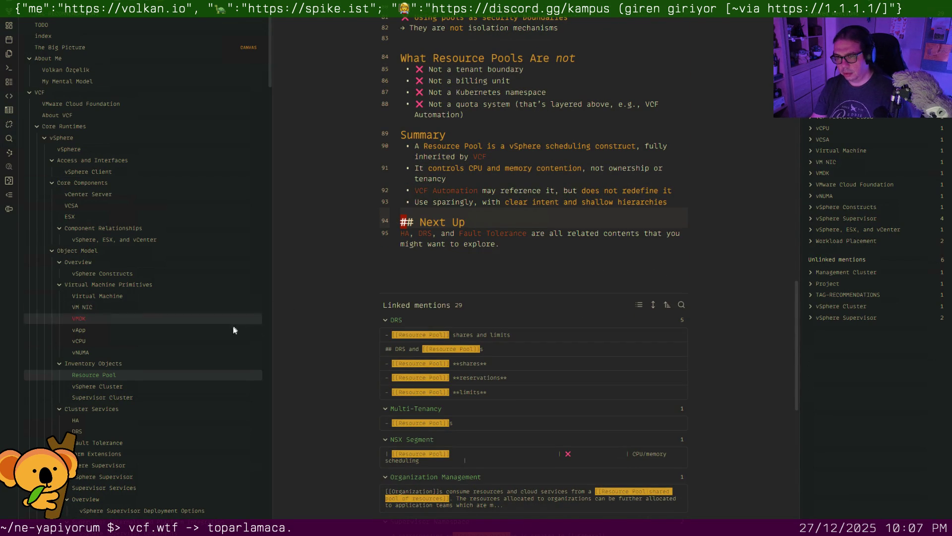
click(129, 388)
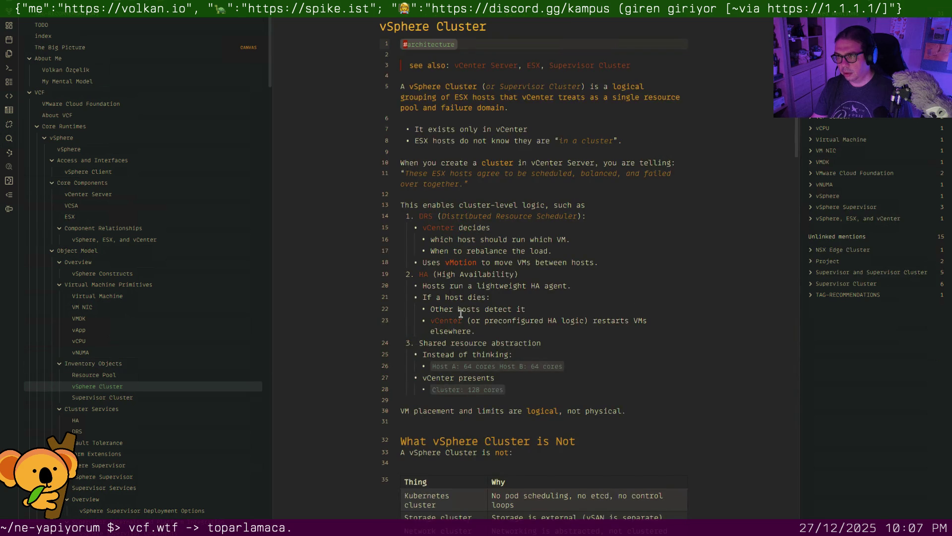
scroll(461, 313, down, 2)
scroll(460, 314, down, 5)
scroll(461, 313, down, 3)
scroll(460, 313, down, 2)
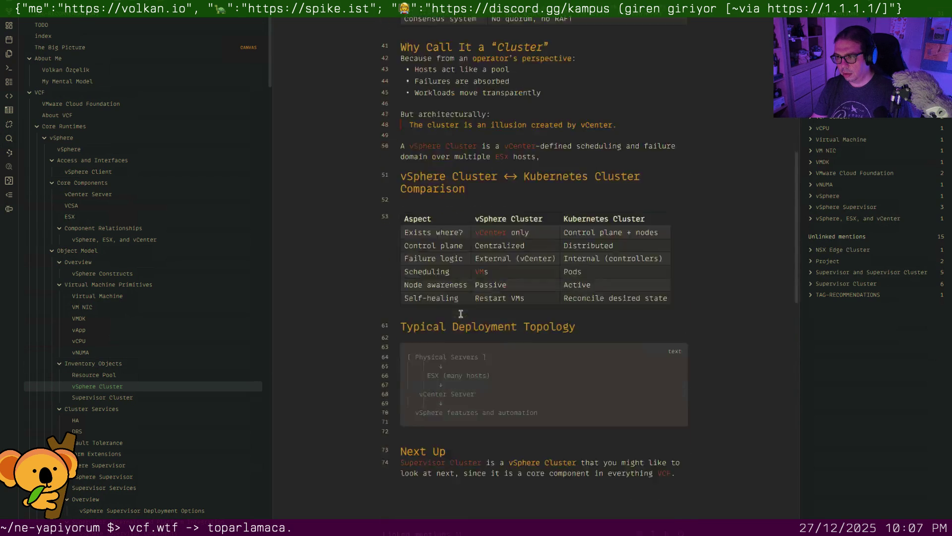
scroll(461, 314, down, 3)
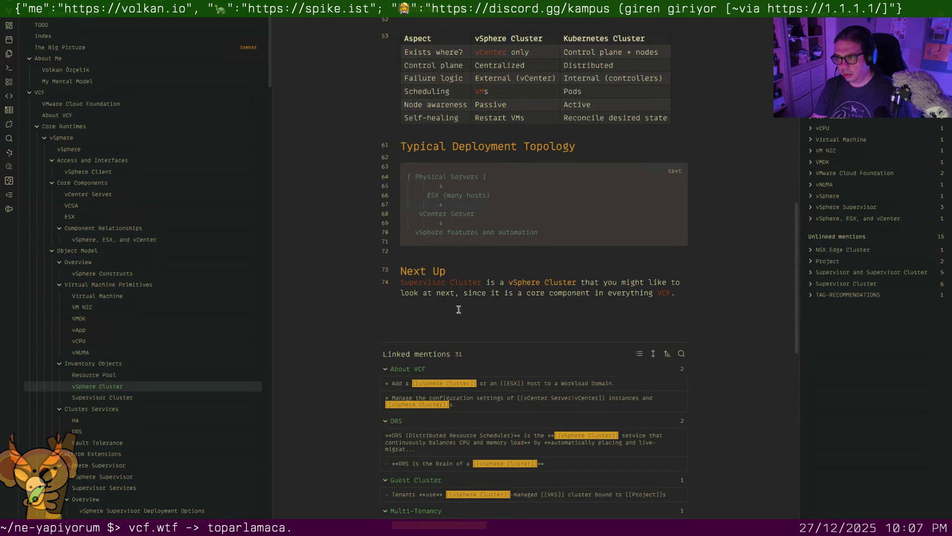
click(462, 256)
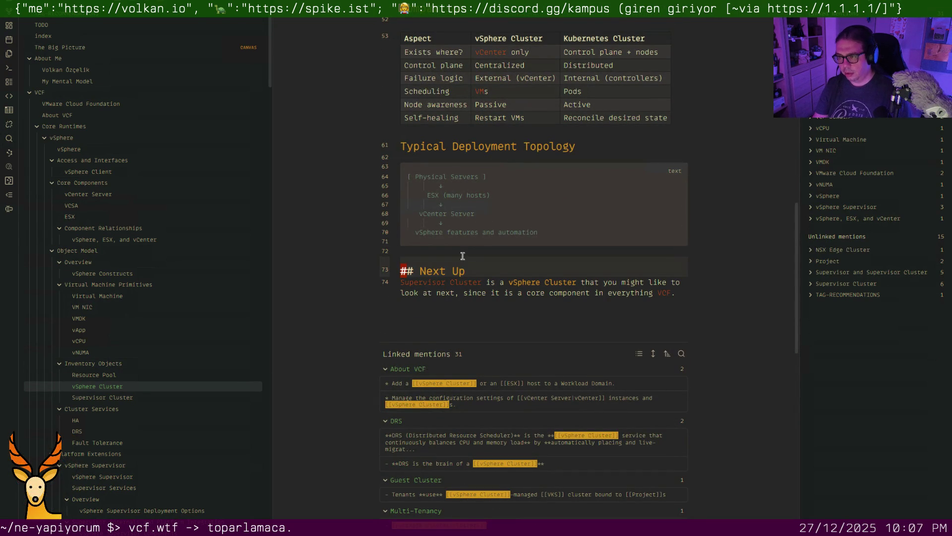
key(BackSpace)
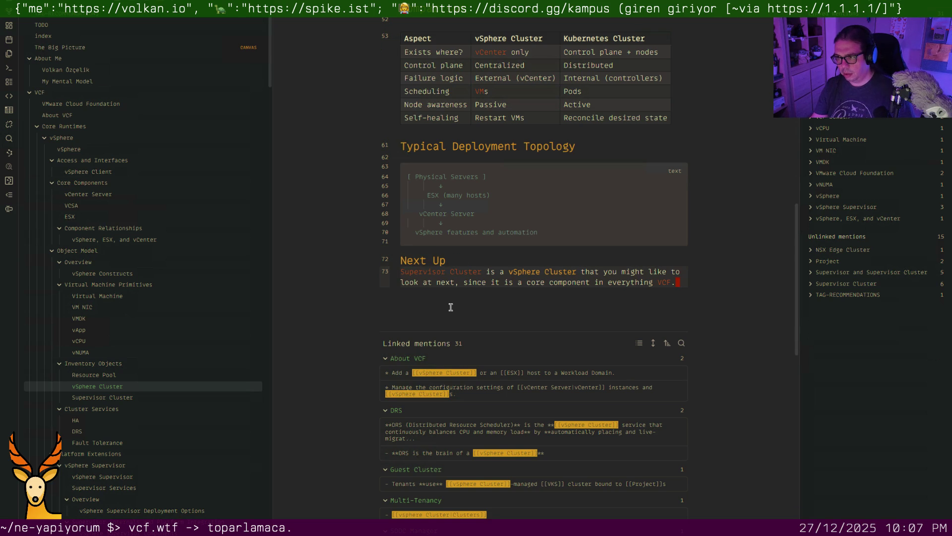
click(128, 400)
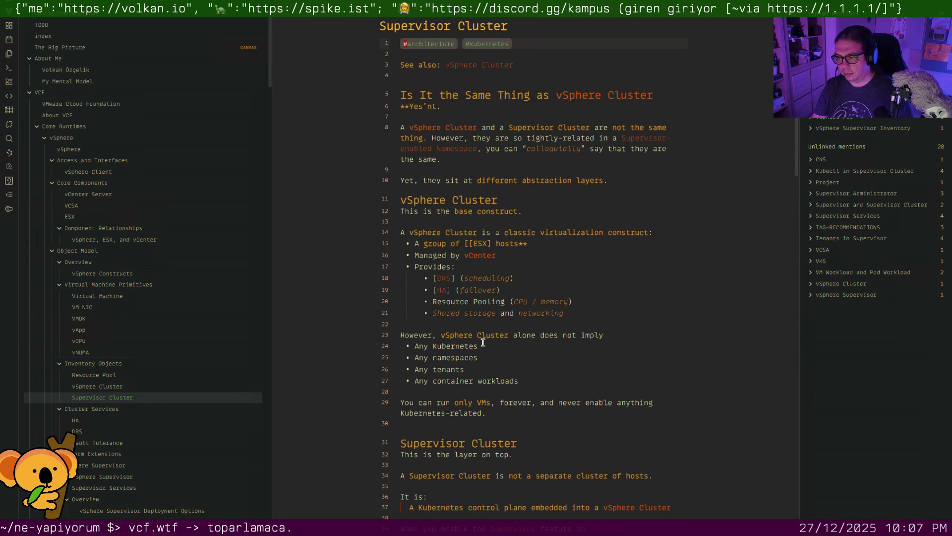
scroll(482, 343, down, 5)
scroll(482, 343, down, 2)
scroll(482, 343, down, 4)
scroll(483, 344, down, 2)
scroll(482, 343, down, 2)
scroll(482, 342, down, 1)
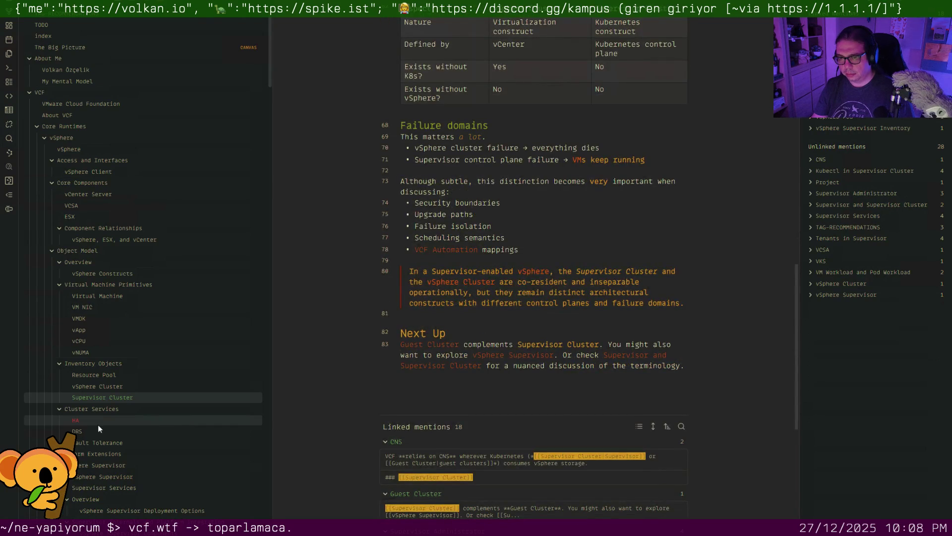
After the HA note, remove the blank lines above 'DRS and Resource Pools' in the DRS note
click(104, 425)
scroll(461, 337, down, 4)
scroll(461, 337, down, 2)
scroll(461, 337, down, 7)
scroll(461, 337, down, 3)
scroll(461, 337, down, 6)
scroll(463, 339, down, 7)
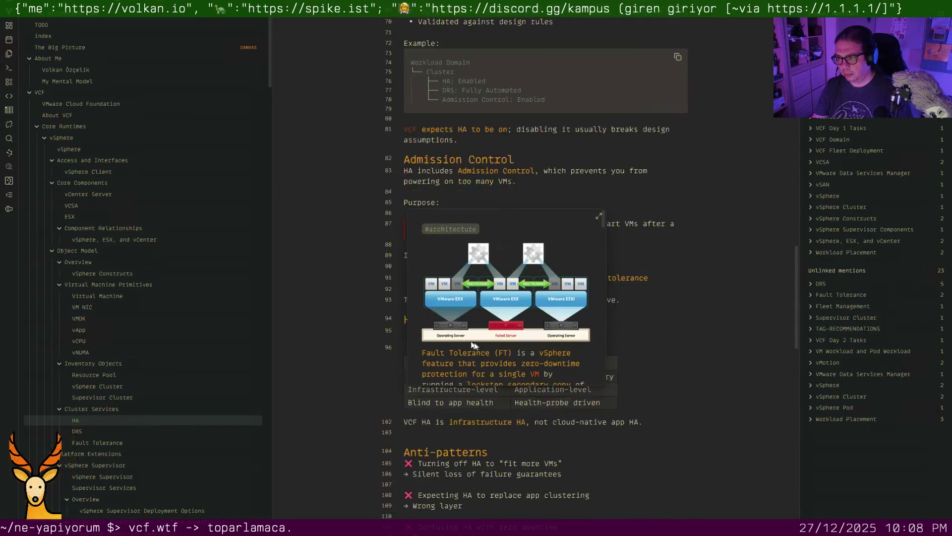
scroll(567, 426, down, 2)
scroll(567, 427, down, 4)
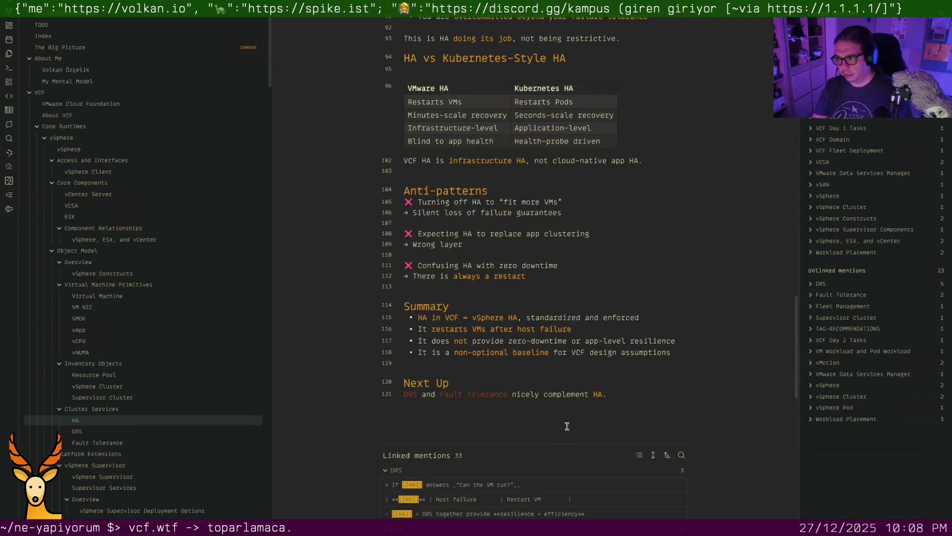
click(106, 433)
scroll(607, 356, down, 6)
scroll(606, 356, down, 3)
scroll(605, 356, down, 4)
scroll(606, 356, down, 7)
scroll(606, 358, down, 3)
scroll(606, 359, down, 2)
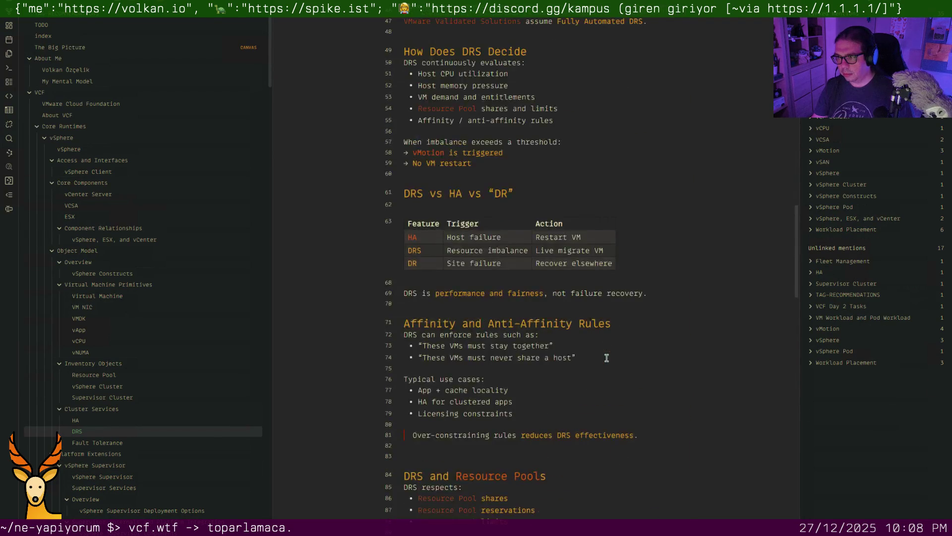
scroll(606, 358, down, 6)
scroll(607, 358, down, 1)
click(486, 142)
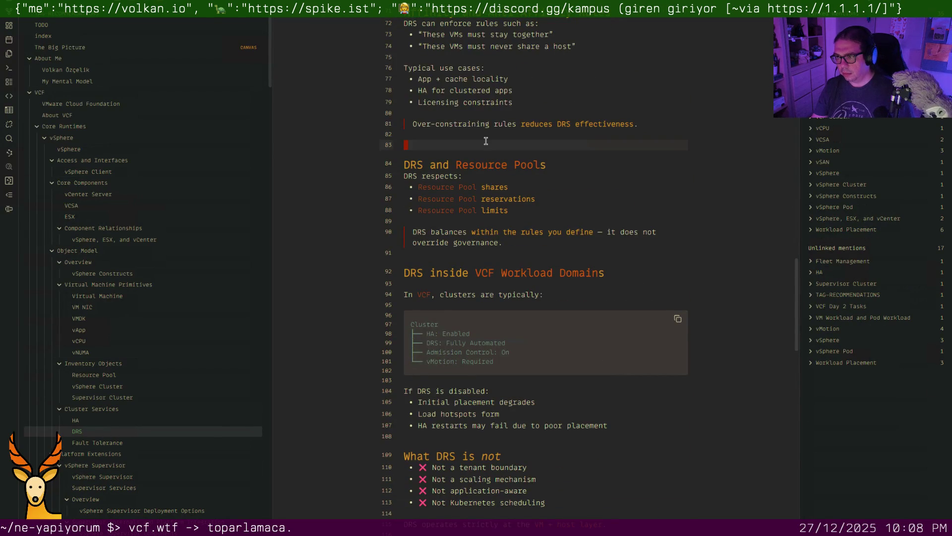
key(k)
key(2)
key(d)
key(d)
key(j)
key(j)
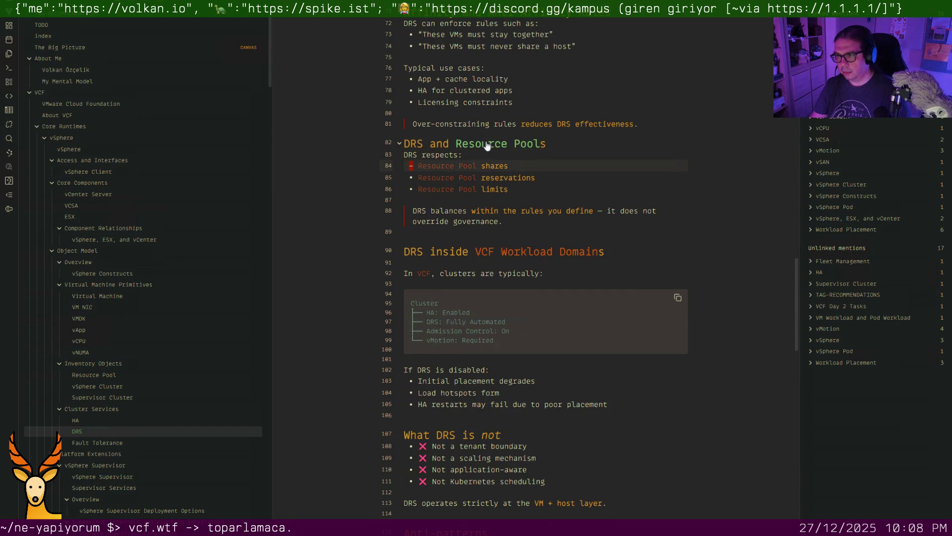
scroll(486, 145, down, 1)
scroll(486, 145, down, 10)
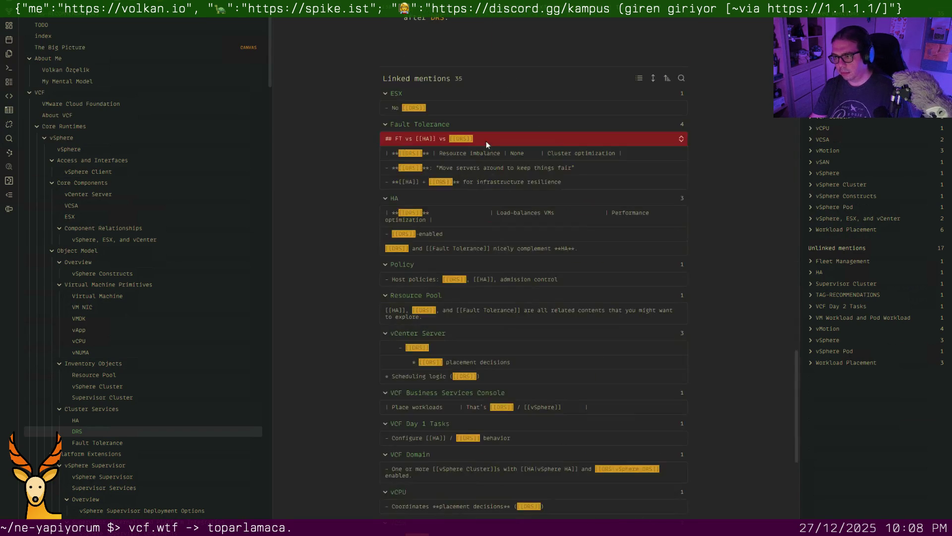
scroll(610, 232, down, 5)
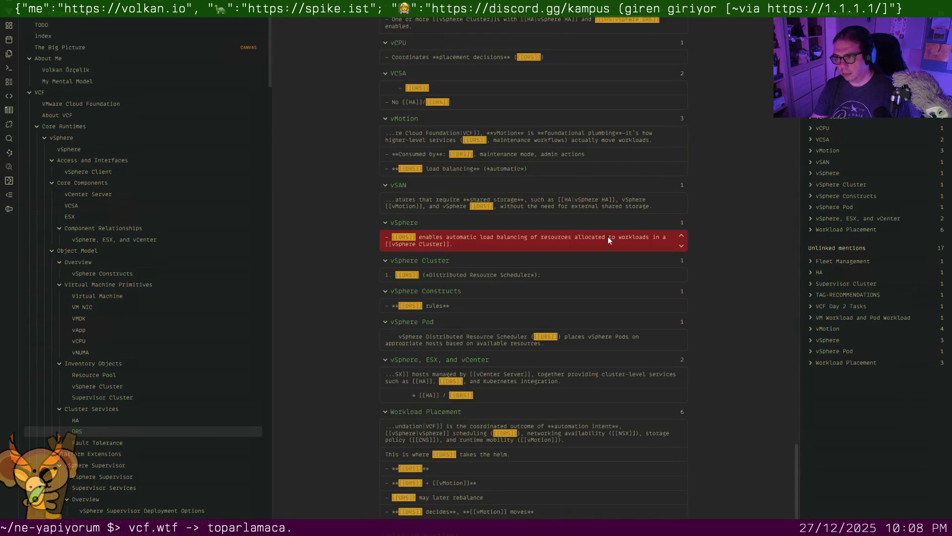
scroll(608, 240, up, 20)
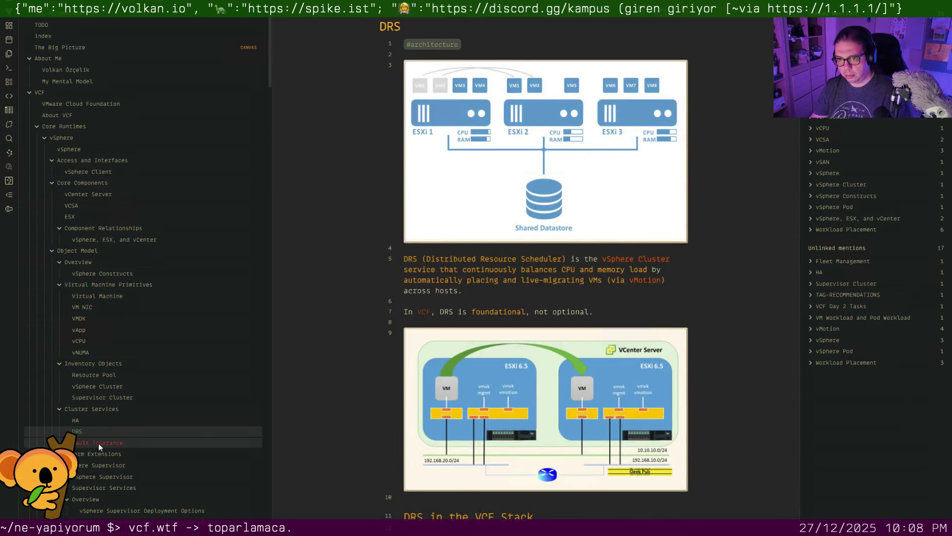
In the Fault Tolerance note, turn HA in the Application-level HA bullet into a wikilink
click(98, 443)
scroll(537, 310, down, 3)
scroll(535, 305, down, 1)
scroll(532, 313, down, 4)
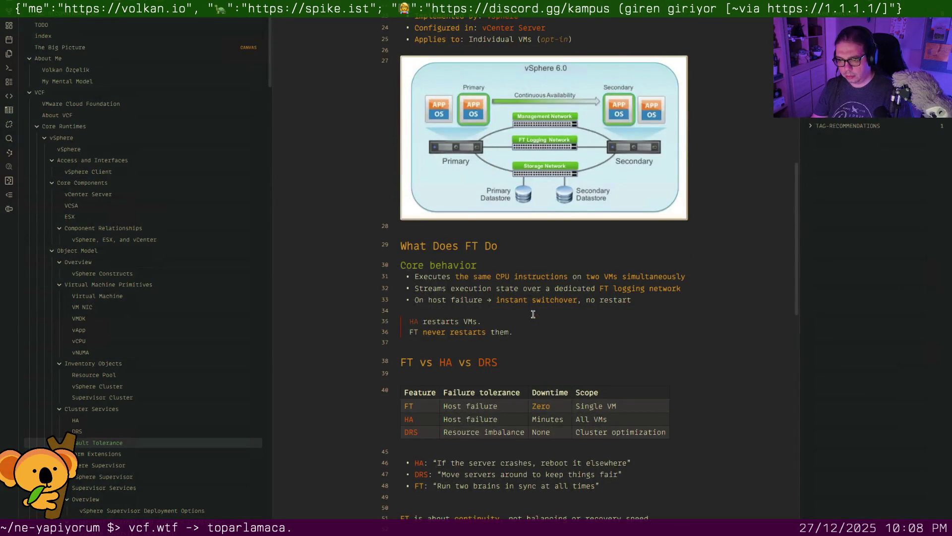
scroll(532, 313, down, 4)
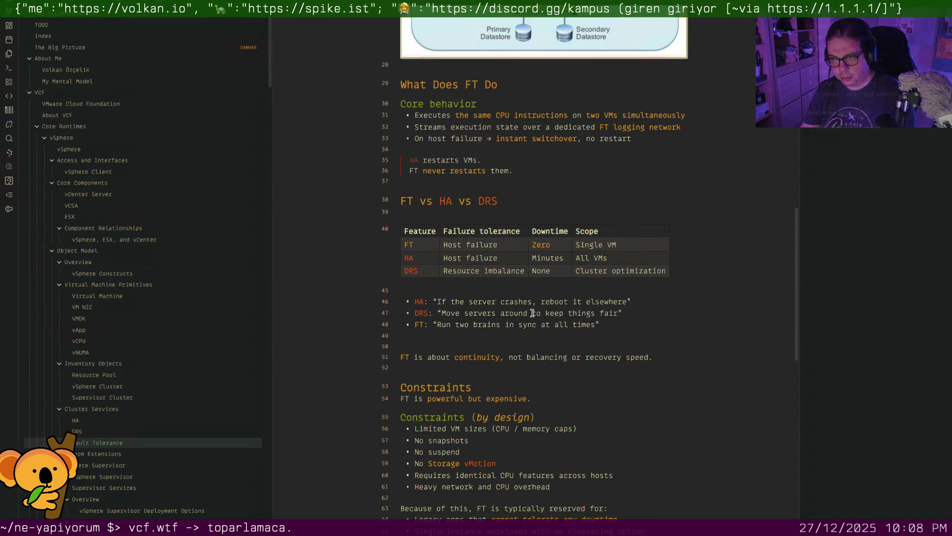
scroll(533, 313, down, 6)
scroll(533, 312, down, 2)
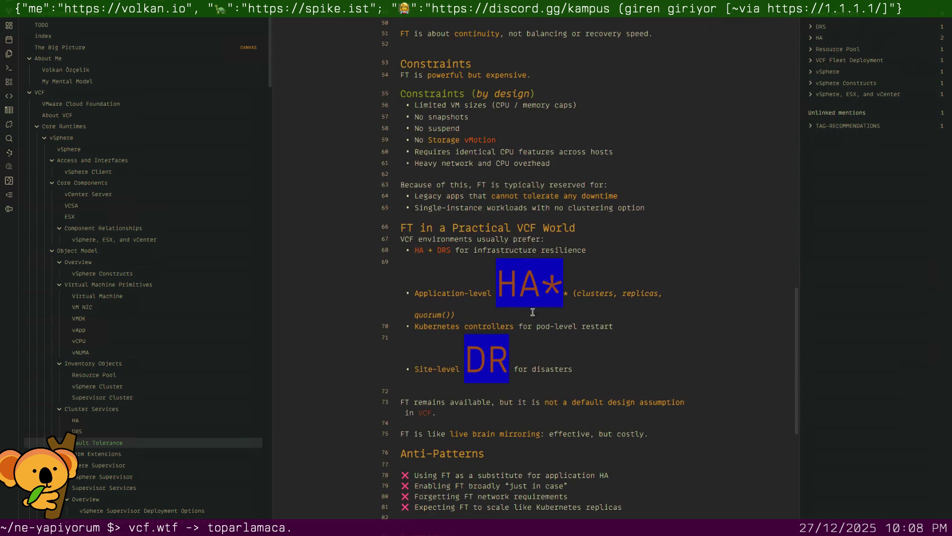
click(467, 294)
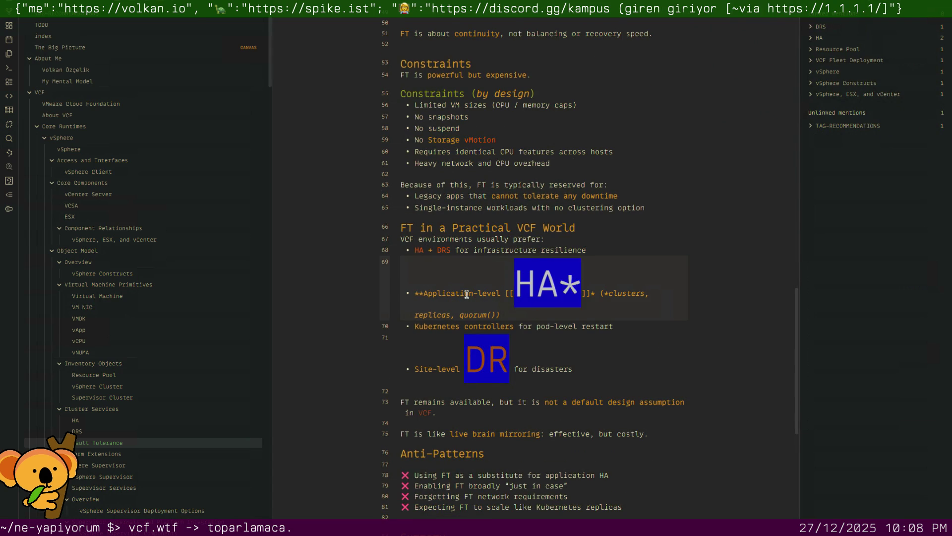
key(Right)
key(Right)
key(Right)
key(Right)
key(Right)
key(Right)
key(Right)
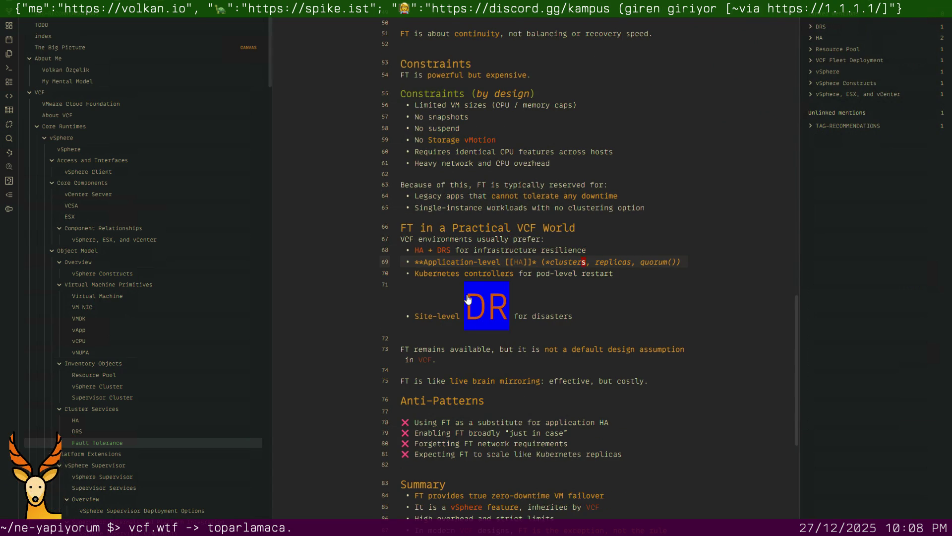
key(Down)
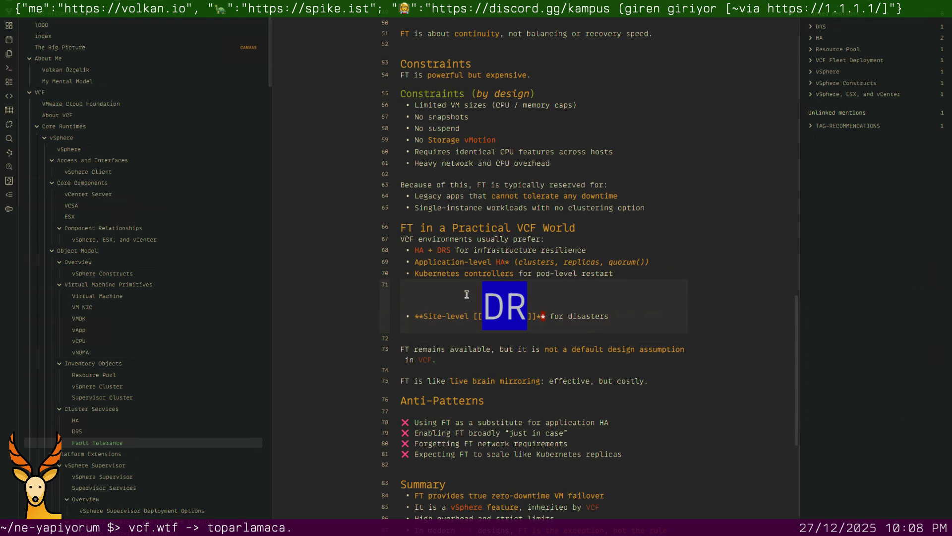
Unlink DR so the bullet reads Site-level DR (disaster recovery)
key(Left)
key(Left)
key(Left)
key(Left)
key(Delete)
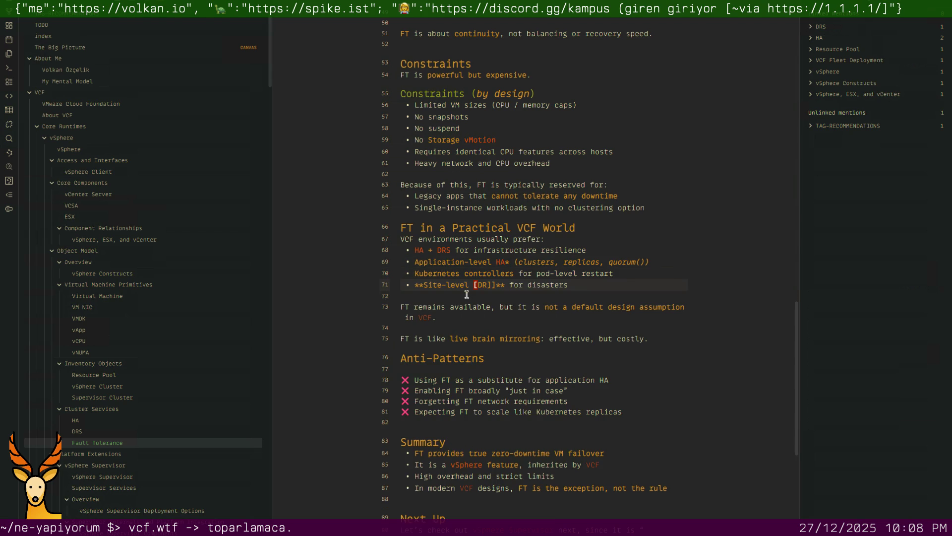
key(Delete)
key(Right)
key(Right)
key(Delete)
key(Delete)
key(Left)
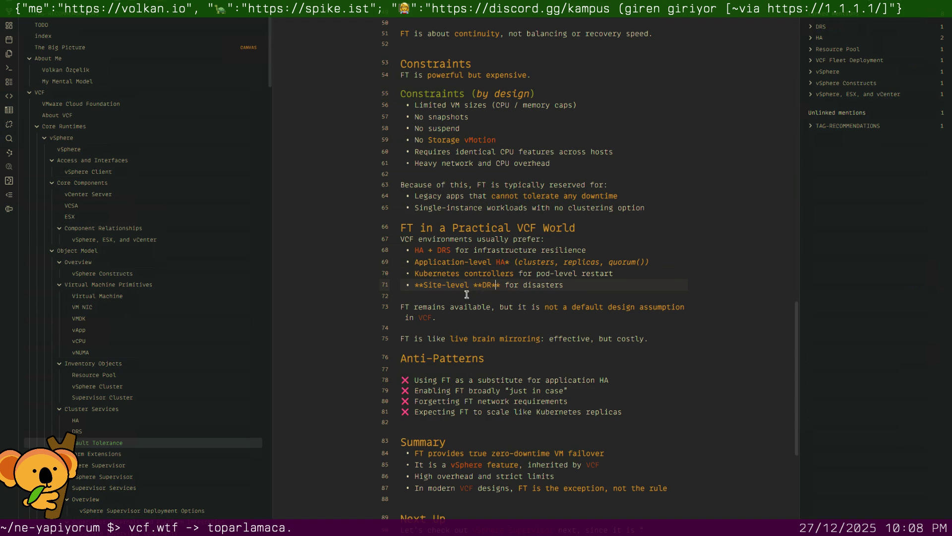
key(Down)
text(isaster recover)
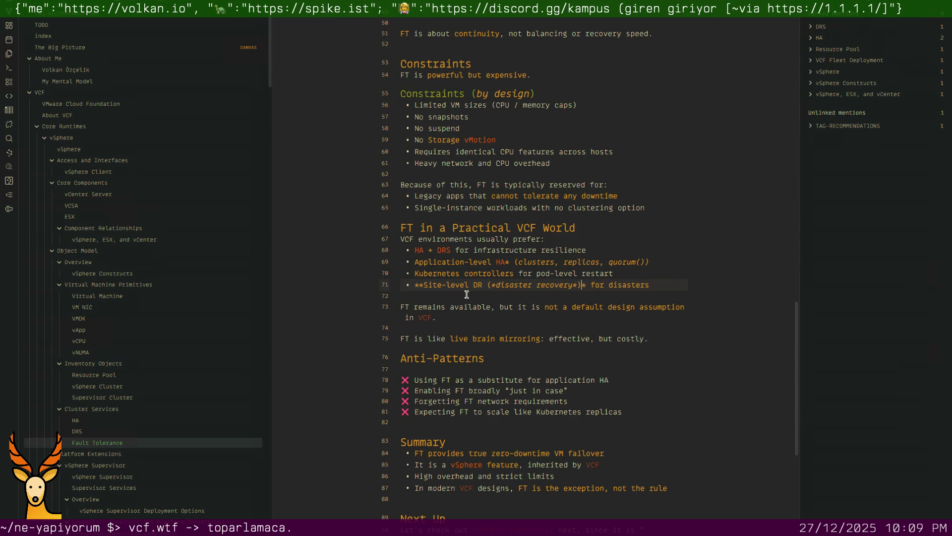
click(466, 294)
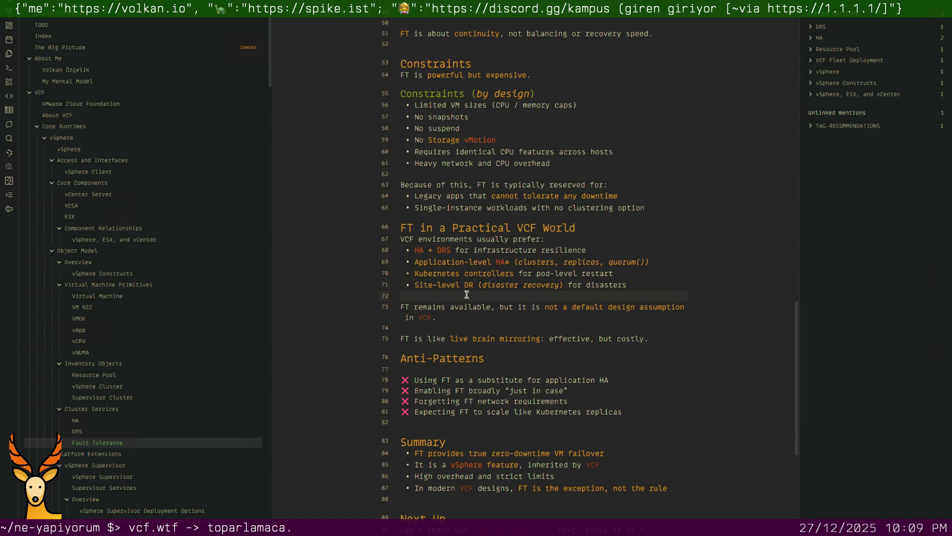
Remove the blank lines under the Anti-Patterns heading, after its list, and before Next Up
key(Down)
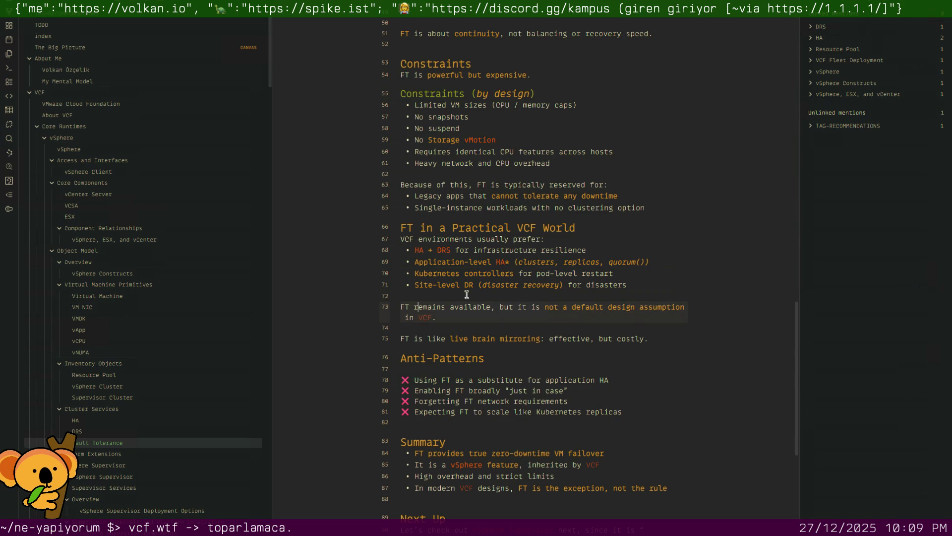
key(Right)
key(Right)
key(Right)
key(Right)
key(Right)
key(Down)
key(Down)
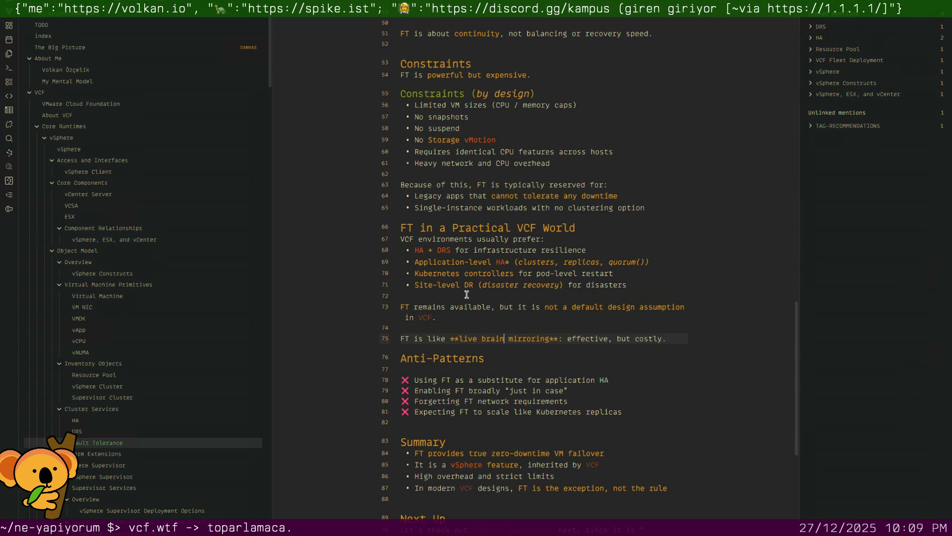
key(Home)
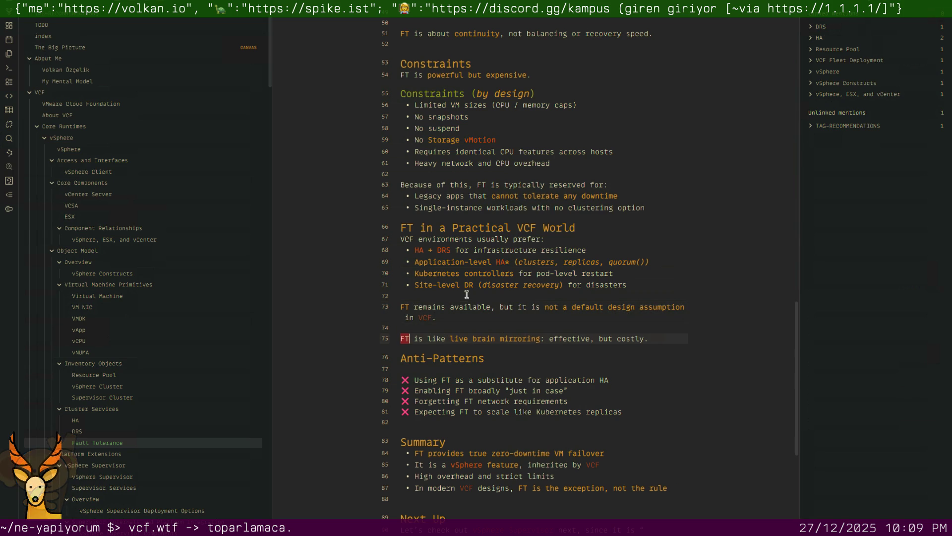
key(Down)
key(Down)
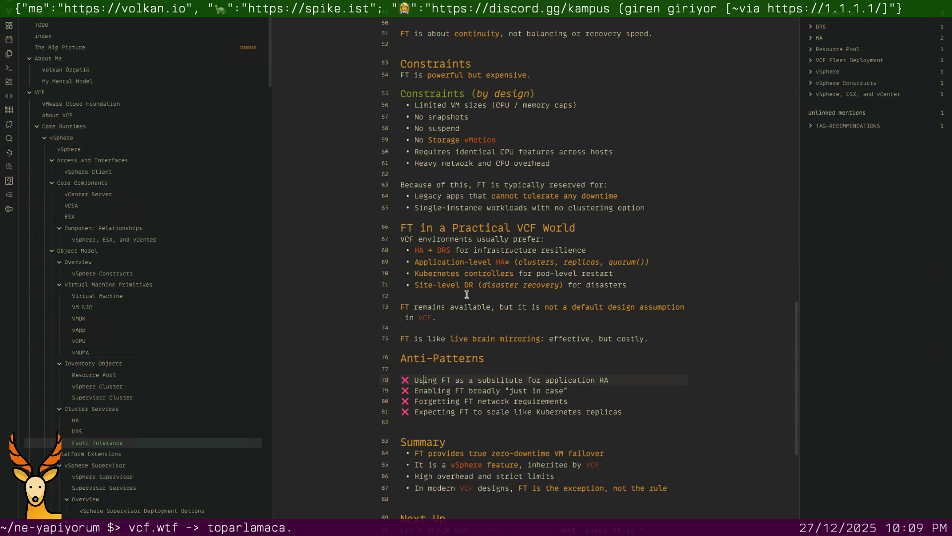
key(BackSpace)
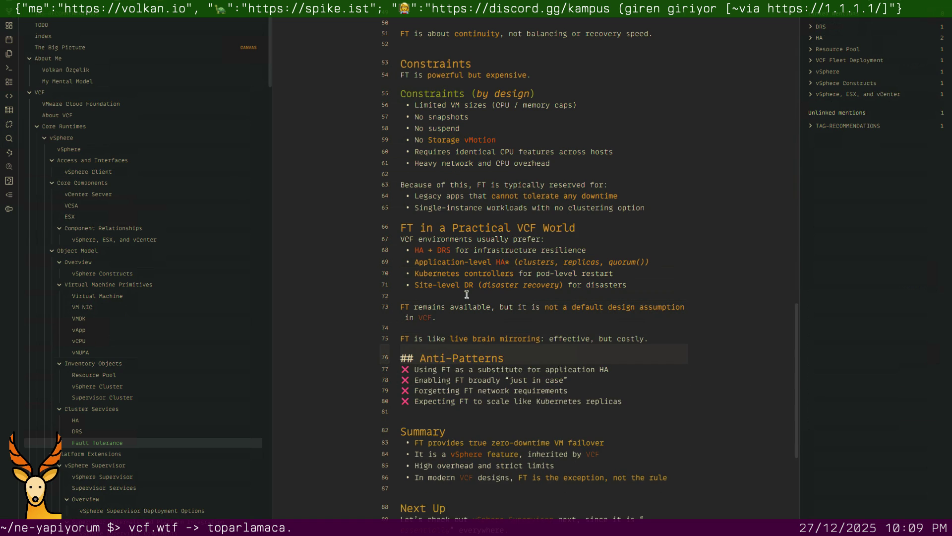
scroll(467, 294, down, 3)
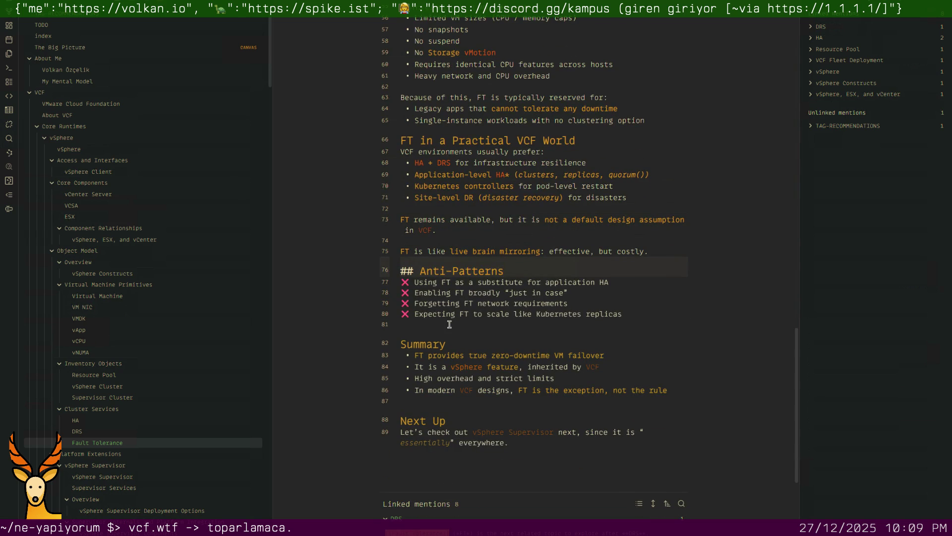
key(BackSpace)
key(Down)
key(Down)
key(Down)
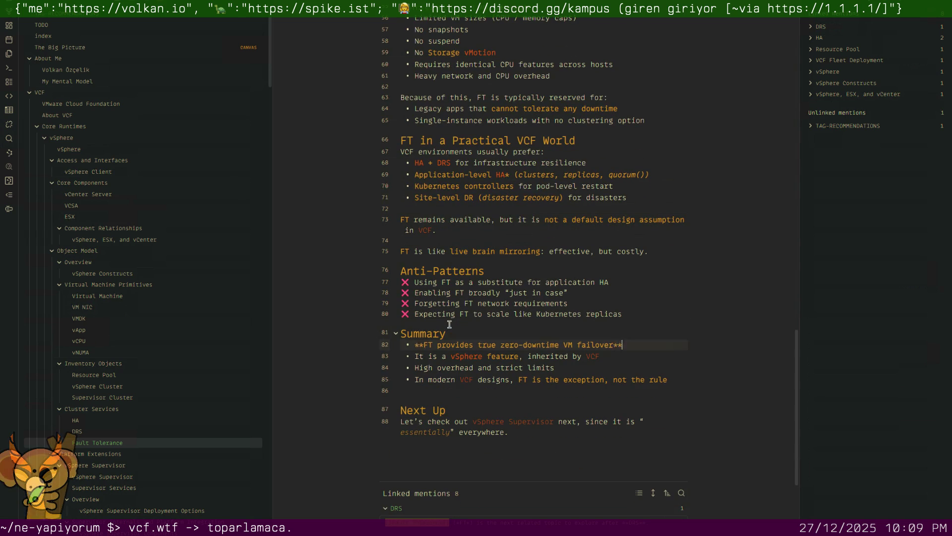
key(BackSpace)
key(Down)
key(Down)
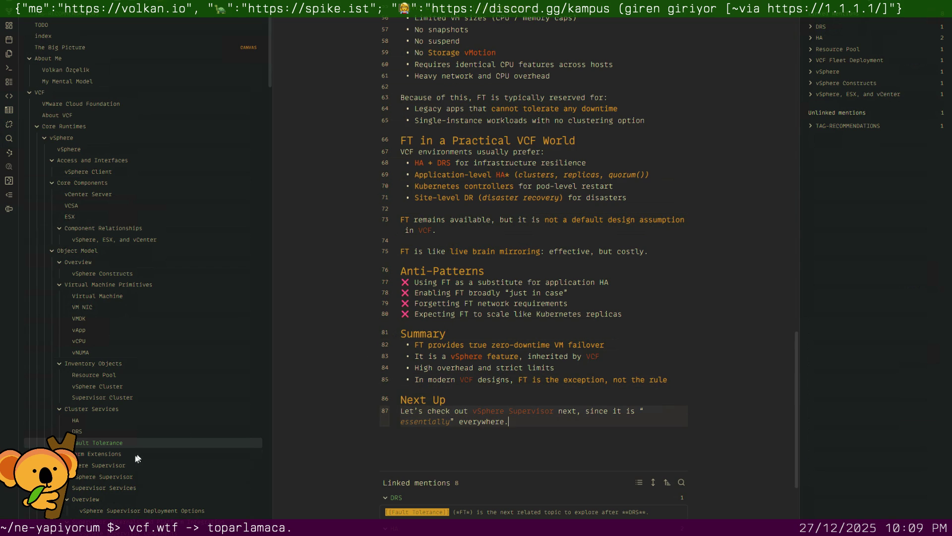
scroll(148, 454, down, 3)
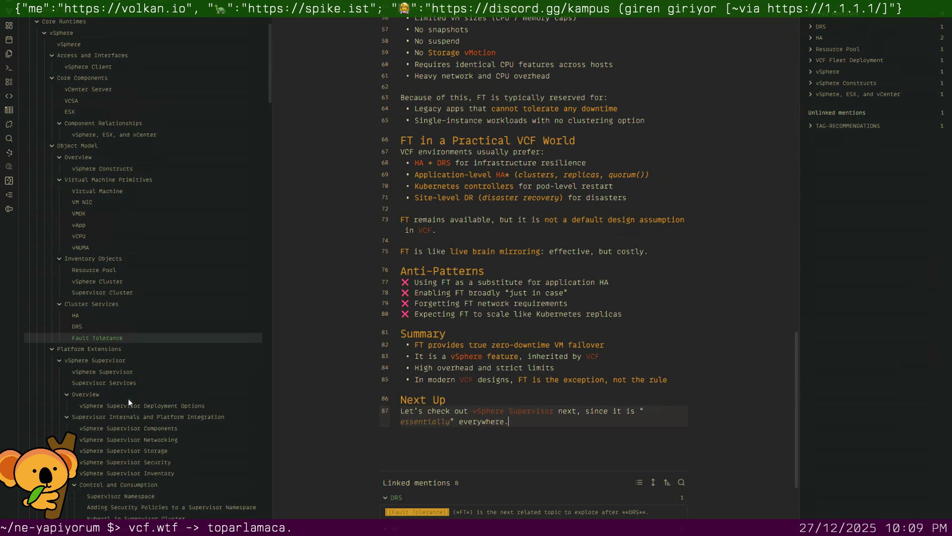
click(127, 374)
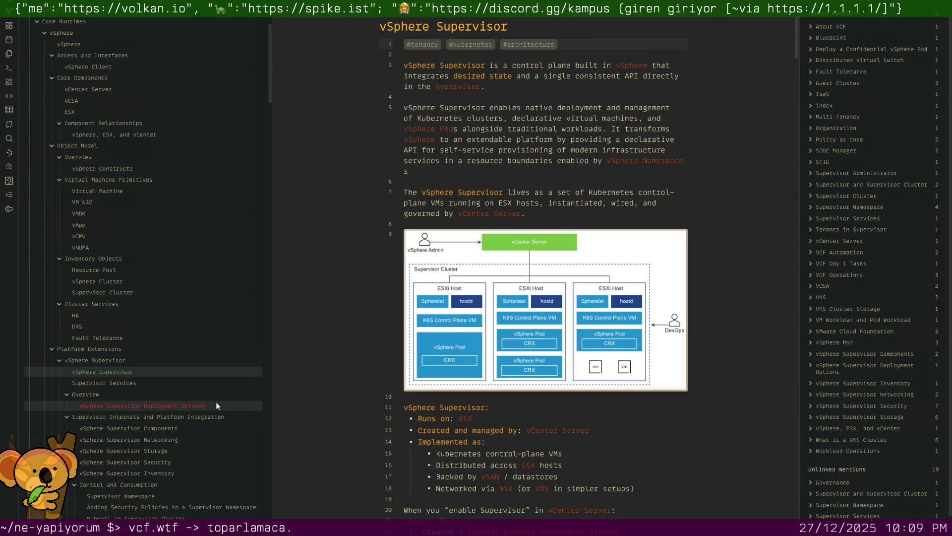
scroll(467, 247, down, 3)
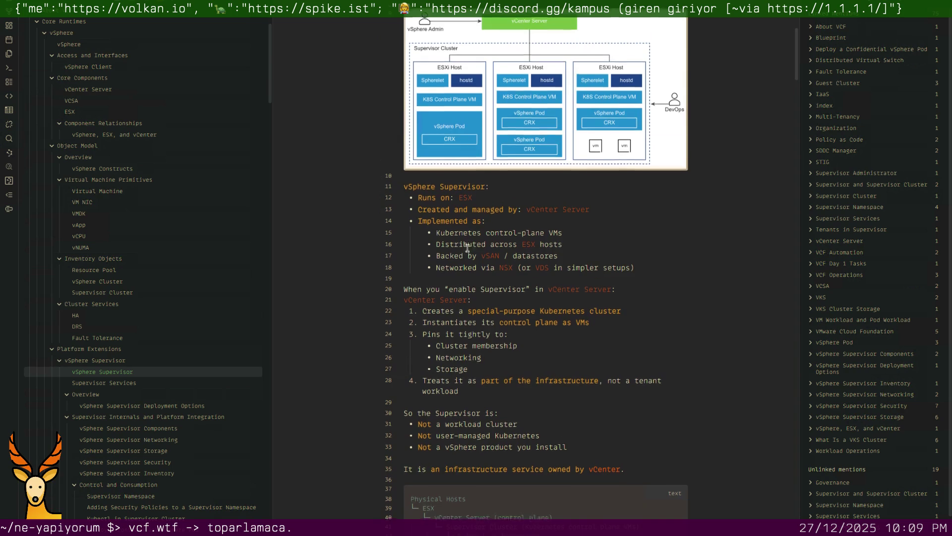
scroll(467, 248, down, 2)
scroll(466, 248, down, 1)
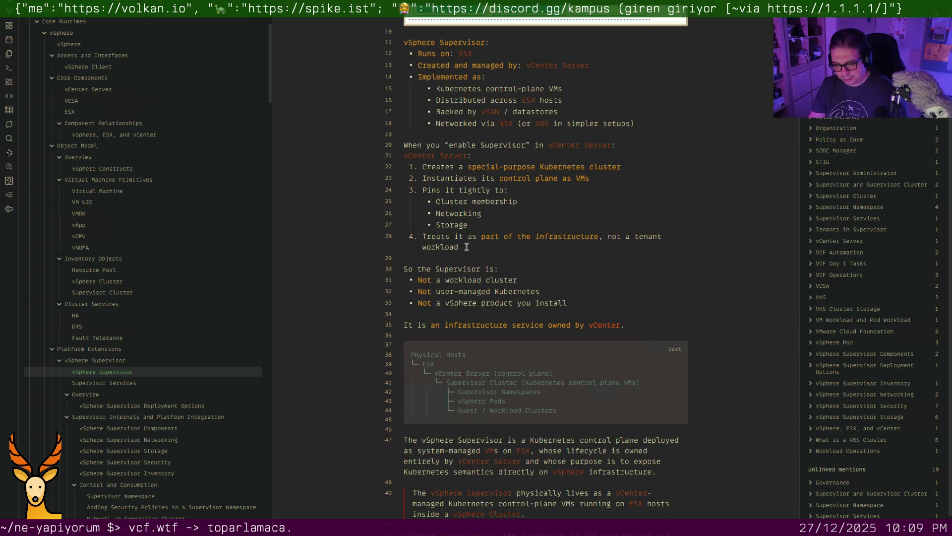
scroll(491, 239, down, 1)
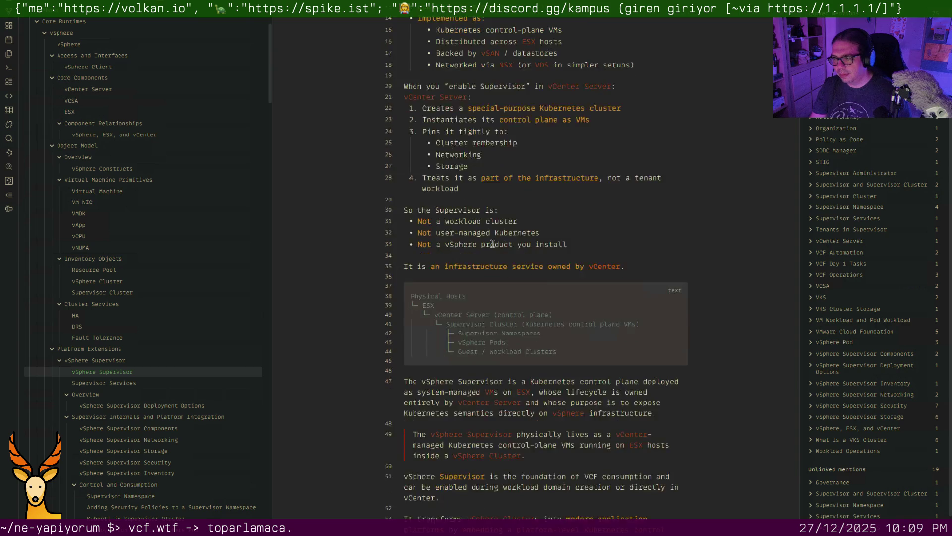
scroll(491, 238, down, 2)
scroll(491, 238, down, 1)
scroll(492, 245, down, 2)
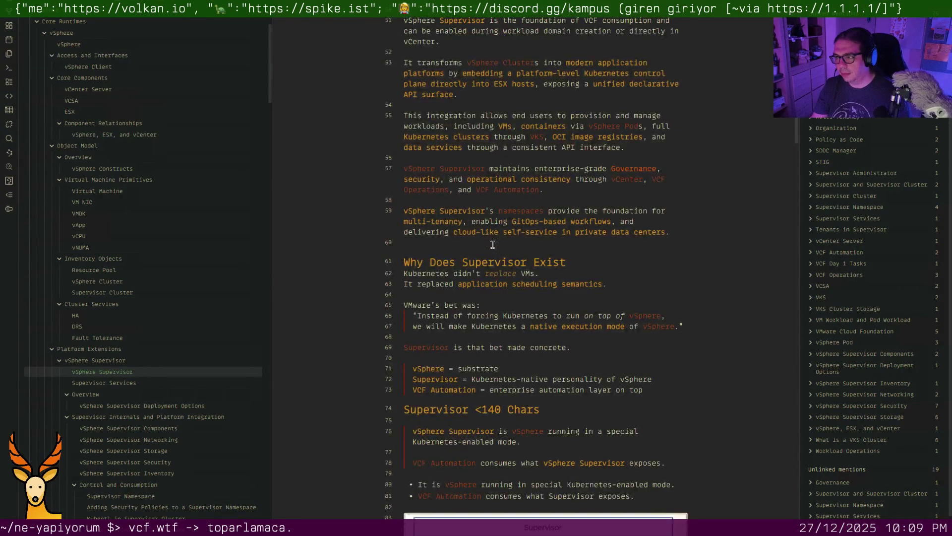
scroll(491, 245, down, 1)
scroll(492, 244, down, 1)
scroll(492, 248, down, 1)
scroll(493, 248, down, 2)
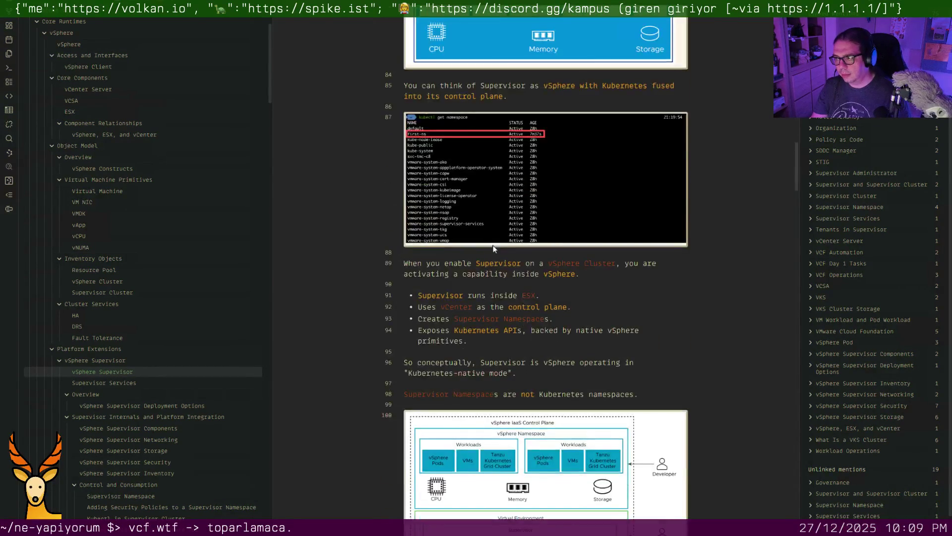
scroll(492, 248, down, 2)
scroll(493, 246, down, 1)
scroll(493, 245, down, 1)
scroll(492, 246, down, 2)
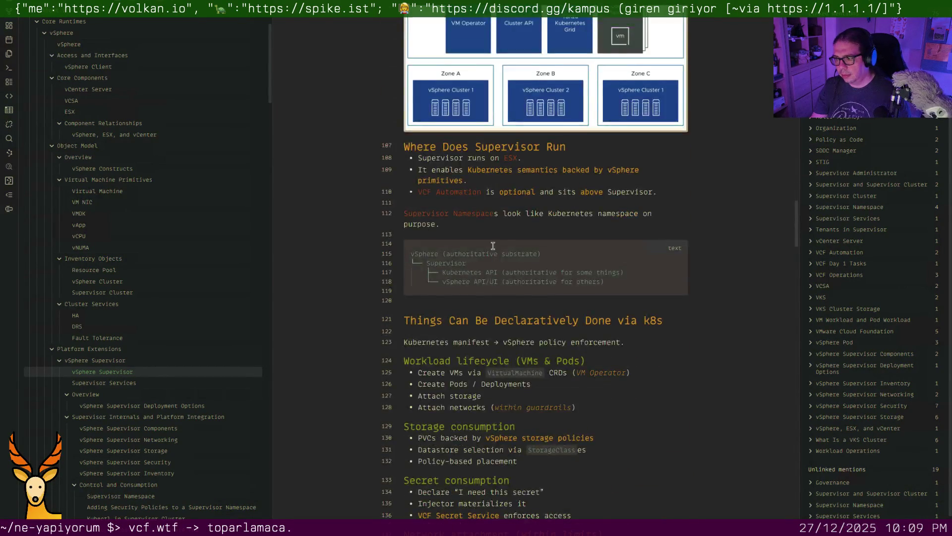
scroll(492, 247, down, 2)
scroll(492, 248, down, 3)
scroll(493, 250, down, 2)
scroll(492, 250, down, 2)
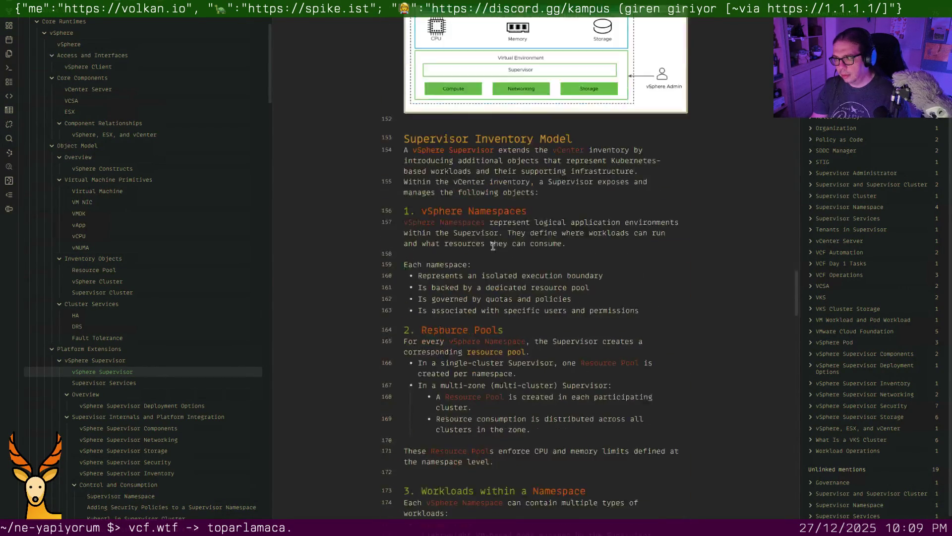
scroll(491, 236, down, 1)
scroll(491, 246, down, 2)
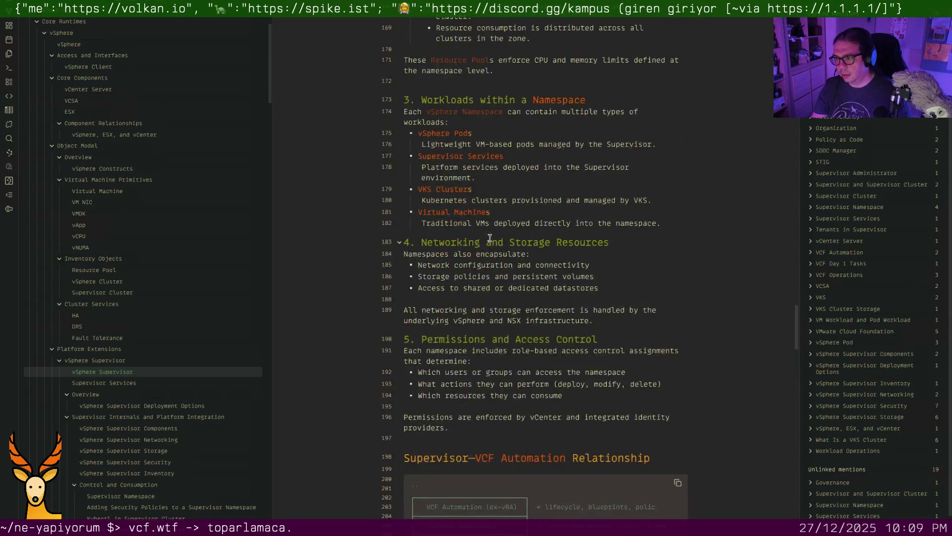
scroll(490, 253, down, 2)
scroll(490, 264, down, 1)
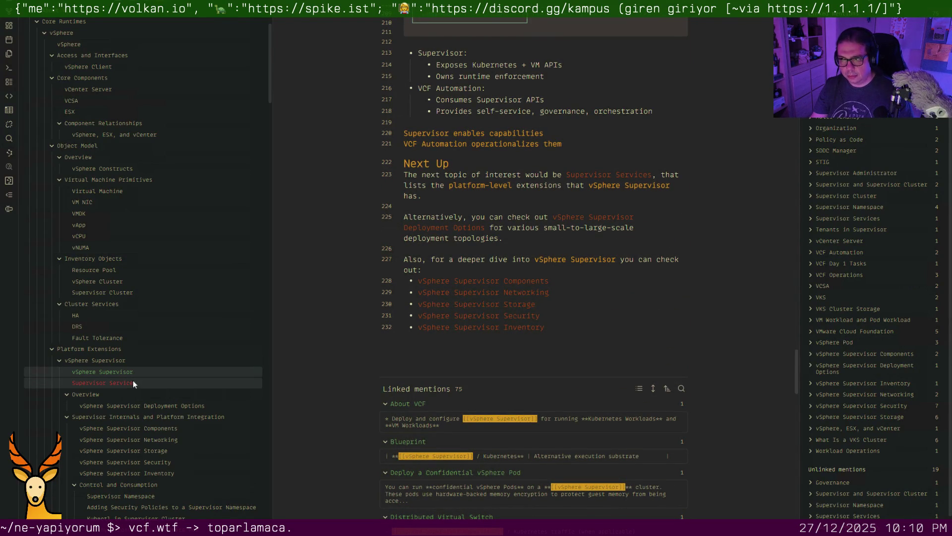
Review each Supervisor sub-note in turn, from Supervisor Services through vSphere Supervisor Inventory
click(112, 382)
scroll(485, 267, down, 1)
scroll(485, 268, down, 2)
scroll(485, 267, down, 1)
scroll(486, 267, down, 2)
scroll(486, 266, down, 1)
scroll(485, 266, down, 2)
scroll(485, 267, down, 1)
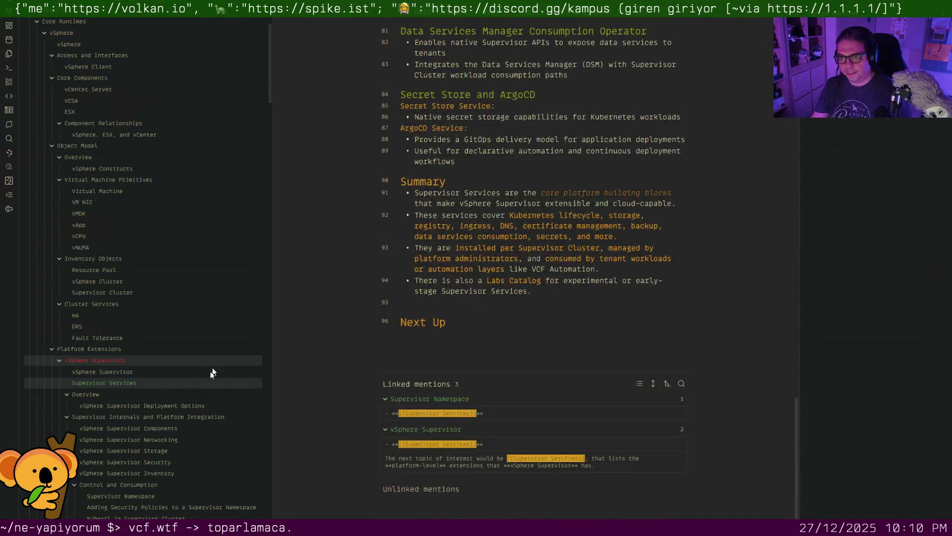
click(186, 406)
scroll(544, 298, down, 2)
scroll(543, 298, down, 1)
scroll(544, 298, down, 3)
scroll(473, 329, down, 2)
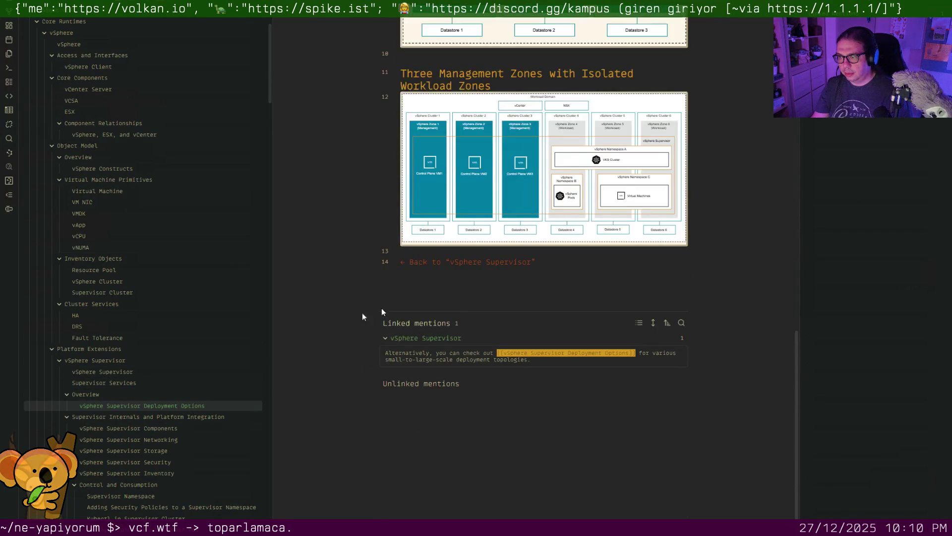
click(155, 428)
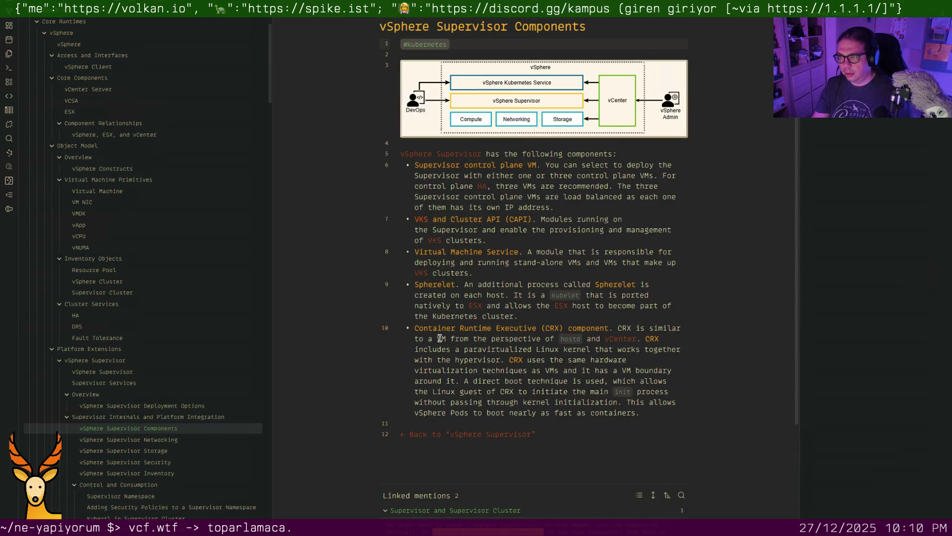
scroll(439, 338, down, 1)
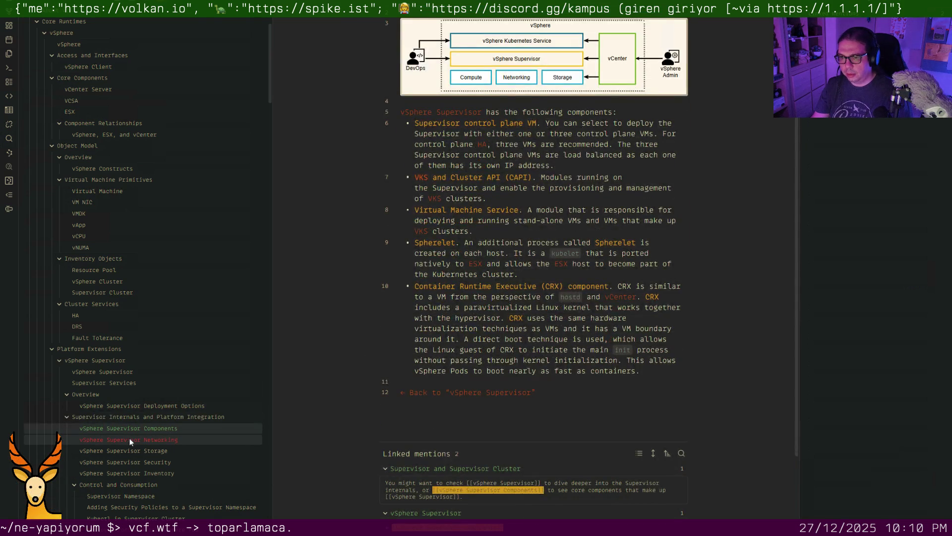
click(129, 438)
scroll(455, 336, down, 2)
scroll(479, 328, down, 4)
scroll(479, 328, down, 5)
scroll(478, 328, down, 4)
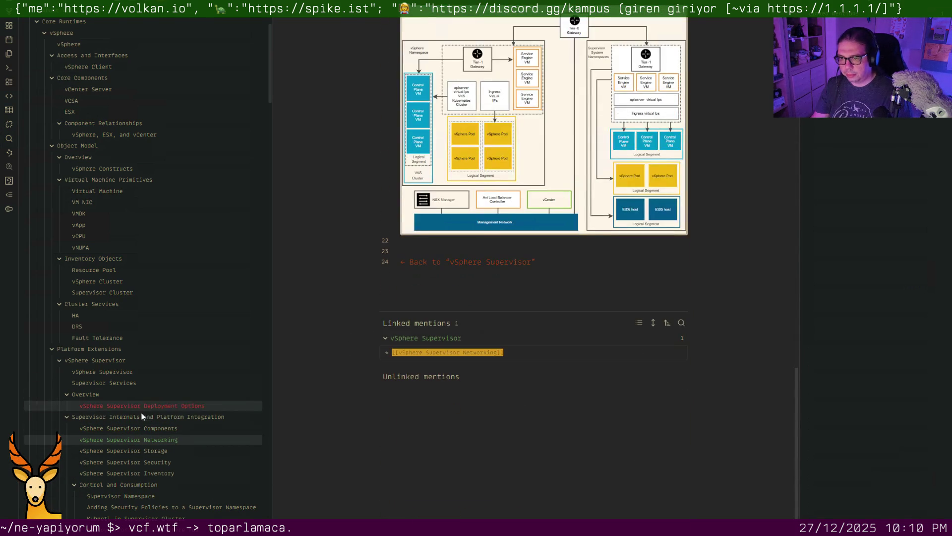
click(155, 448)
scroll(448, 298, down, 1)
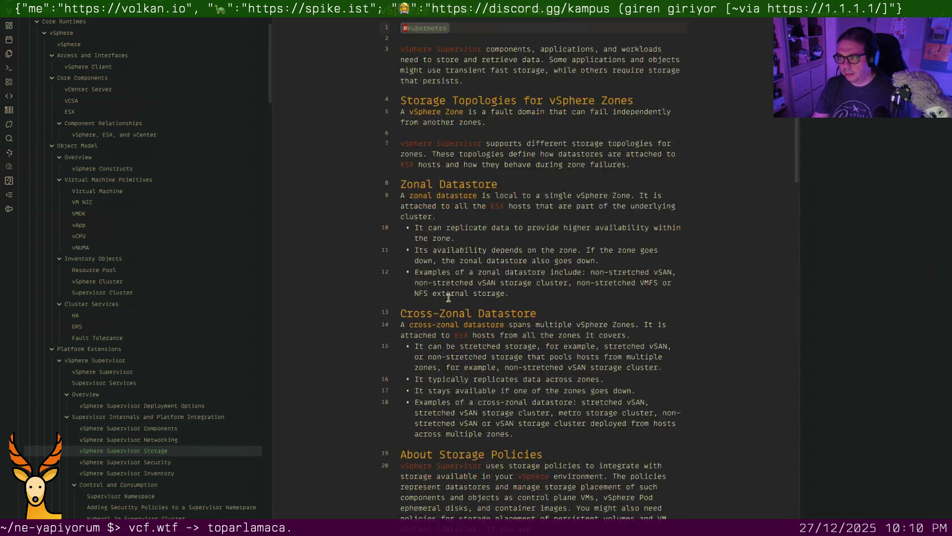
scroll(448, 298, down, 5)
scroll(448, 298, down, 5)
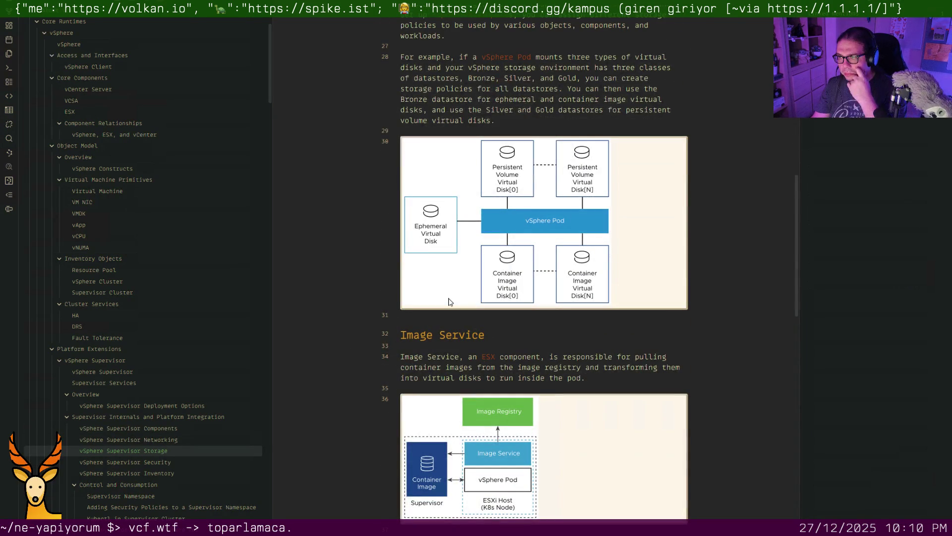
scroll(448, 301, down, 2)
scroll(448, 299, down, 2)
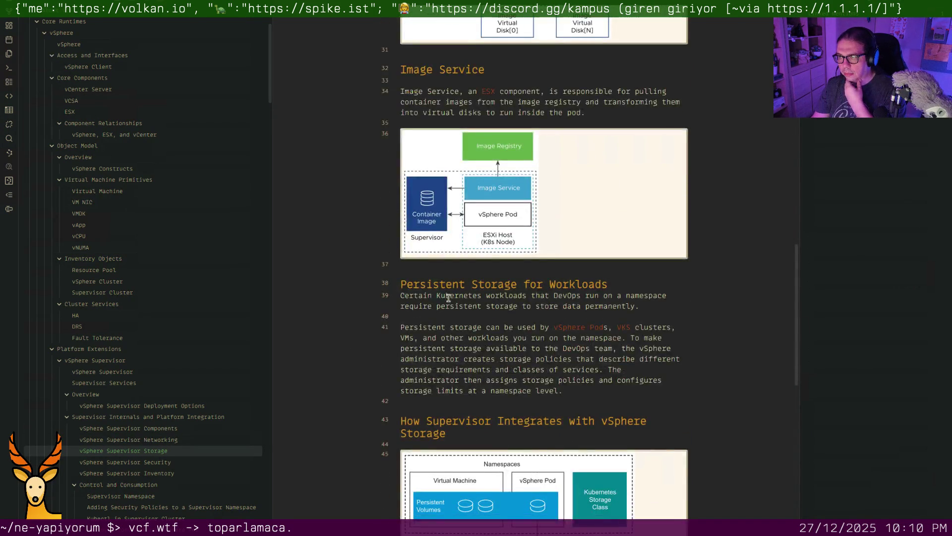
scroll(448, 298, up, 3)
scroll(449, 298, up, 4)
scroll(448, 298, up, 3)
scroll(447, 296, up, 2)
scroll(447, 295, down, 2)
scroll(443, 295, down, 5)
scroll(438, 294, down, 5)
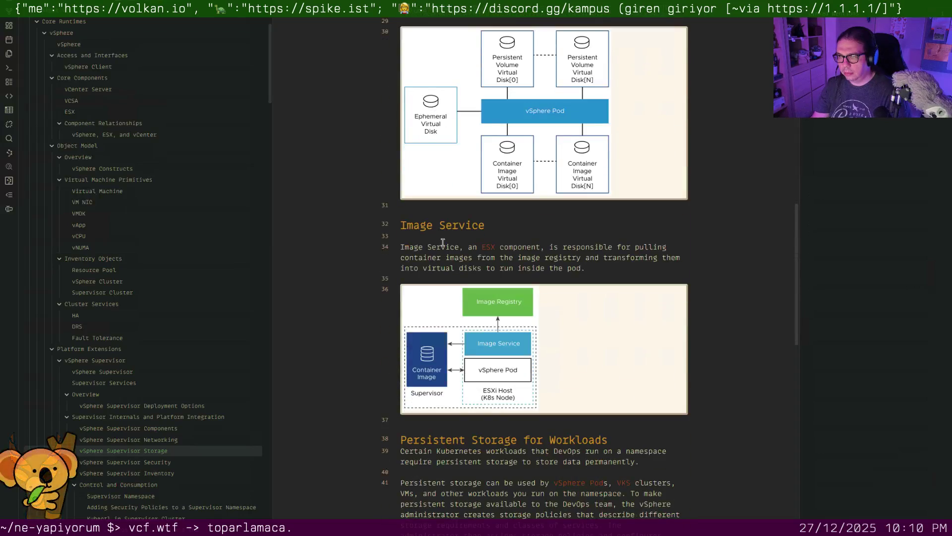
scroll(438, 298, down, 1)
scroll(446, 335, down, 2)
scroll(446, 333, down, 3)
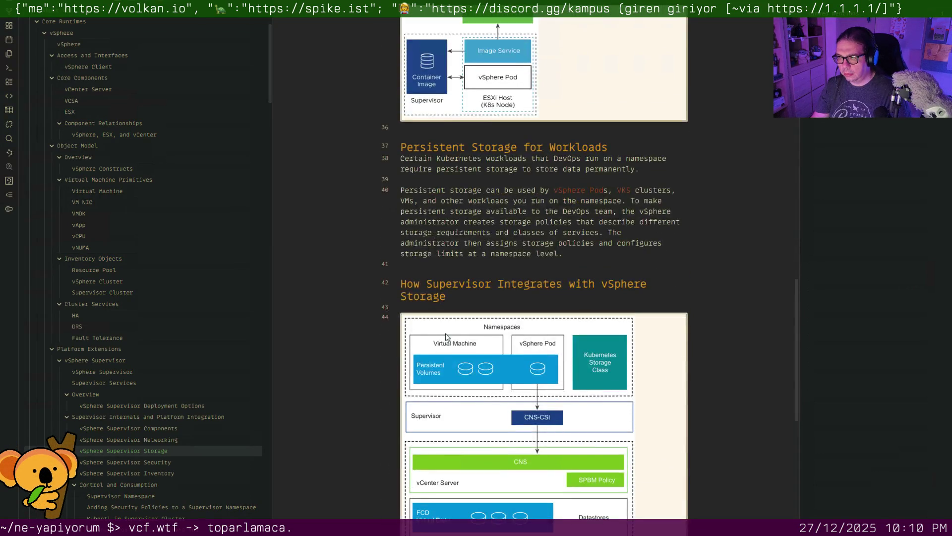
scroll(446, 332, down, 6)
scroll(446, 332, down, 2)
scroll(445, 330, up, 7)
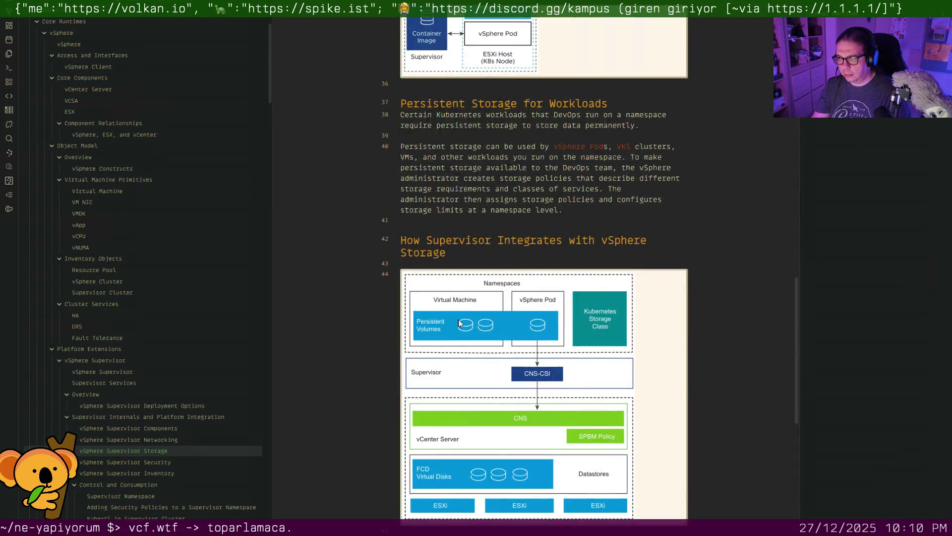
scroll(447, 327, down, 5)
scroll(446, 320, down, 5)
scroll(437, 304, down, 2)
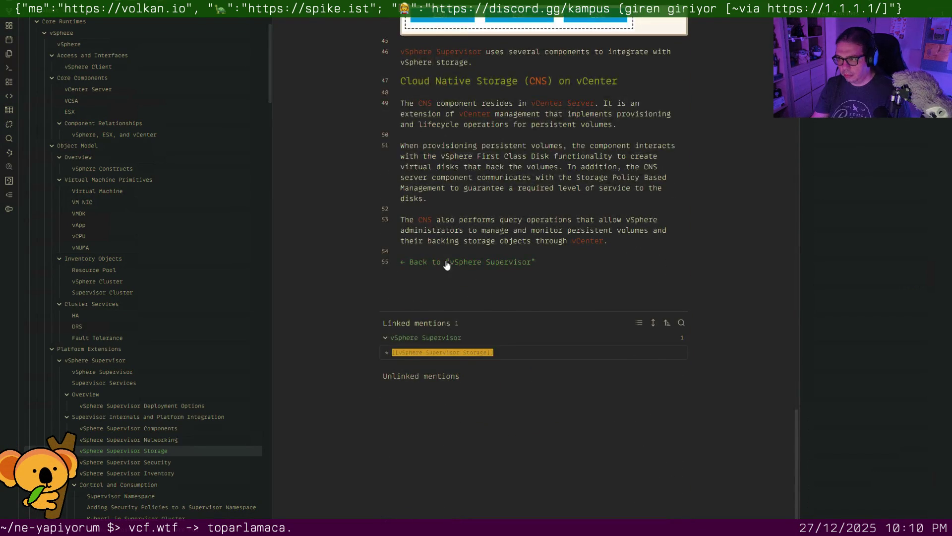
click(155, 463)
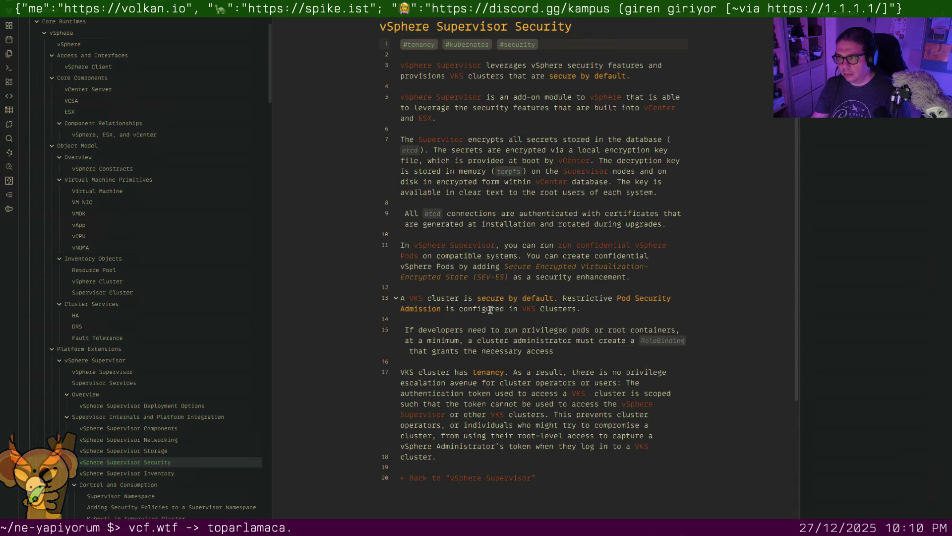
scroll(491, 309, down, 1)
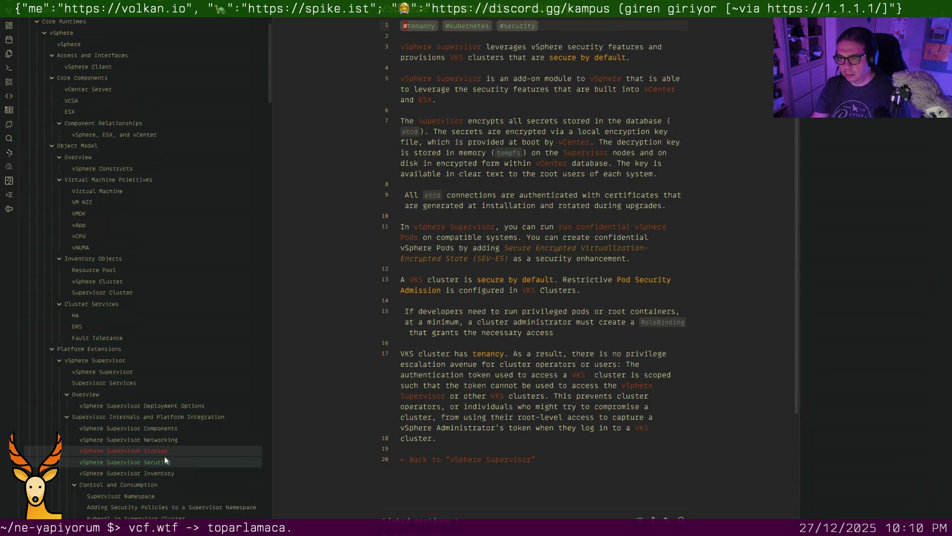
click(168, 473)
scroll(475, 344, down, 3)
scroll(476, 344, down, 3)
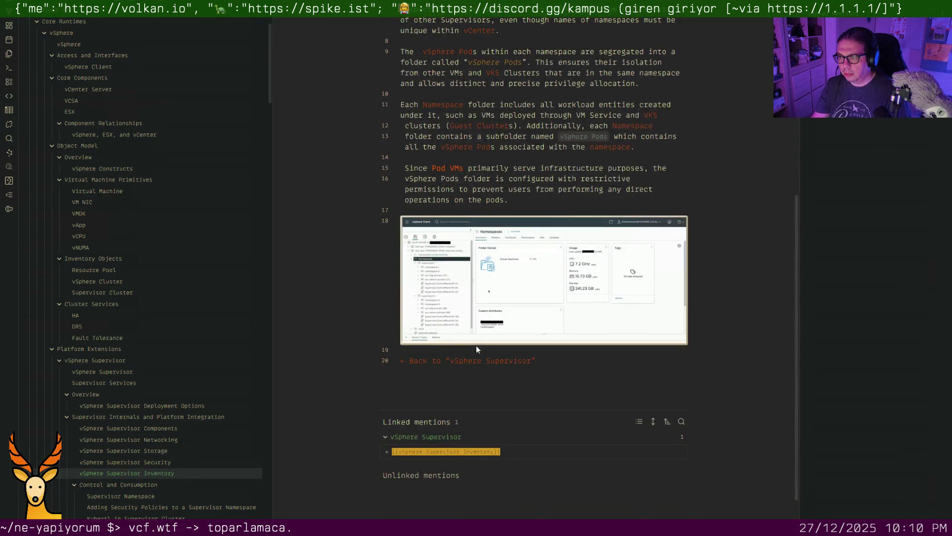
scroll(90, 423, down, 5)
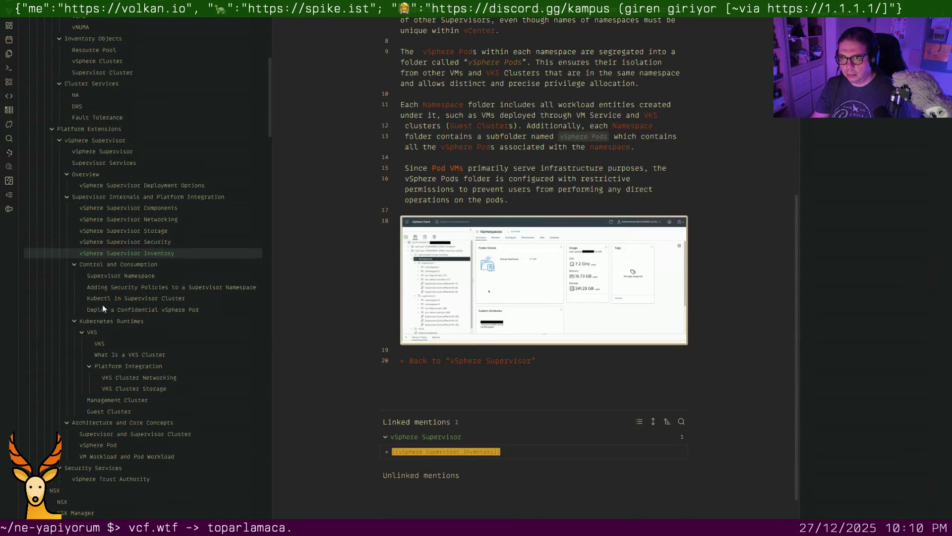
Review the Supervisor Namespace notes and land on the Deploy a Confidential vSphere Pod note's Encryption Mode line
click(119, 277)
scroll(416, 276, down, 2)
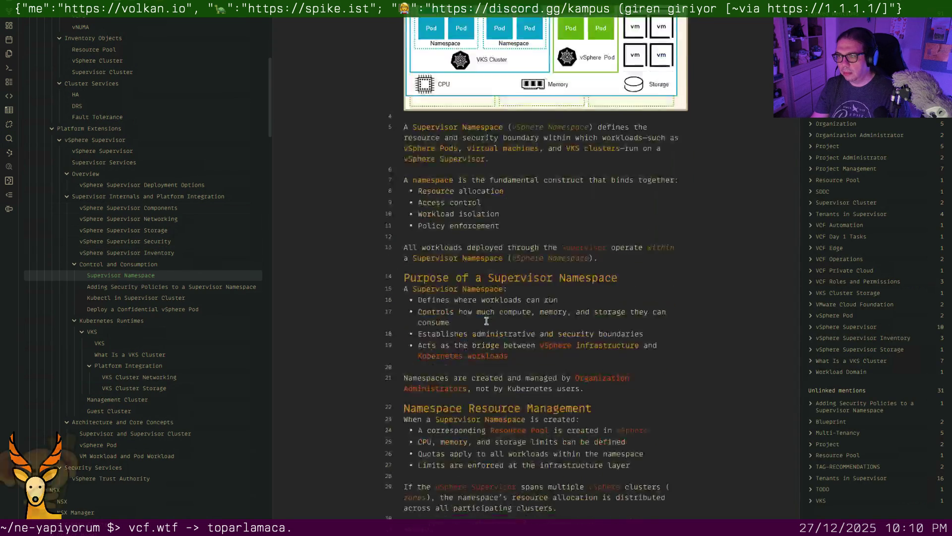
scroll(417, 275, down, 3)
scroll(446, 298, down, 5)
scroll(486, 321, down, 2)
scroll(487, 321, down, 4)
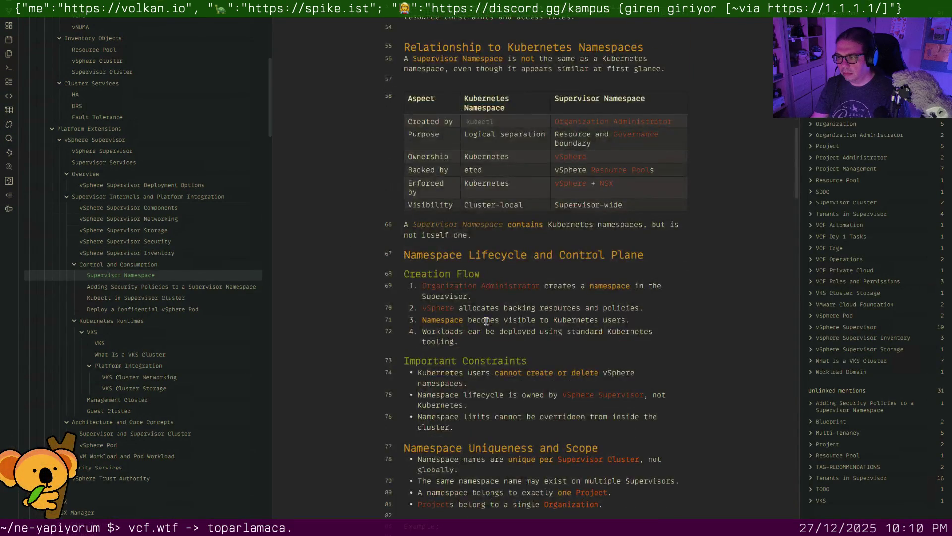
scroll(487, 321, down, 4)
scroll(487, 321, down, 1)
scroll(487, 321, down, 4)
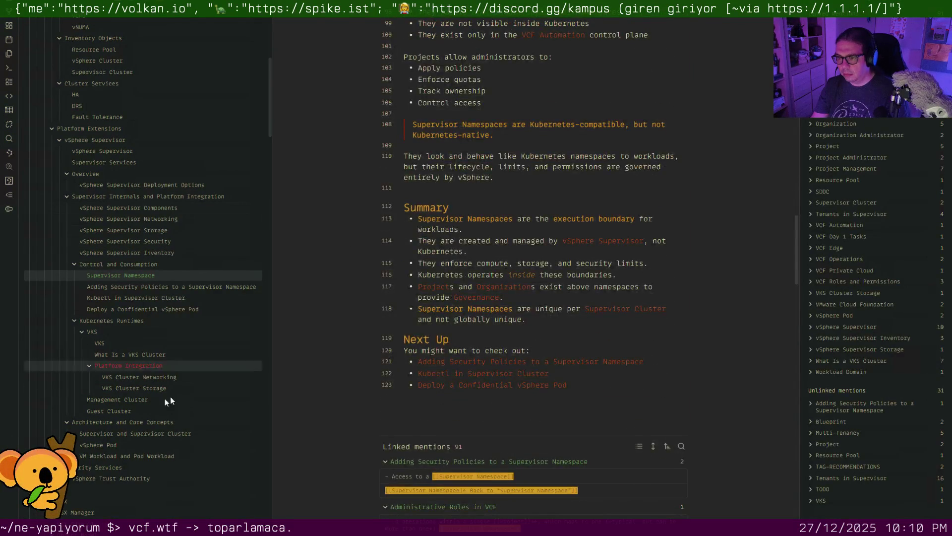
click(142, 287)
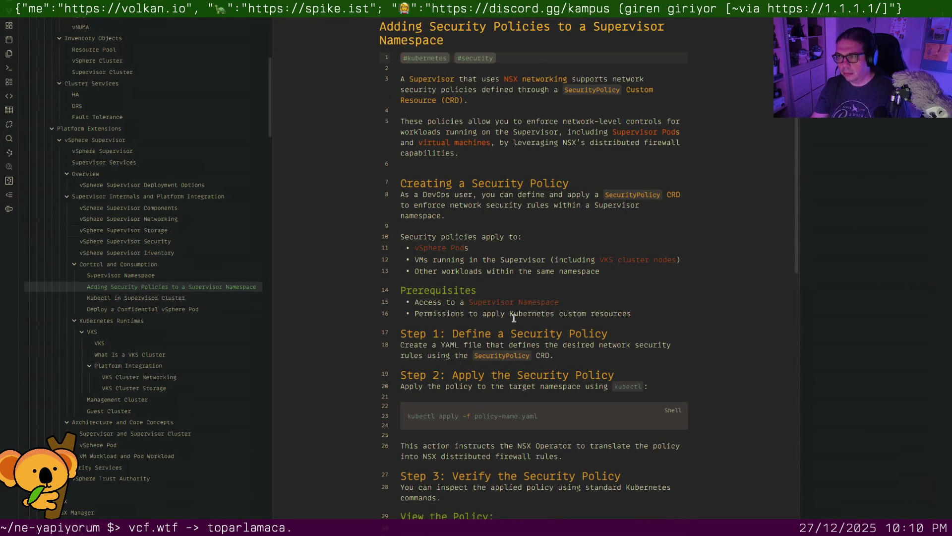
scroll(447, 223, down, 2)
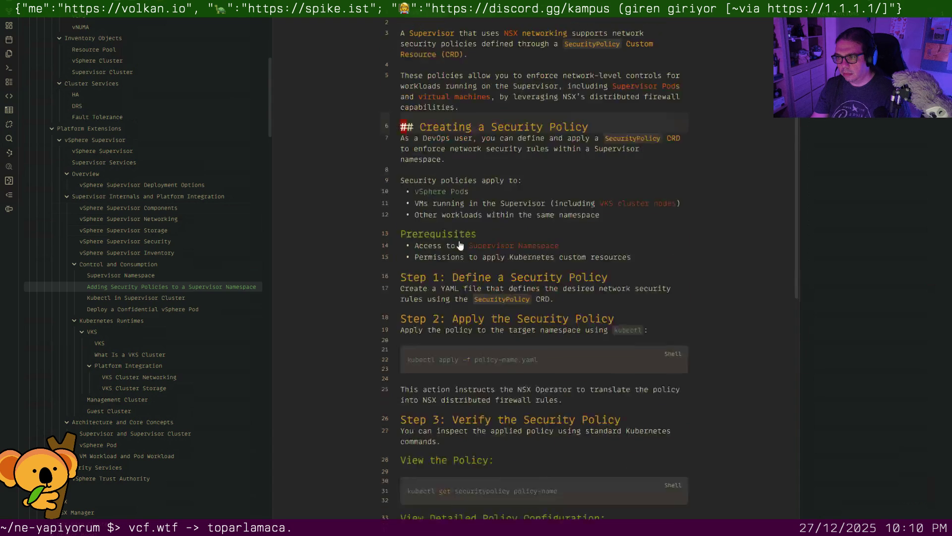
scroll(456, 244, down, 5)
scroll(483, 328, down, 5)
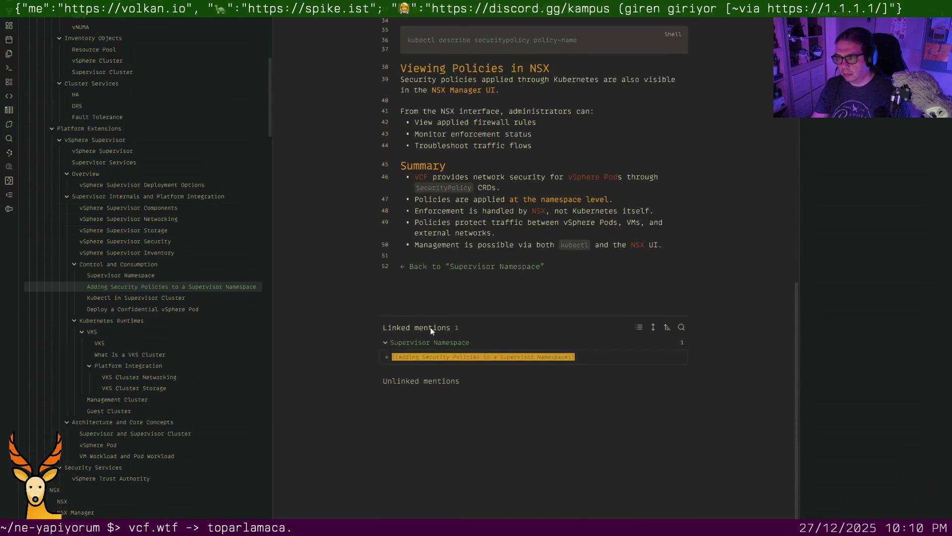
click(178, 297)
scroll(457, 283, down, 1)
scroll(456, 283, down, 3)
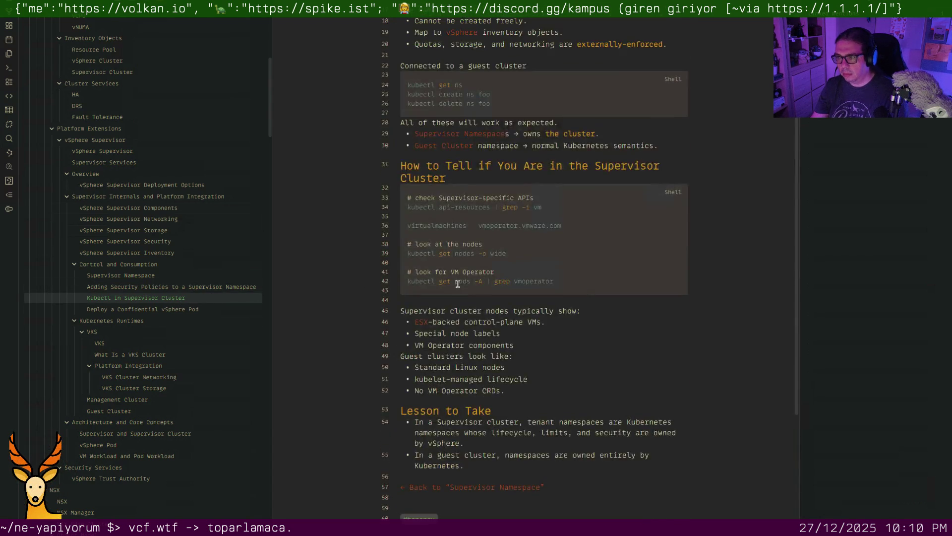
scroll(457, 283, down, 2)
click(183, 309)
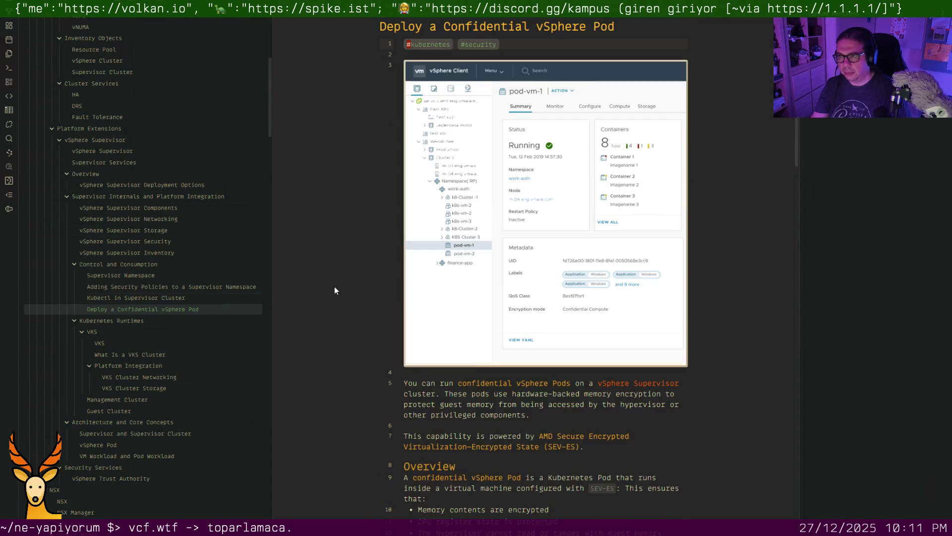
scroll(503, 278, down, 1)
scroll(503, 277, down, 3)
scroll(503, 278, down, 5)
scroll(503, 278, down, 3)
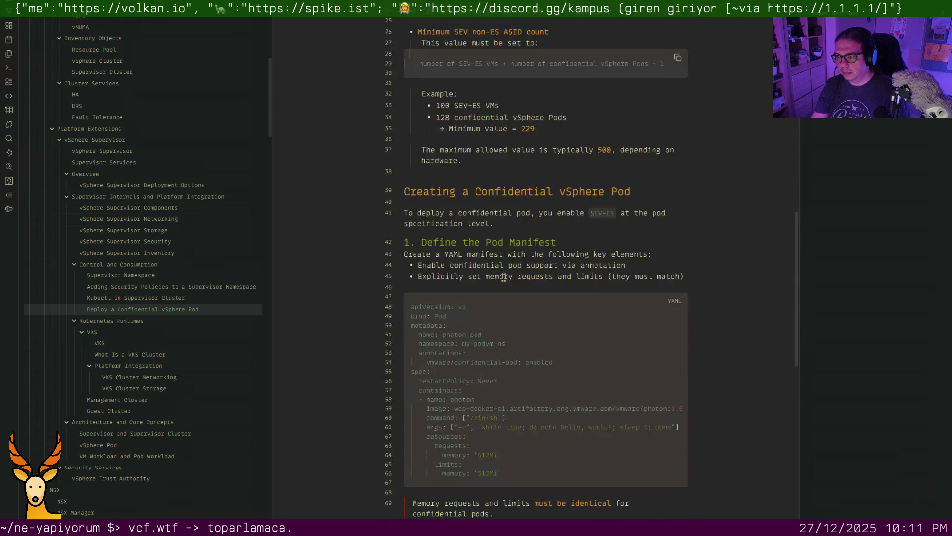
scroll(504, 277, down, 4)
scroll(504, 278, down, 5)
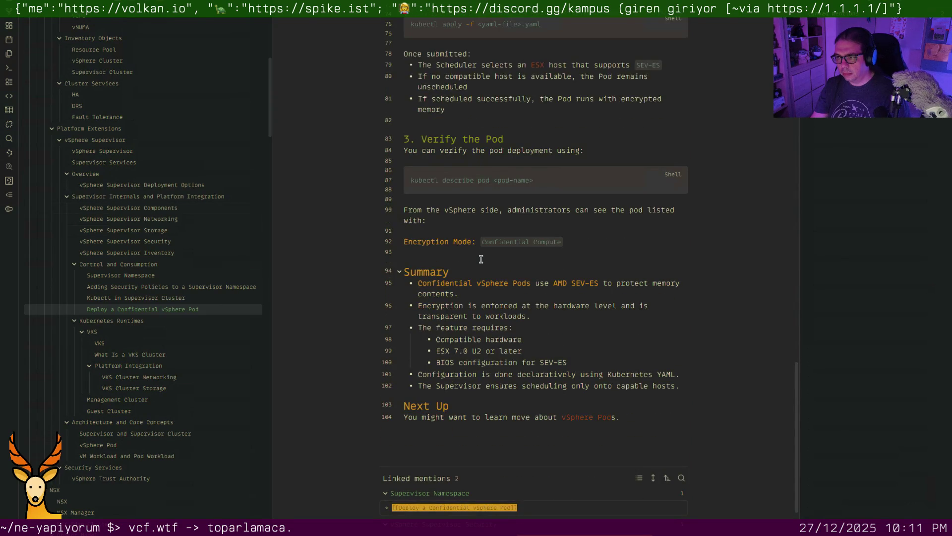
click(483, 251)
Remove the stray blank line and move the Encryption Mode line into a new ``` code block
key(BackSpace)
key(Left)
key(Left)
key(Left)
scroll(483, 252, down, 3)
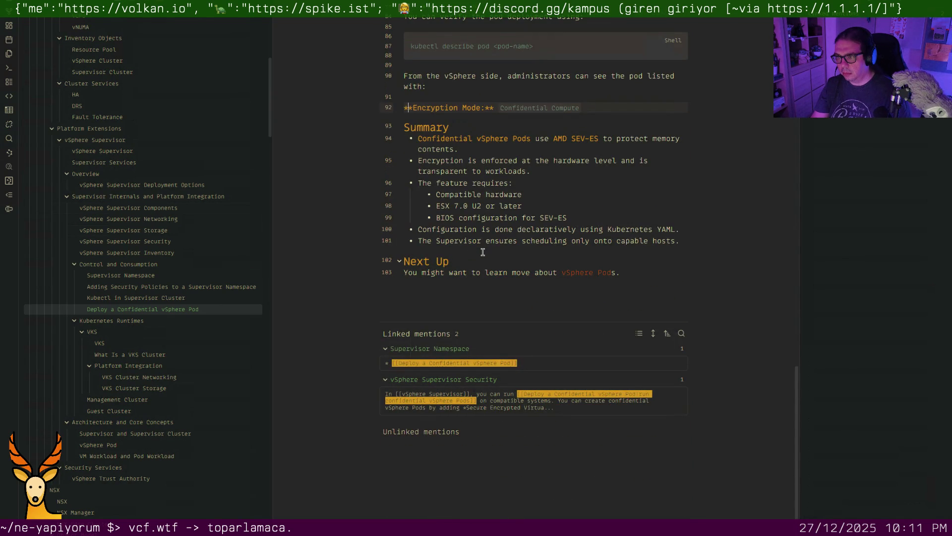
key(Return)
key(Up)
text(```)
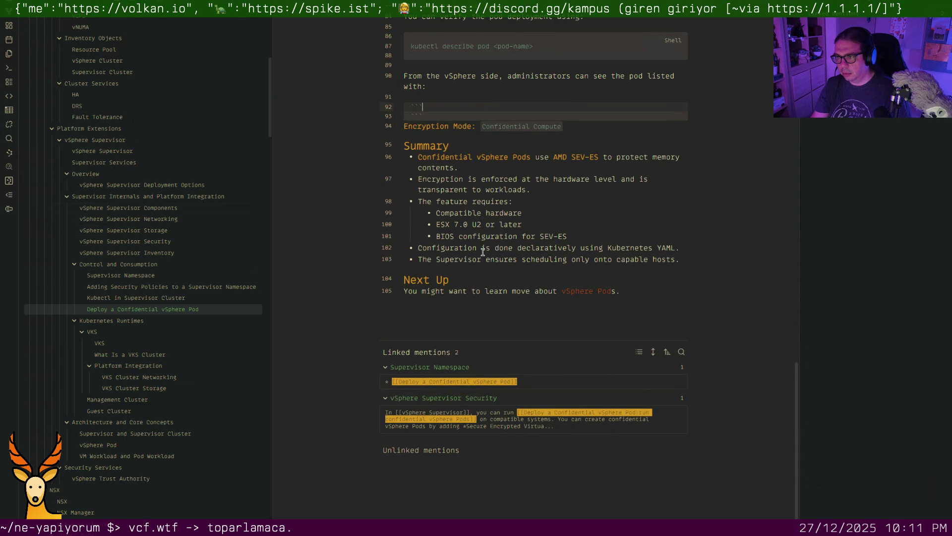
key(Down)
key(Down)
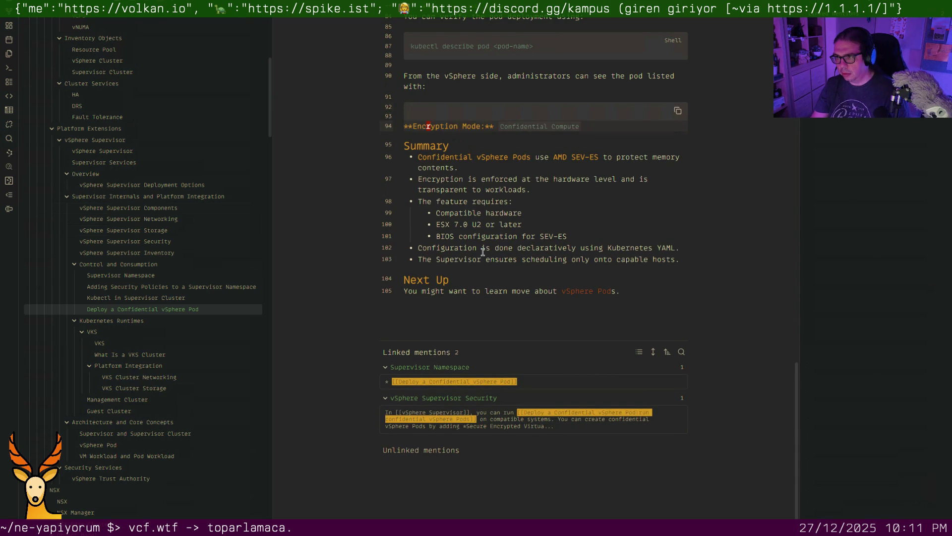
key(ctrl+x)
key(Up)
key(Return)
key(ctrl+v)
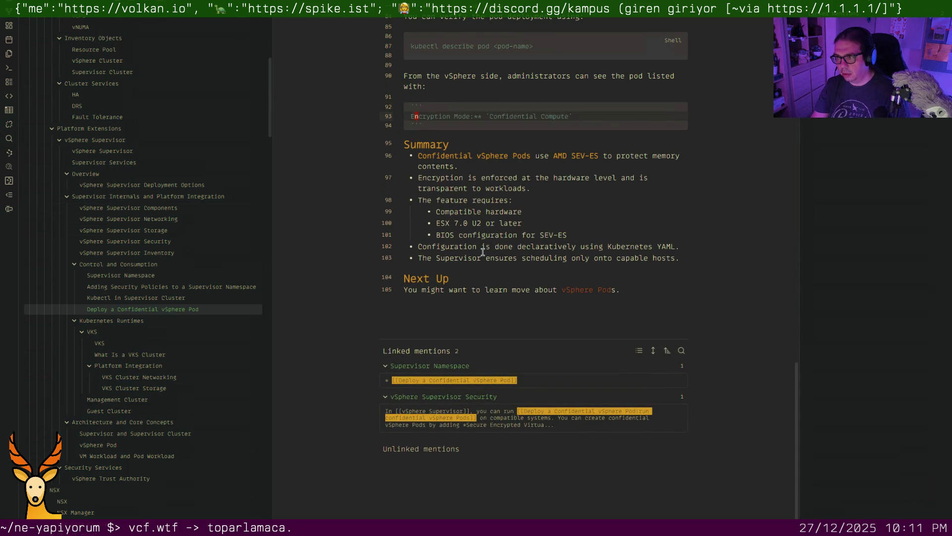
Strip the ** bold markers and backticks so Encryption Mode reads as plain code text
key(Delete)
key(Delete)
key(Right)
key(Delete)
key(Right)
key(Delete)
key(Down)
key(Down)
key(Down)
key(Down)
key(Down)
key(Down)
key(Down)
key(Down)
key(Down)
key(Down)
key(Down)
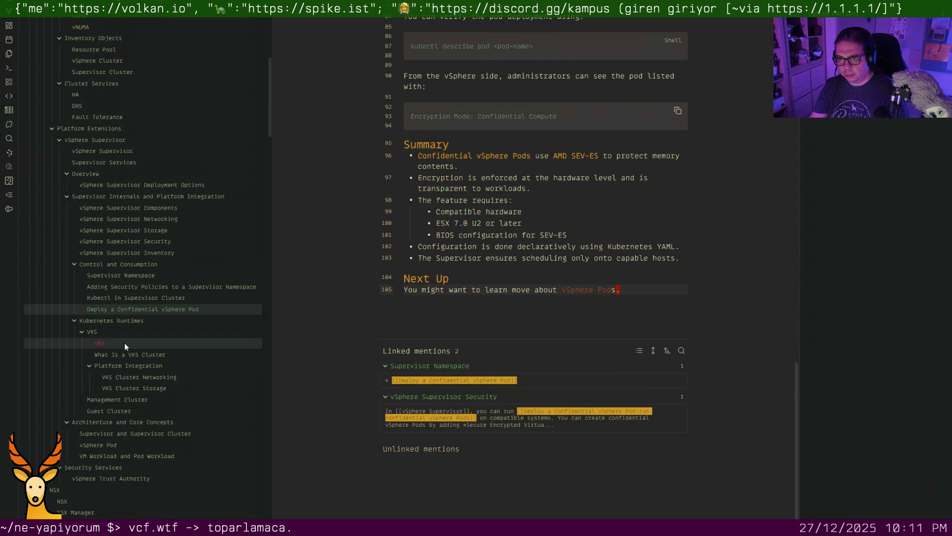
In the VKS note, retarget the vSphere Namespace link to Supervisor Namespace
click(124, 343)
key(Return)
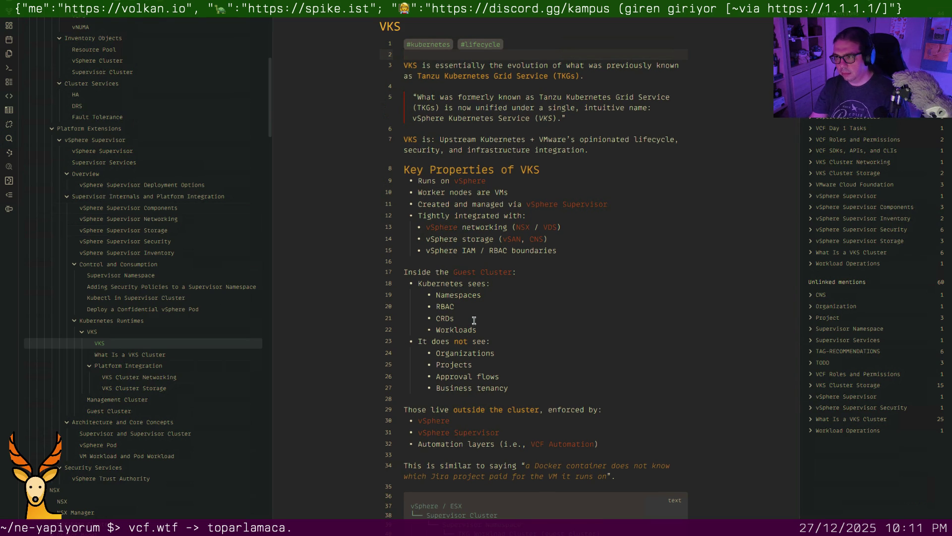
scroll(472, 329, down, 2)
scroll(473, 326, down, 2)
scroll(474, 318, down, 5)
scroll(475, 319, down, 1)
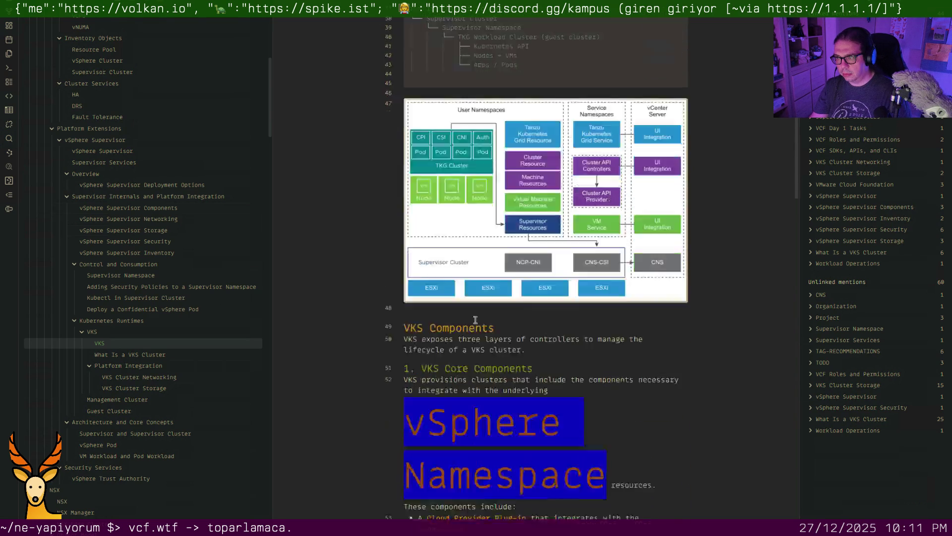
scroll(475, 318, down, 3)
click(554, 268)
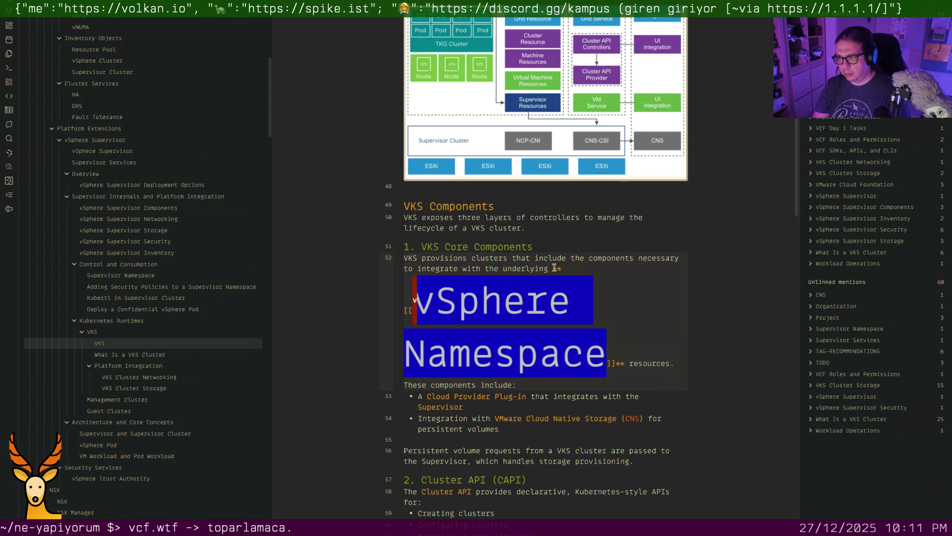
text(Supe)
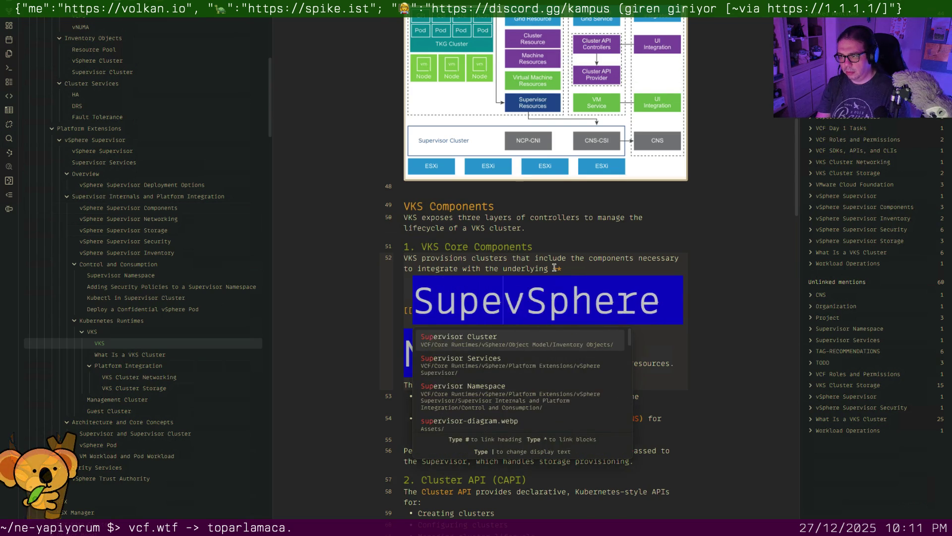
text(rvisor N)
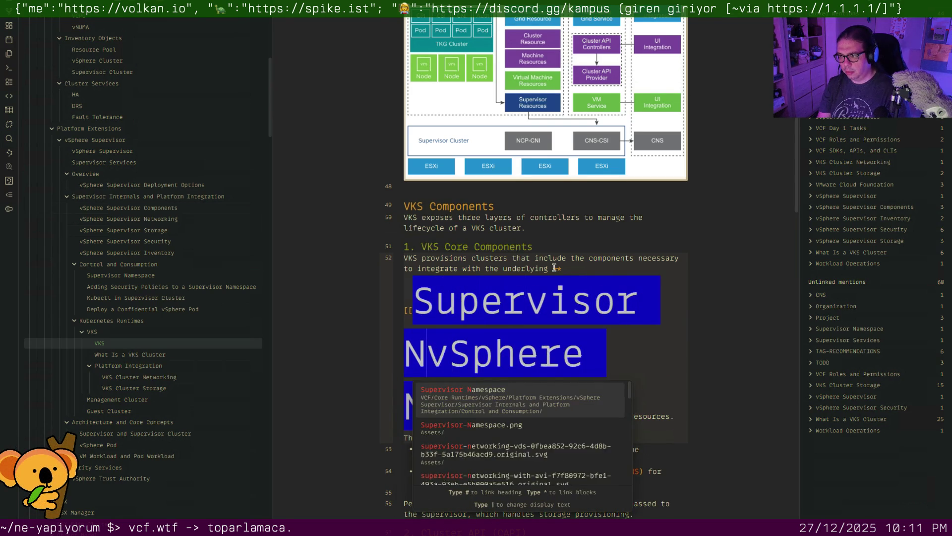
text(amespace)
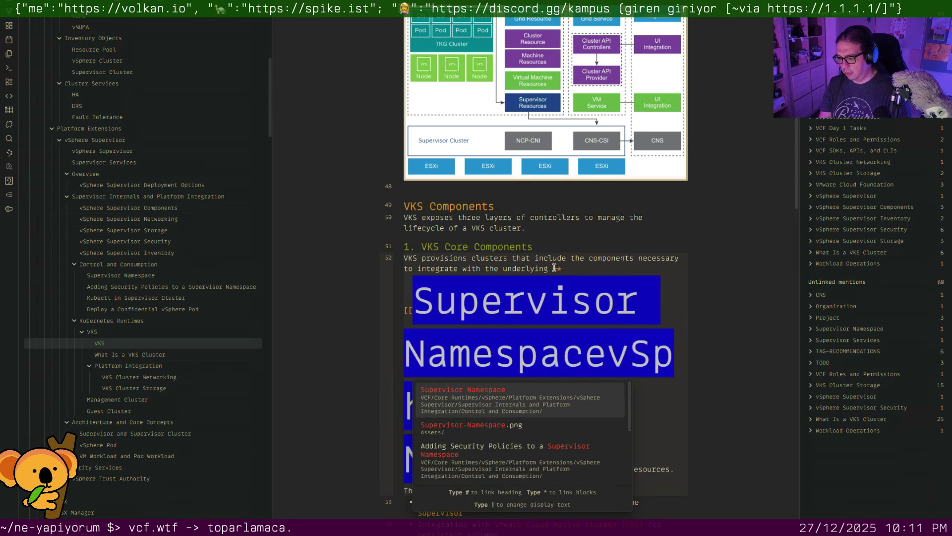
key(Return)
click(579, 289)
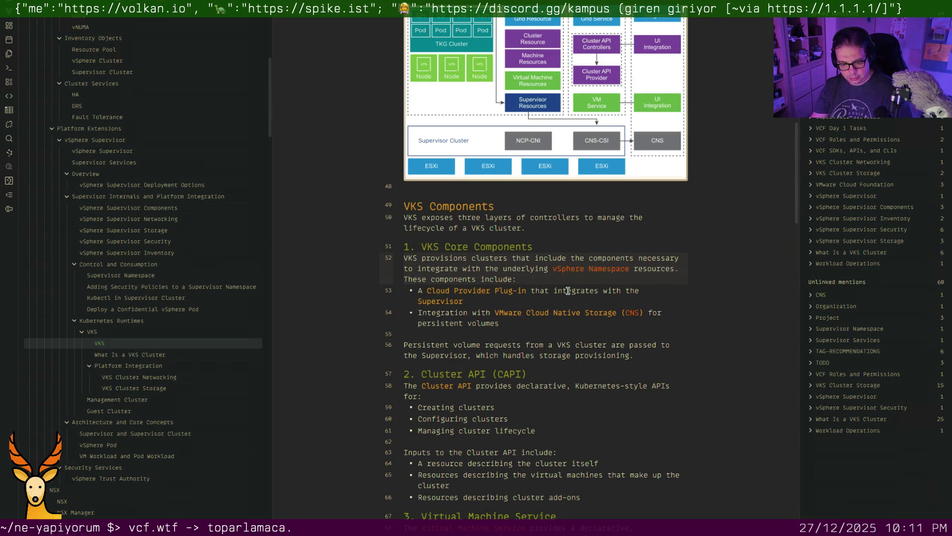
scroll(565, 289, down, 2)
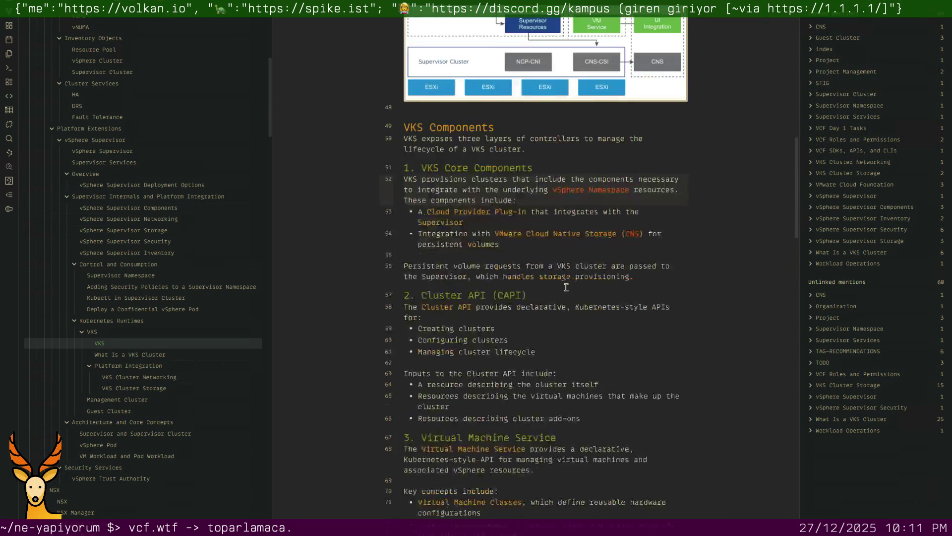
scroll(567, 288, down, 4)
scroll(566, 288, down, 5)
scroll(566, 287, down, 3)
scroll(566, 287, down, 2)
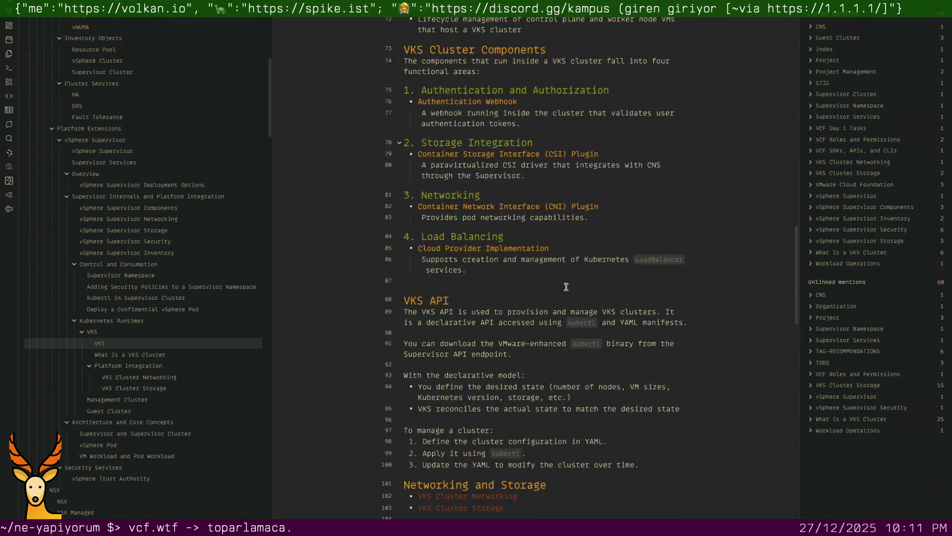
Remove the blank lines before the VKS API heading and after VKS Cluster Storage
click(543, 281)
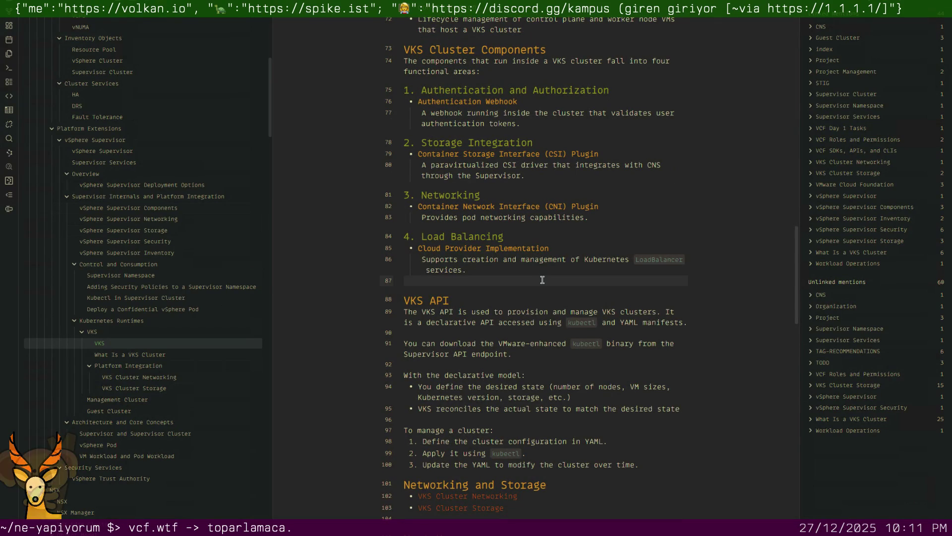
key(BackSpace)
scroll(543, 280, down, 3)
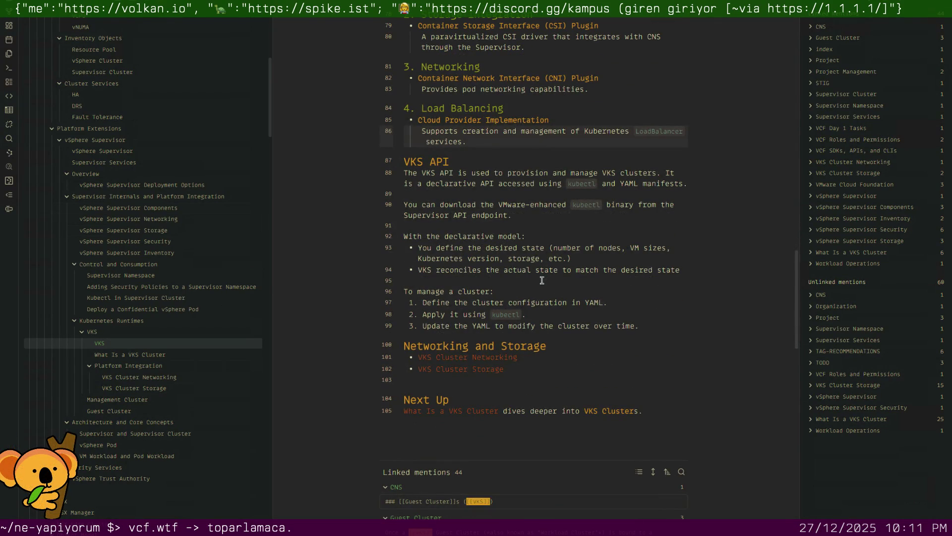
click(424, 378)
key(BackSpace)
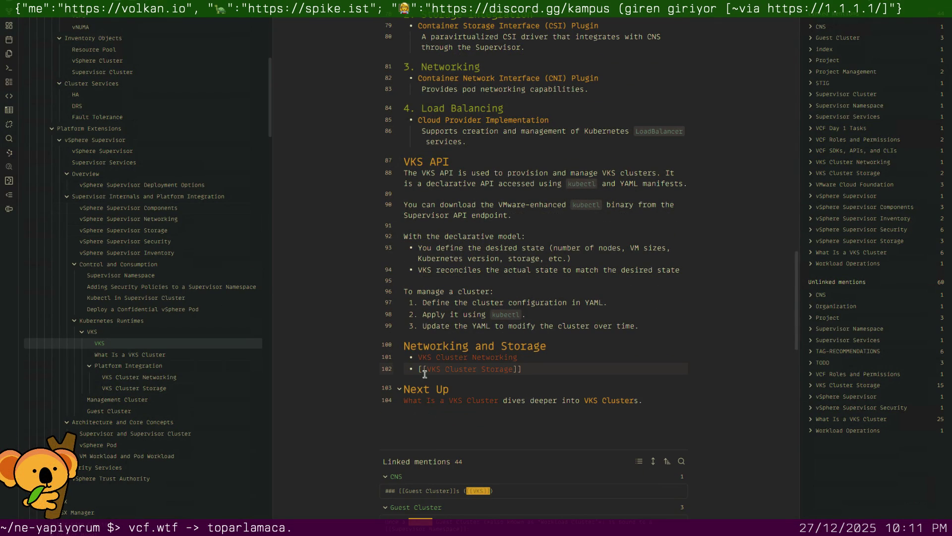
In What Is a VKS Cluster, delete the blank line above the Supervisor Namespaces heading
click(143, 352)
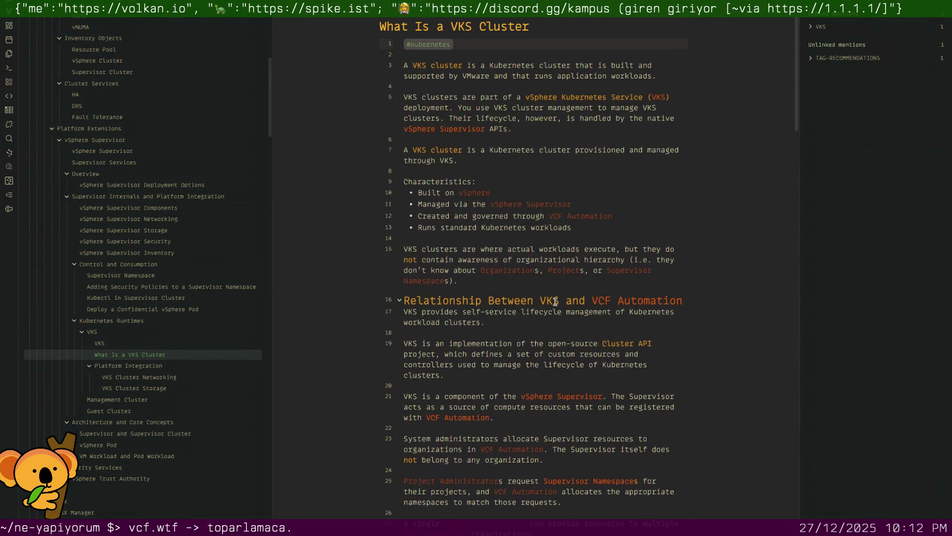
scroll(554, 301, down, 5)
scroll(555, 301, down, 3)
scroll(554, 302, down, 3)
scroll(554, 301, down, 1)
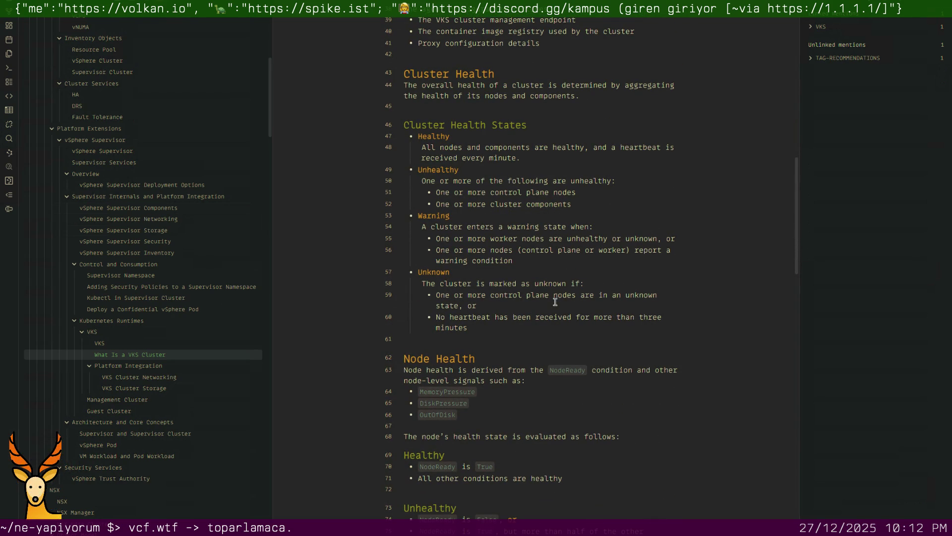
scroll(555, 301, down, 2)
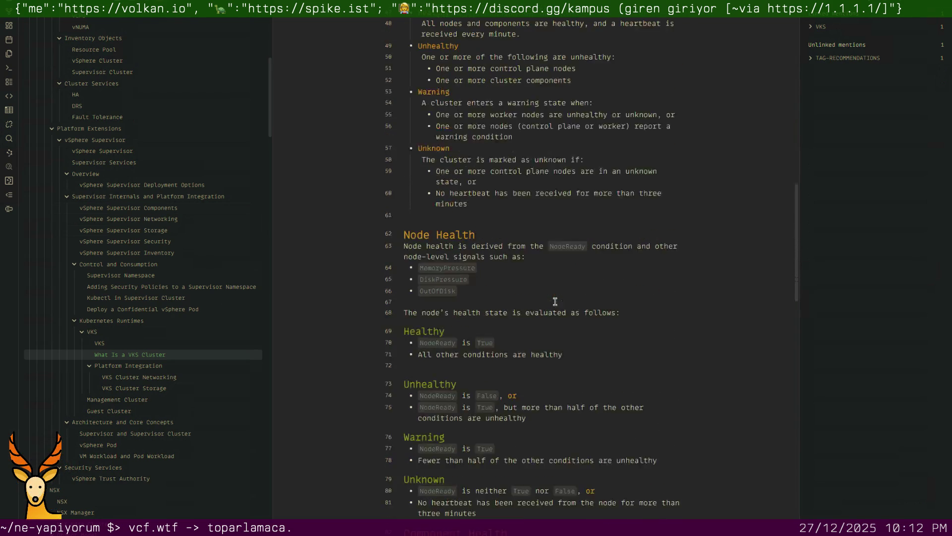
scroll(554, 301, down, 1)
scroll(555, 301, down, 4)
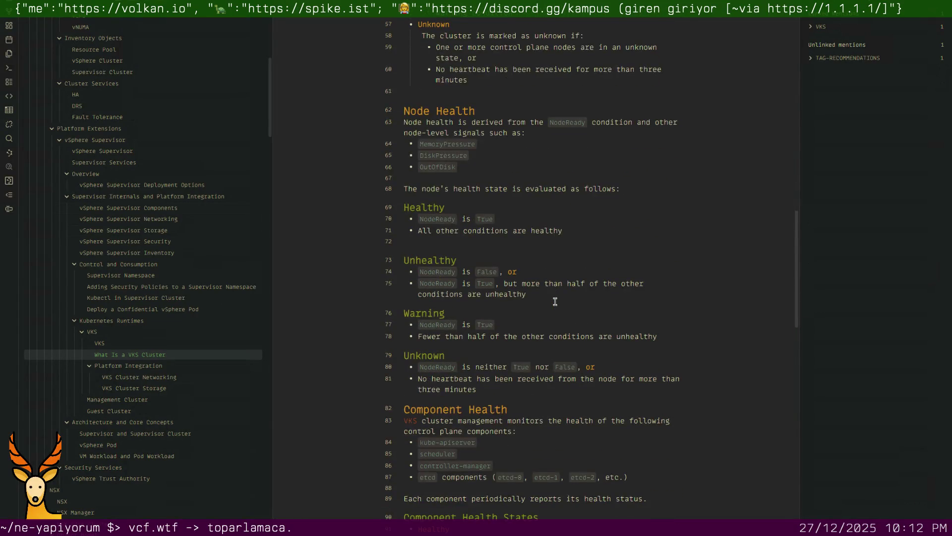
scroll(554, 302, down, 6)
scroll(554, 301, down, 5)
scroll(554, 301, down, 3)
scroll(555, 301, down, 4)
scroll(555, 301, down, 4)
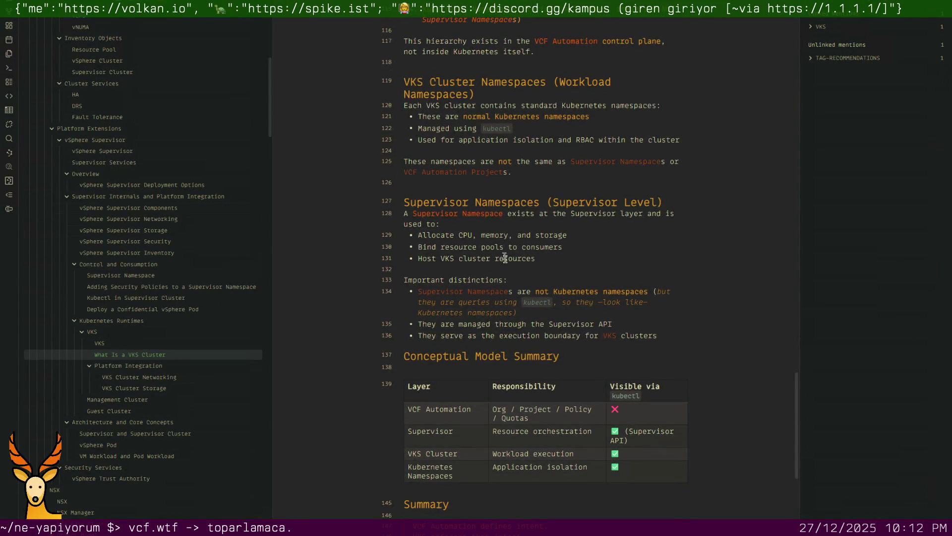
click(519, 184)
key(BackSpace)
scroll(534, 213, down, 5)
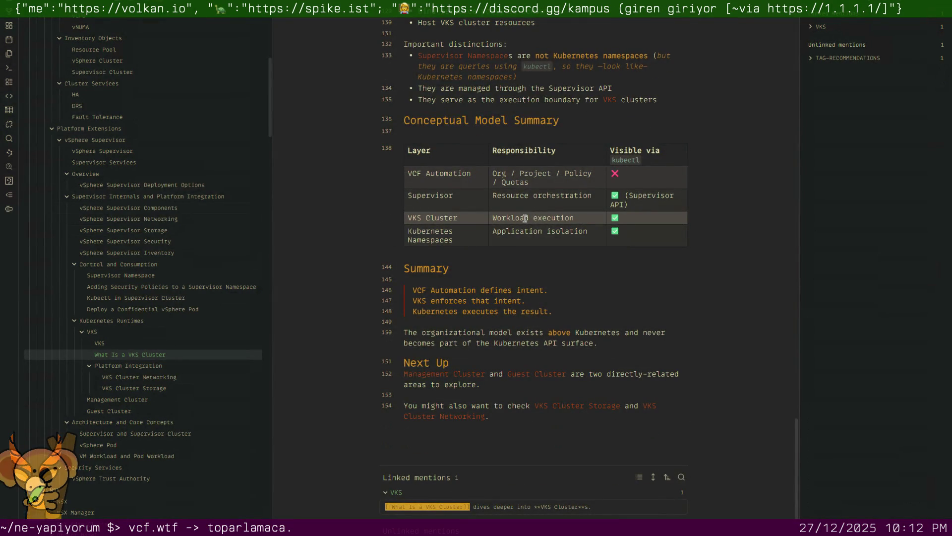
scroll(529, 218, up, 1)
scroll(523, 221, up, 10)
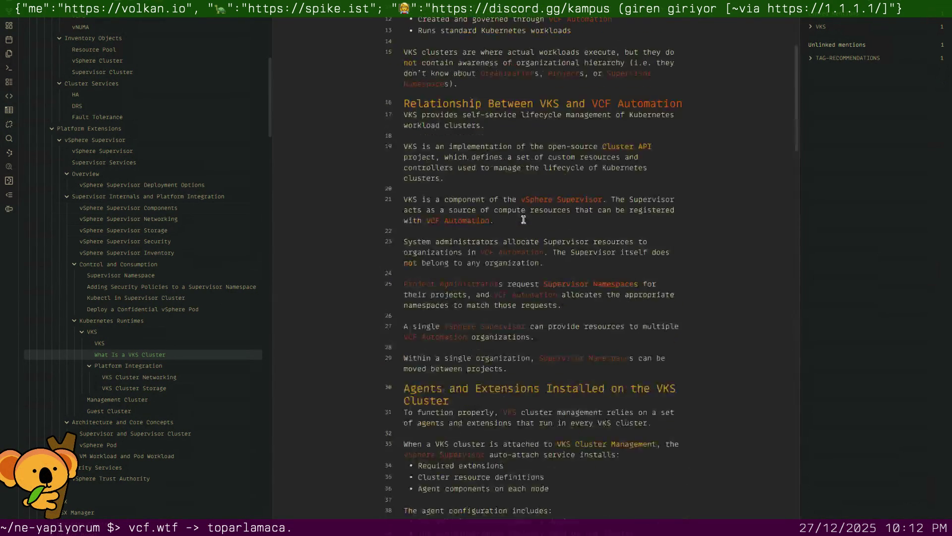
scroll(523, 220, up, 5)
scroll(59, 365, up, 5)
scroll(59, 365, down, 5)
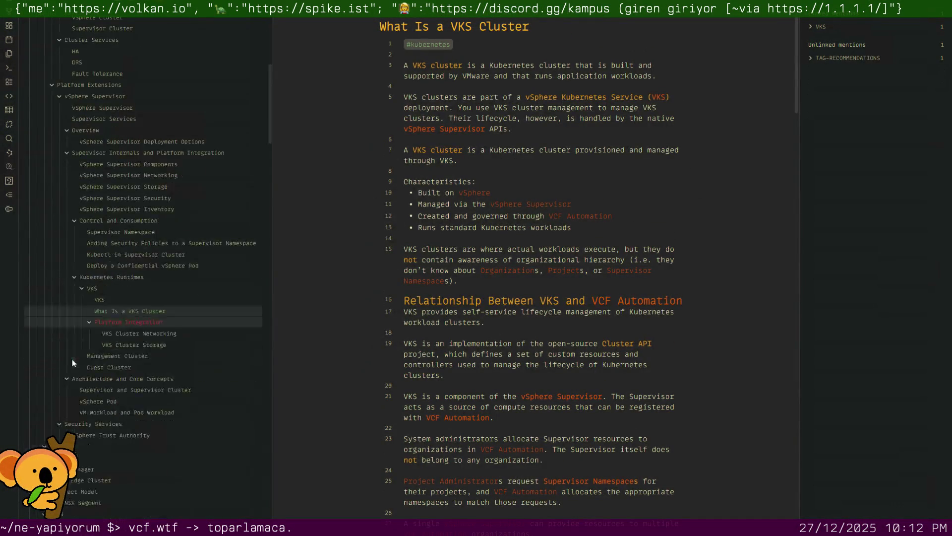
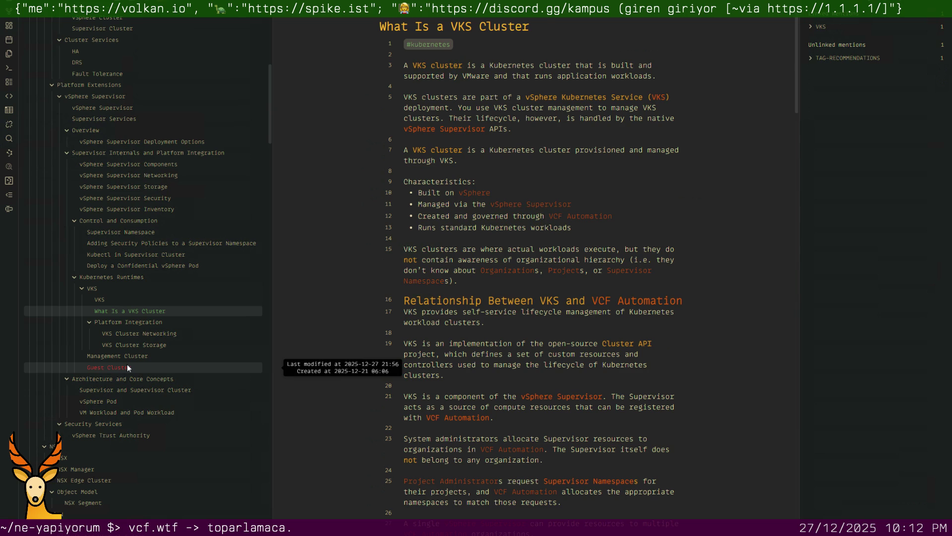
Add an italic '(also referred as [[Guest Cluster]])' aside after 'VKS cluster' in the opening sentence
click(468, 66)
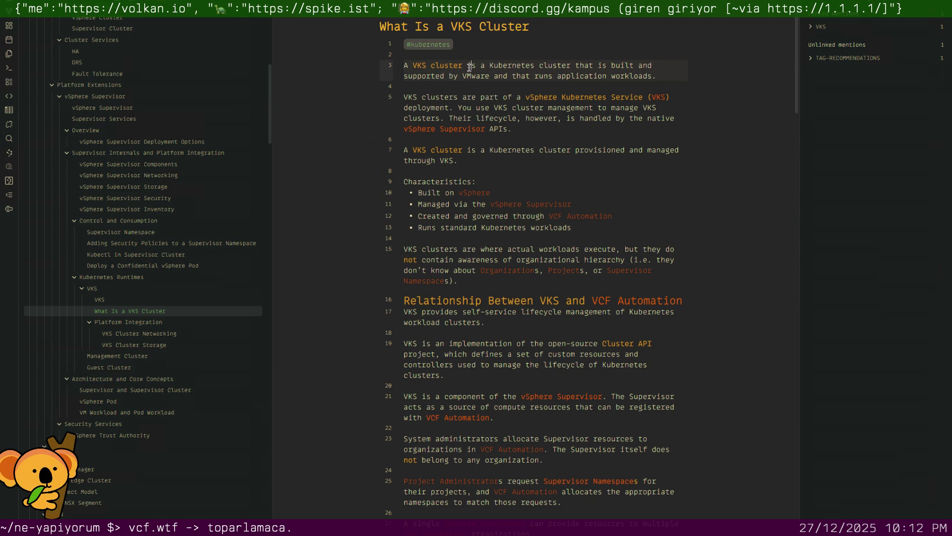
text(d)
text([[)
text(Guest Clus)
text(ter)
key(Return)
text())
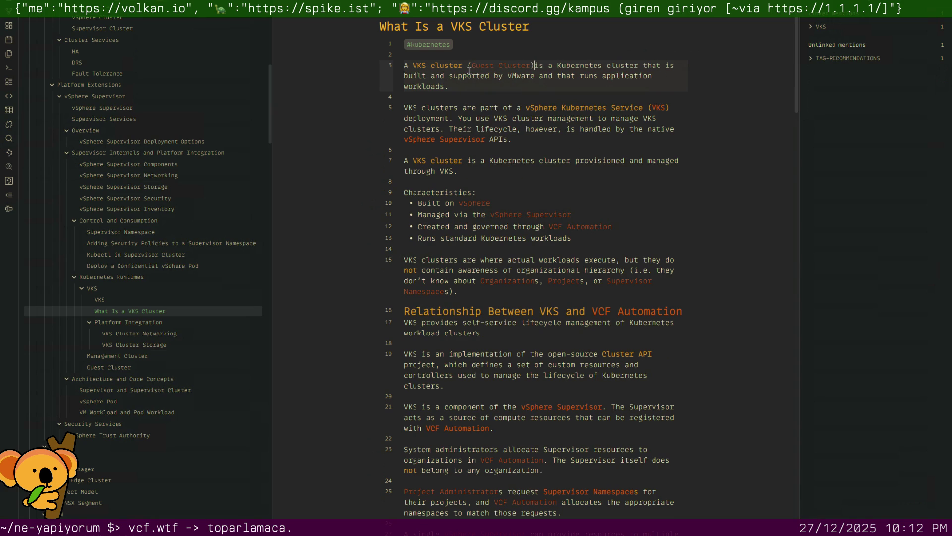
click(469, 69)
text(also referred as: [[)
key(Left)
key(BackSpace)
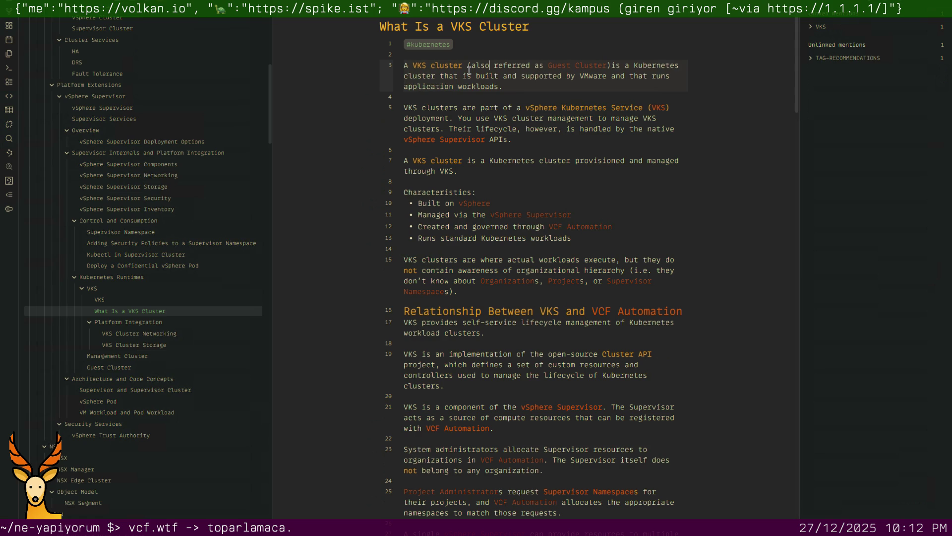
key(shift+Right)
key(shift+Right)
key(shift+Right)
key(shift+Right)
key(shift+Right)
key(shift+Right)
key(shift+Right)
key(shift+Right)
key(shift+Right)
key(shift+Right)
key(shift+Right)
key(ctrl+i)
key(Right)
key(Right)
key(Right)
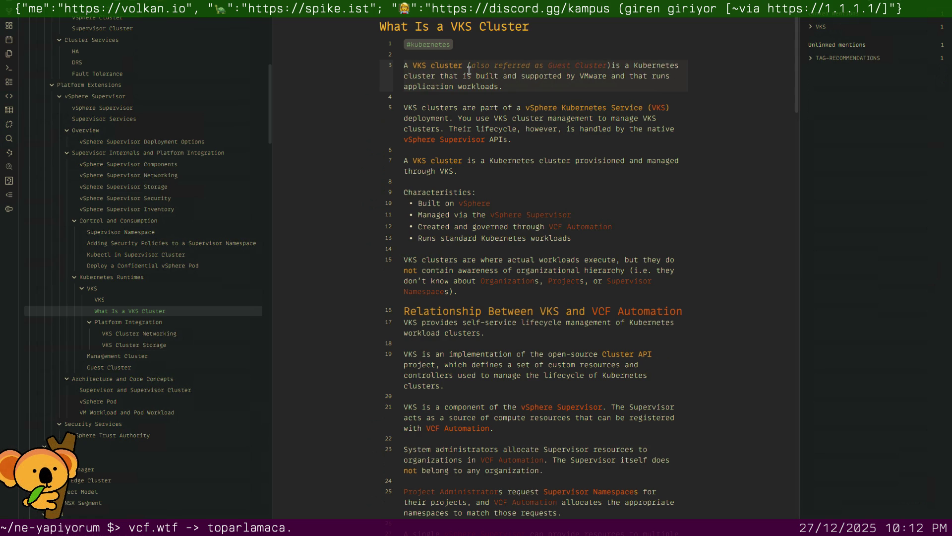
Rename the note from 'What Is a VKS Cluster' to 'VKS Cluster' and move to the Guest Cluster note
right_click(132, 312)
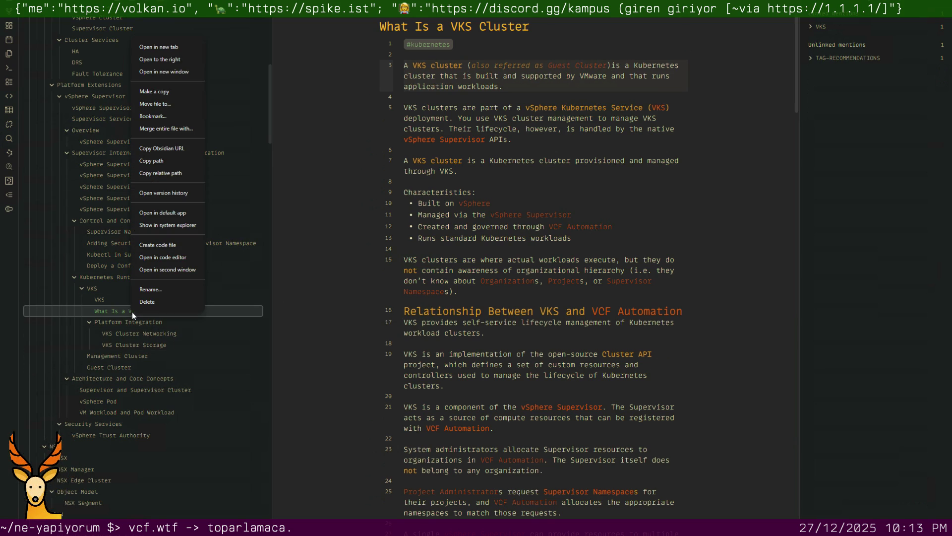
click(152, 291)
key(ctrl+shift+Right)
key(ctrl+shift+Right)
key(ctrl+shift+Right)
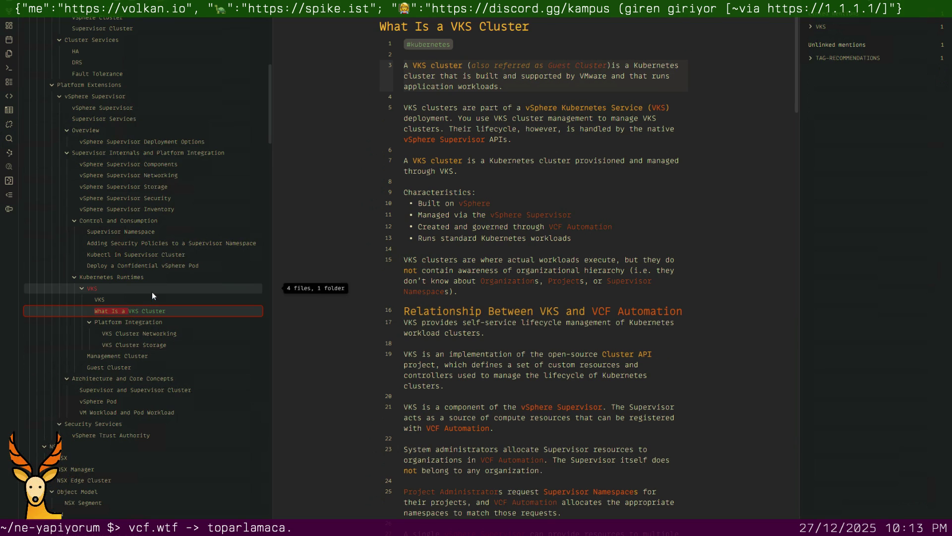
key(BackSpace)
key(Return)
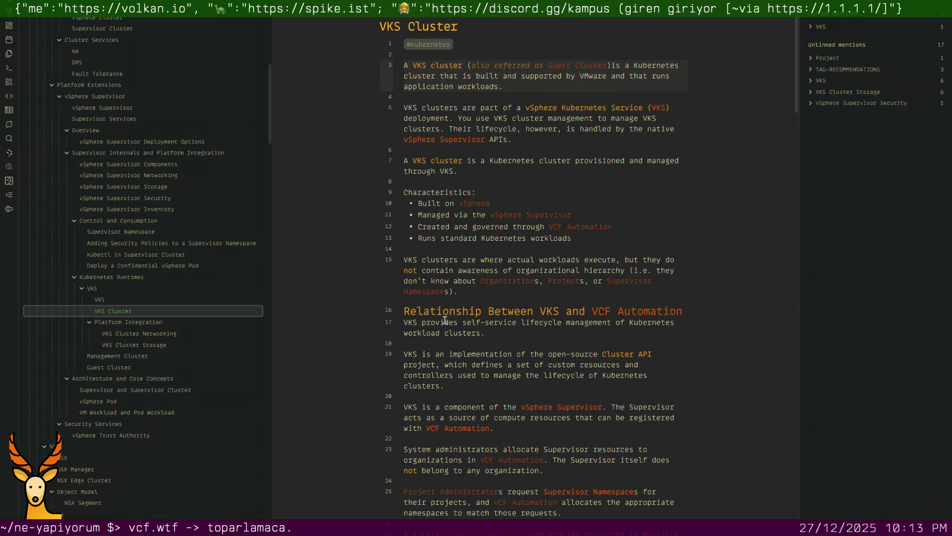
scroll(444, 319, down, 10)
scroll(445, 319, down, 8)
scroll(444, 318, down, 8)
scroll(445, 318, down, 8)
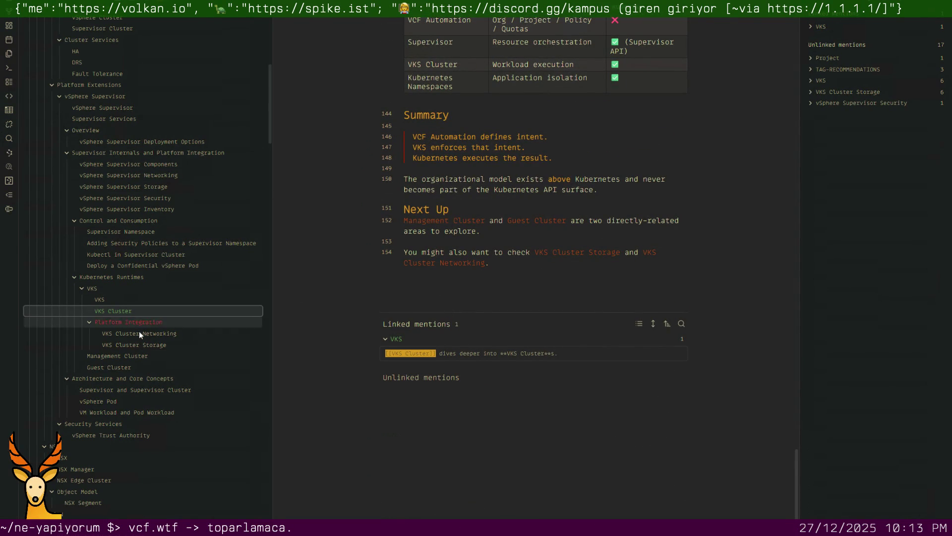
click(126, 366)
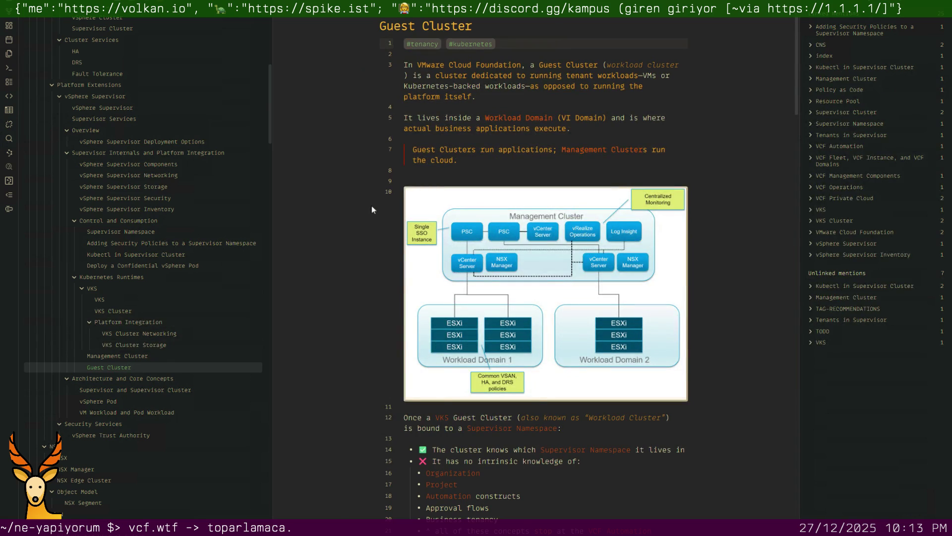
Add a 'See Also: [[VKS Cluster]]' line under the tags in Guest Cluster
key(Return)
key(Return)
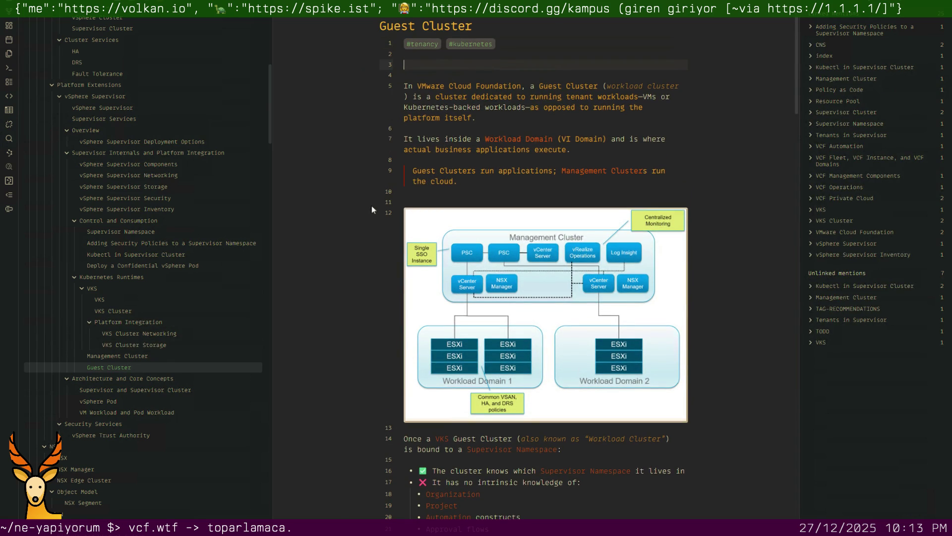
text(**)
text(See A)
text(:**)
text([VKS)
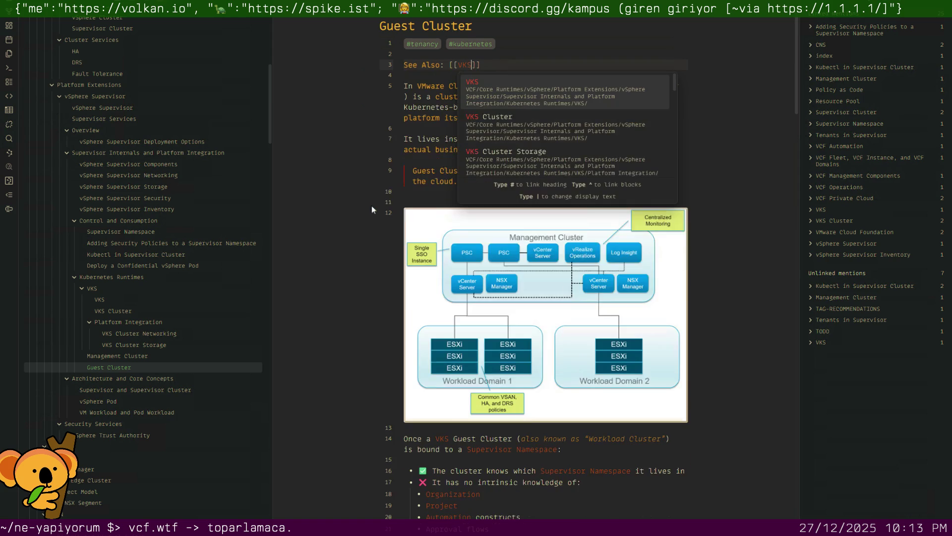
text( Clu)
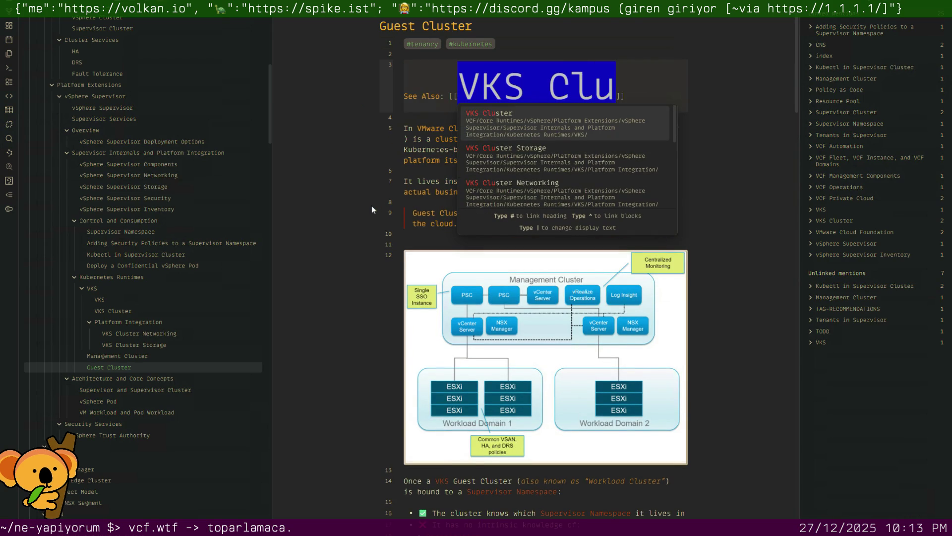
text(ster)
key(Return)
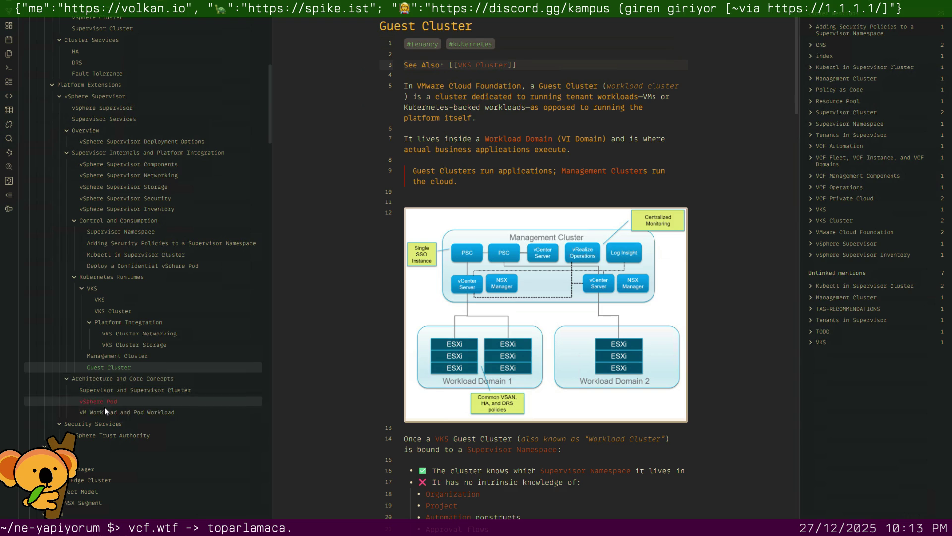
Add a 'See Also: [[Guest Cluster]]' line under the tag in VKS Cluster and start a vault-wide search
click(110, 312)
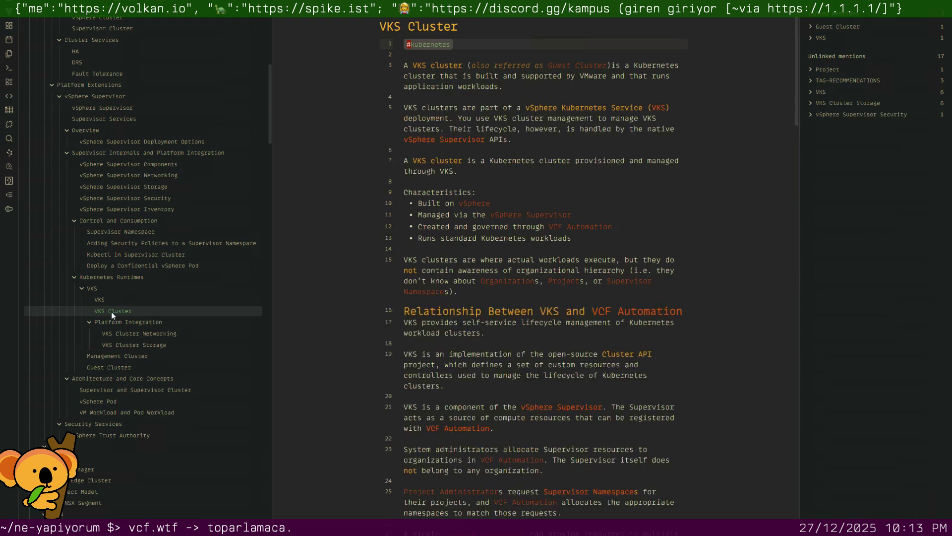
key(Return)
key(Return)
text(**See Also**)
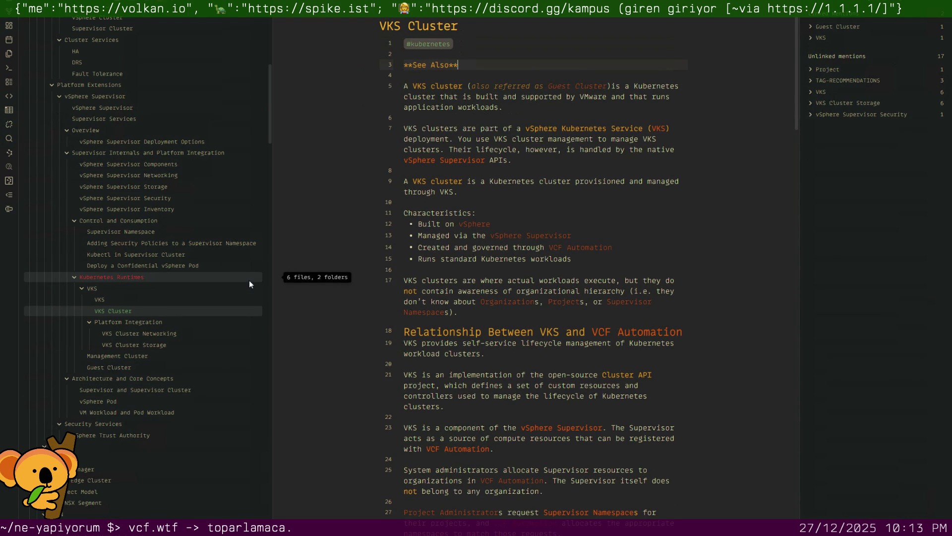
text(: )
text([[Guest Clu)
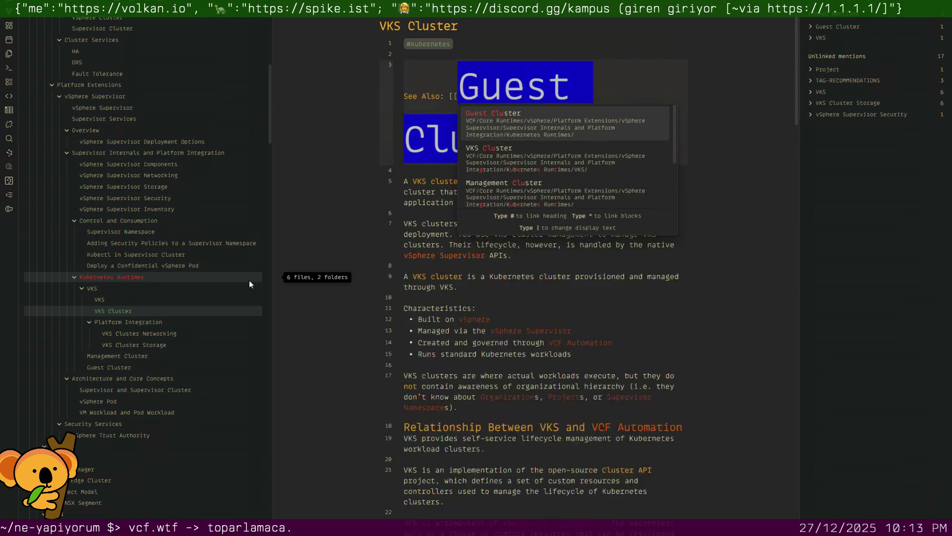
key(Return)
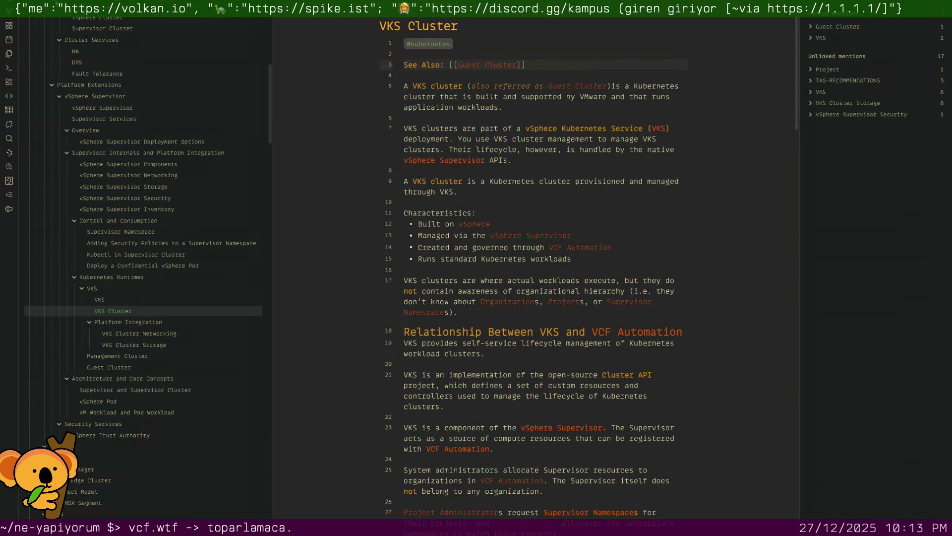
key(ctrl+shift+f)
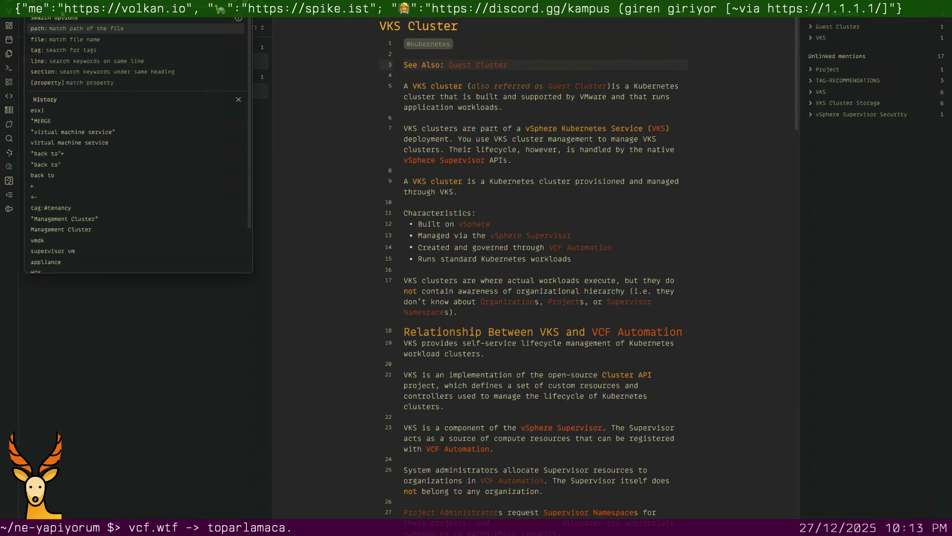
text(tcd)
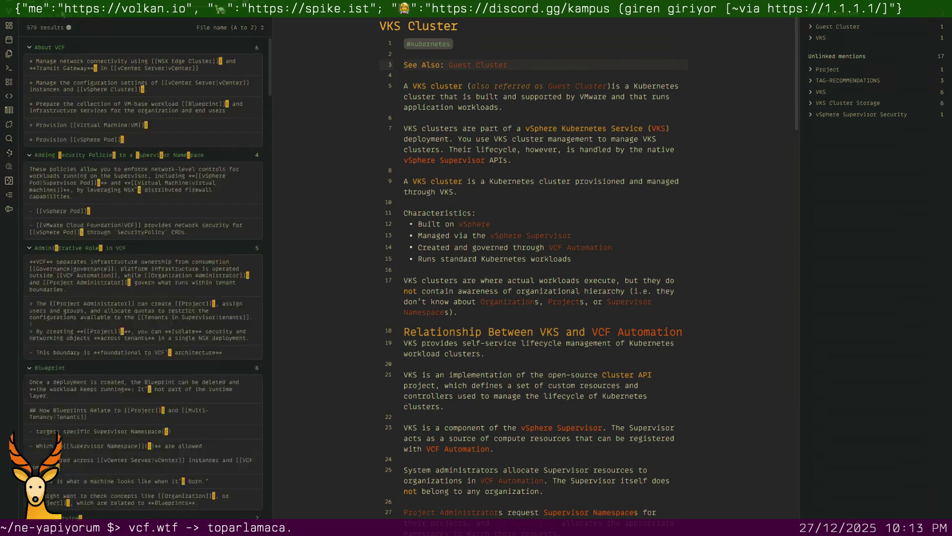
text(")
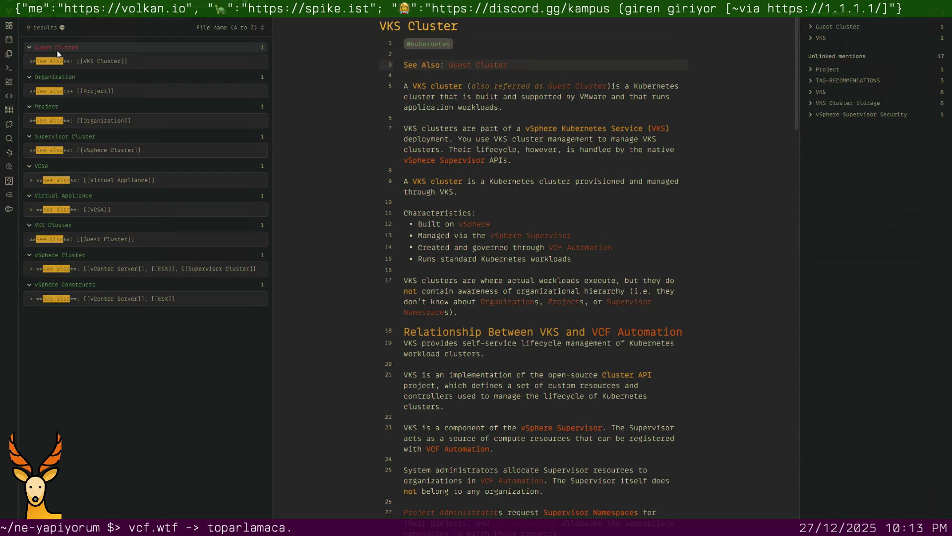
From the 'see also' search results, strip the quote prefix from the VCSA note's See also line
click(107, 178)
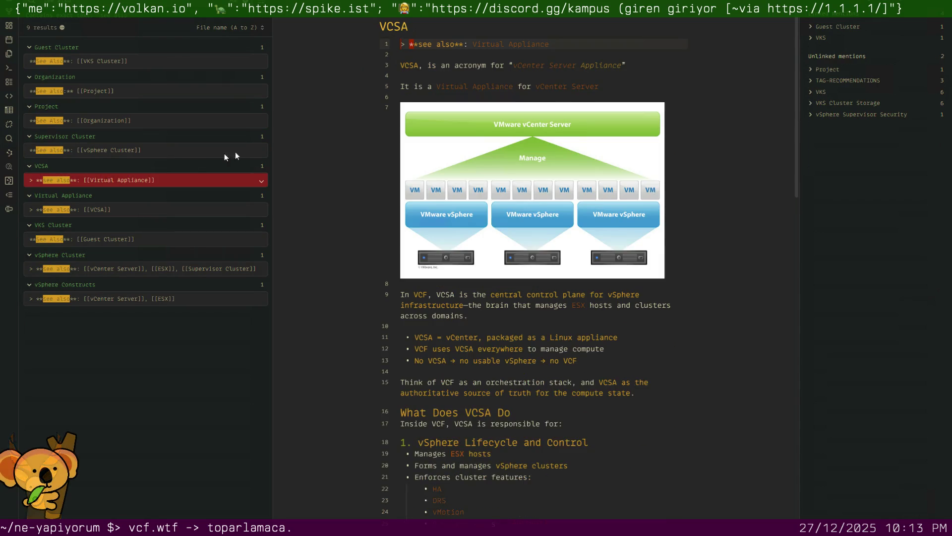
click(422, 45)
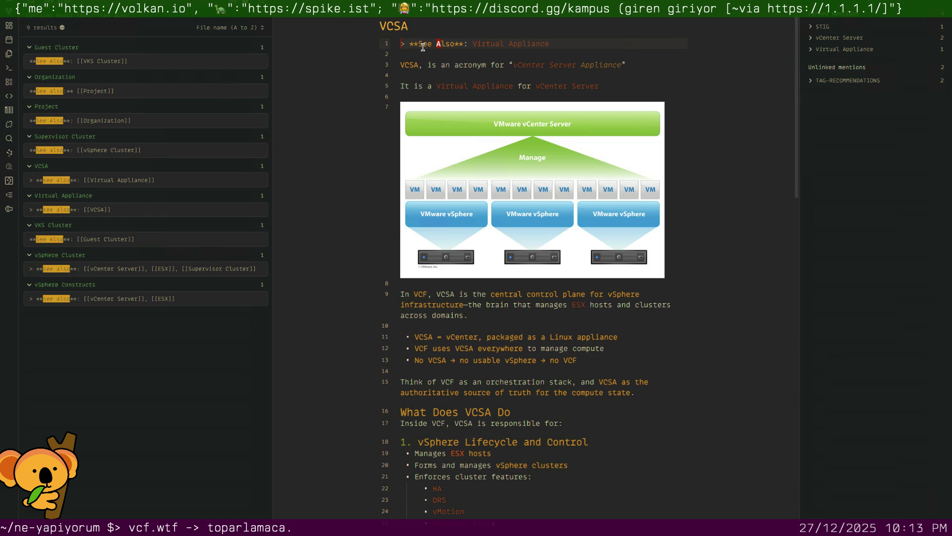
key(0)
key(x)
key(x)
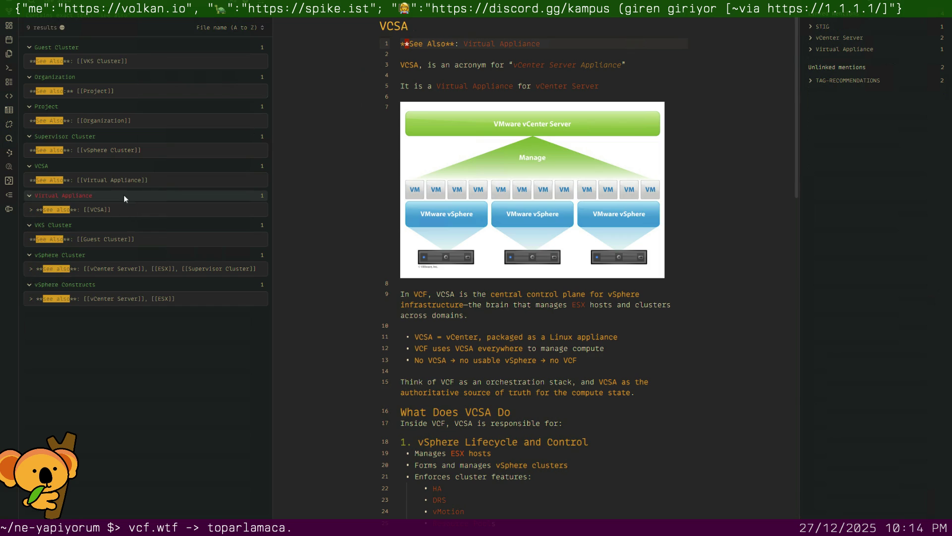
In Virtual Appliance, capitalise to 'See Also' and remove the quote prefix with vim motions
click(119, 206)
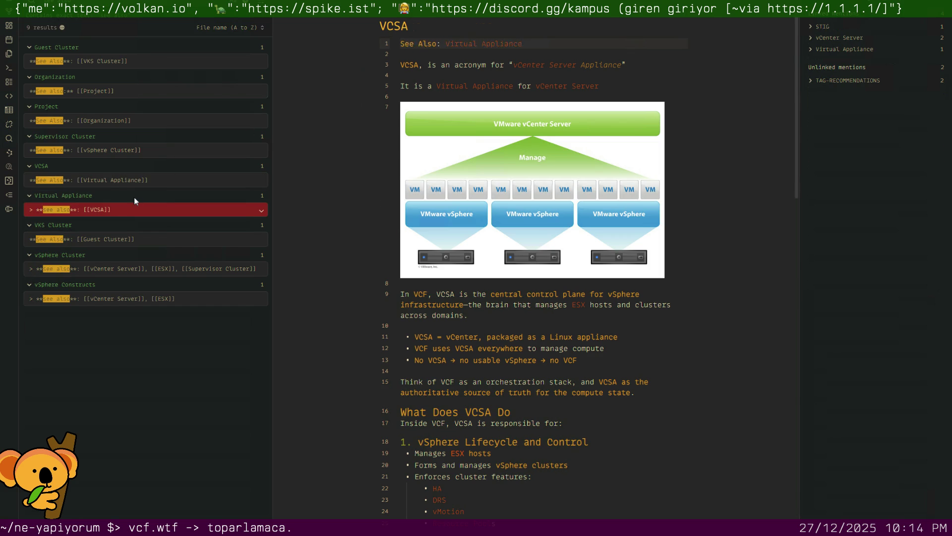
key(asciitilde)
key(w)
key(asciitilde)
key(0)
key(d)
key(w)
key(j)
key(k)
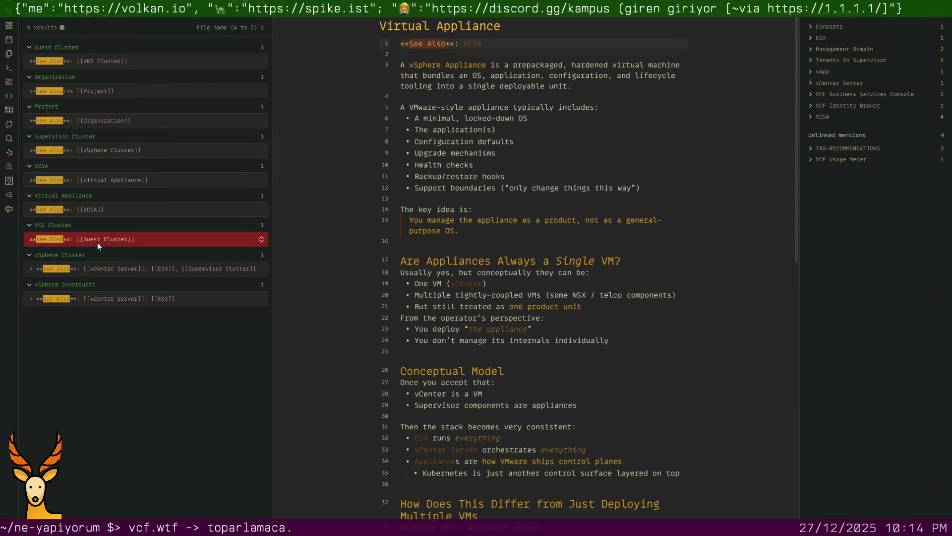
In vSphere Cluster, remove the quote prefix and capitalise the line to 'See Also'
click(106, 269)
key(BackSpace)
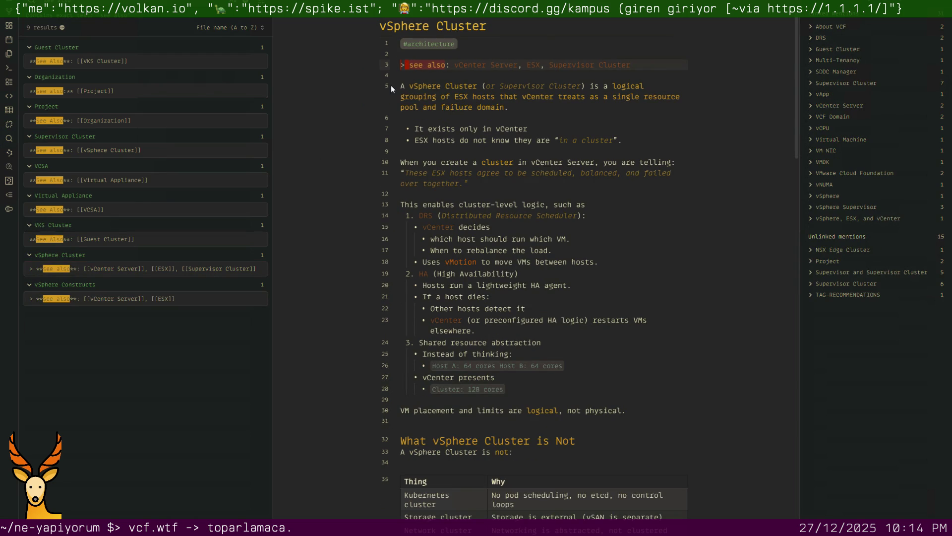
key(BackSpace)
key(Right)
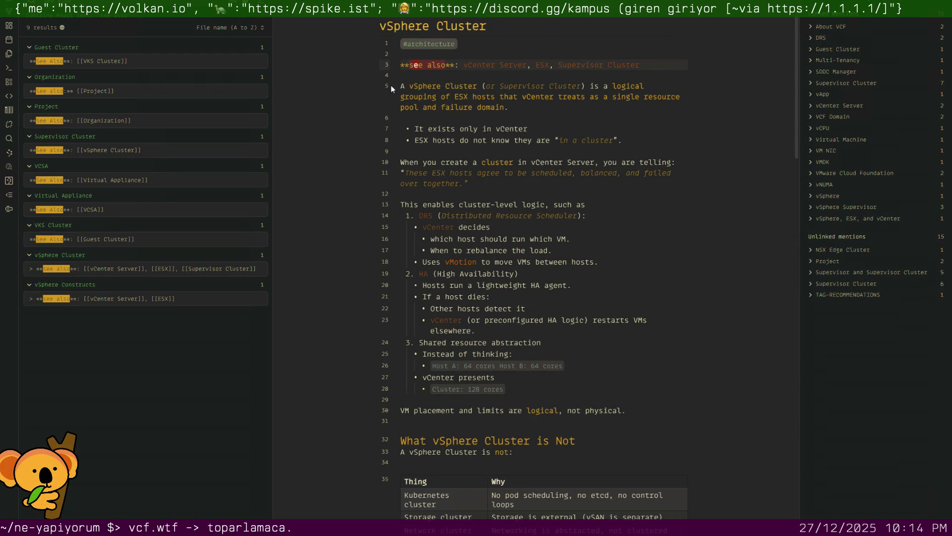
key(asciitilde)
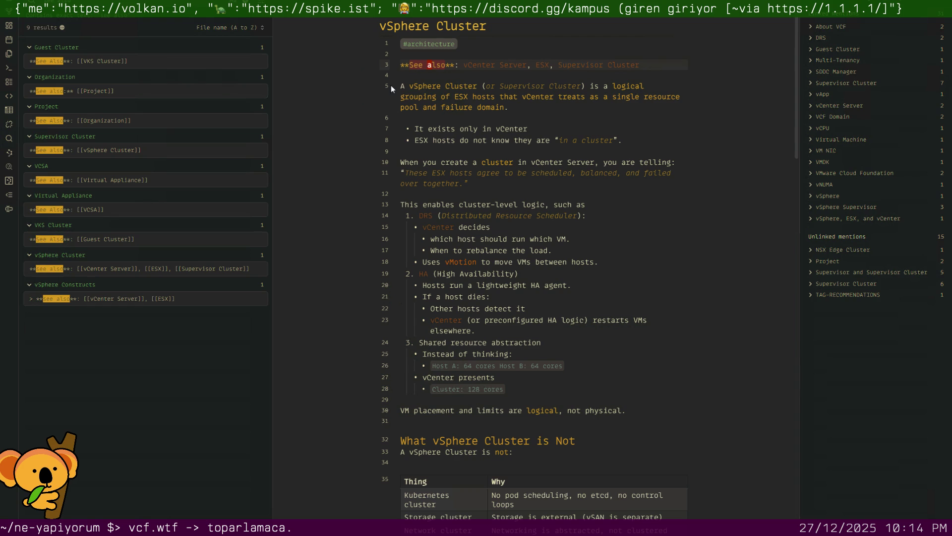
key(asciitilde)
Step through vSphere Constructs, vSphere Cluster, VKS Cluster and Virtual Appliance, lowercasing 'Also' to 'also'
click(78, 295)
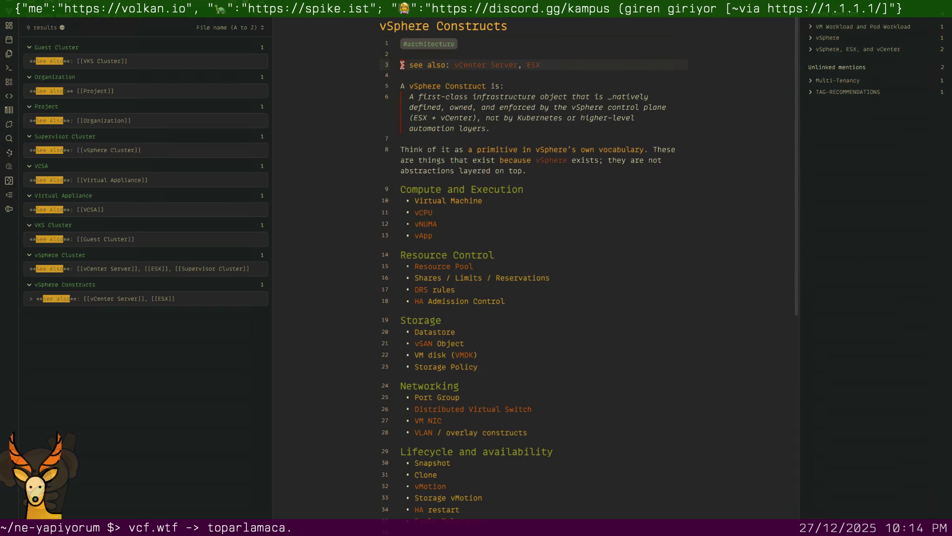
key(l)
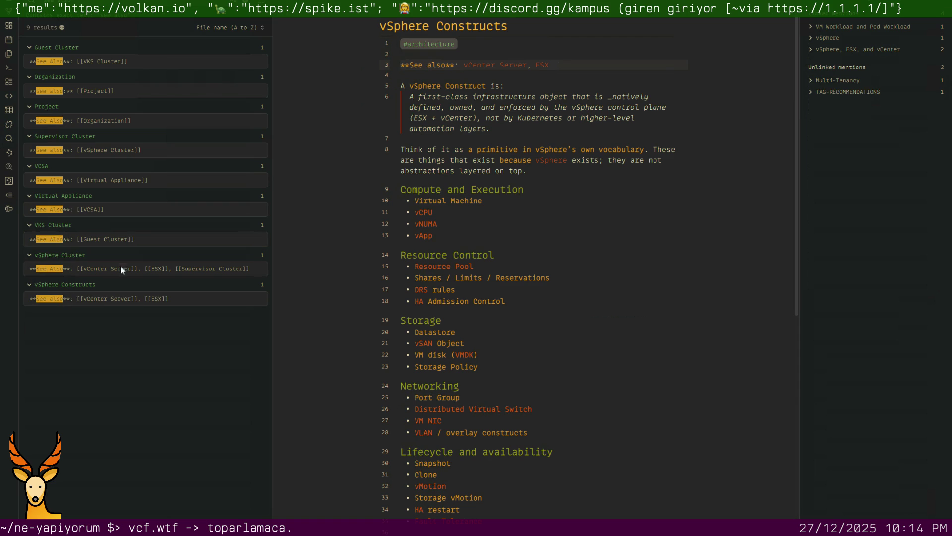
click(121, 267)
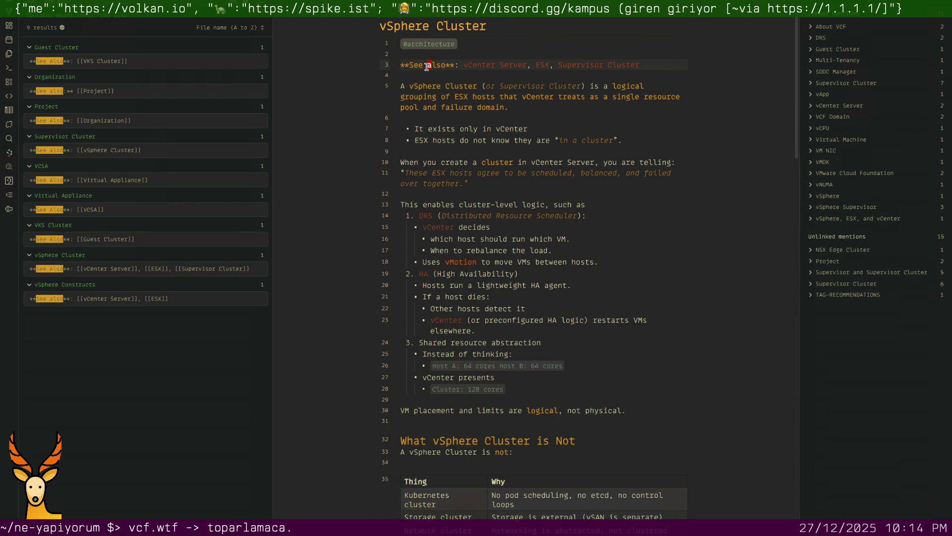
click(117, 240)
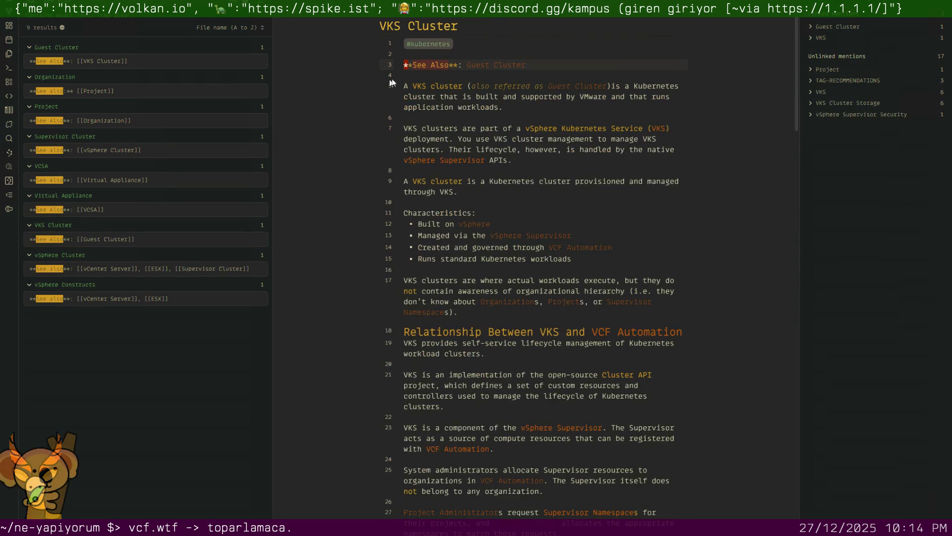
text(ra)
key(BackSpace)
key(BackSpace)
key(BackSpace)
text(a)
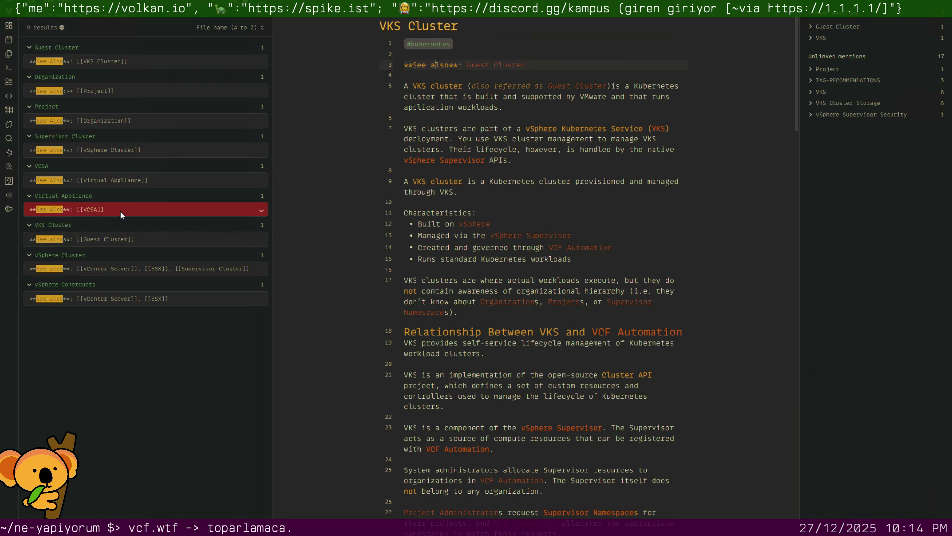
click(121, 211)
key(BackSpace)
text(also**: VCSA)
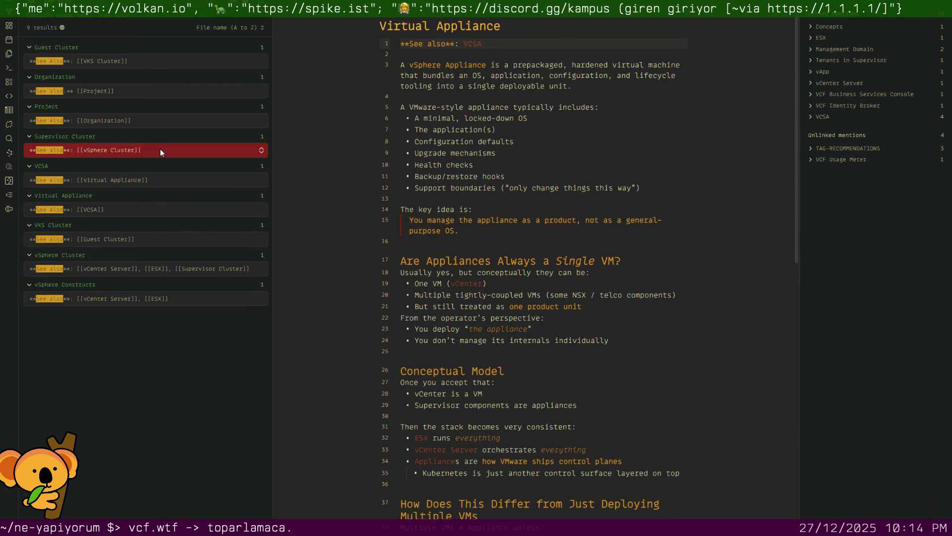
Check the See also lines in Supervisor Cluster, Project, Organization and Guest Cluster, then show the file tree
click(160, 150)
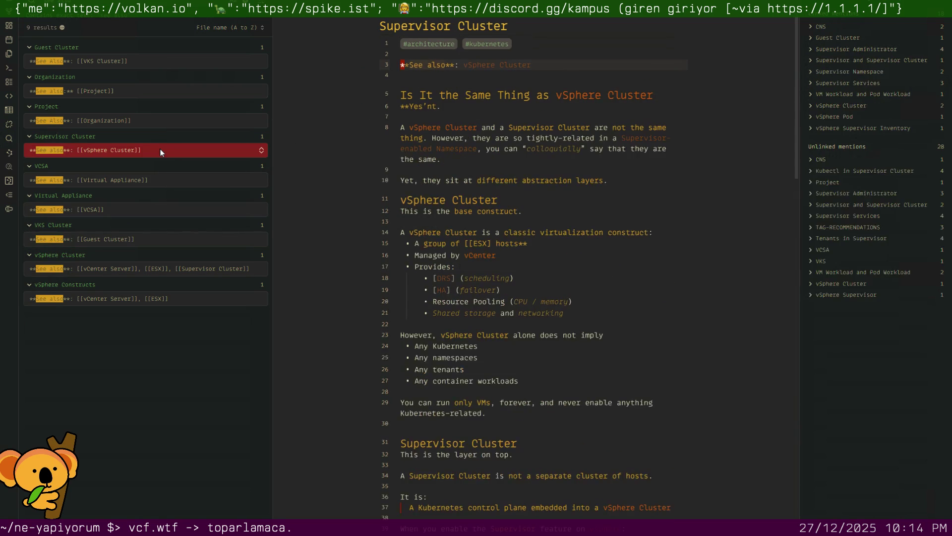
click(122, 121)
click(430, 66)
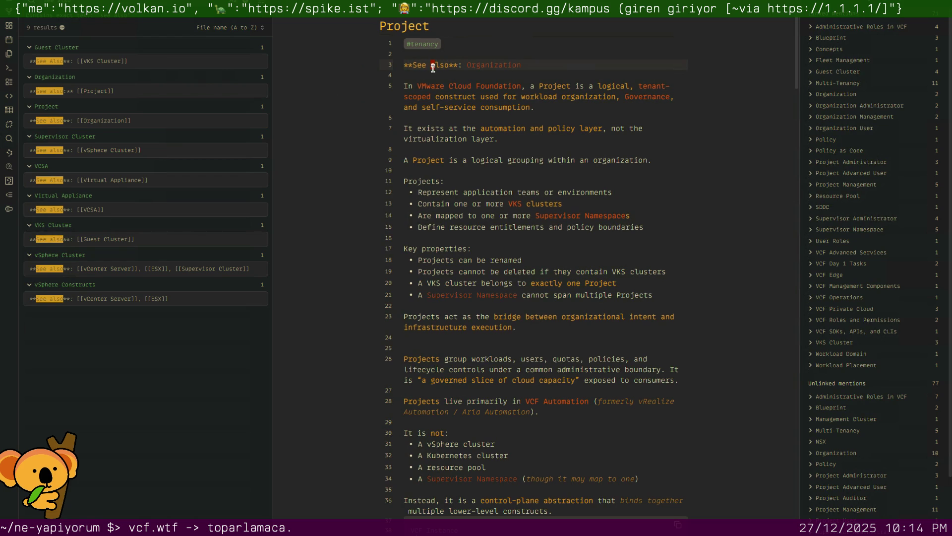
click(151, 88)
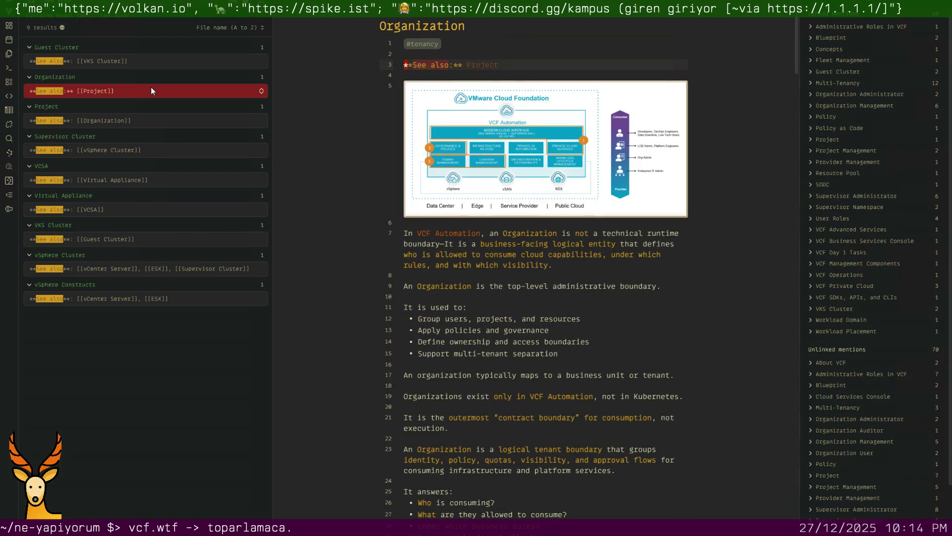
click(148, 61)
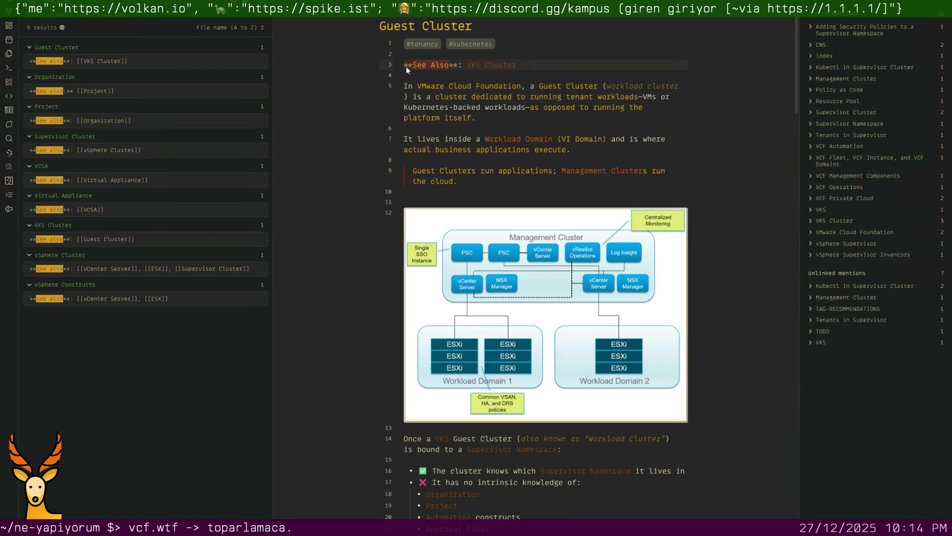
click(432, 66)
click(438, 96)
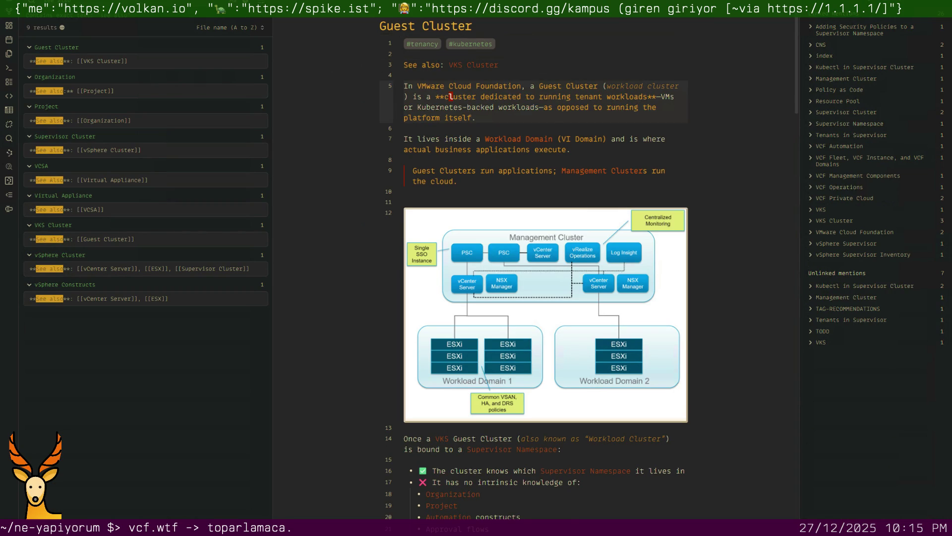
key(ctrl+shift+e)
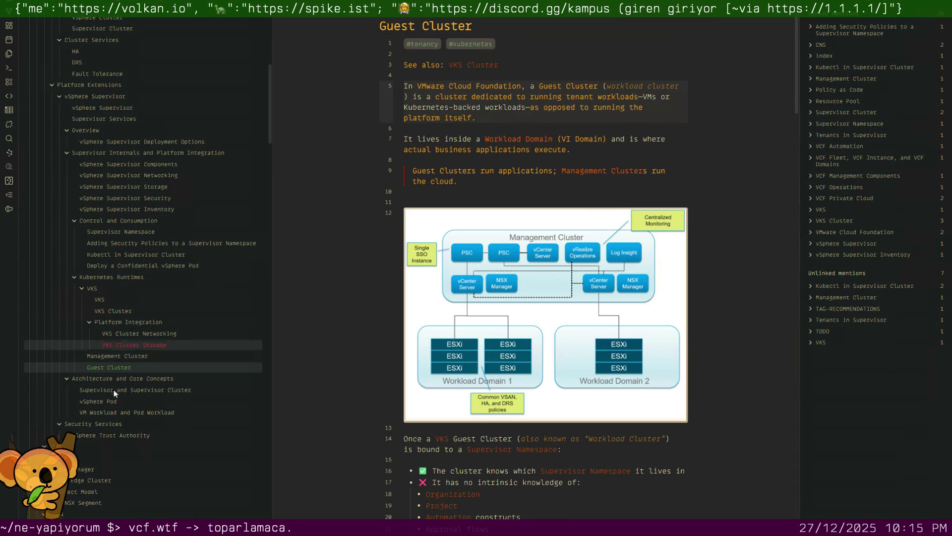
Open vSphere Pod via Supervisor and Supervisor Cluster and delete the blank line beside the Kubernetes node code block
click(114, 390)
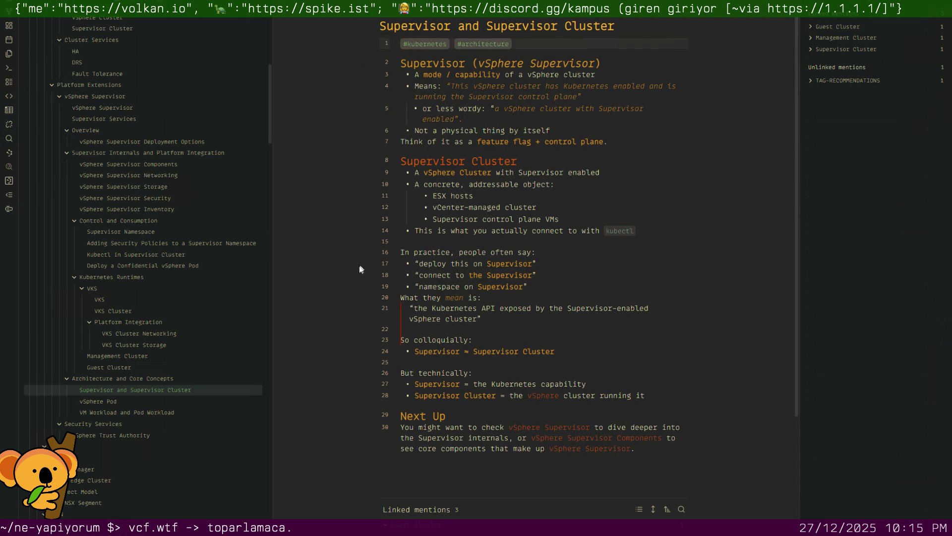
scroll(412, 247, down, 3)
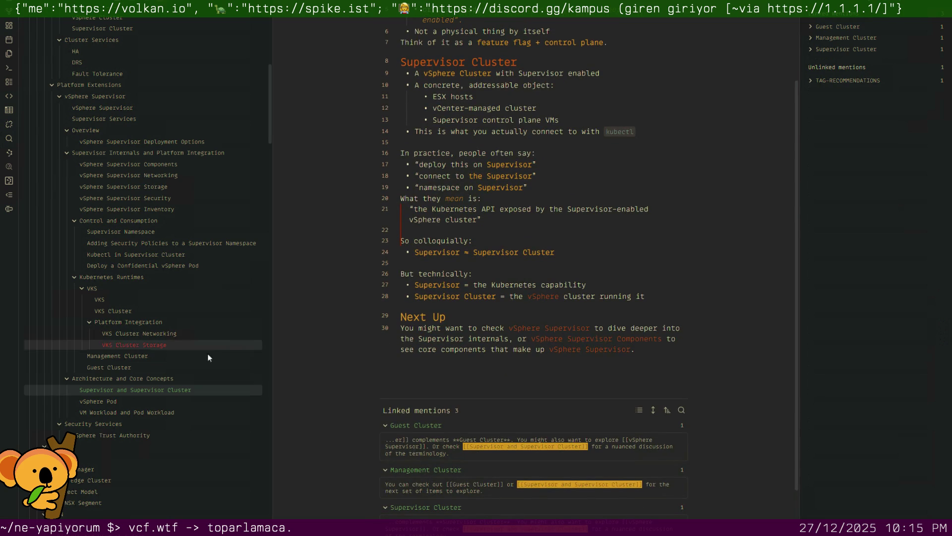
click(123, 403)
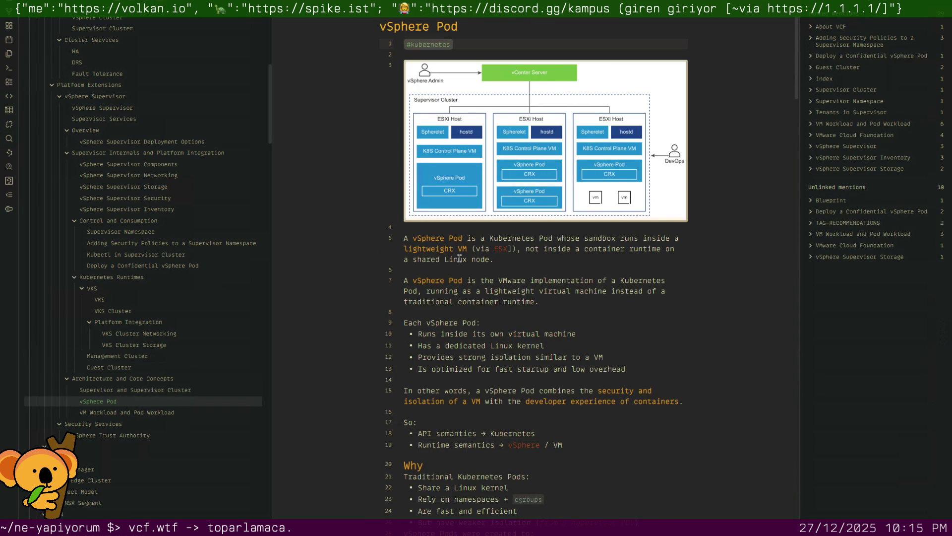
scroll(460, 258, down, 1)
scroll(459, 258, down, 4)
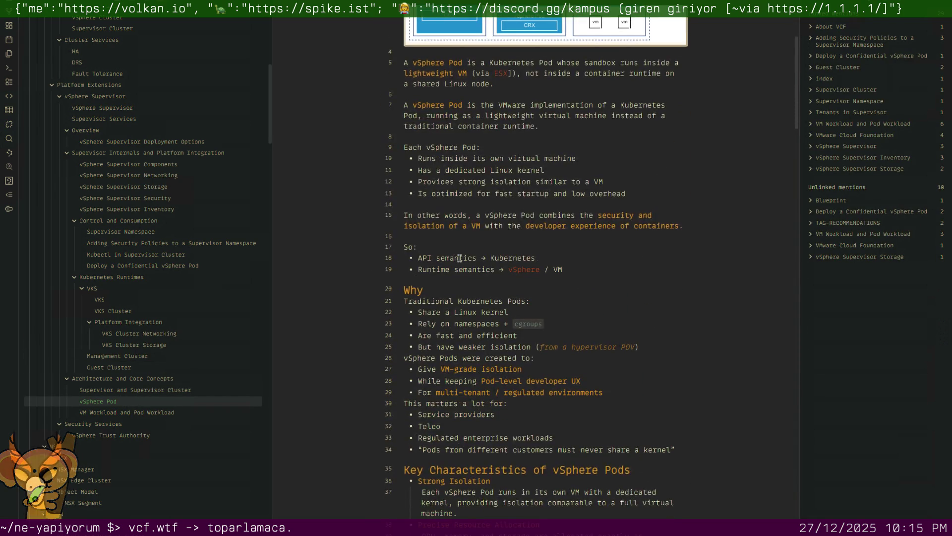
scroll(459, 258, down, 4)
scroll(459, 258, down, 2)
scroll(459, 258, down, 2)
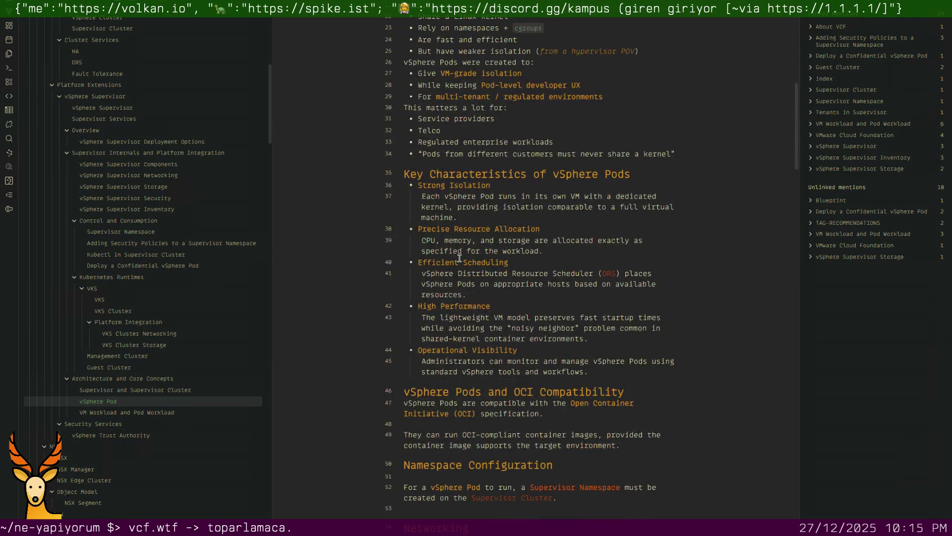
scroll(459, 258, down, 5)
scroll(459, 259, down, 4)
scroll(459, 258, down, 2)
scroll(459, 258, down, 5)
scroll(458, 258, down, 3)
scroll(459, 257, down, 2)
scroll(459, 259, down, 3)
scroll(459, 259, down, 4)
scroll(460, 258, up, 3)
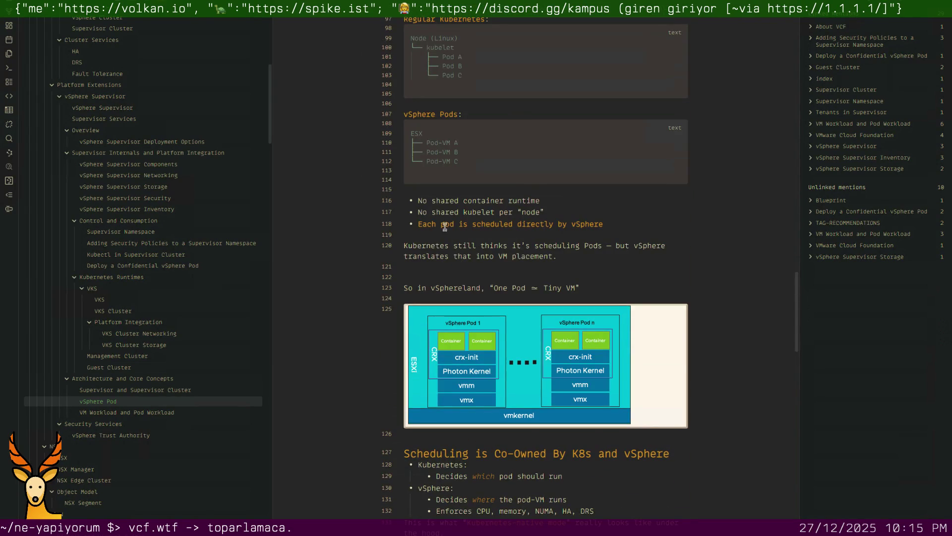
click(453, 177)
key(Up)
key(Up)
key(Up)
key(Up)
key(Up)
key(Up)
key(Up)
key(Up)
key(Up)
key(BackSpace)
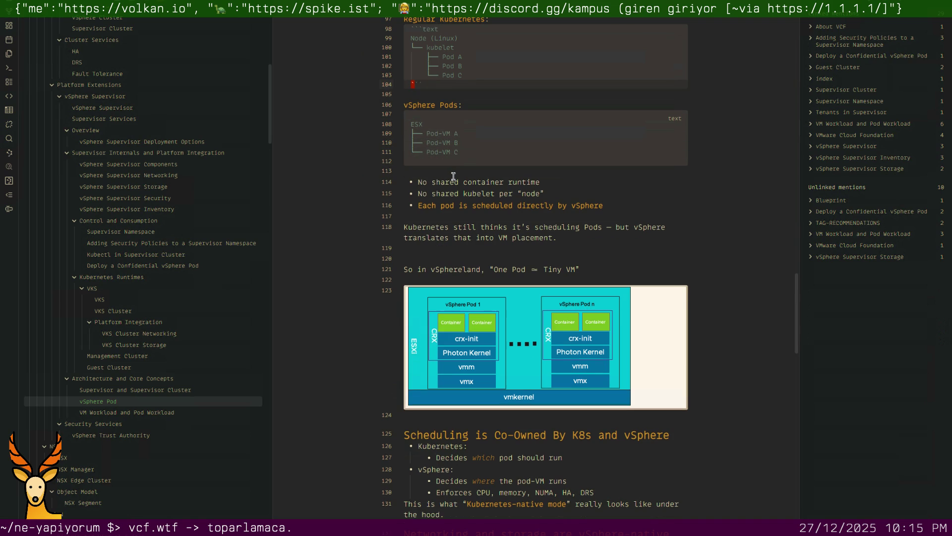
key(Up)
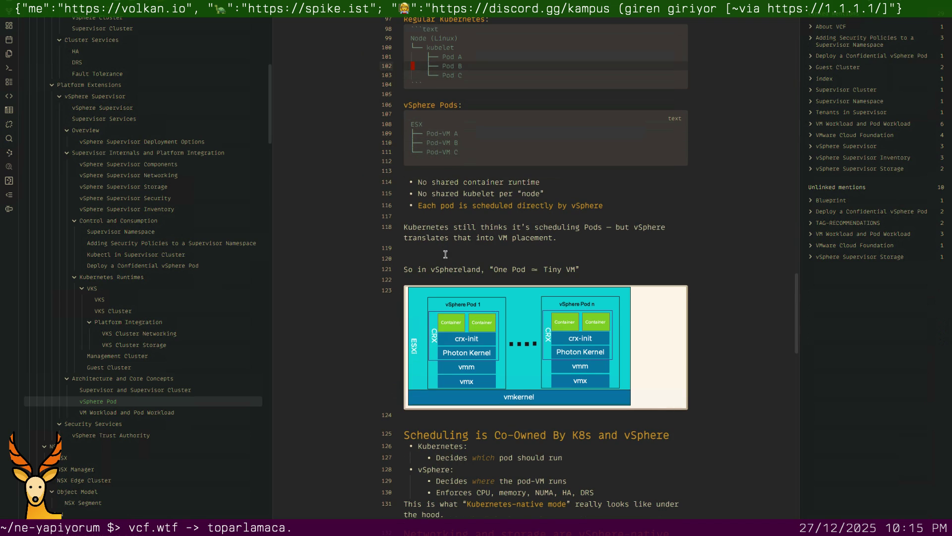
Delete blank line 119 and the blank line above '## Summary', then move to VM Workload and Pod Workload
click(453, 250)
key(Delete)
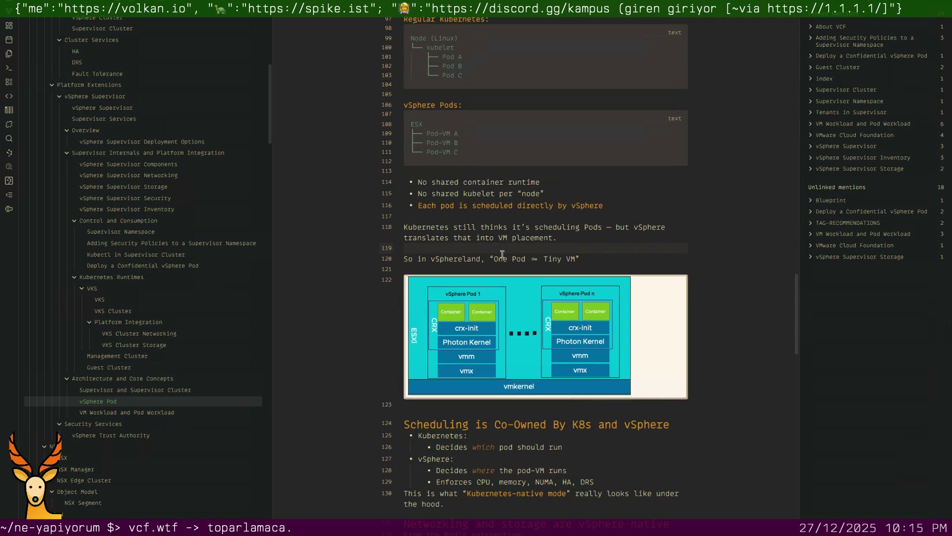
scroll(479, 258, down, 3)
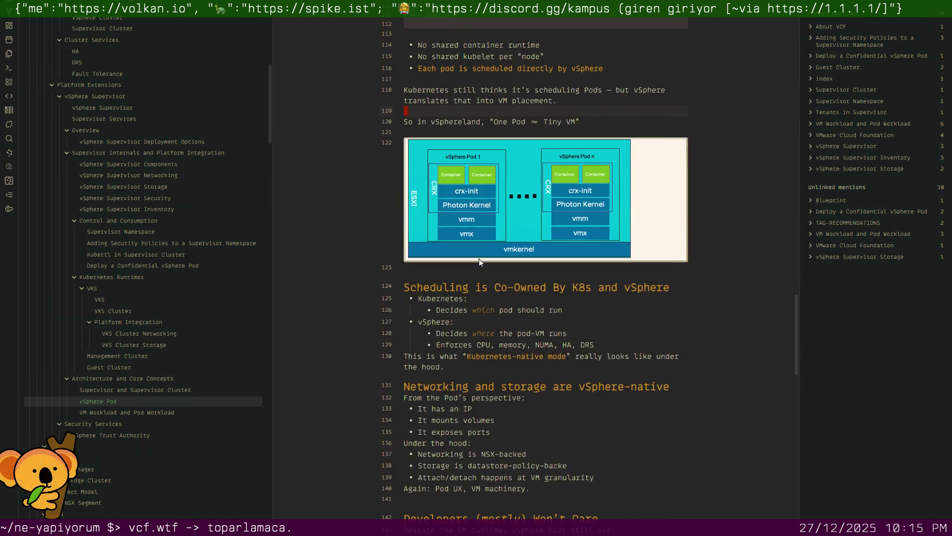
scroll(478, 258, down, 3)
scroll(479, 258, down, 3)
scroll(476, 258, down, 1)
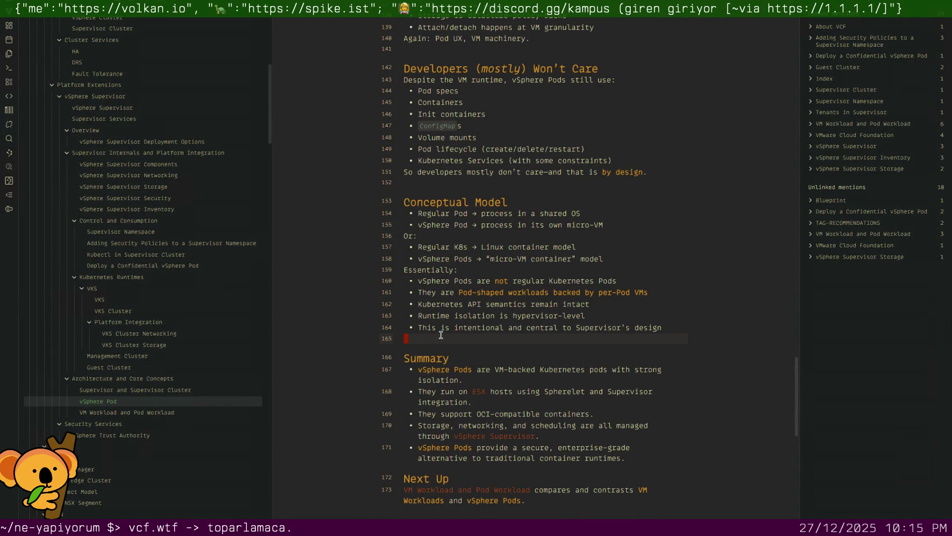
key(Delete)
scroll(441, 334, down, 2)
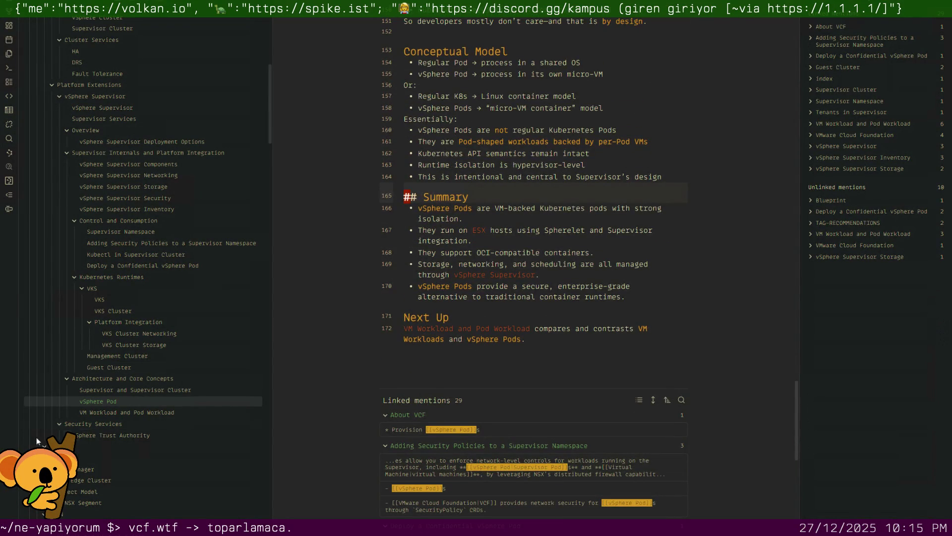
click(141, 412)
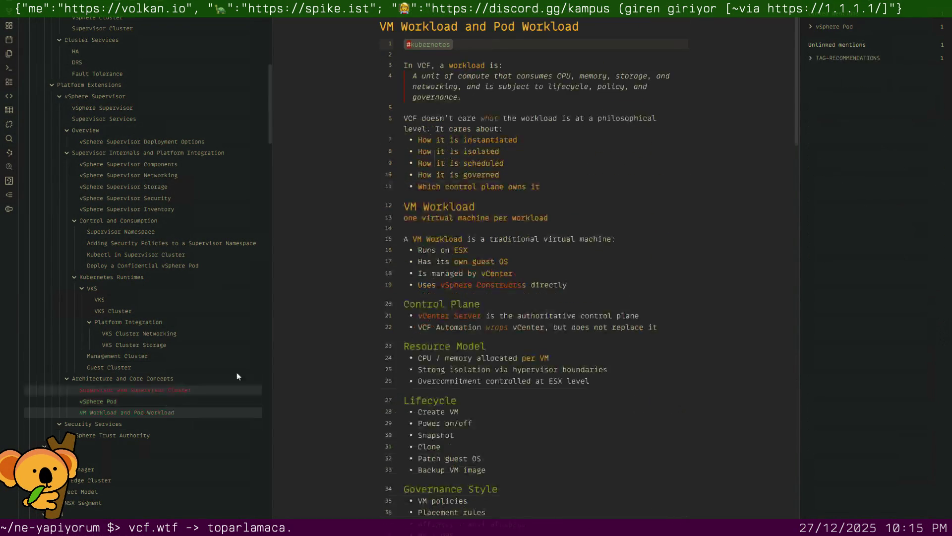
Start a See also line below the #kubernetes tag, fixing a misplaced colon and stray characters
click(500, 81)
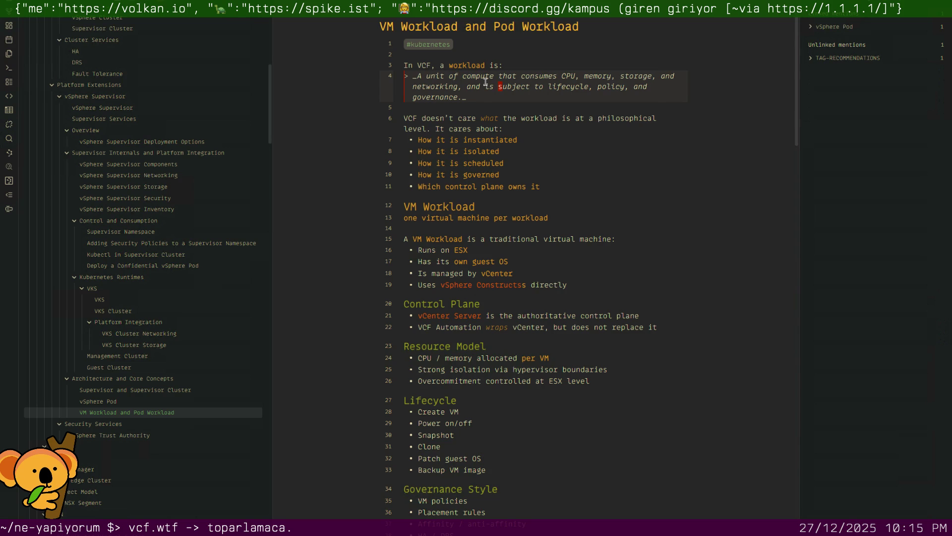
click(480, 49)
key(Return)
key(Return)
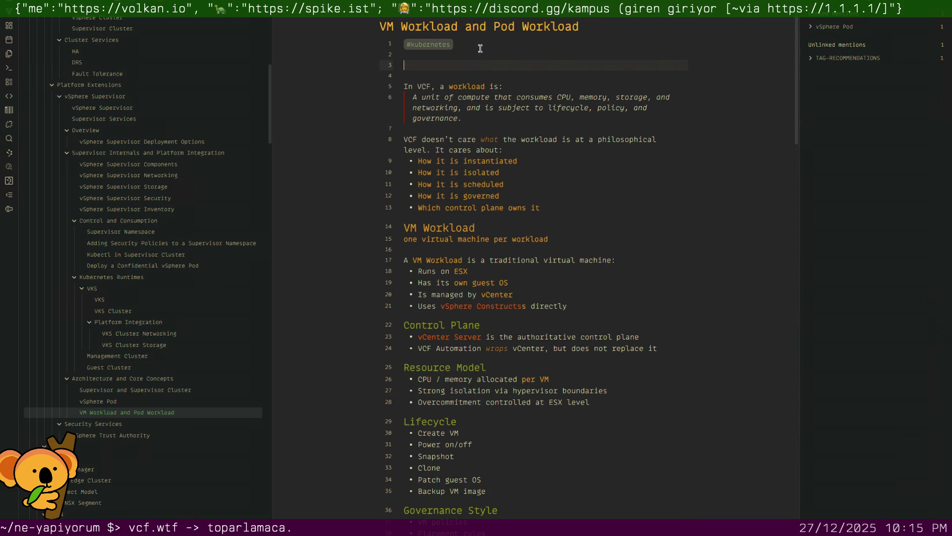
text(**S)
key(ctrl+p)
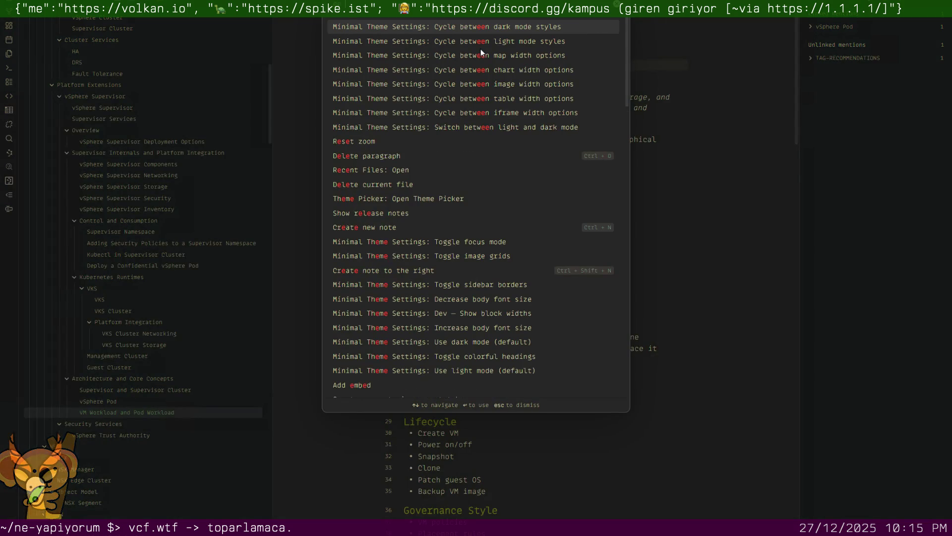
key(Escape)
text(See also)
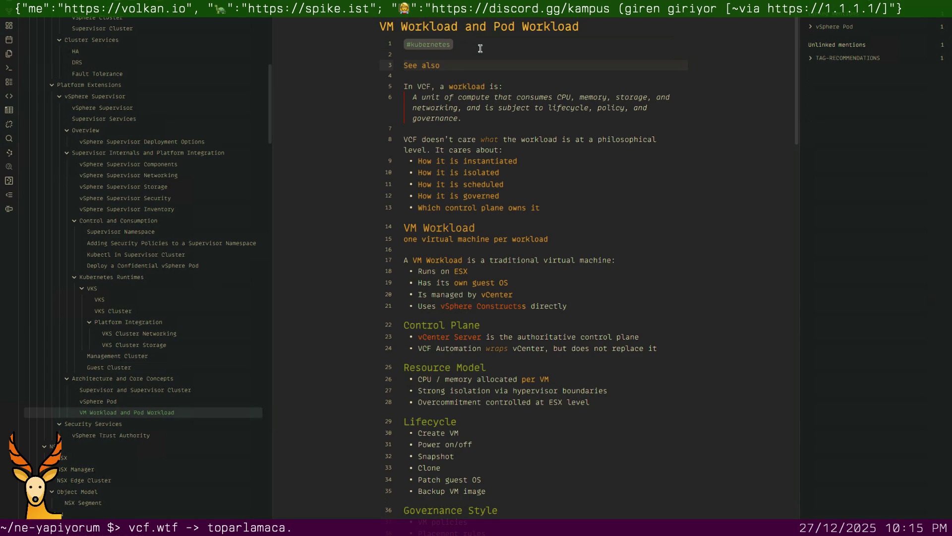
key(BackSpace)
key(BackSpace)
text(: )
text(")
key(BackSpace)
key(BackSpace)
key(BackSpace)
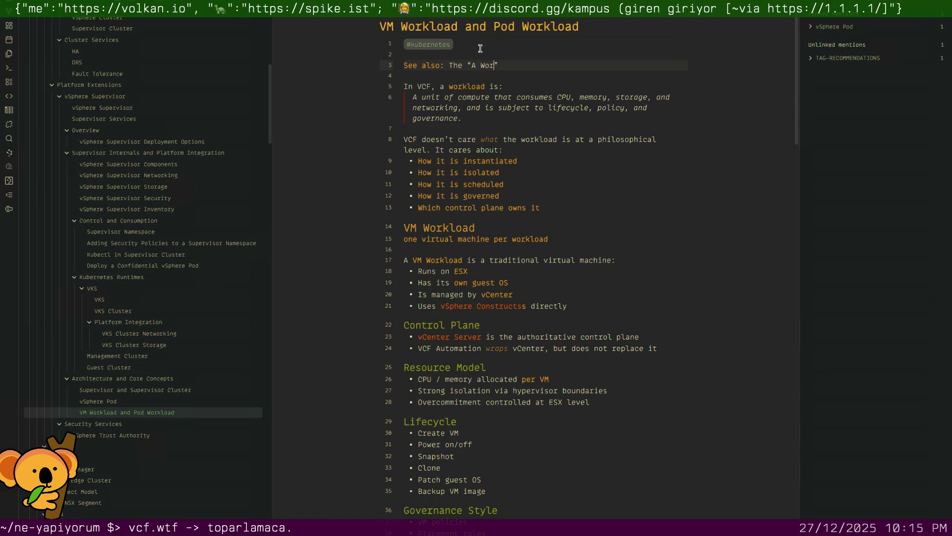
text(kload is a)
text( Workload” se)
text(ction i)
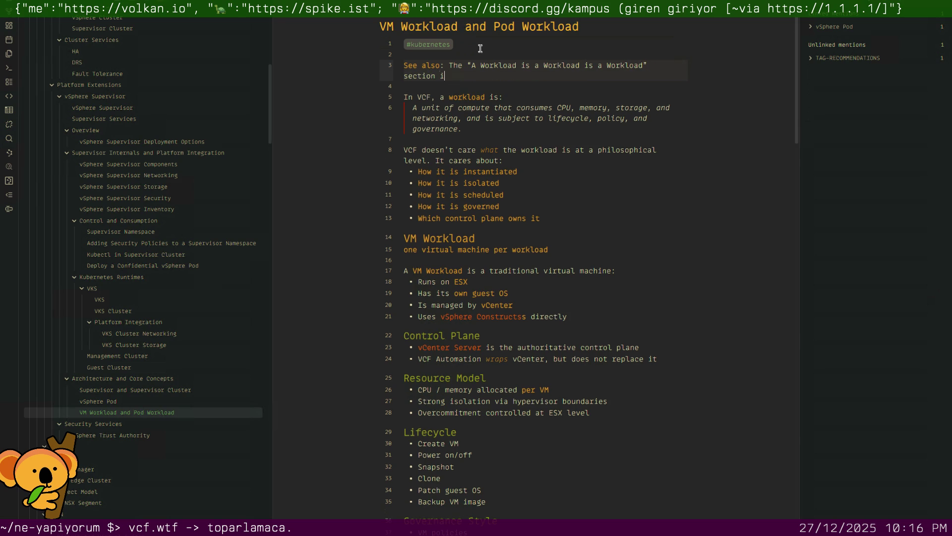
text(n [[VMware)
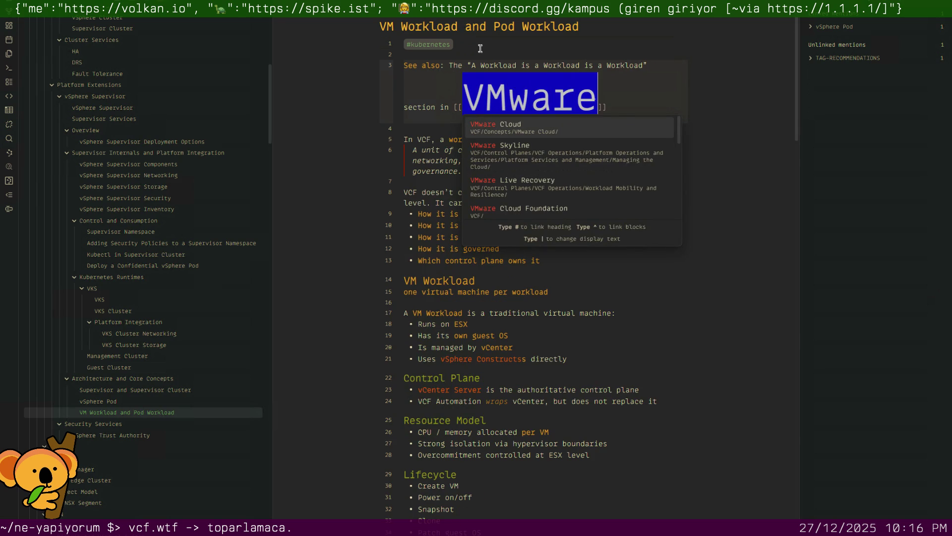
text( Clou)
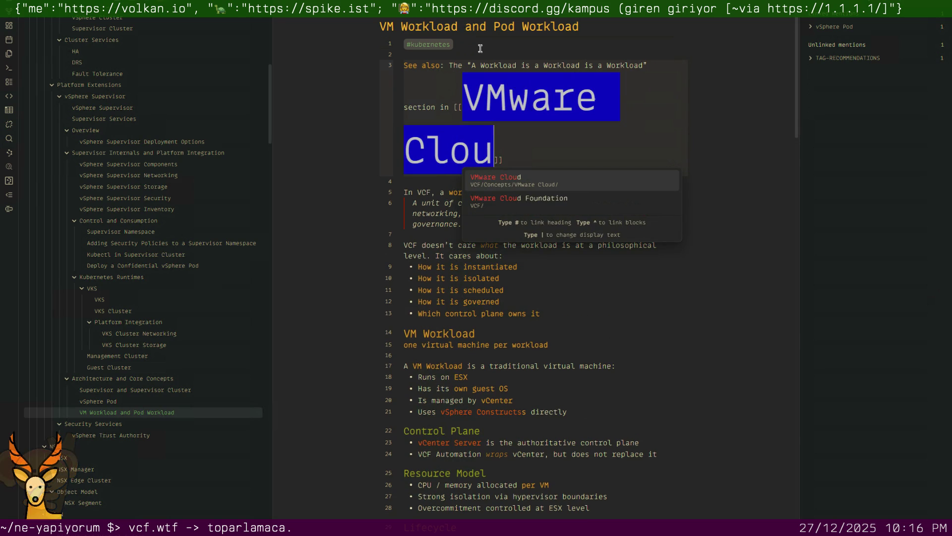
Complete the [[VMware Cloud Foundation]] link via autocomplete and follow it to that note
key(Down)
key(Return)
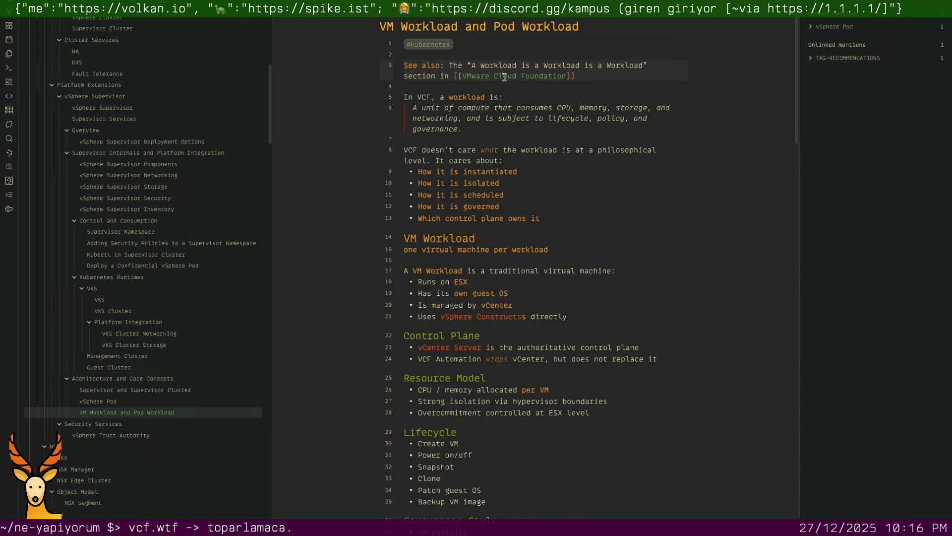
key(Down)
key(Down)
key(Down)
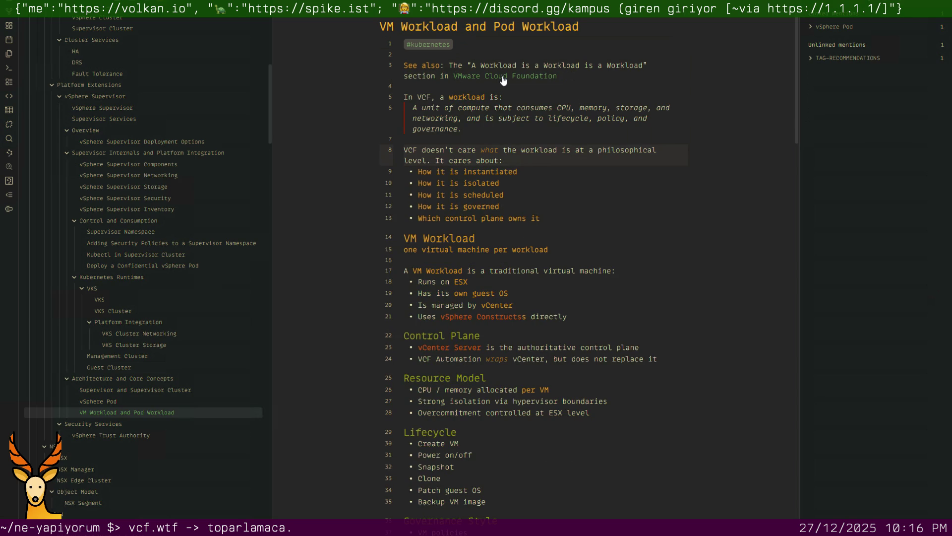
click(503, 77)
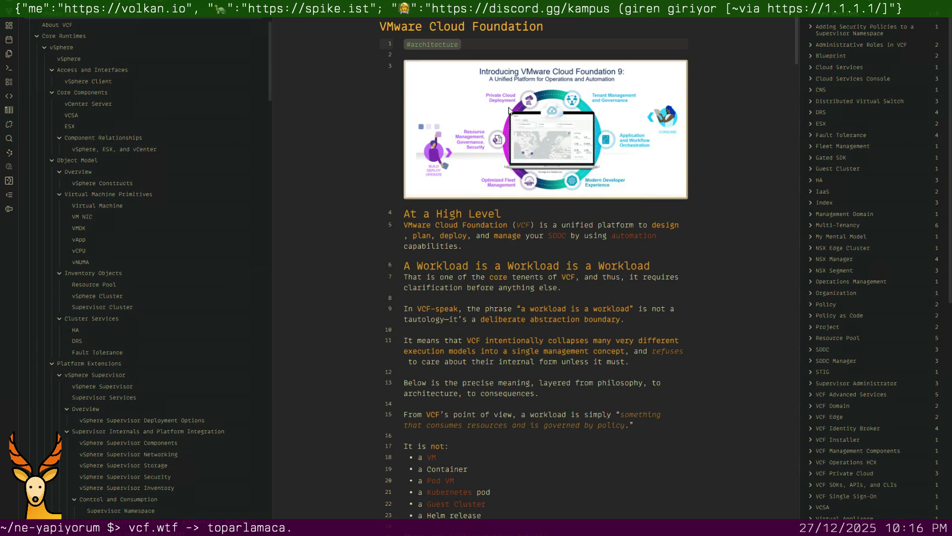
Navigate back to the VM Workload and Pod Workload note and review it
key(ctrl+alt+Left)
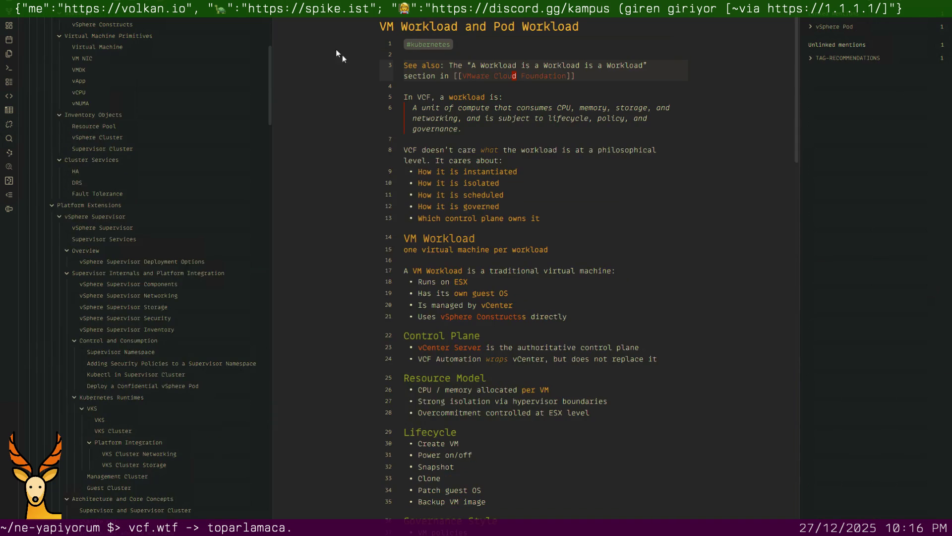
scroll(571, 123, down, 1)
scroll(570, 123, down, 1)
scroll(570, 124, down, 2)
scroll(570, 124, down, 1)
scroll(570, 124, down, 3)
scroll(570, 124, down, 2)
scroll(570, 123, down, 4)
scroll(570, 124, down, 3)
scroll(570, 124, down, 3)
scroll(570, 124, down, 3)
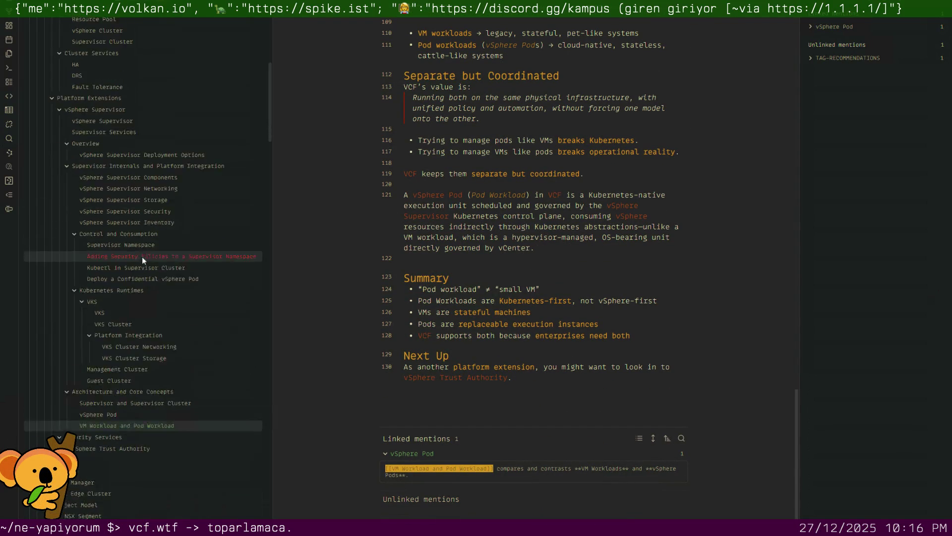
scroll(143, 336, down, 3)
Open the vSphere Trust Authority note from the file explorer and read through it
click(111, 377)
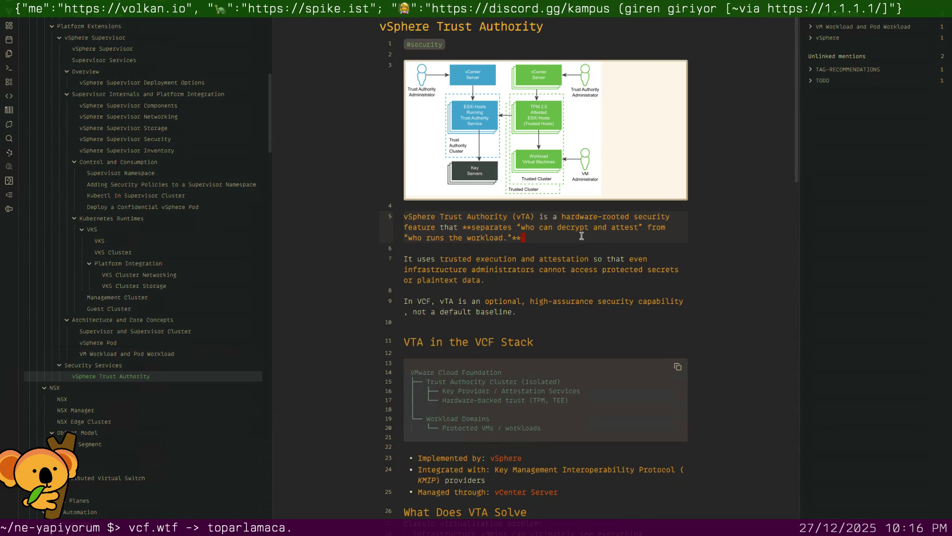
scroll(582, 236, down, 1)
scroll(581, 236, down, 3)
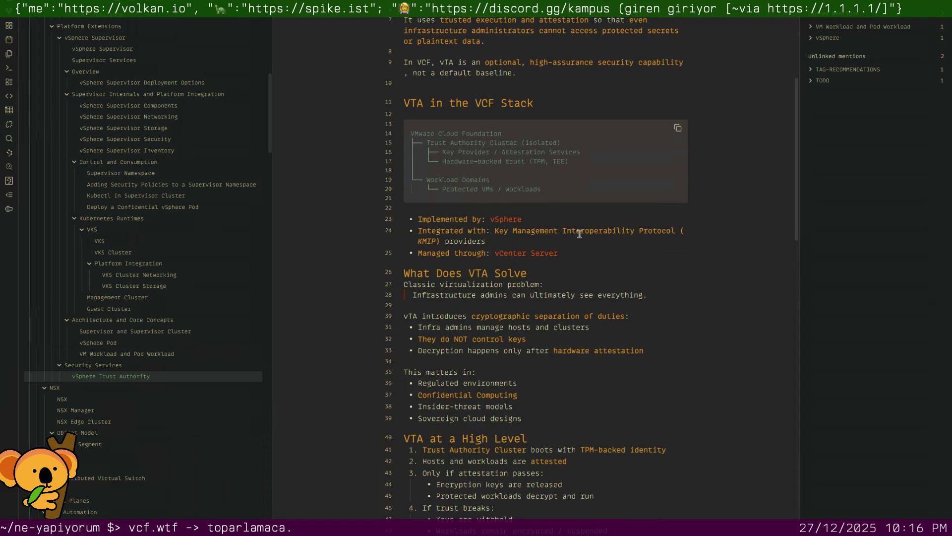
scroll(582, 236, down, 3)
scroll(580, 235, down, 2)
scroll(580, 236, down, 3)
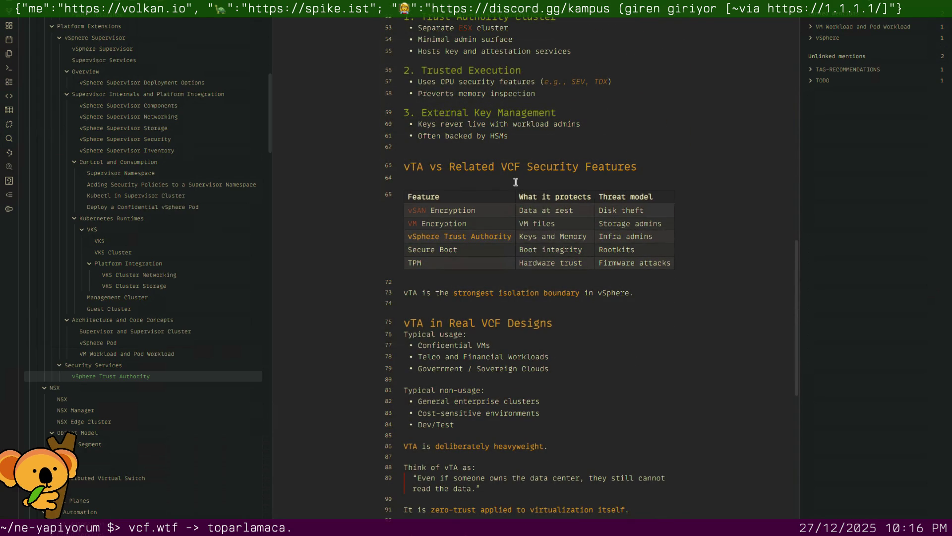
scroll(512, 187, down, 1)
scroll(482, 272, down, 2)
scroll(481, 272, down, 1)
scroll(481, 272, down, 3)
scroll(481, 272, down, 1)
scroll(163, 361, down, 3)
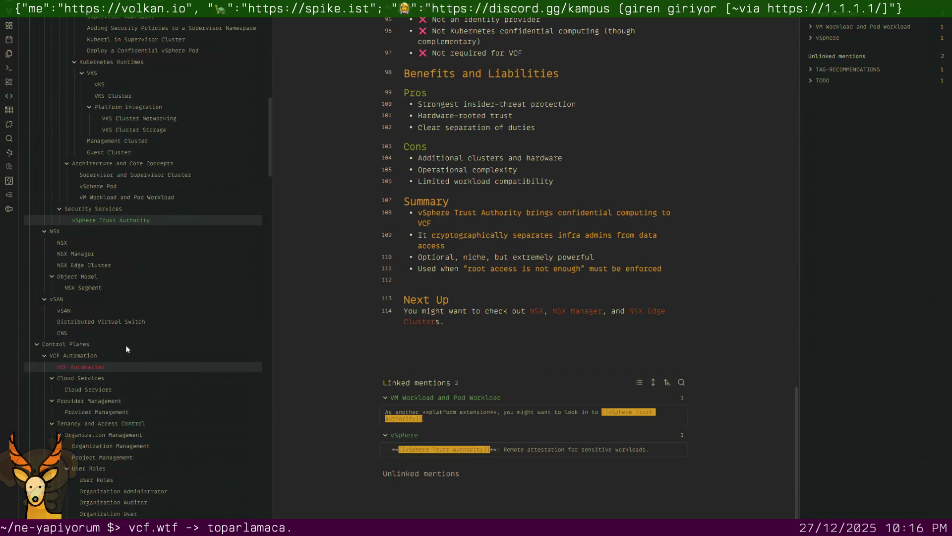
Open NSX Manager via NSX, delete the empty line under 'NSX Manager in the VCF Stack', then move to NSX Edge Cluster
click(90, 241)
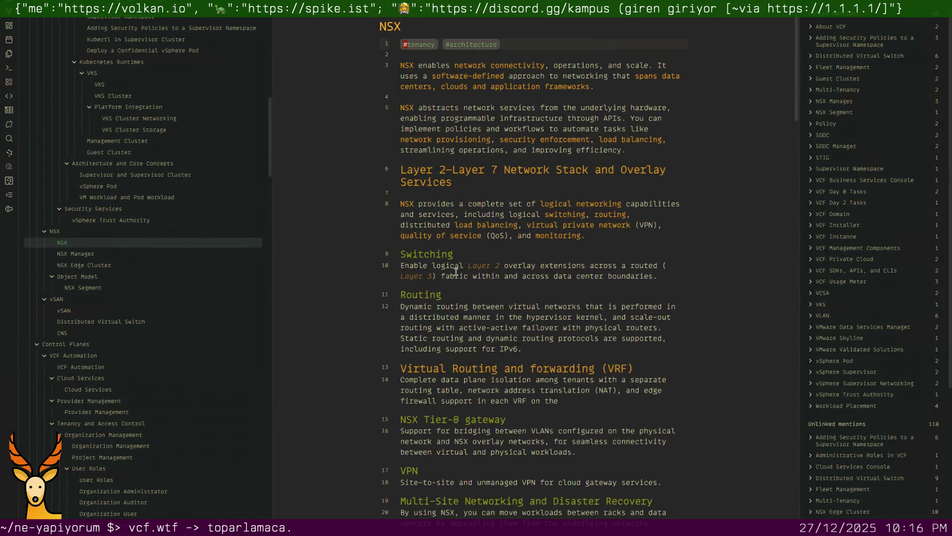
scroll(456, 273, down, 3)
scroll(456, 272, down, 2)
scroll(456, 272, down, 2)
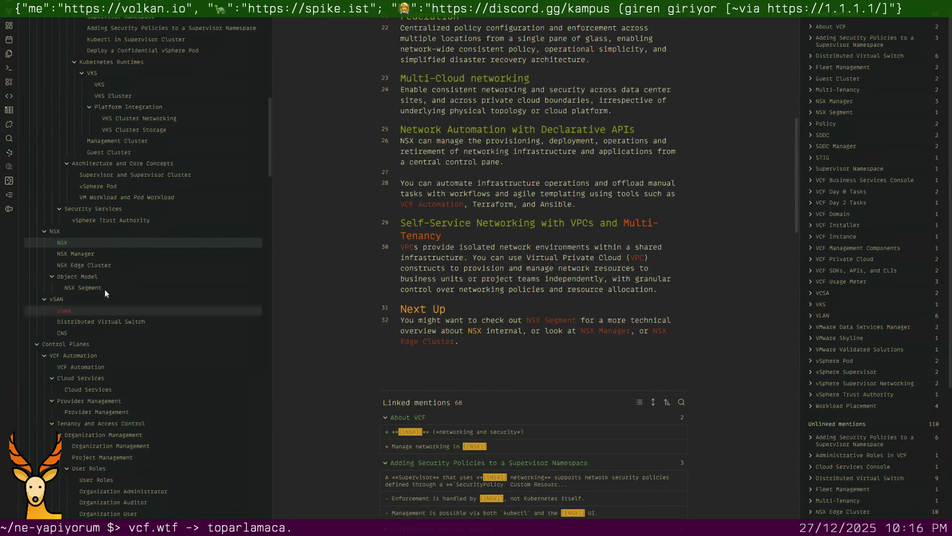
click(97, 254)
scroll(432, 287, down, 4)
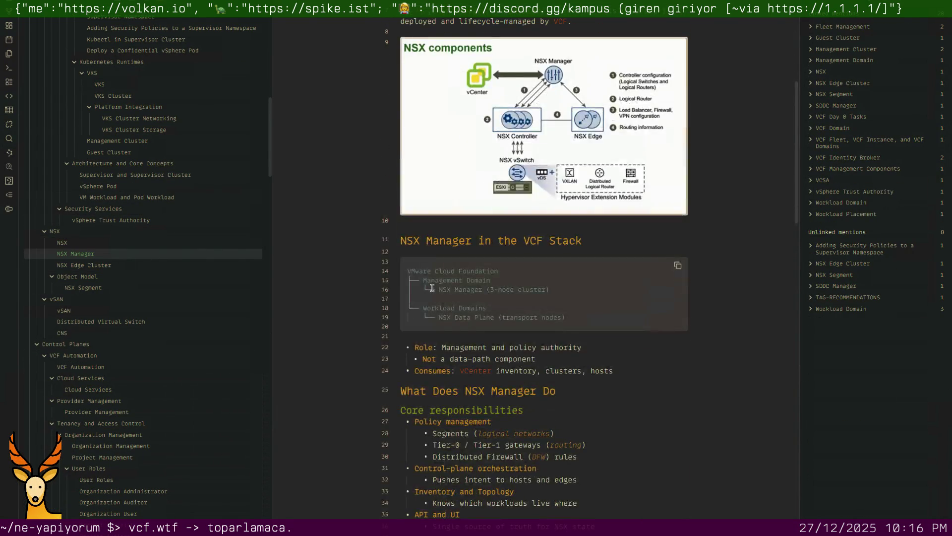
scroll(431, 287, down, 4)
scroll(432, 289, up, 1)
scroll(432, 290, up, 3)
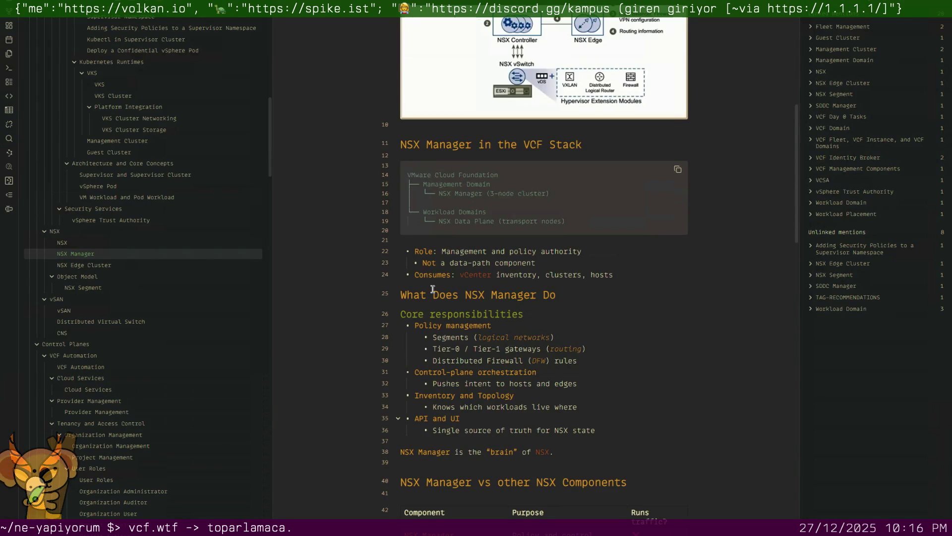
scroll(428, 261, down, 3)
scroll(425, 229, up, 3)
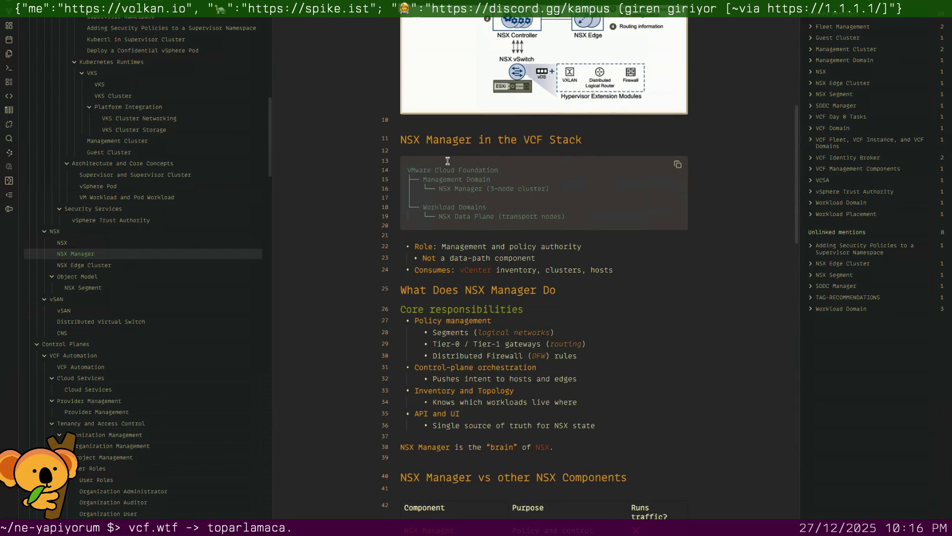
key(Delete)
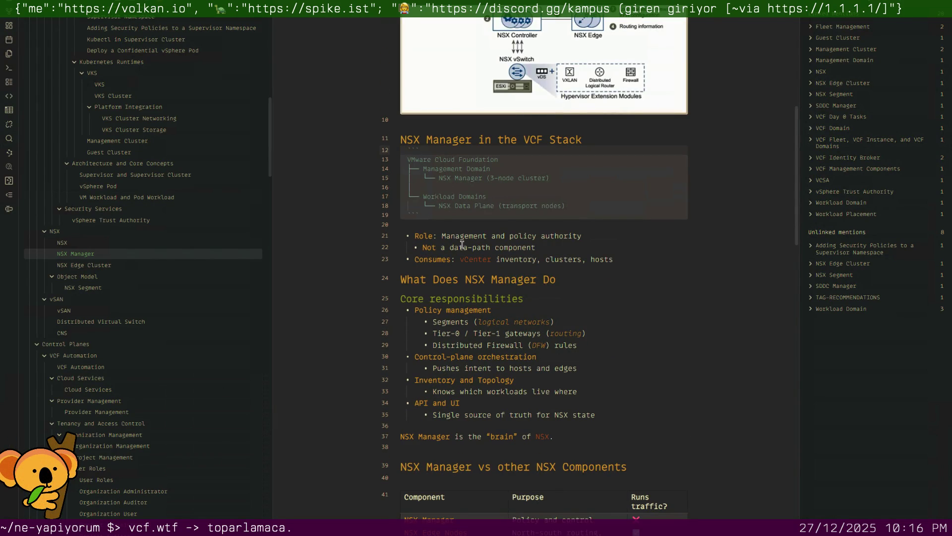
scroll(462, 244, down, 3)
scroll(463, 250, down, 4)
scroll(463, 254, up, 2)
scroll(463, 254, down, 2)
scroll(464, 254, down, 4)
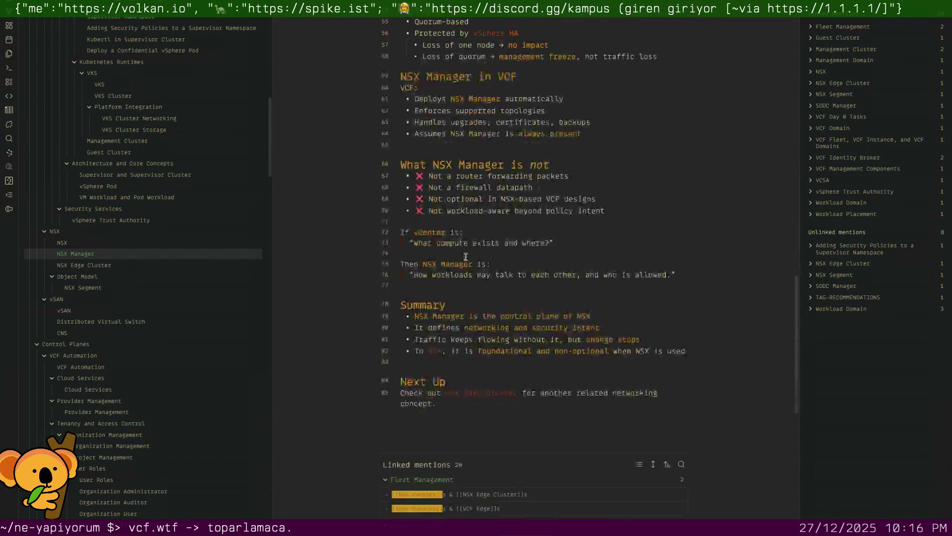
click(109, 263)
scroll(463, 313, down, 5)
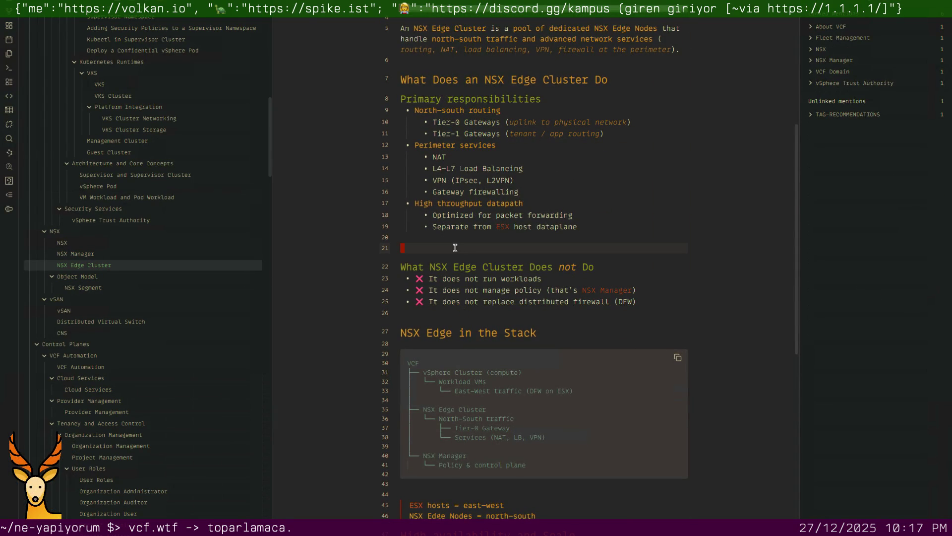
Delete the blank lines after line 19, around the Stack diagram and above Summary in NSX Edge Cluster
key(BackSpace)
key(BackSpace)
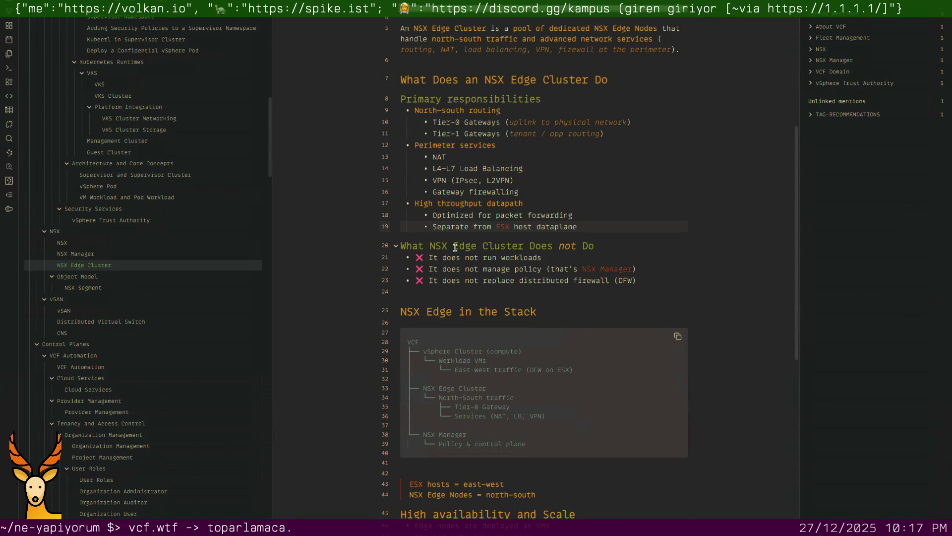
click(430, 293)
key(BackSpace)
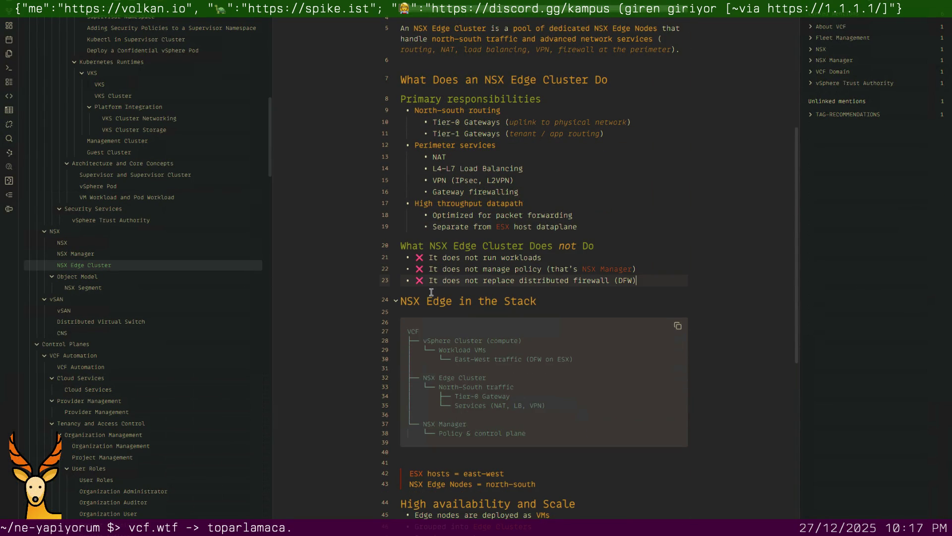
click(465, 309)
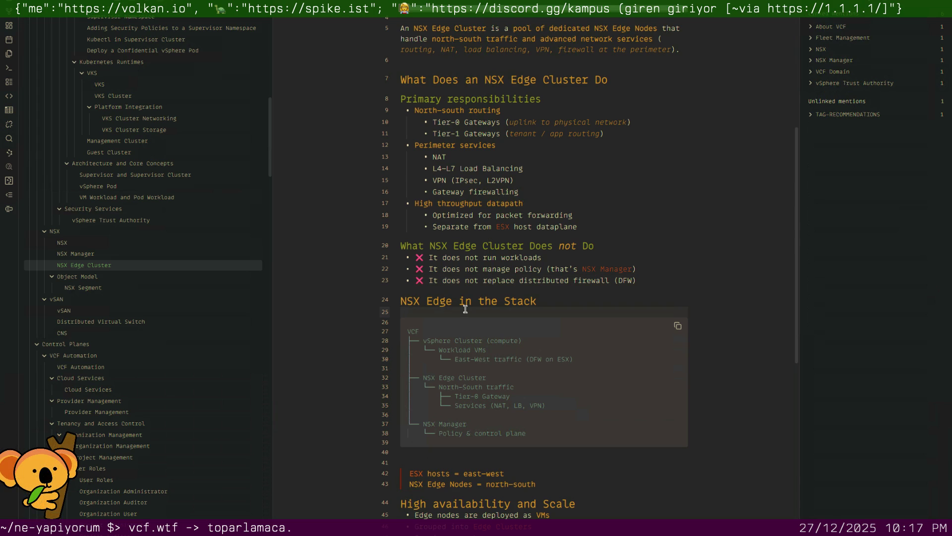
key(BackSpace)
click(452, 446)
key(BackSpace)
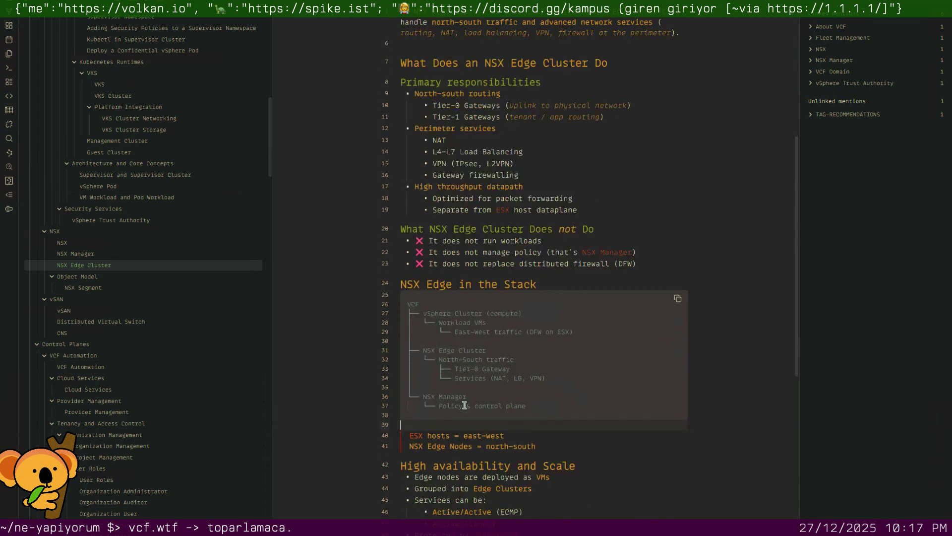
scroll(449, 417, down, 5)
click(465, 296)
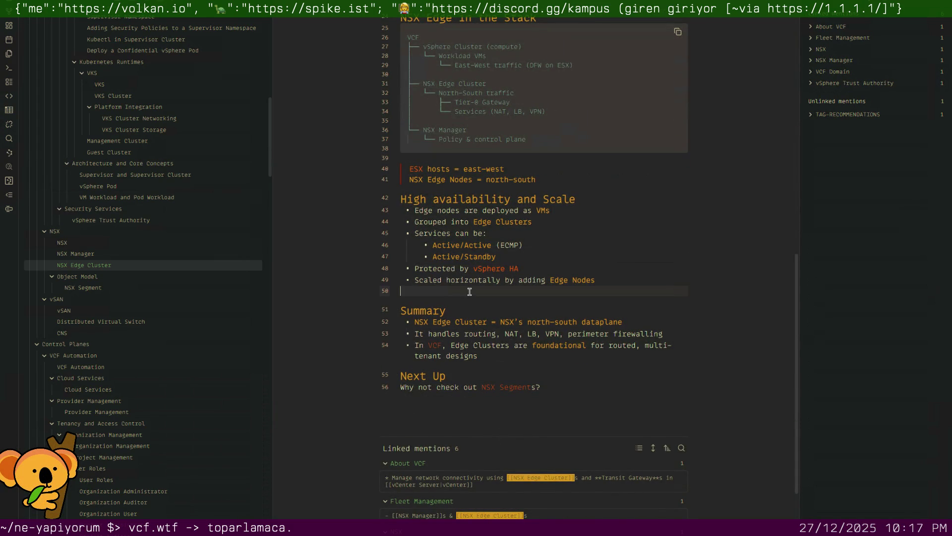
key(BackSpace)
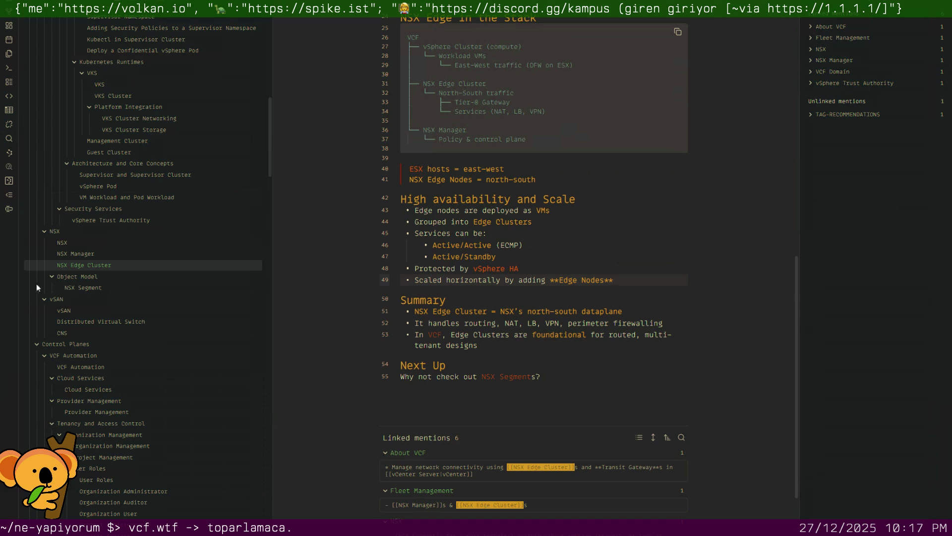
click(65, 286)
scroll(440, 243, down, 3)
scroll(441, 243, up, 3)
scroll(436, 232, down, 4)
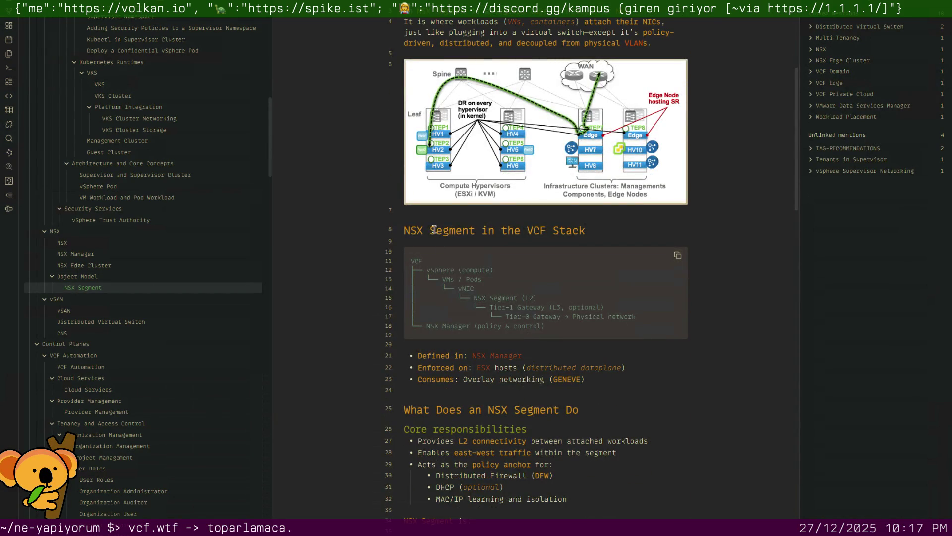
scroll(434, 233, down, 4)
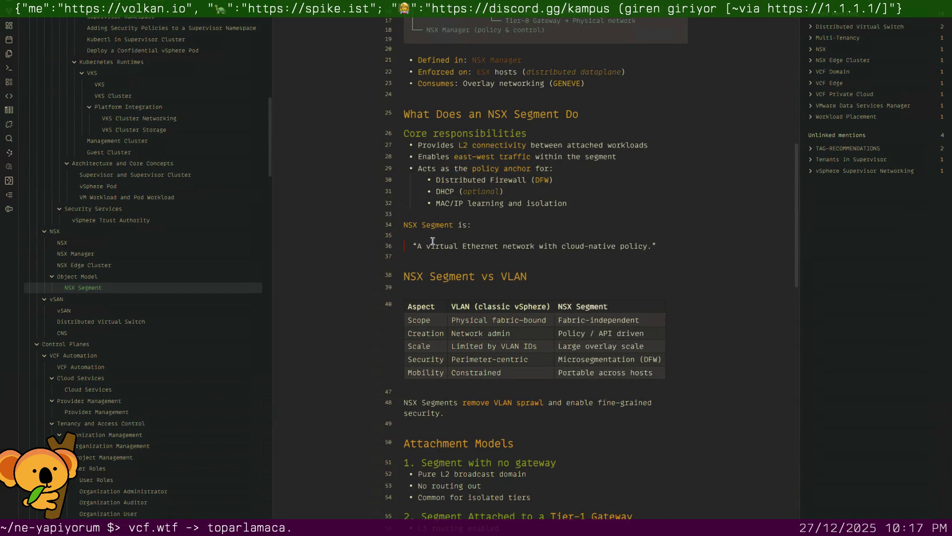
Remove the blank lines above the What Does an NSX Segment Do heading, above the quote and at line 47
click(435, 111)
key(Home)
key(BackSpace)
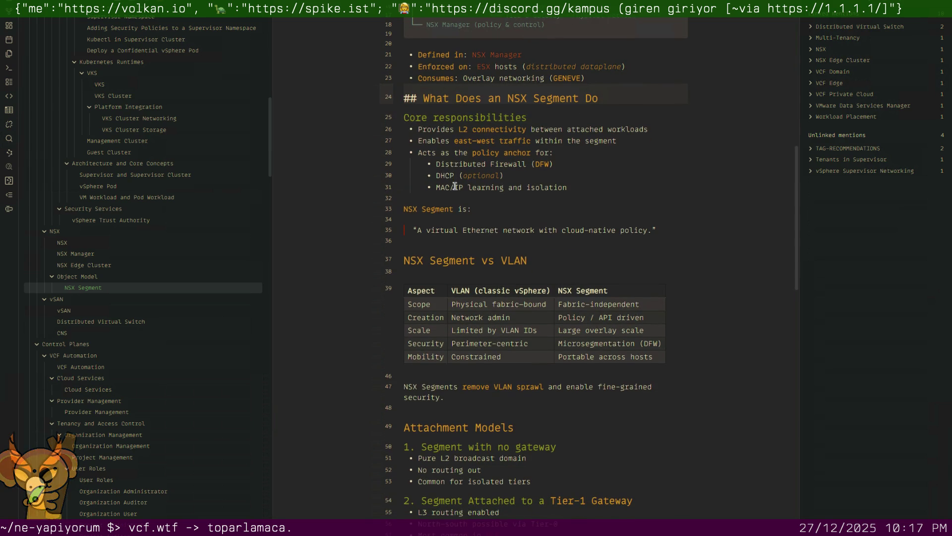
click(448, 216)
key(Delete)
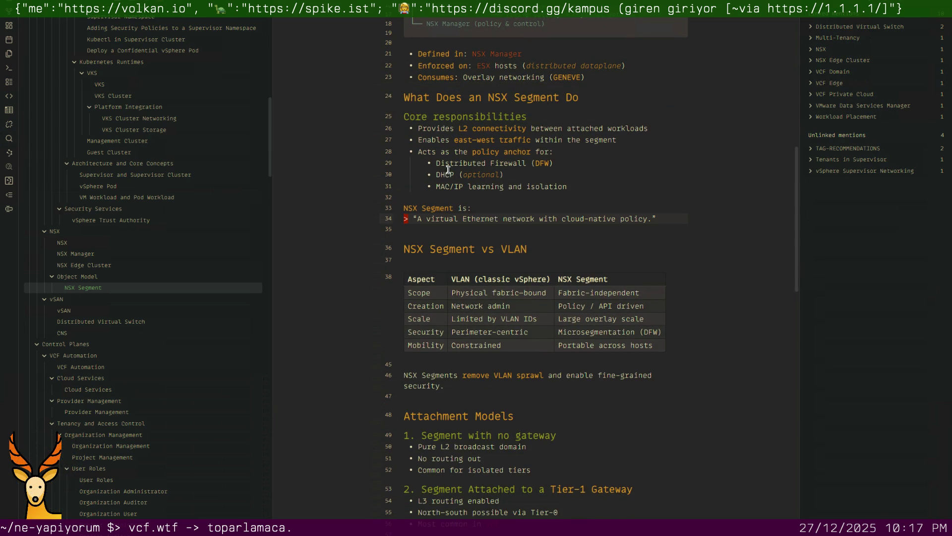
scroll(449, 182, down, 2)
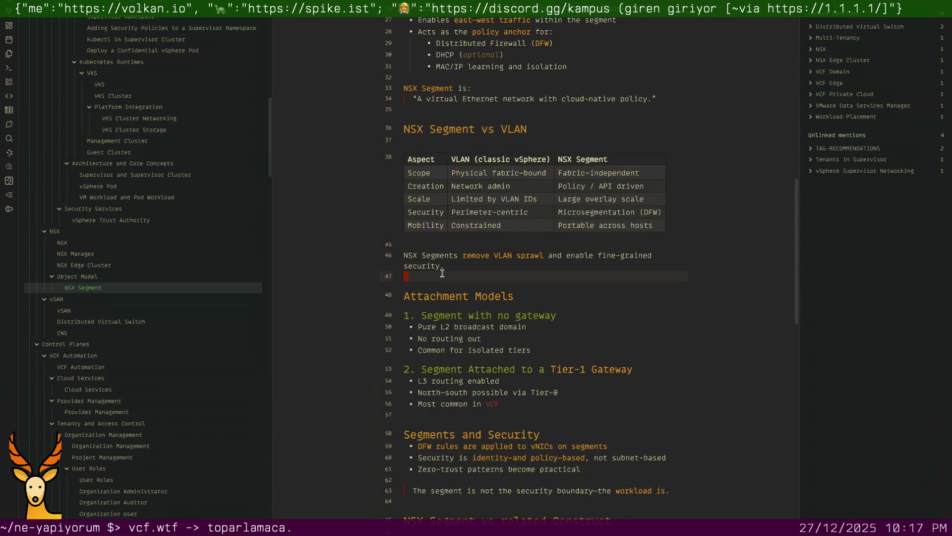
key(Delete)
scroll(442, 268, down, 2)
Remove the blank line before Segments and Security and link 'In VCF' to VMware Cloud Foundation
click(455, 212)
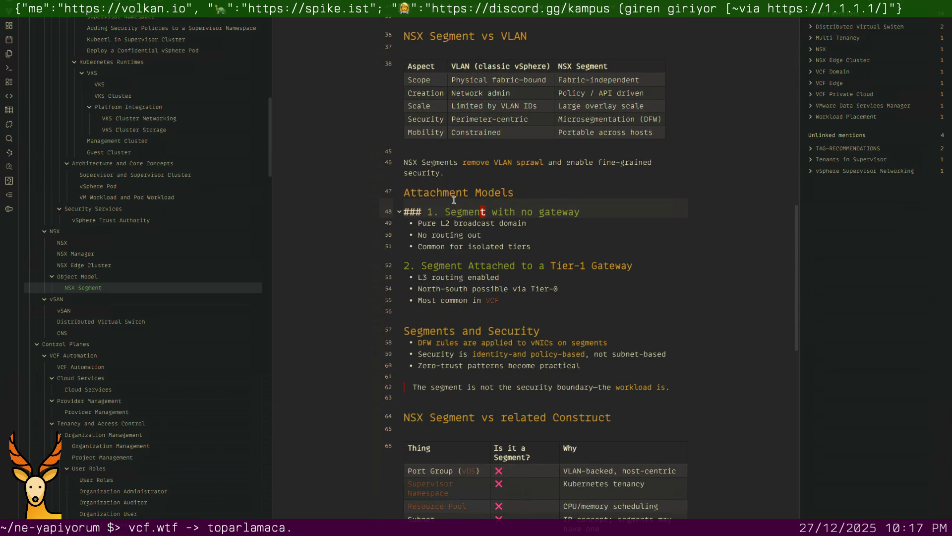
scroll(451, 223, down, 3)
click(431, 159)
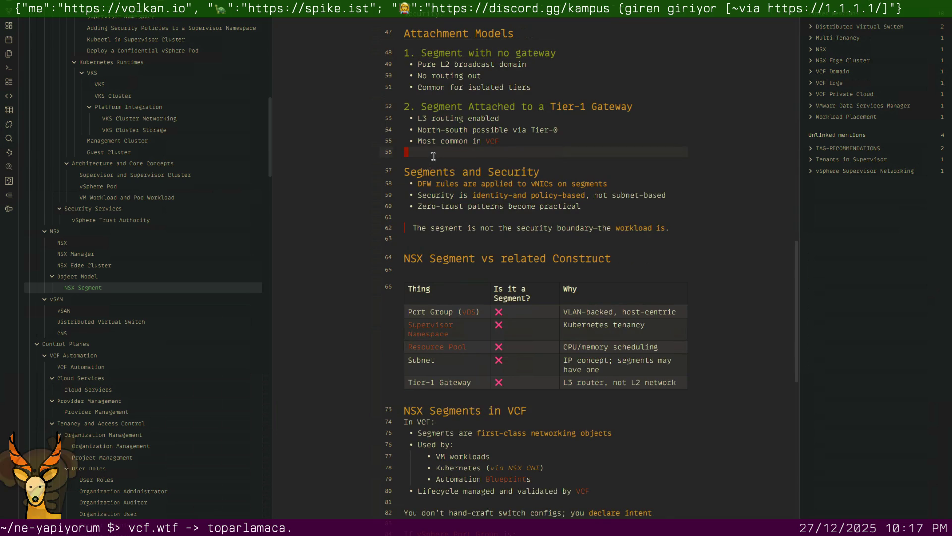
key(Delete)
scroll(436, 175, down, 2)
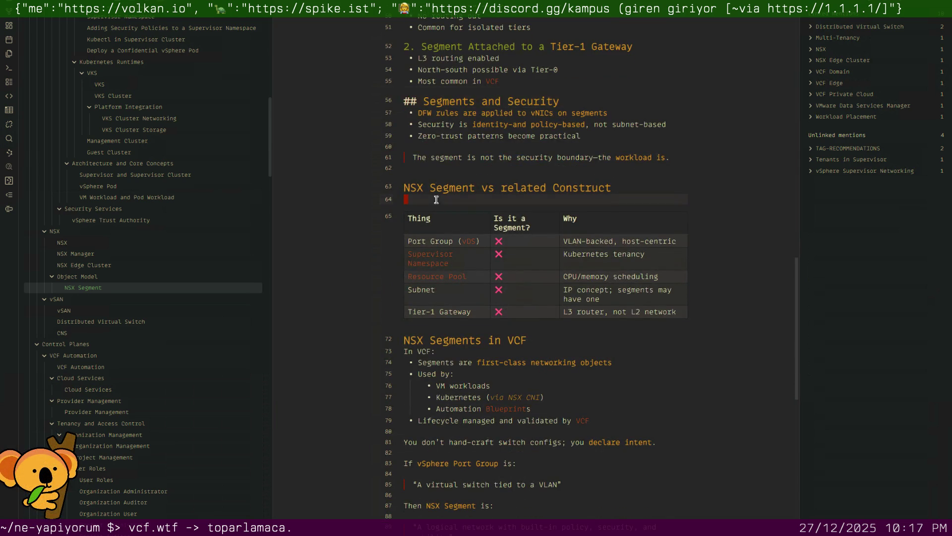
scroll(436, 200, down, 4)
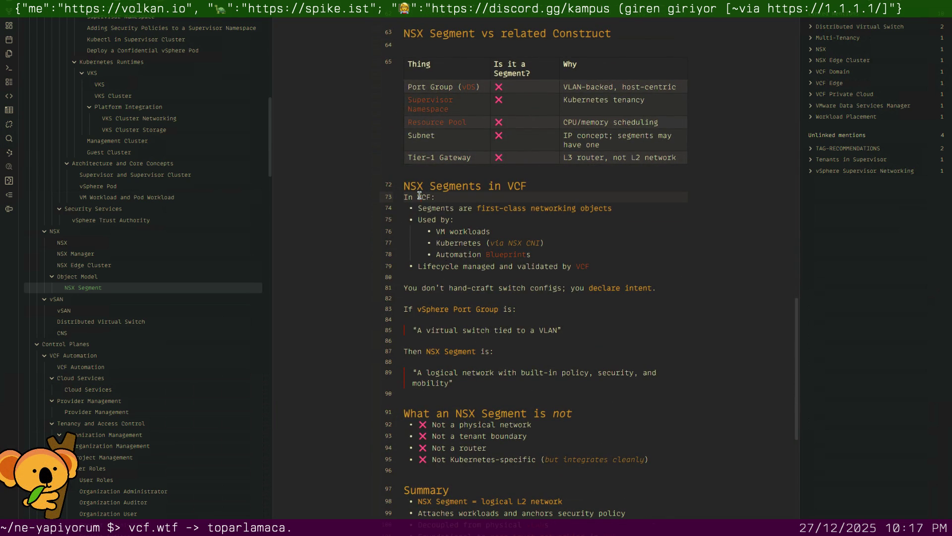
text([[)
text(VMw)
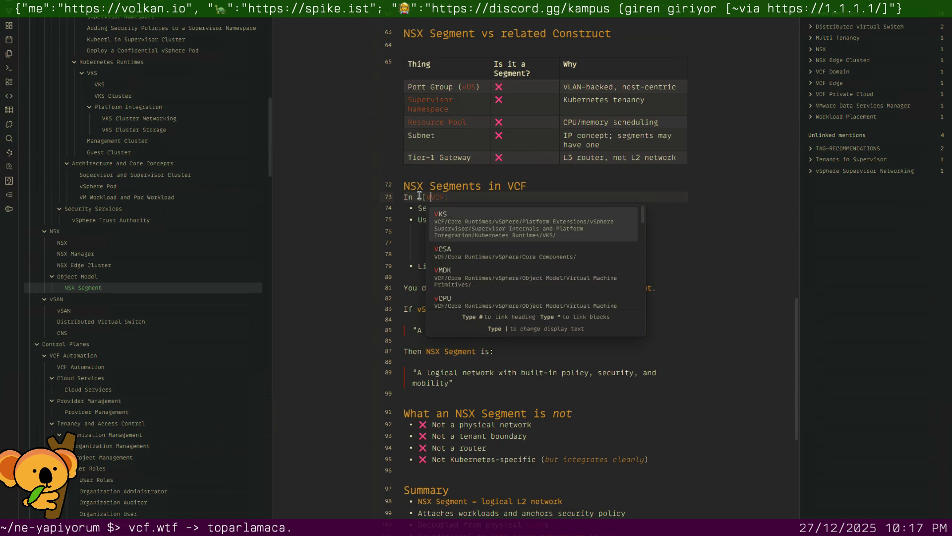
text(are Cloud Foundation)
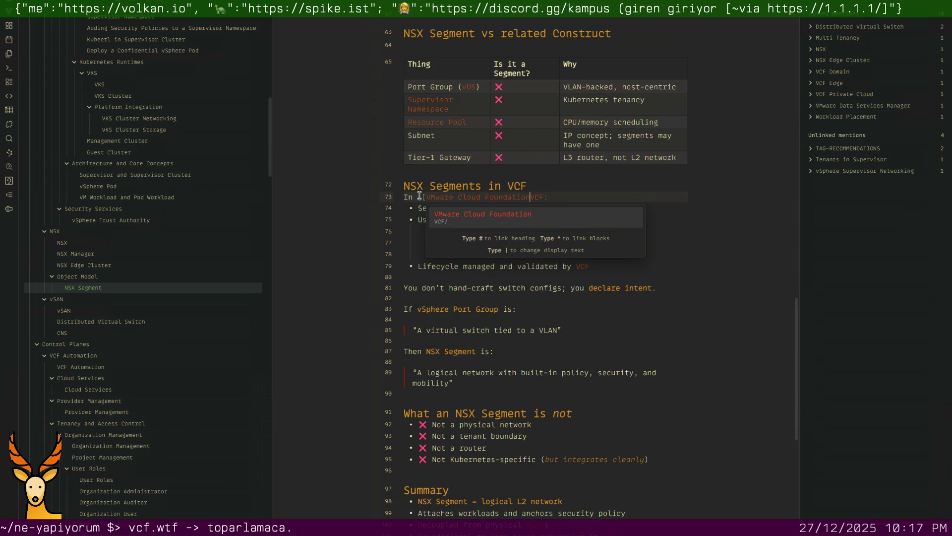
text(|)
key(Return)
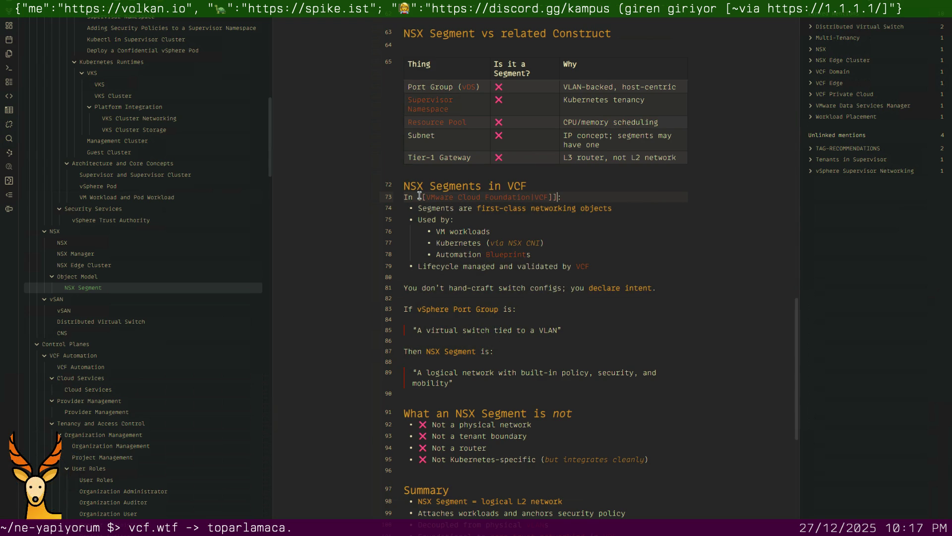
text(Cloud Foundation)
text(|VCF, a **Distributed Virtual)
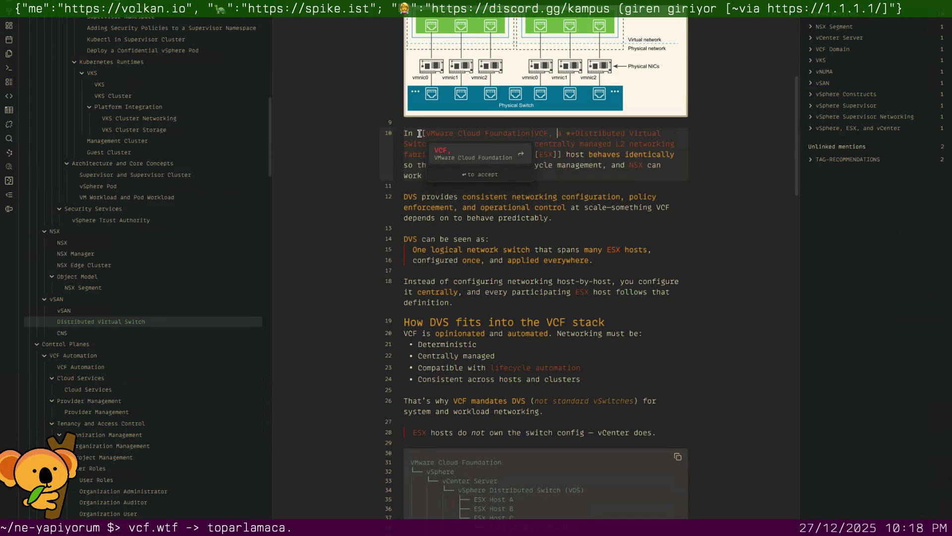
Link the opening VCF to VMware Cloud Foundation with the VCF alias and remove the blank line after the quote
key(Return)
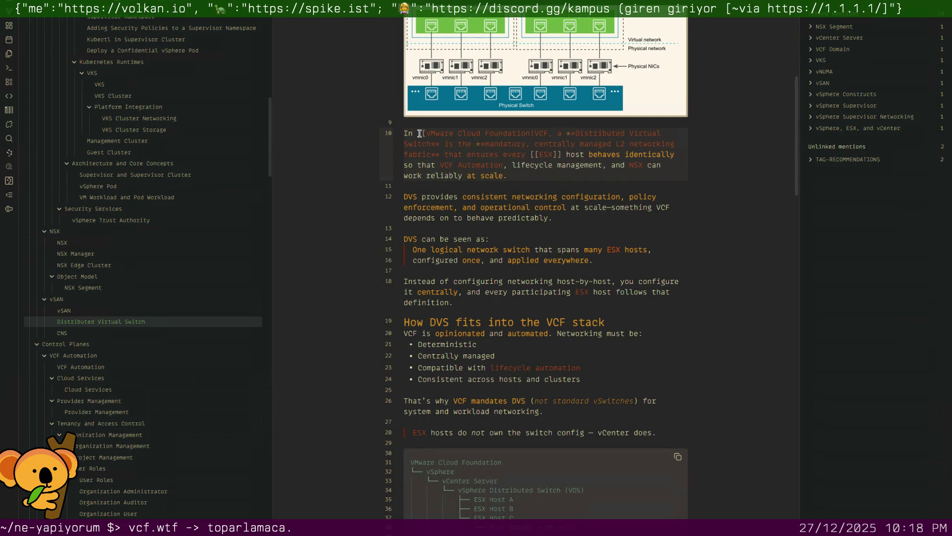
key(Down)
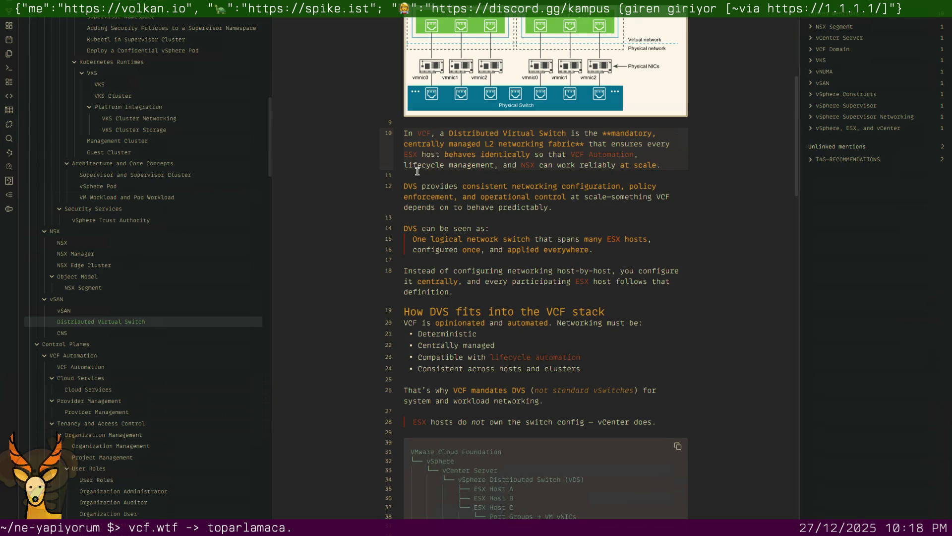
scroll(483, 186, down, 1)
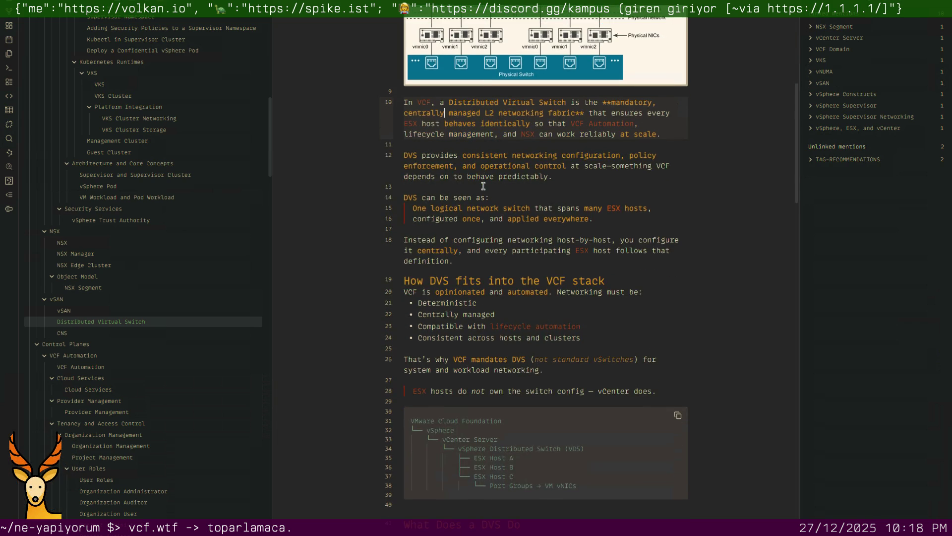
scroll(482, 186, down, 4)
scroll(483, 187, down, 3)
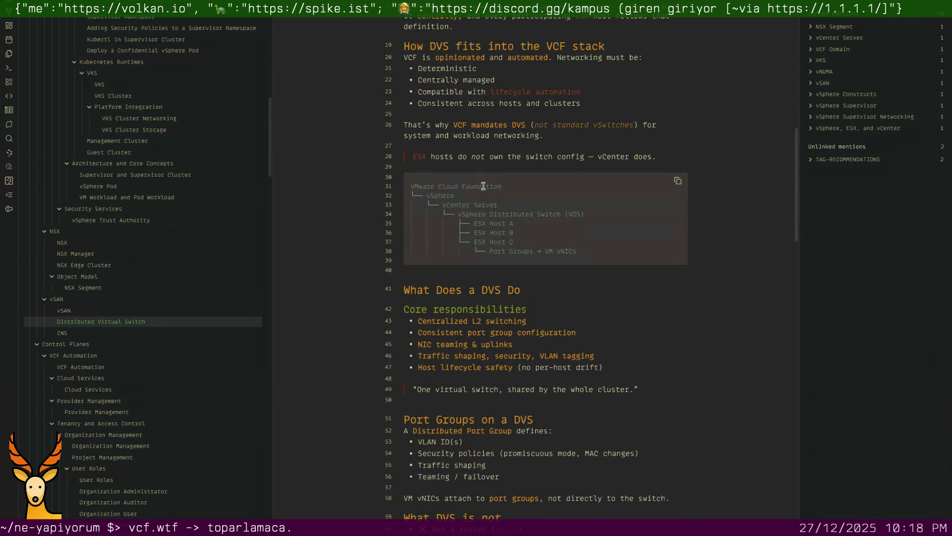
scroll(482, 187, down, 2)
scroll(483, 186, down, 1)
click(467, 153)
key(BackSpace)
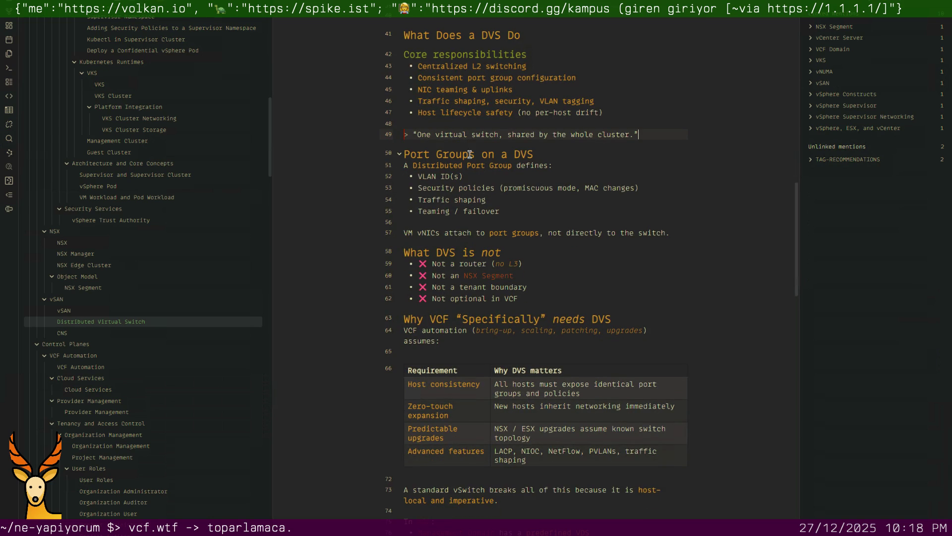
scroll(469, 151, down, 2)
scroll(461, 142, down, 1)
scroll(450, 126, down, 1)
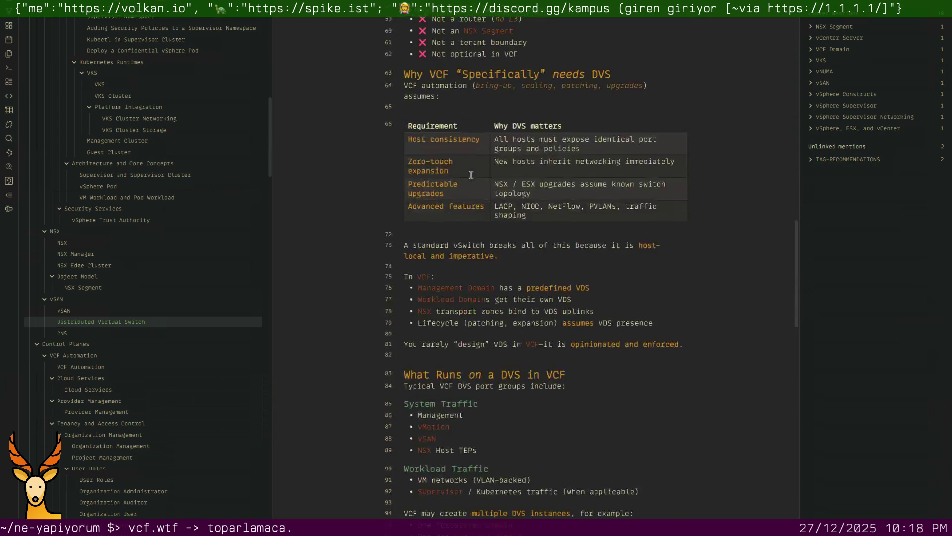
Keep the blank line below the table but remove those before What Runs on a DVS and Operational Implications
click(453, 110)
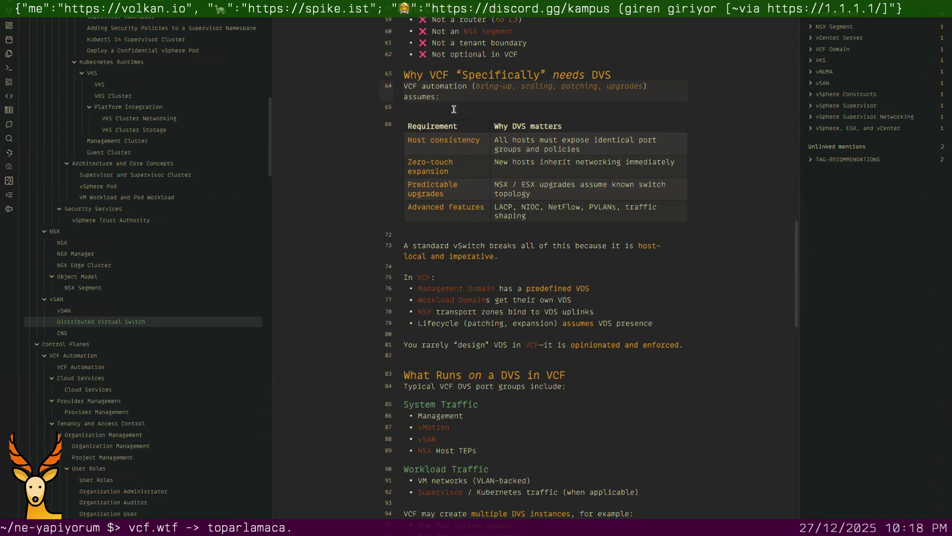
click(434, 231)
key(BackSpace)
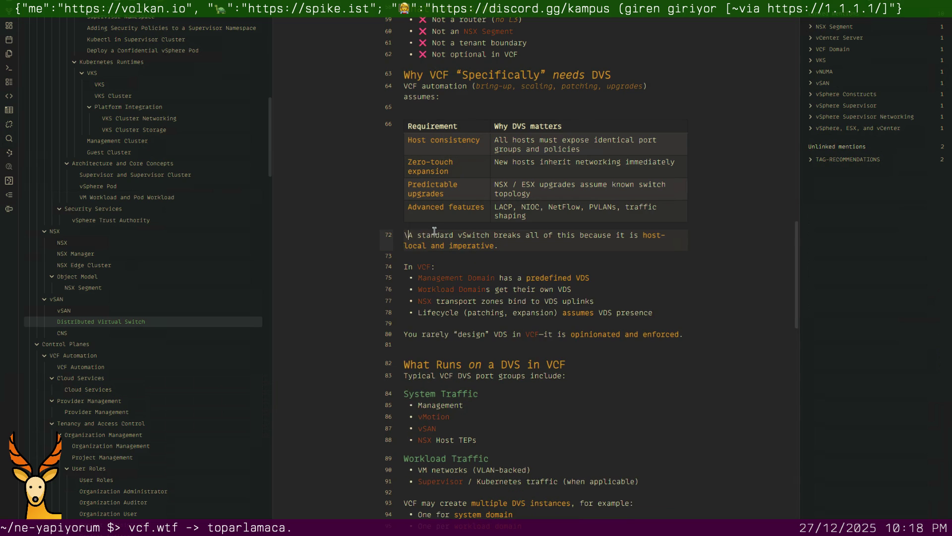
key(Return)
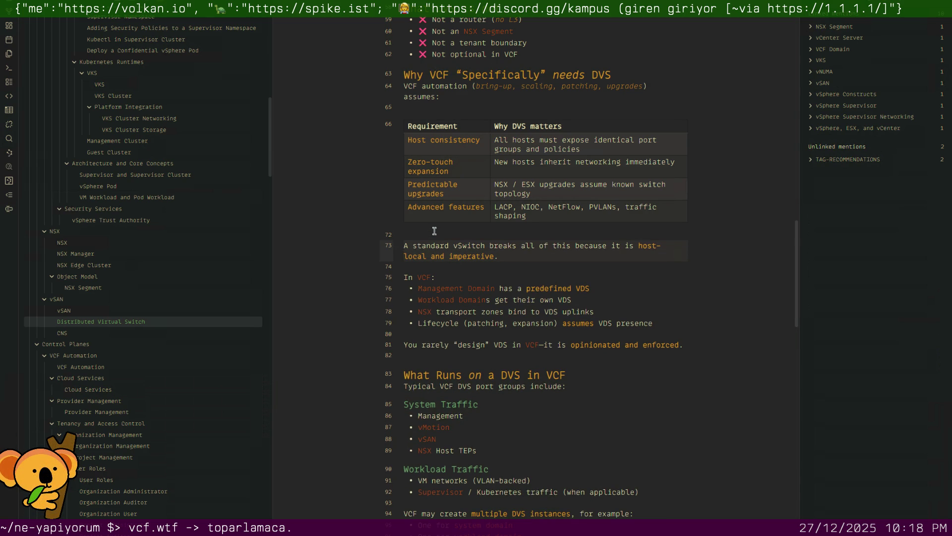
scroll(434, 231, down, 1)
key(Down)
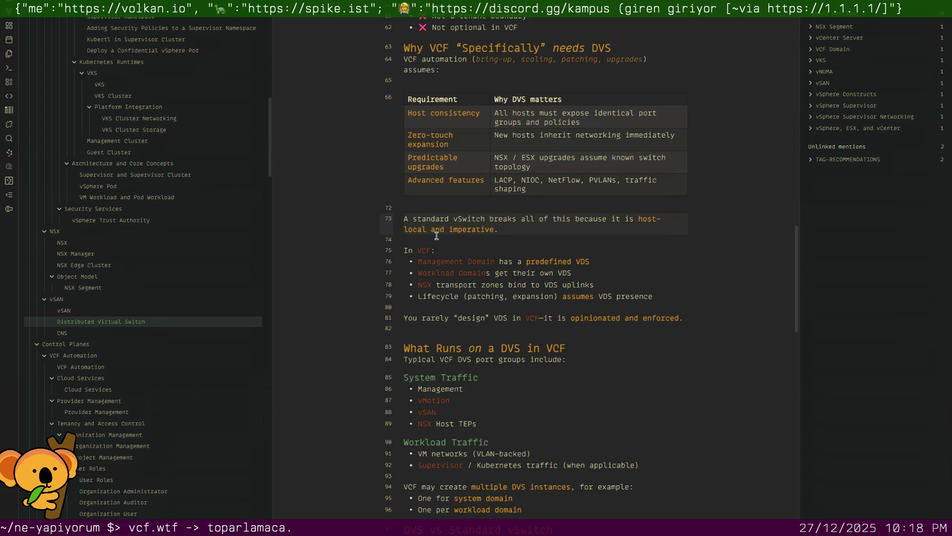
click(431, 327)
key(BackSpace)
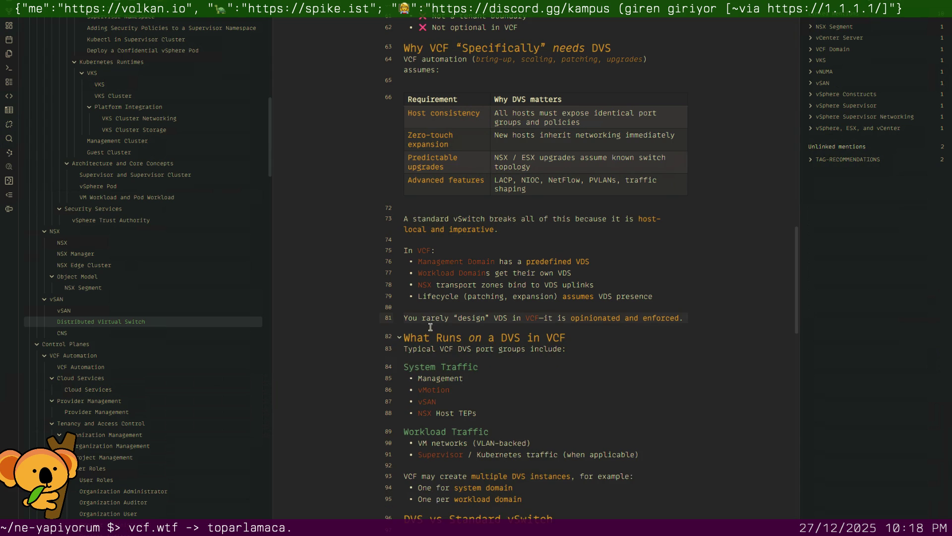
scroll(430, 328, down, 3)
scroll(431, 327, down, 1)
scroll(428, 306, down, 2)
scroll(426, 289, down, 1)
scroll(430, 294, down, 2)
scroll(435, 301, down, 3)
scroll(442, 311, down, 1)
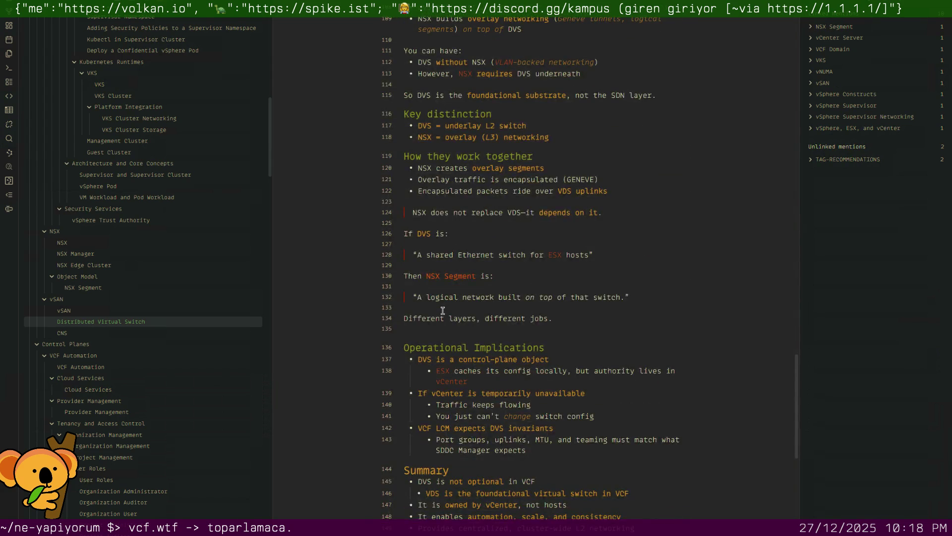
scroll(442, 311, down, 3)
key(BackSpace)
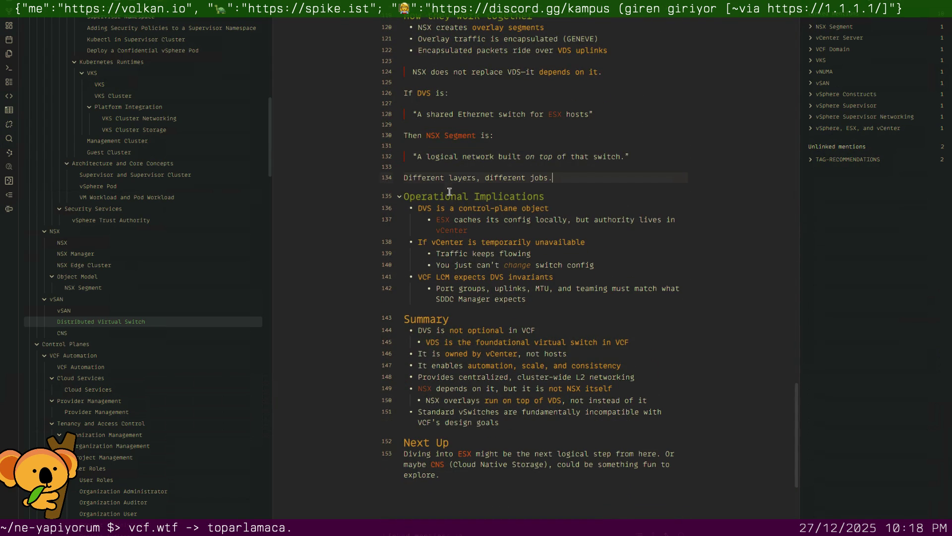
scroll(460, 241, down, 4)
scroll(459, 240, down, 1)
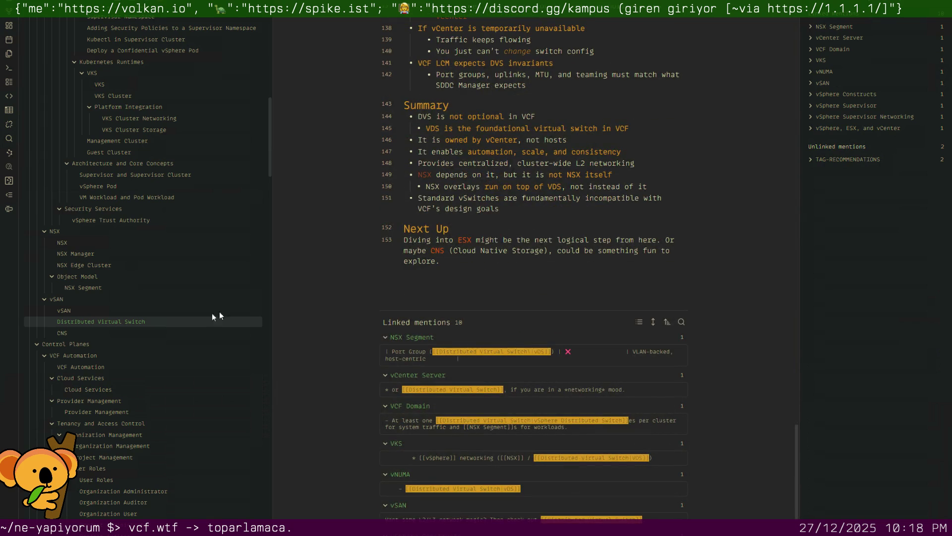
Review CNS, then in VCF Automation return from Guest Cluster and remove the blank line before Next Up
click(92, 332)
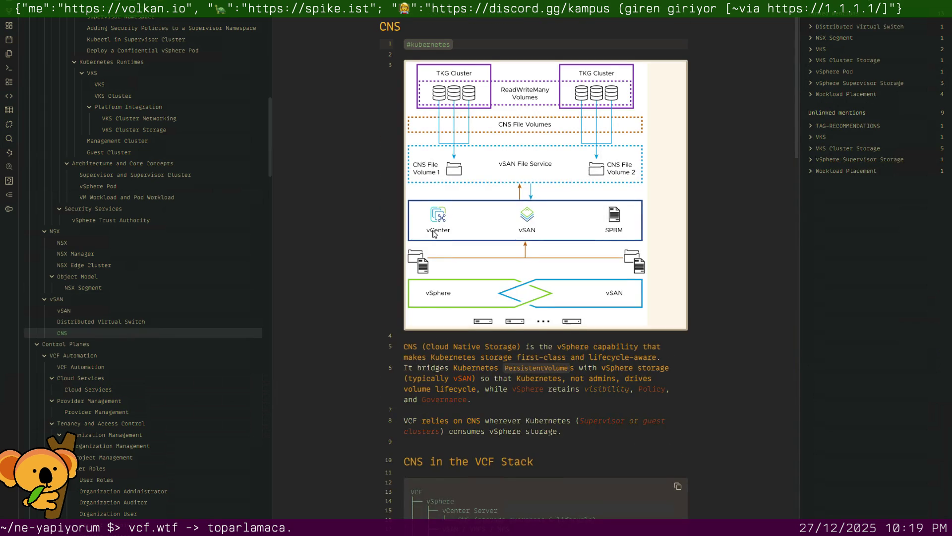
scroll(434, 230, down, 3)
scroll(433, 230, down, 4)
scroll(433, 229, down, 4)
scroll(433, 230, down, 2)
scroll(433, 229, down, 3)
scroll(433, 232, down, 5)
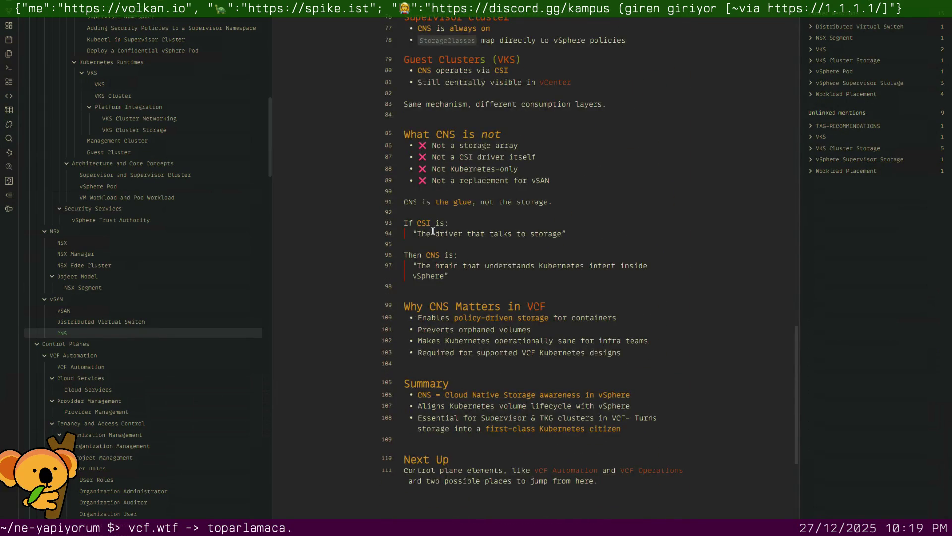
click(104, 364)
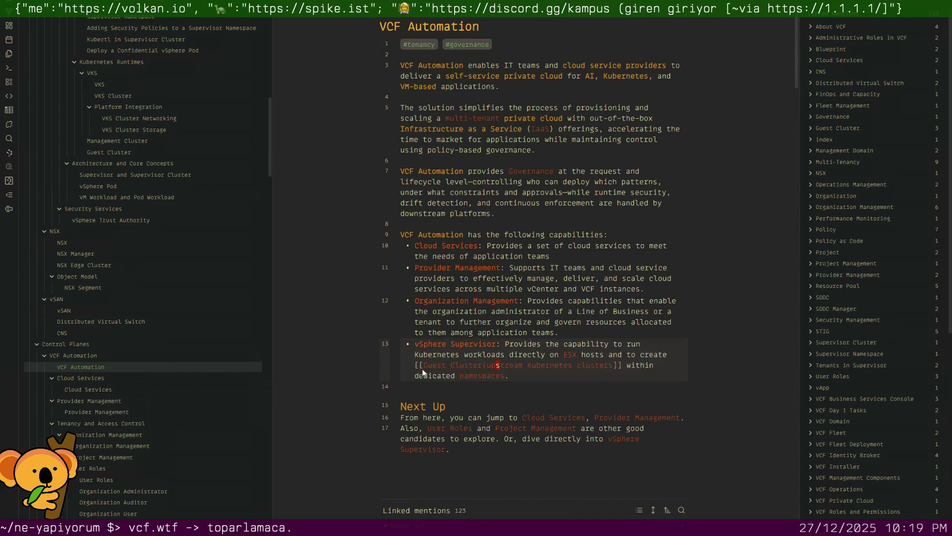
click(419, 364)
key(ctrl+alt+Left)
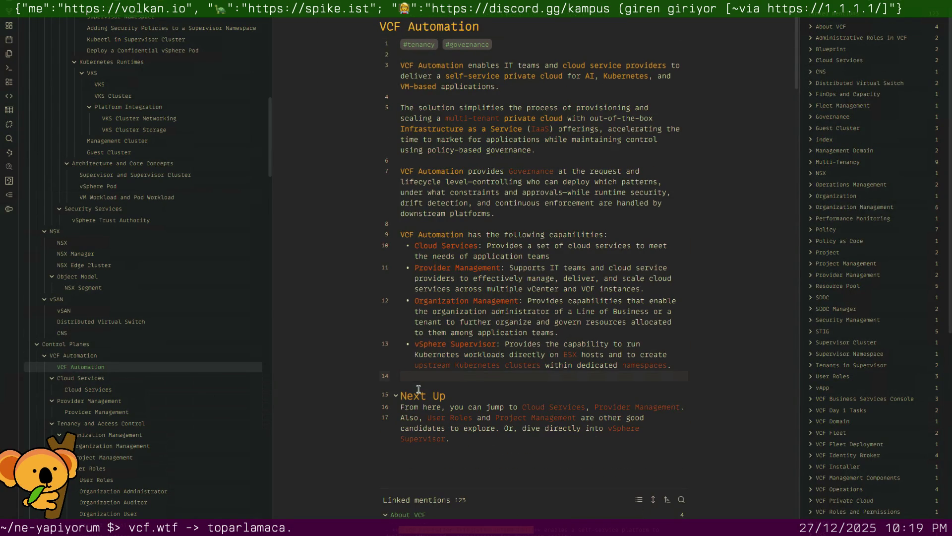
key(Delete)
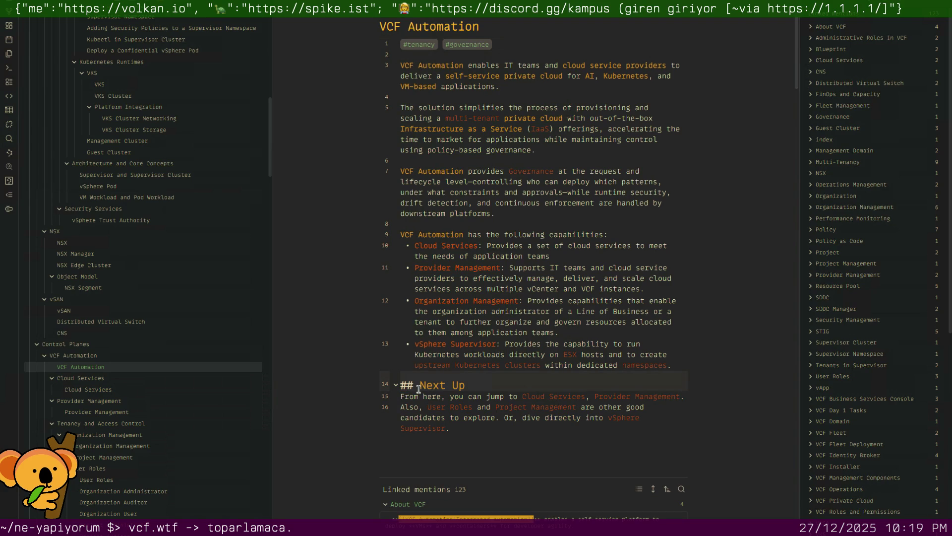
Review Cloud Services, Provider, Organization and Project Management notes, ending on User Roles
click(125, 388)
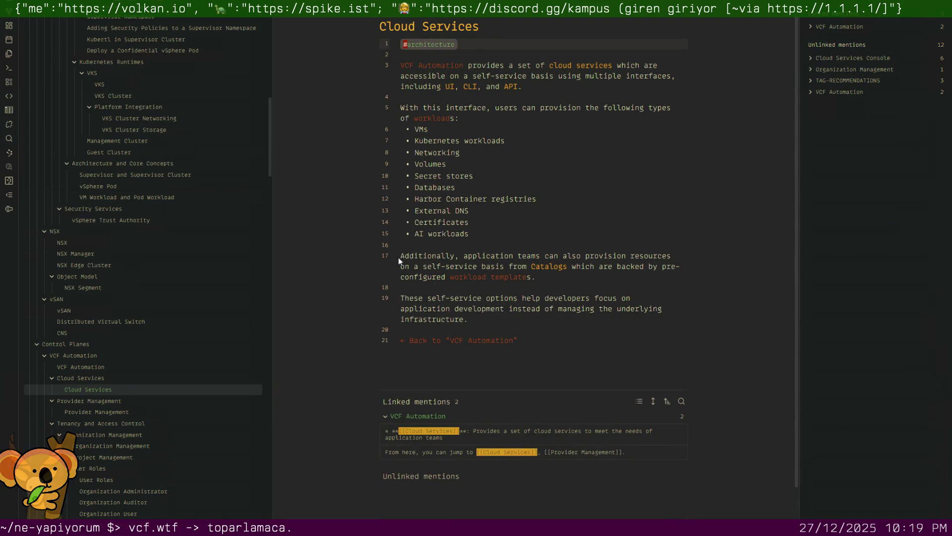
click(107, 411)
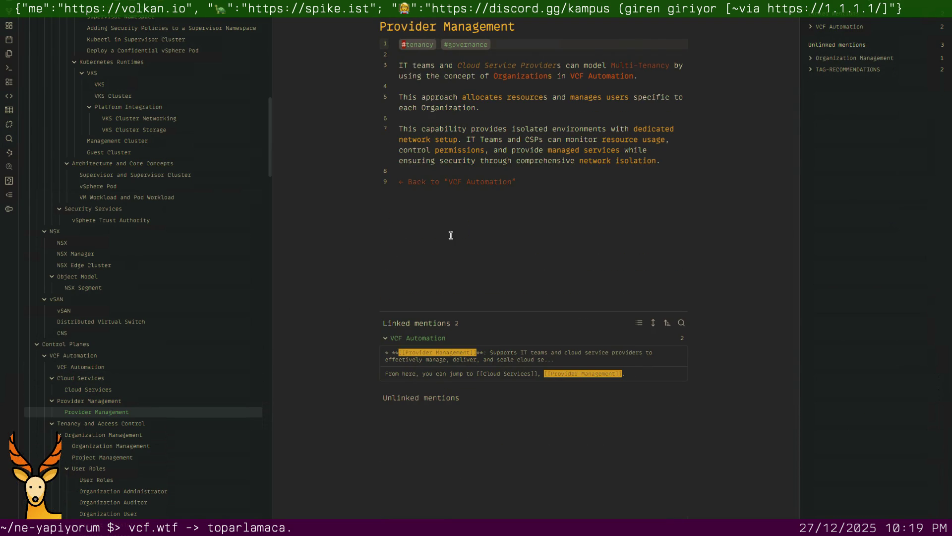
mouse_move(108, 435)
click(133, 445)
scroll(373, 350, down, 3)
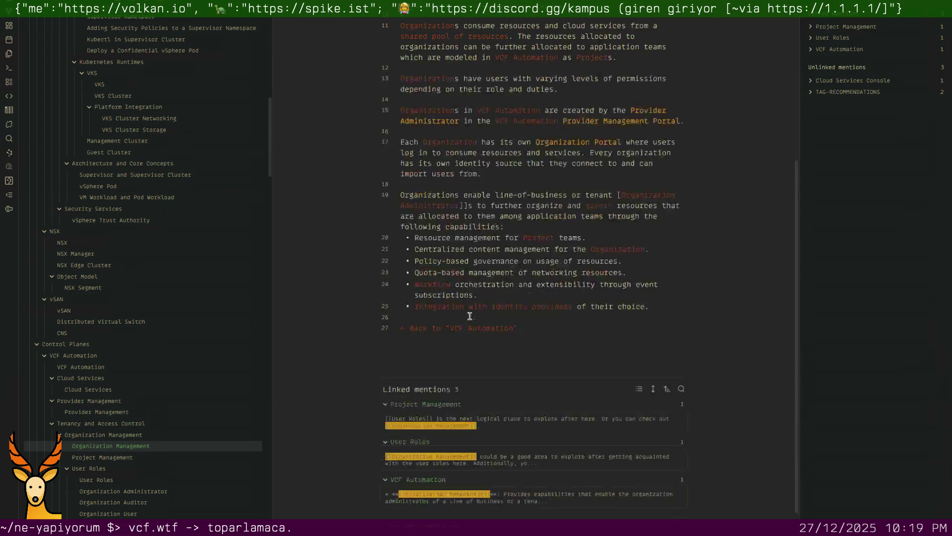
scroll(373, 350, down, 2)
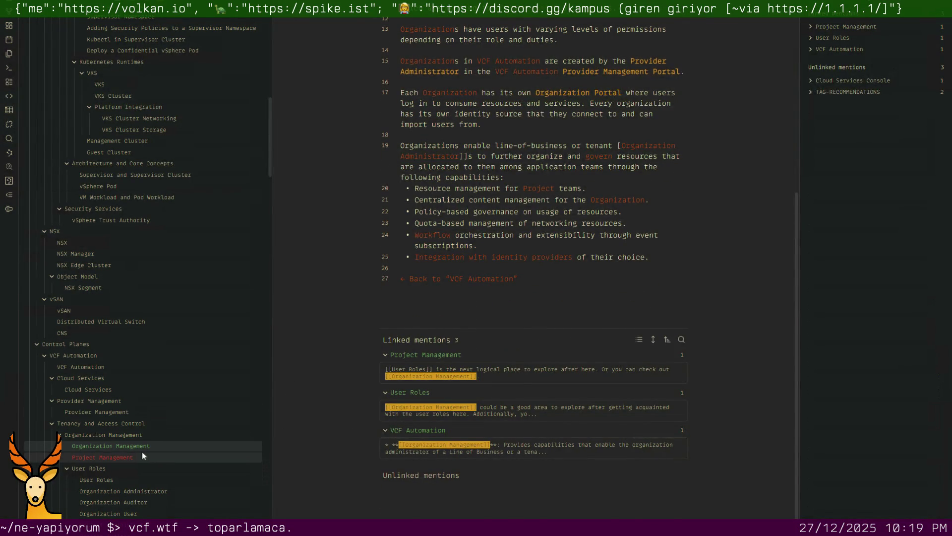
click(143, 456)
scroll(396, 331, down, 3)
scroll(402, 328, down, 2)
scroll(416, 320, up, 2)
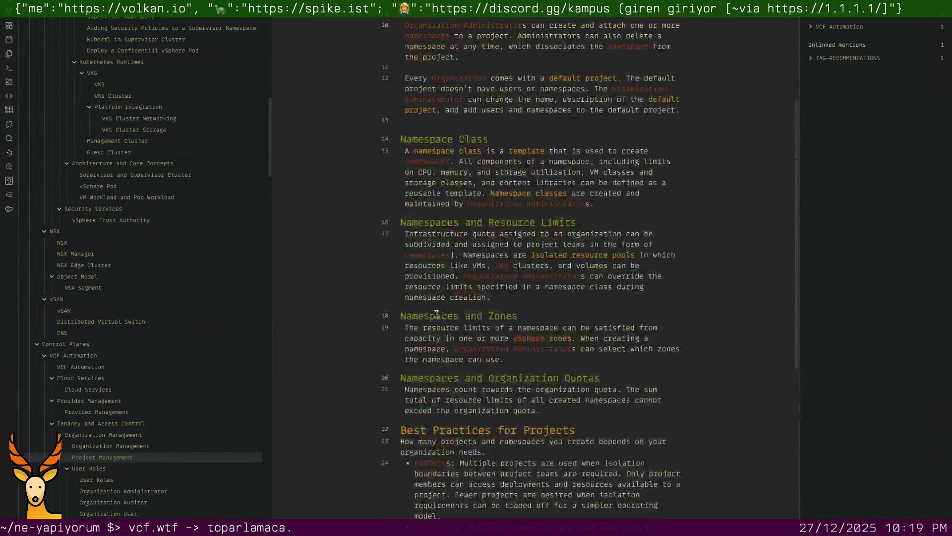
scroll(436, 314, down, 5)
click(131, 480)
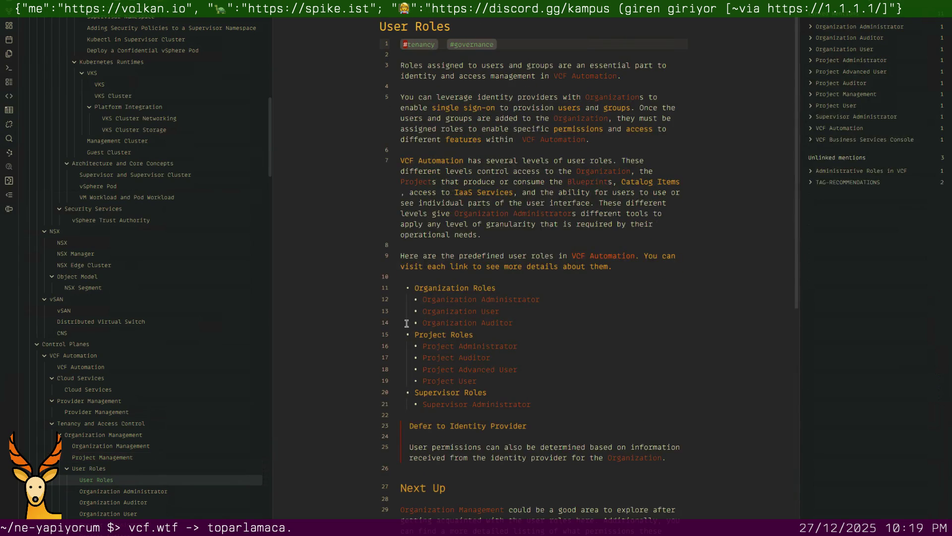
scroll(403, 324, down, 5)
scroll(403, 324, up, 5)
scroll(404, 324, down, 5)
scroll(165, 441, down, 1)
scroll(155, 407, down, 3)
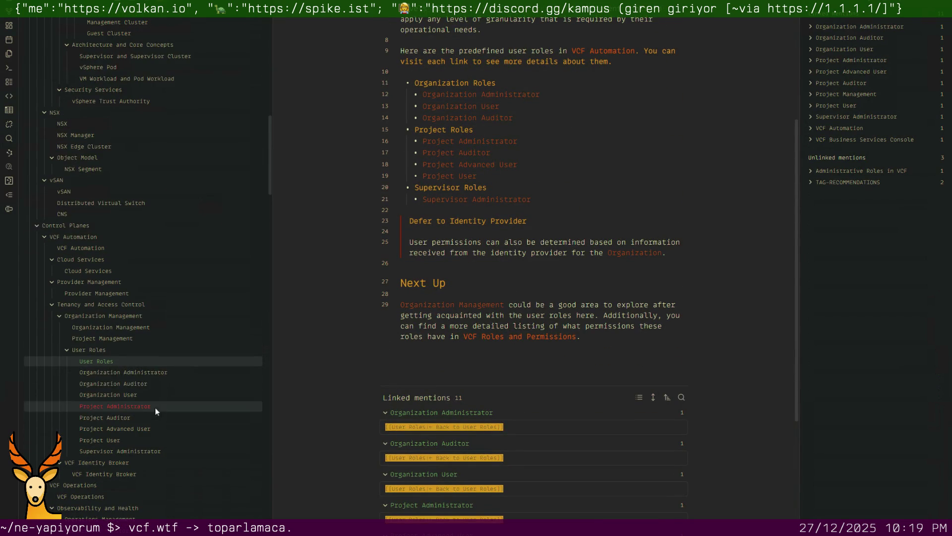
Step through the Organization and Project role notes, ending on Supervisor Administrator
click(158, 374)
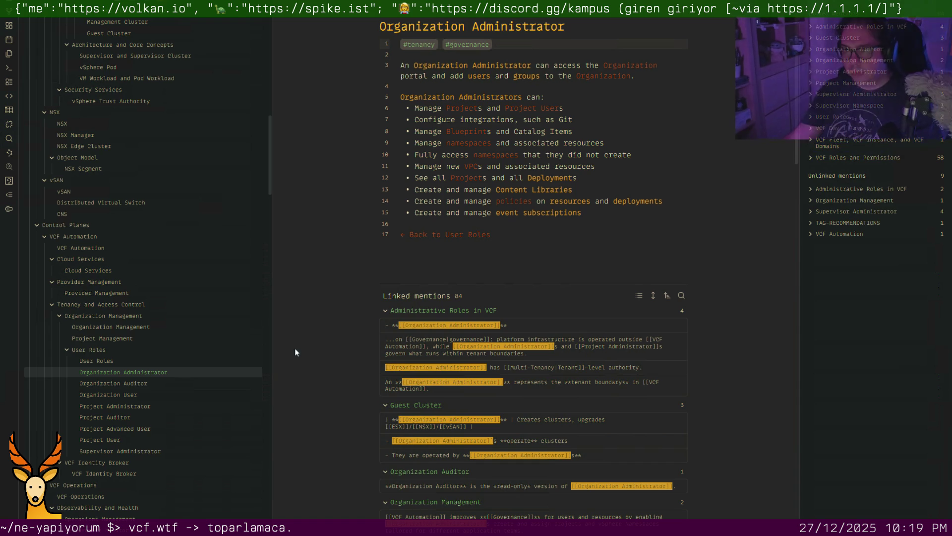
click(152, 382)
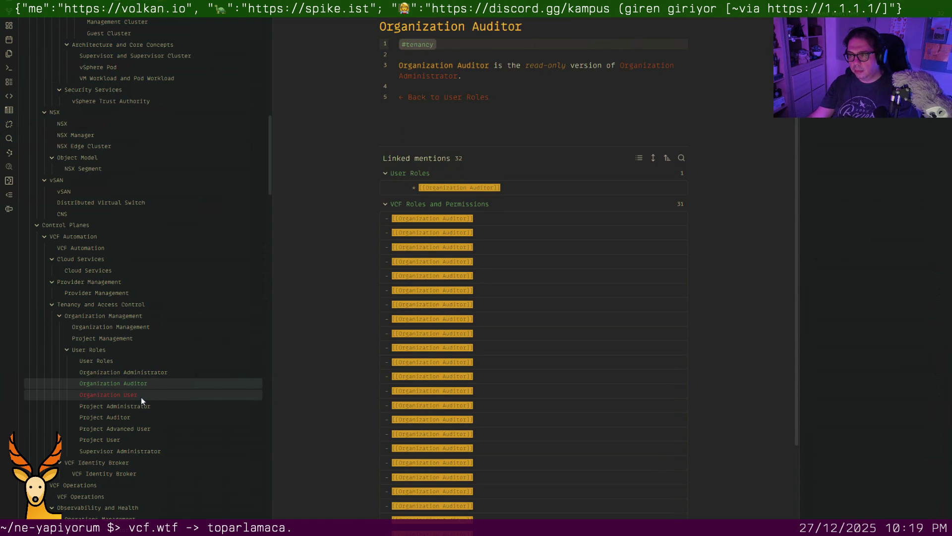
scroll(516, 370, down, 3)
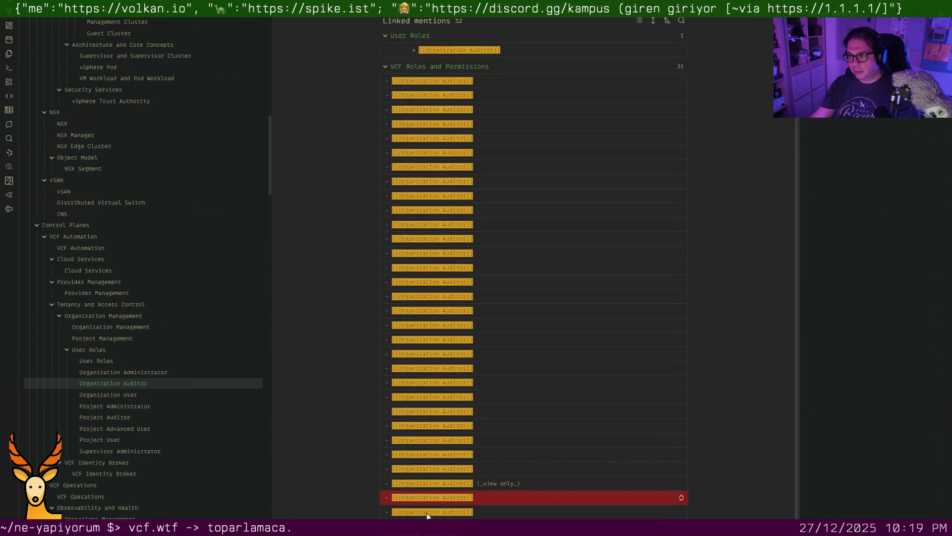
click(121, 394)
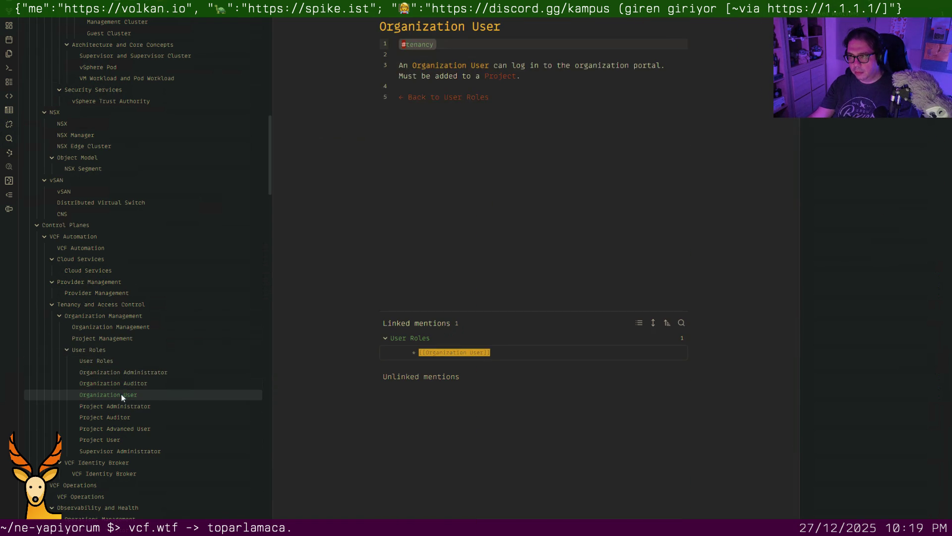
click(113, 408)
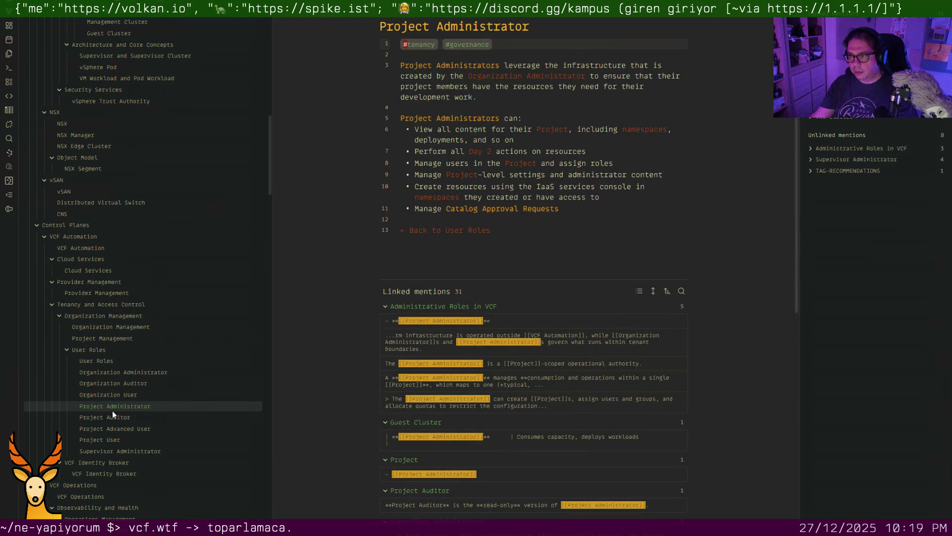
click(112, 419)
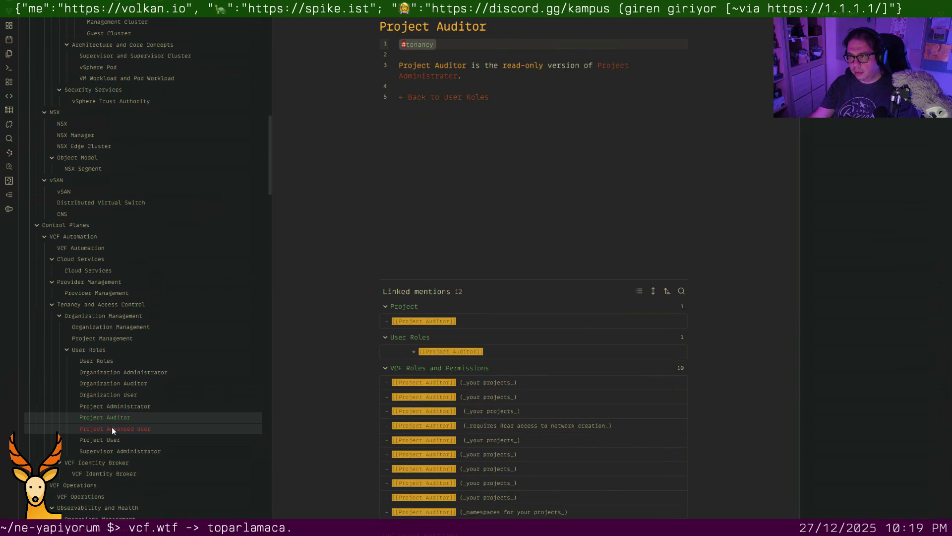
click(113, 429)
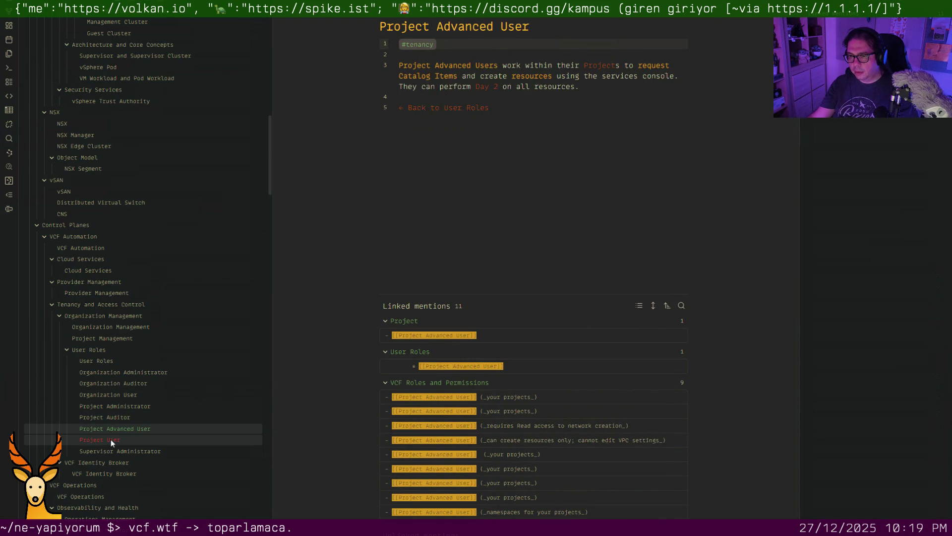
click(111, 438)
click(116, 455)
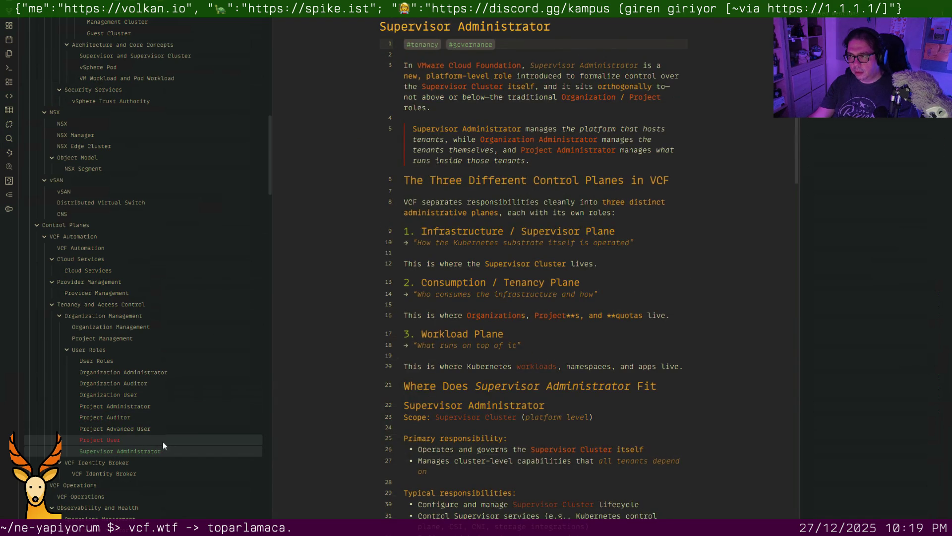
scroll(497, 354, down, 3)
scroll(497, 355, down, 2)
scroll(497, 354, down, 2)
scroll(497, 354, down, 3)
Retarget line 71's link to Organization Administrator and remove the blank line above Hierarchical Relationship Summary
click(639, 370)
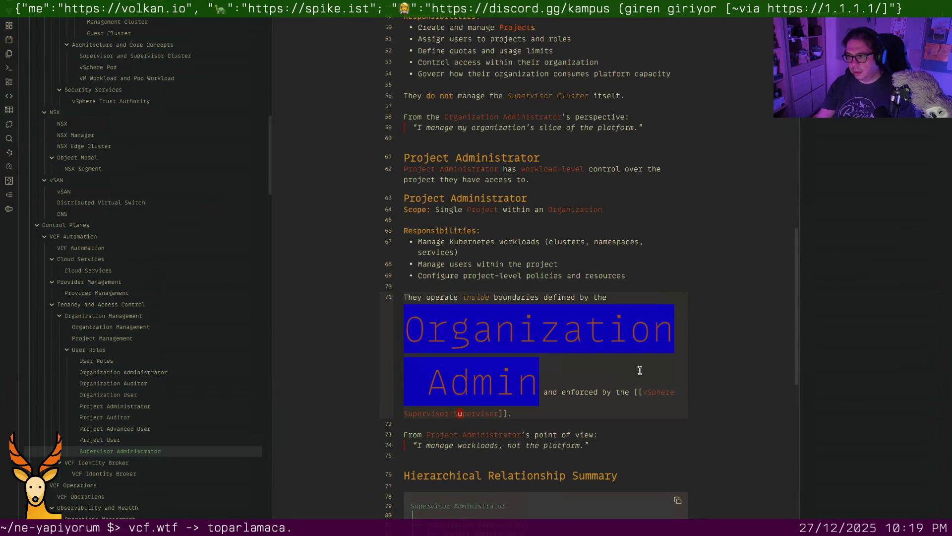
key(Left)
key(Left)
key(Left)
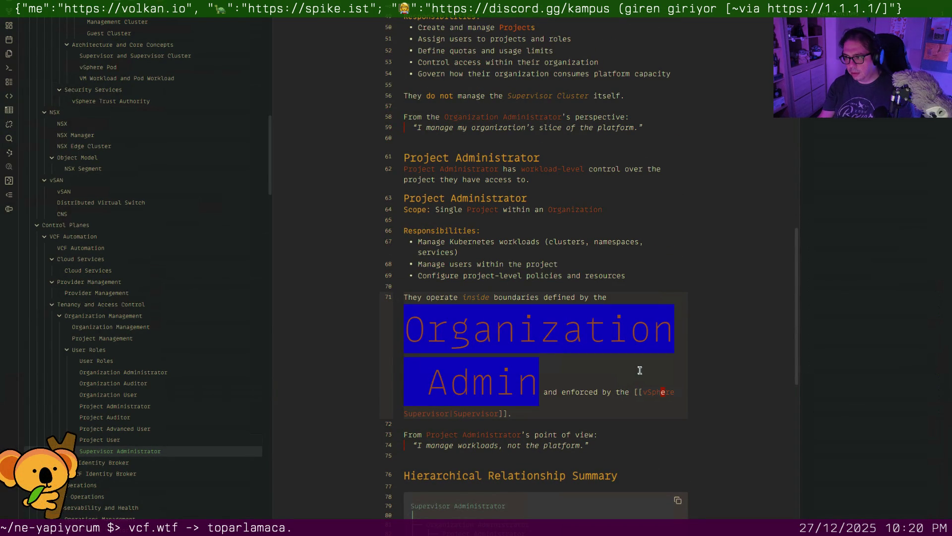
key(Left)
key(Left)
key(Left)
key(Left)
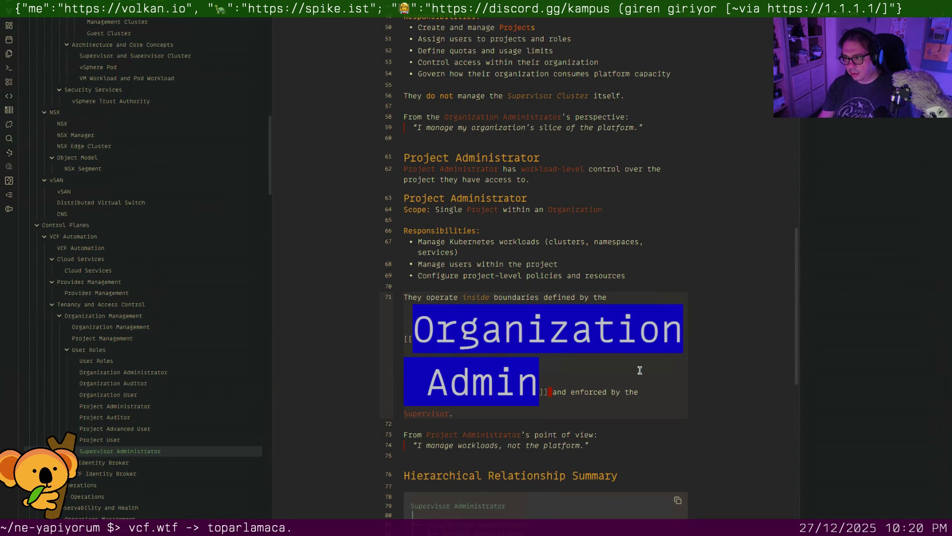
key(Left)
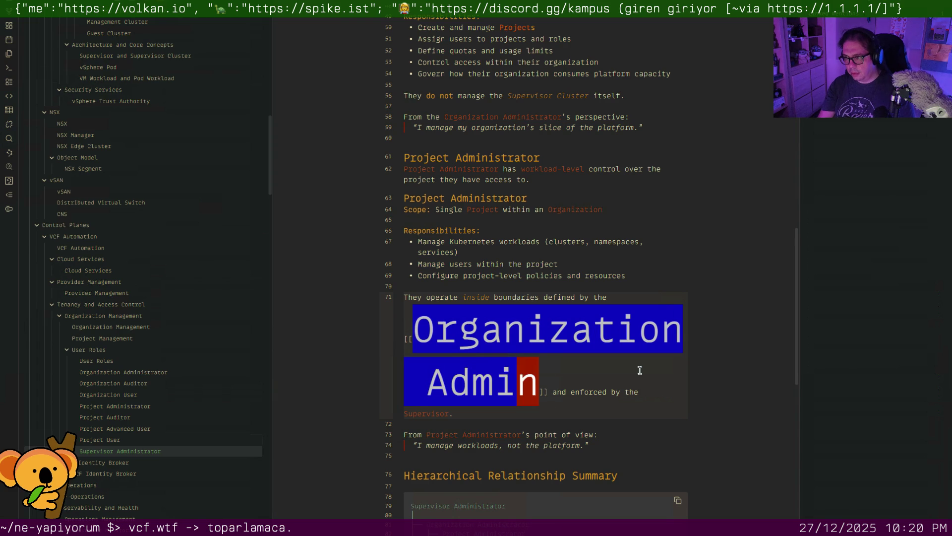
text(i)
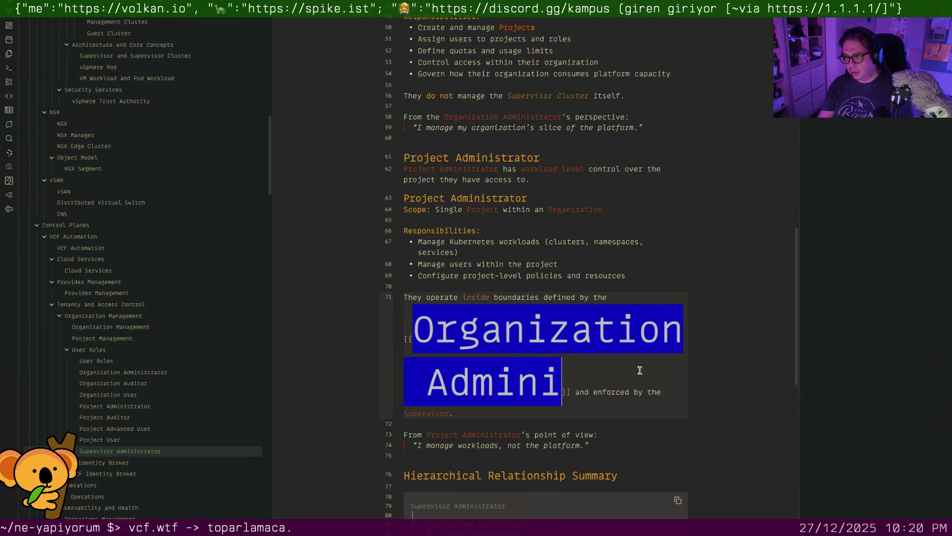
text(strator)
key(Return)
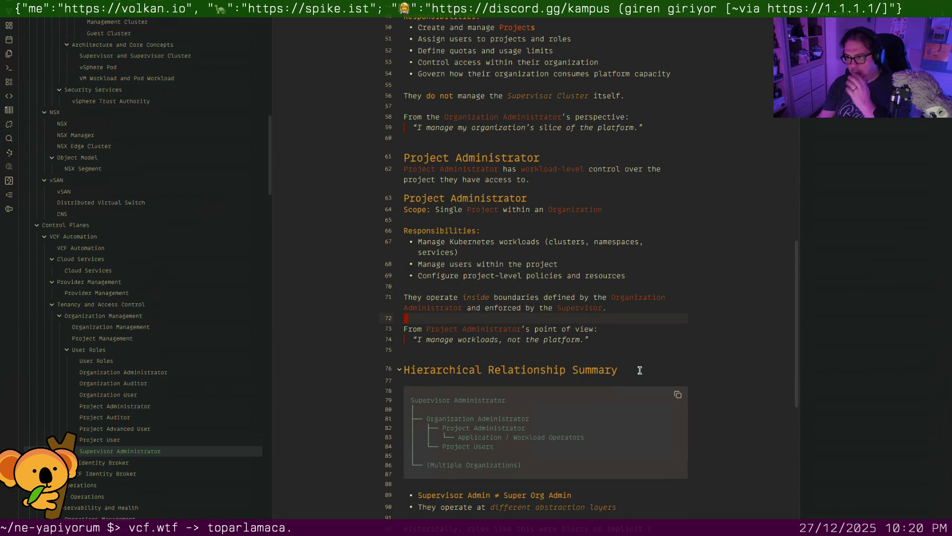
scroll(587, 340, down, 2)
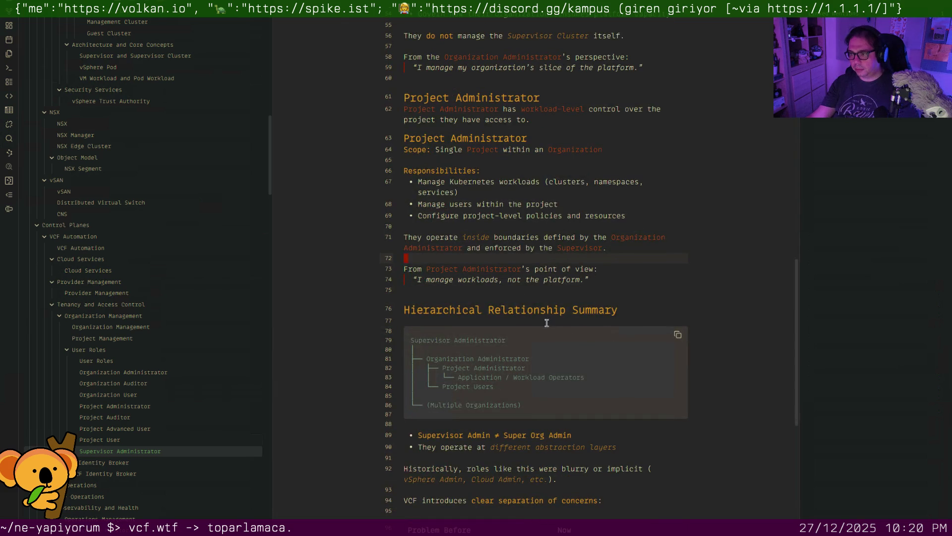
key(Delete)
scroll(542, 289, down, 5)
scroll(460, 312, down, 4)
Review VCF Identity Broker down to its linked mentions, then move on to VCF Operations
click(135, 474)
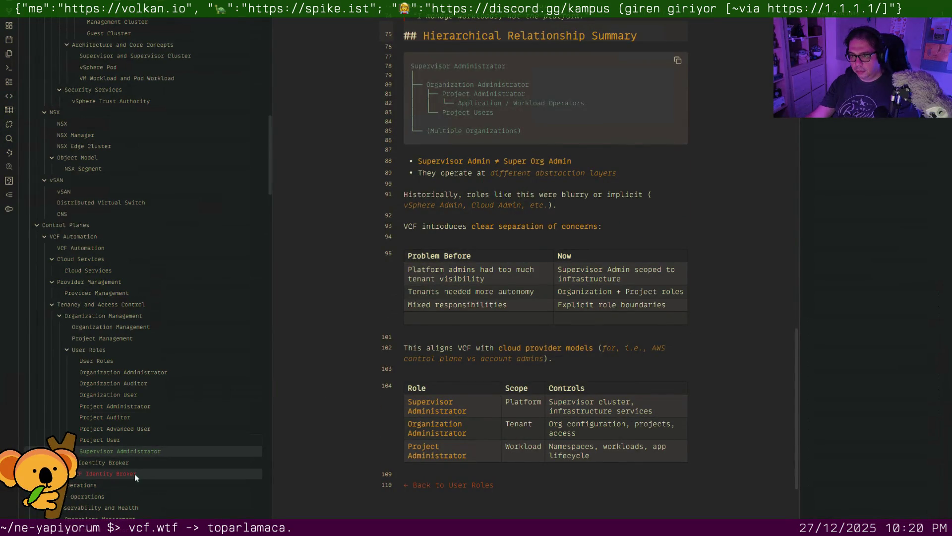
scroll(446, 378, down, 3)
scroll(477, 370, down, 5)
scroll(496, 368, down, 5)
scroll(496, 368, down, 5)
scroll(495, 367, down, 5)
scroll(496, 367, down, 3)
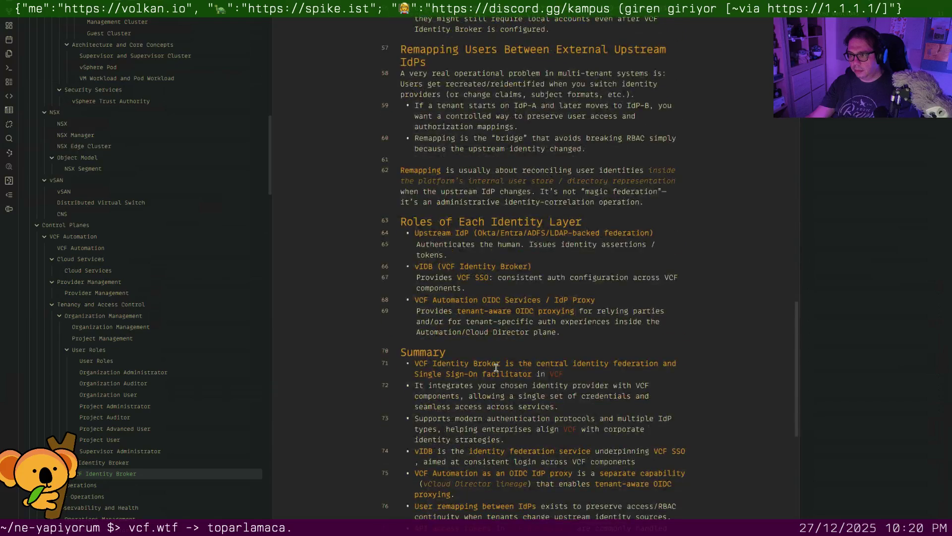
scroll(496, 368, down, 8)
scroll(142, 476, down, 3)
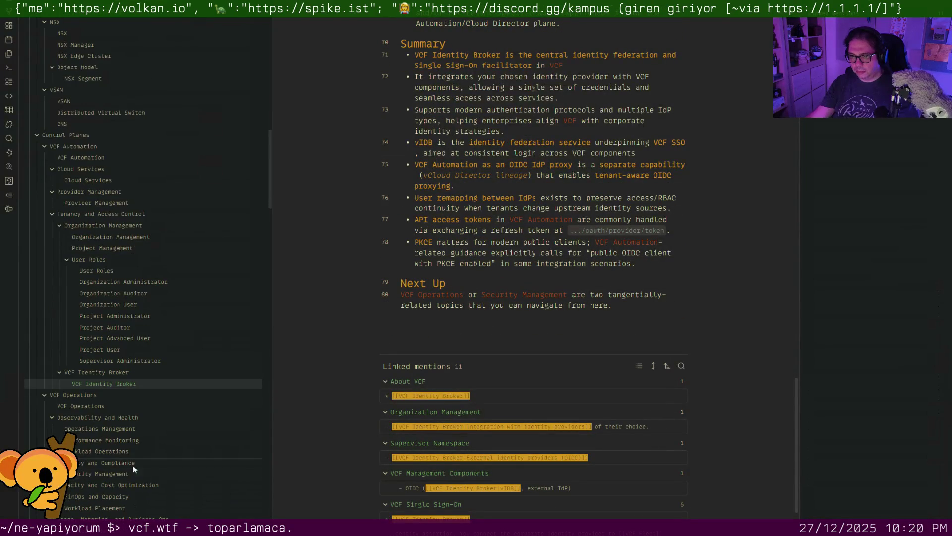
click(114, 407)
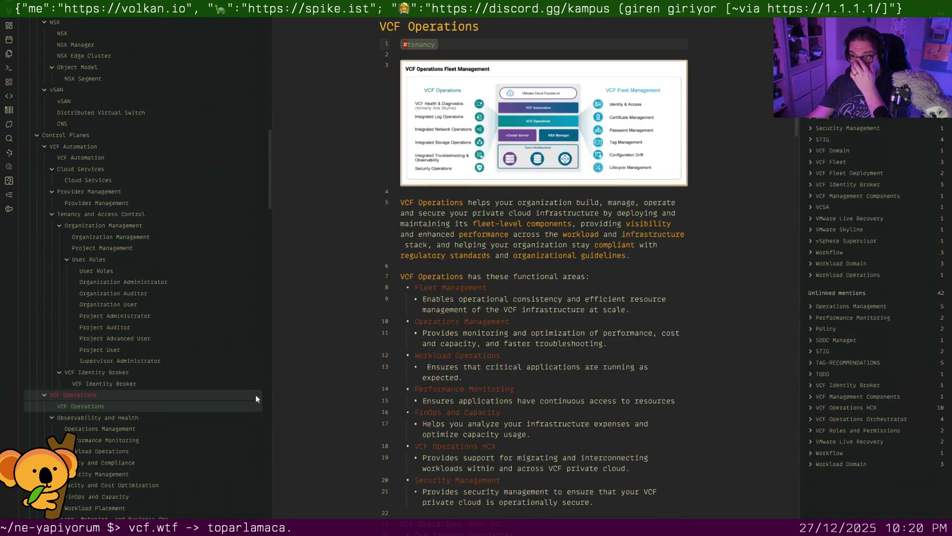
scroll(419, 395, down, 5)
scroll(419, 394, down, 3)
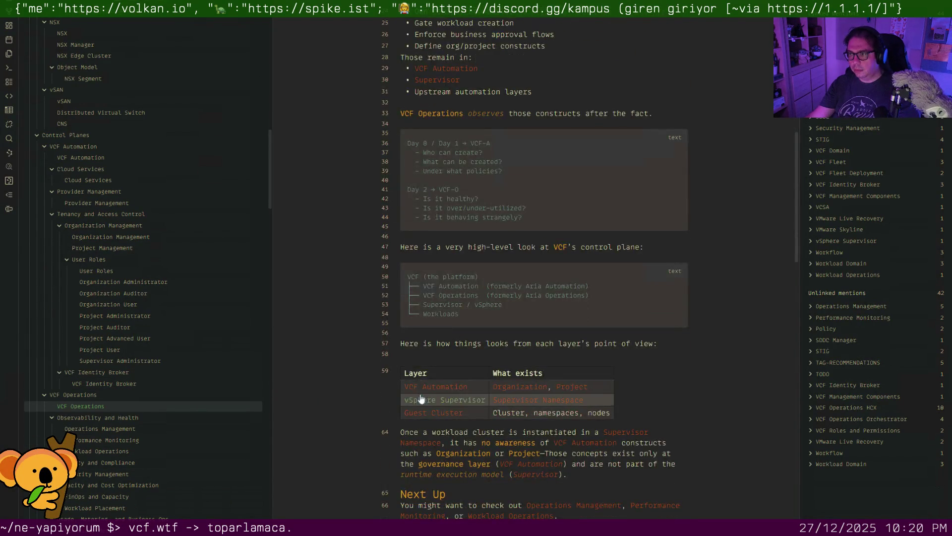
scroll(448, 198, down, 2)
Read VCF Operations to blank line 58, then move on to Operations Management
click(446, 216)
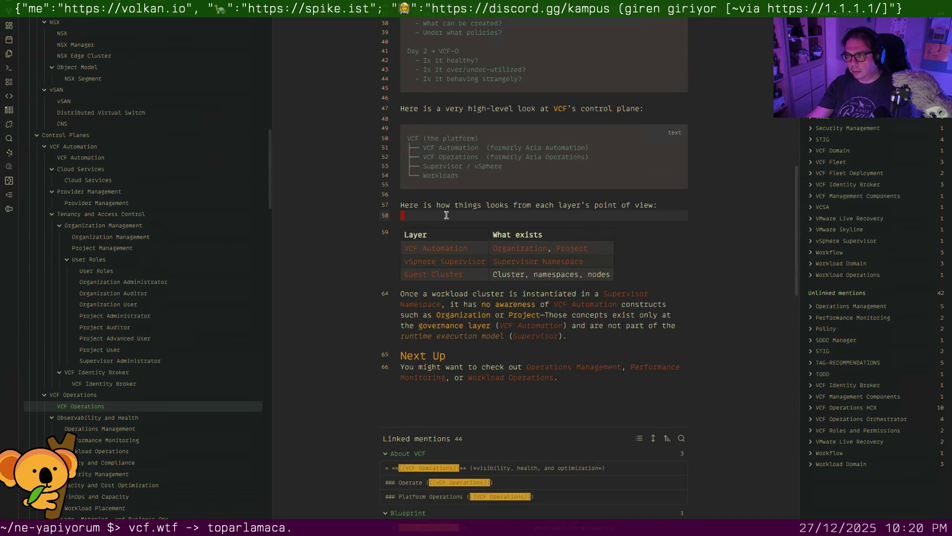
scroll(446, 245, down, 1)
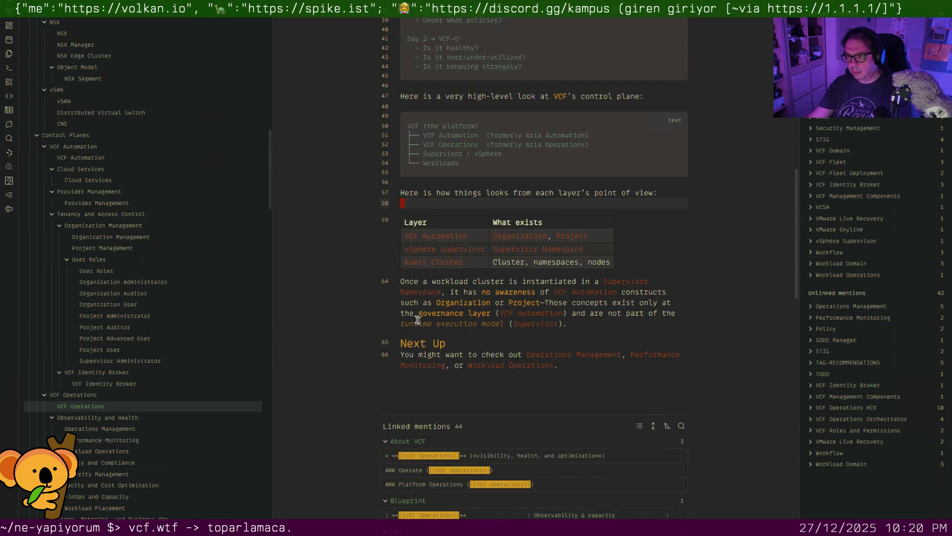
click(123, 430)
scroll(477, 313, down, 3)
scroll(477, 313, down, 3)
scroll(477, 314, down, 4)
scroll(477, 313, down, 3)
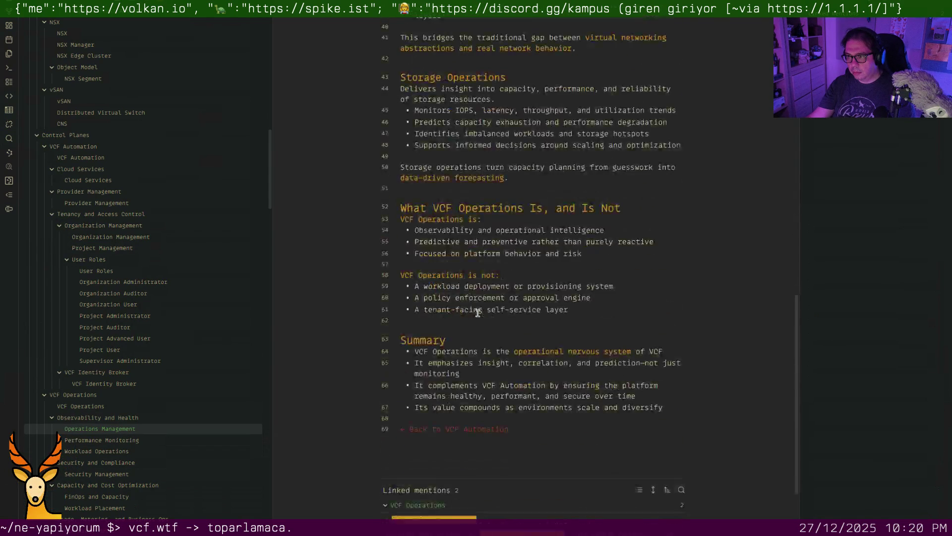
Remove the blank line before Storage Operations and link the Summary bullets to VCF Operations and VCF Automation
key(Delete)
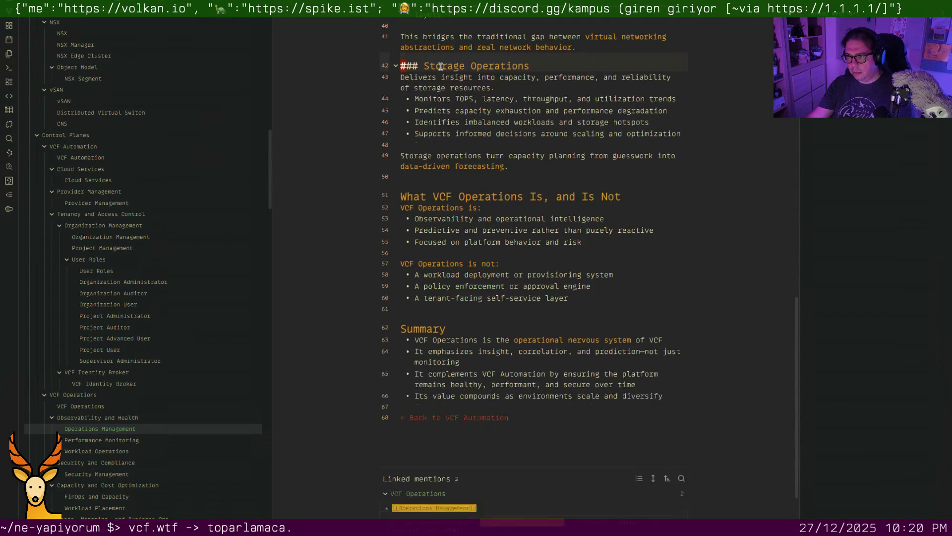
scroll(461, 131, down, 5)
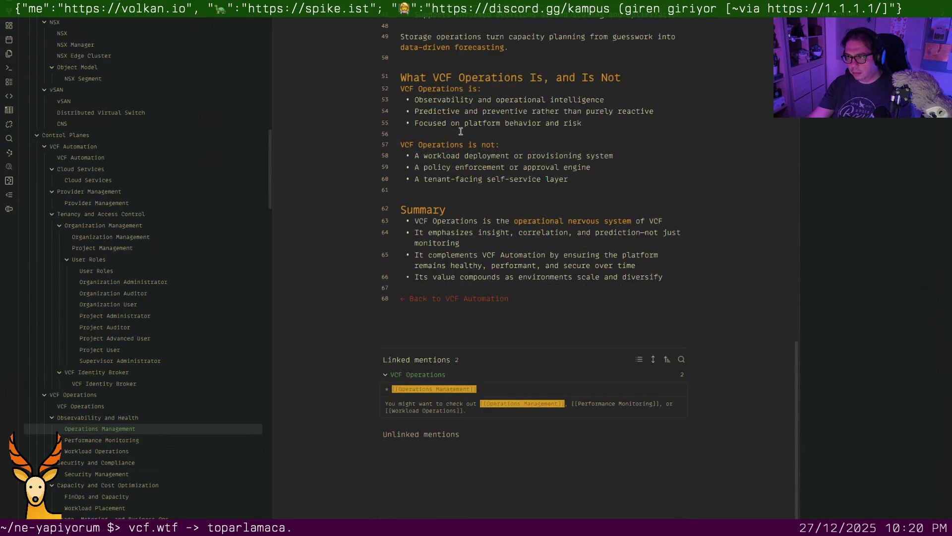
scroll(435, 161, up, 2)
scroll(441, 199, down, 2)
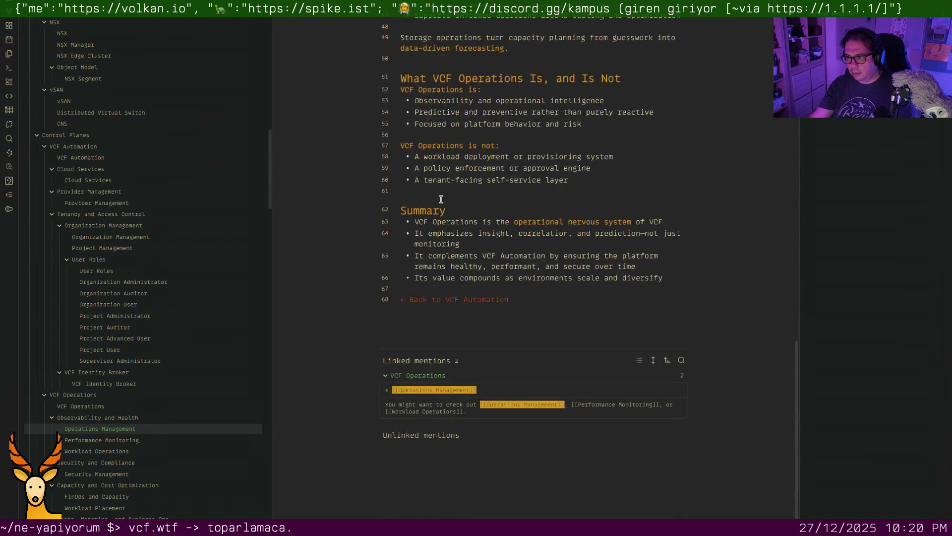
click(417, 222)
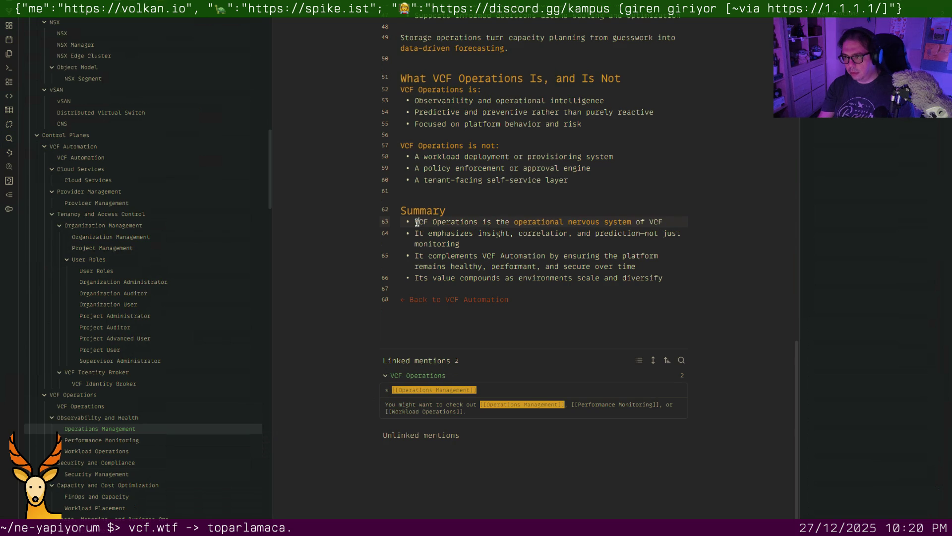
text([[)
key(Right)
key(Right)
key(Right)
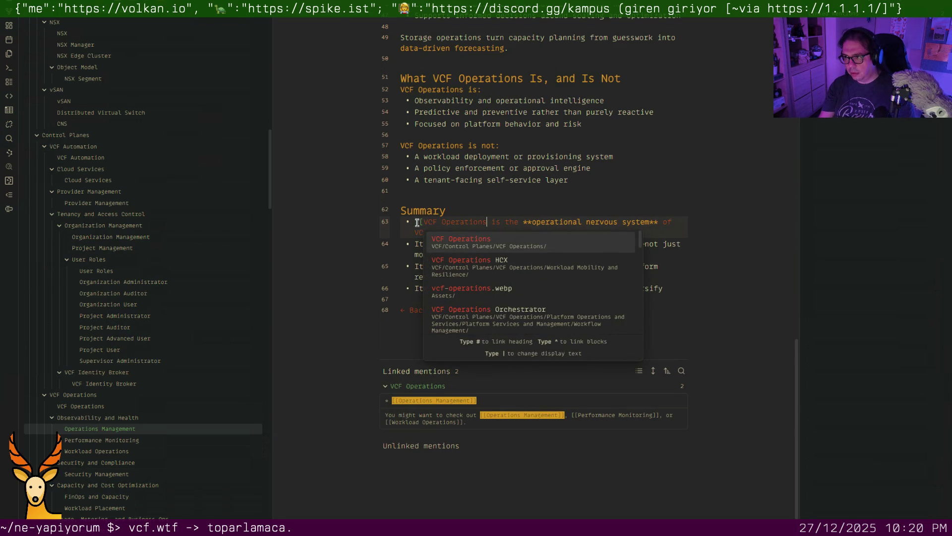
key(Return)
key(Down)
key(Down)
key(Down)
key(Down)
key(Down)
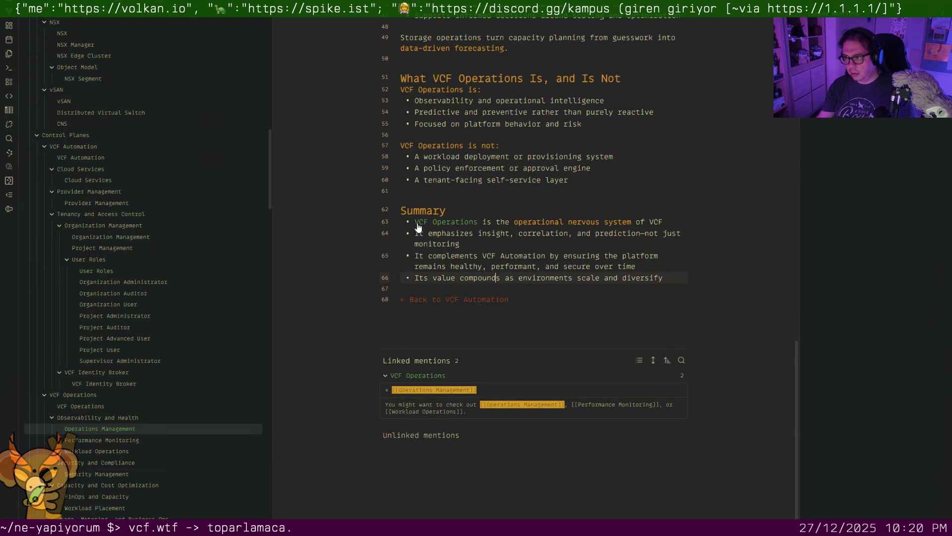
key(Up)
text([[)
key(Right)
key(Right)
key(Right)
key(Right)
key(Right)
key(Right)
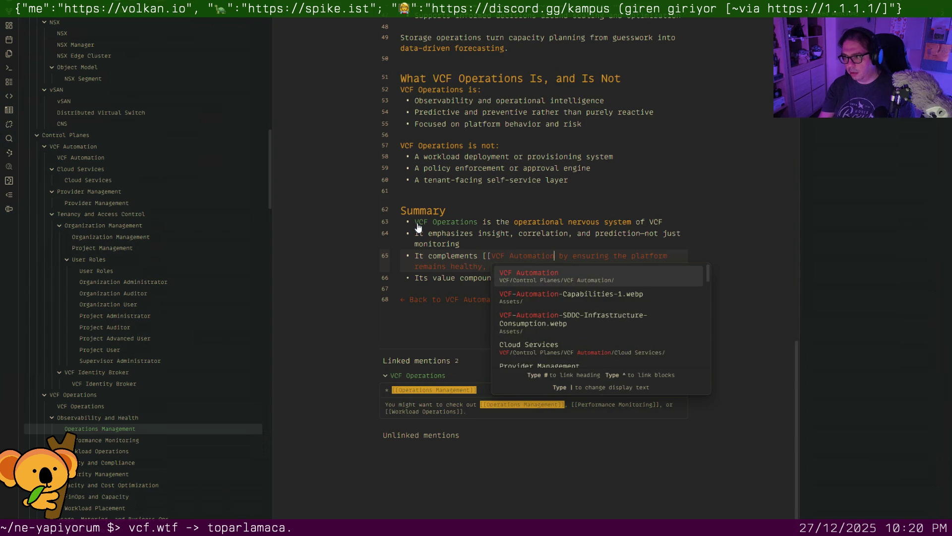
key(Return)
key(Down)
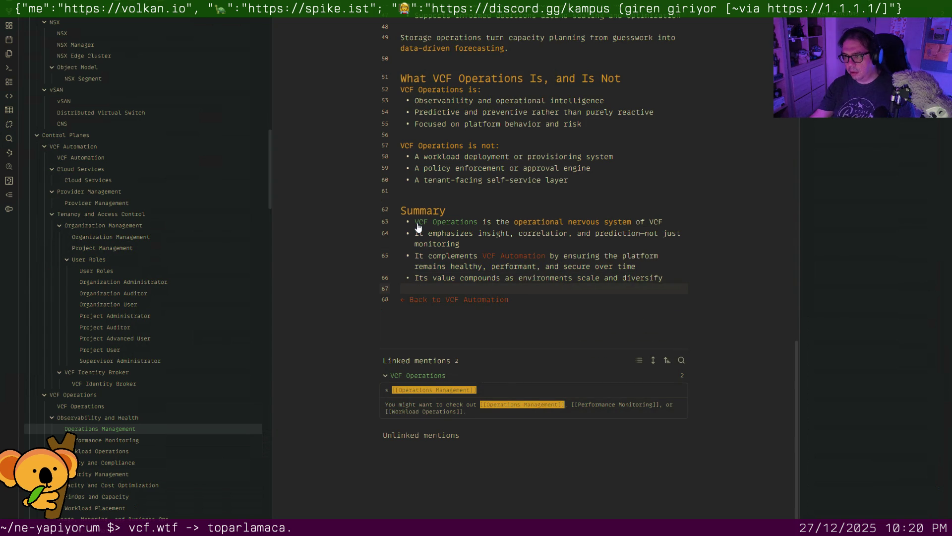
scroll(417, 227, up, 5)
Cancel the stray link on line 52 and link the 'VCF Operations is not' line to VCF Operations
click(421, 286)
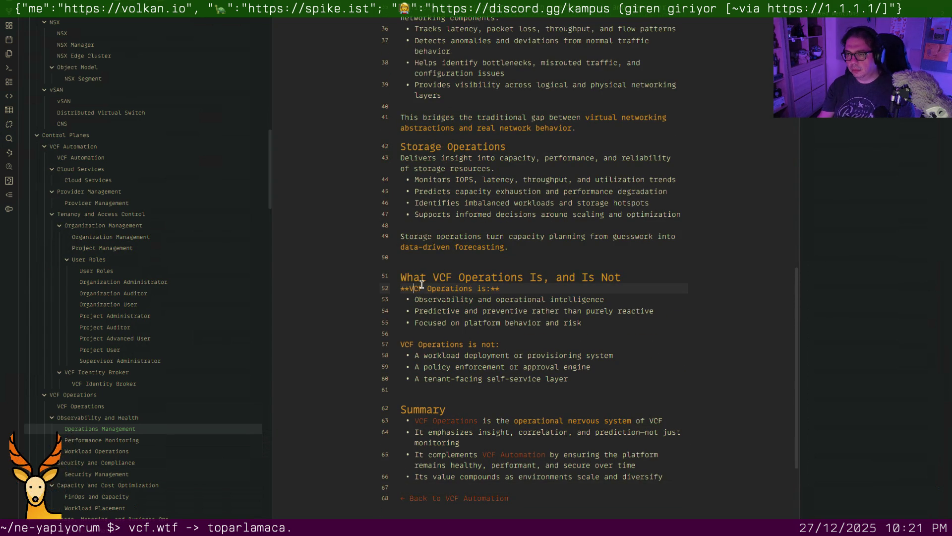
text([[)
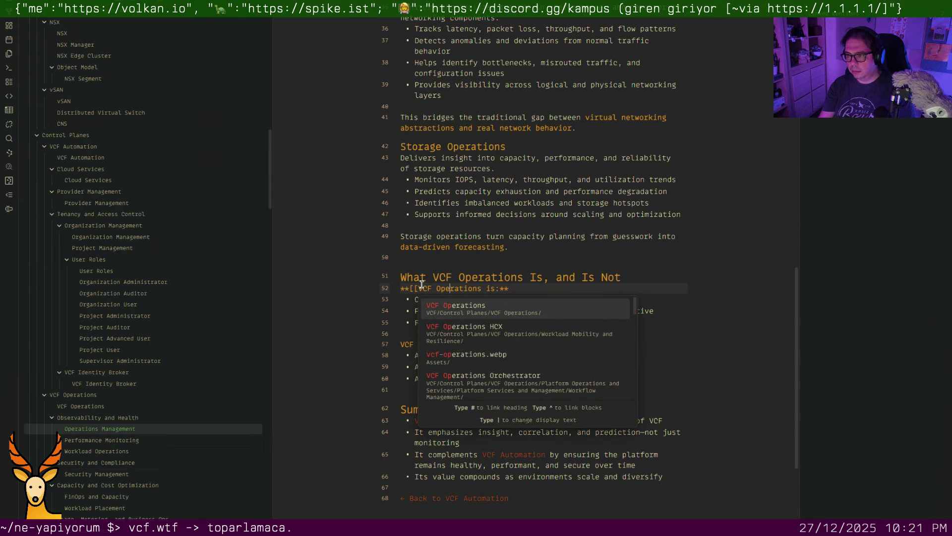
key(BackSpace)
key(BackSpace)
key(Down)
key(Down)
key(Down)
key(Down)
key(Down)
text([[)
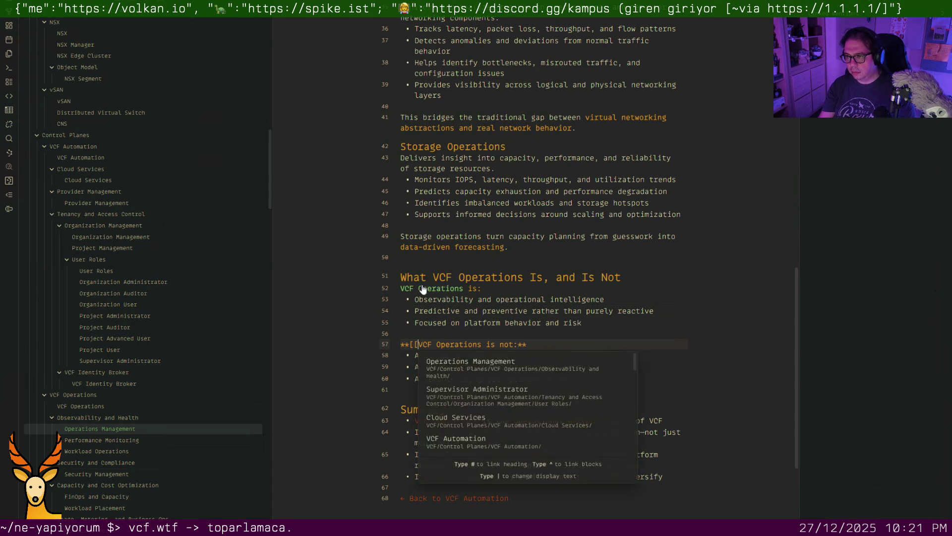
key(ctrl+Right)
key(ctrl+Right)
key(Return)
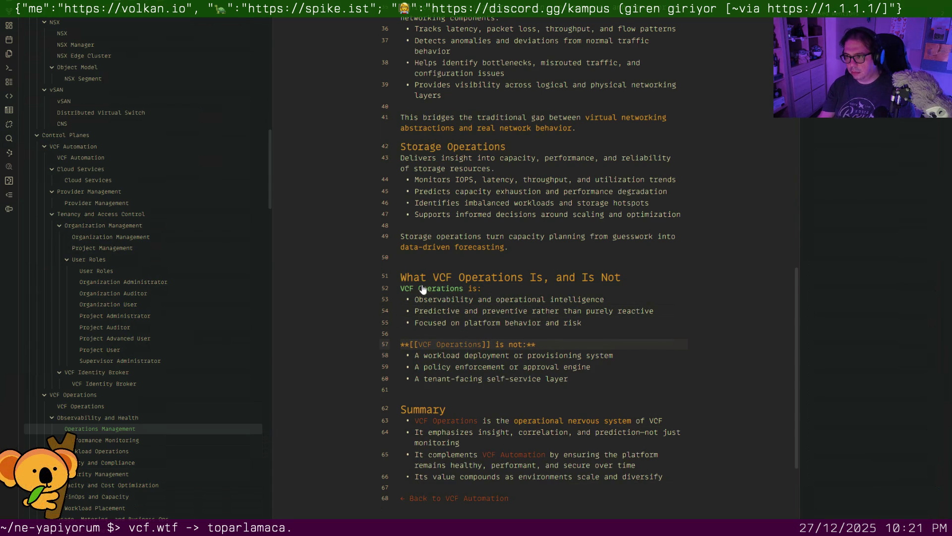
scroll(439, 160, up, 3)
scroll(440, 161, up, 3)
scroll(439, 159, up, 3)
scroll(439, 160, up, 2)
scroll(439, 160, up, 4)
scroll(439, 160, up, 2)
scroll(439, 160, up, 1)
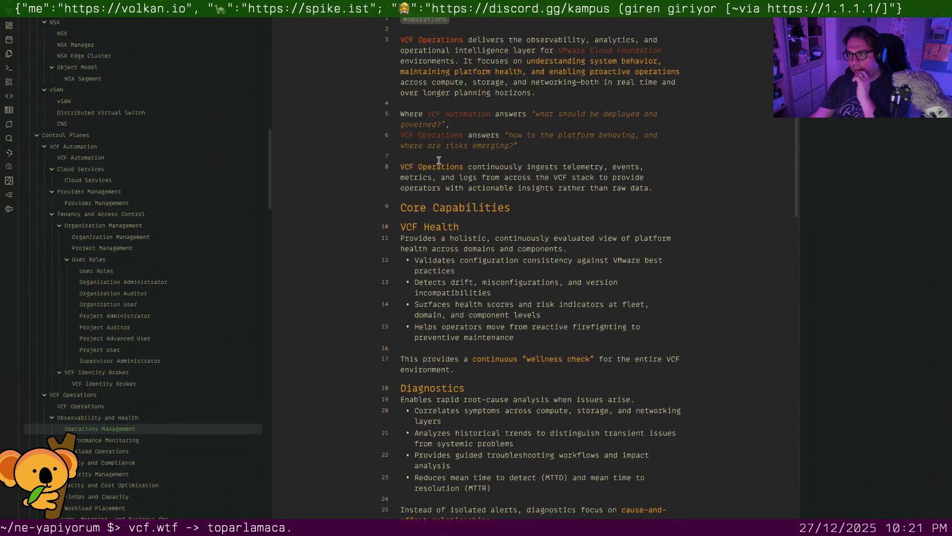
Remove the empty line above Performance Monitoring's Summary heading, then review Workload Operations and Security Management
click(118, 440)
scroll(517, 160, down, 5)
scroll(517, 161, down, 1)
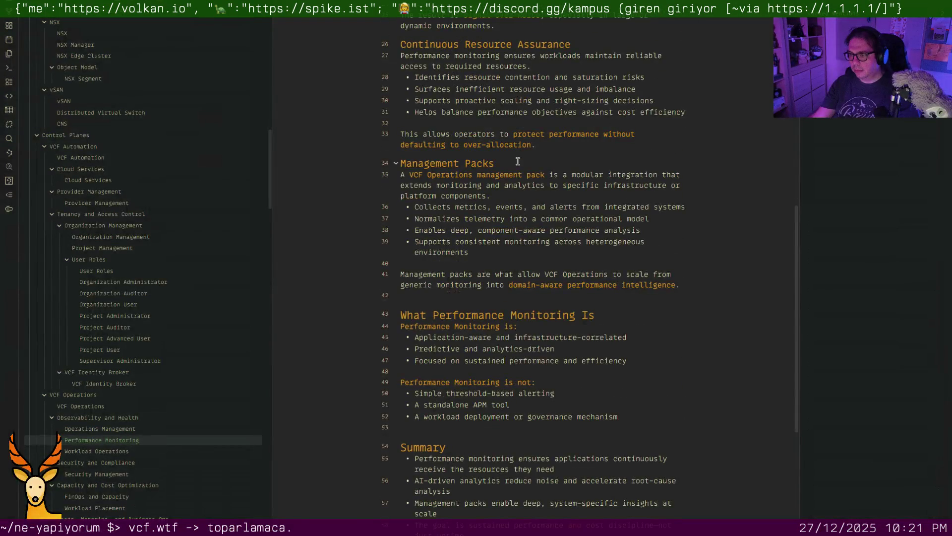
scroll(517, 161, down, 5)
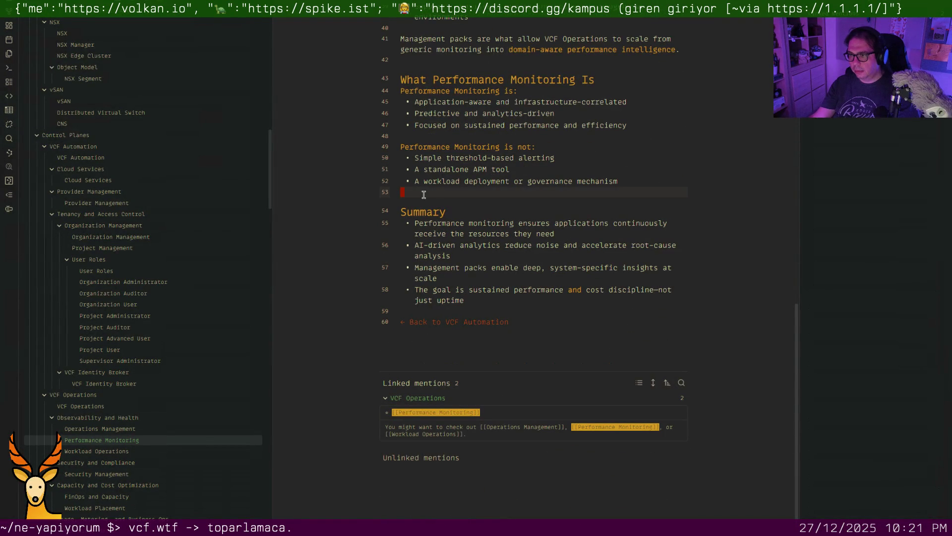
key(BackSpace)
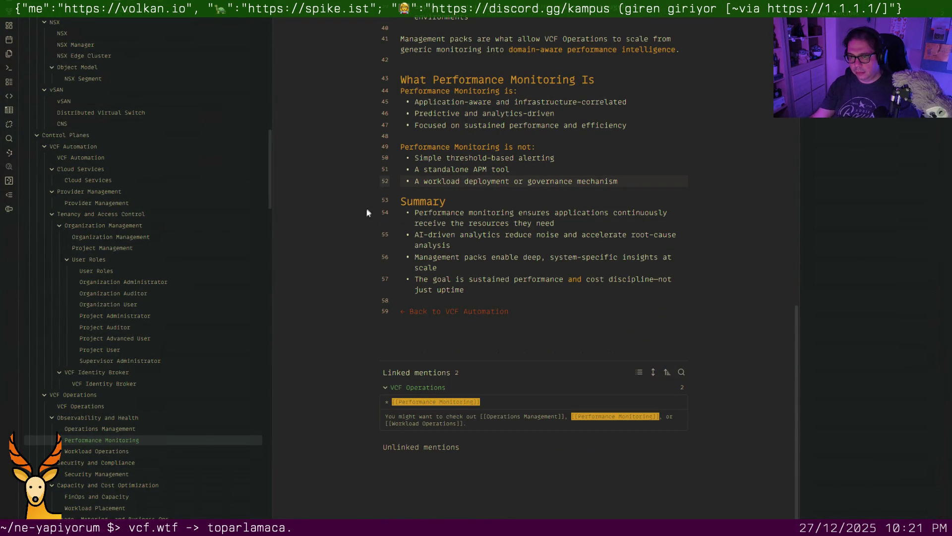
click(109, 450)
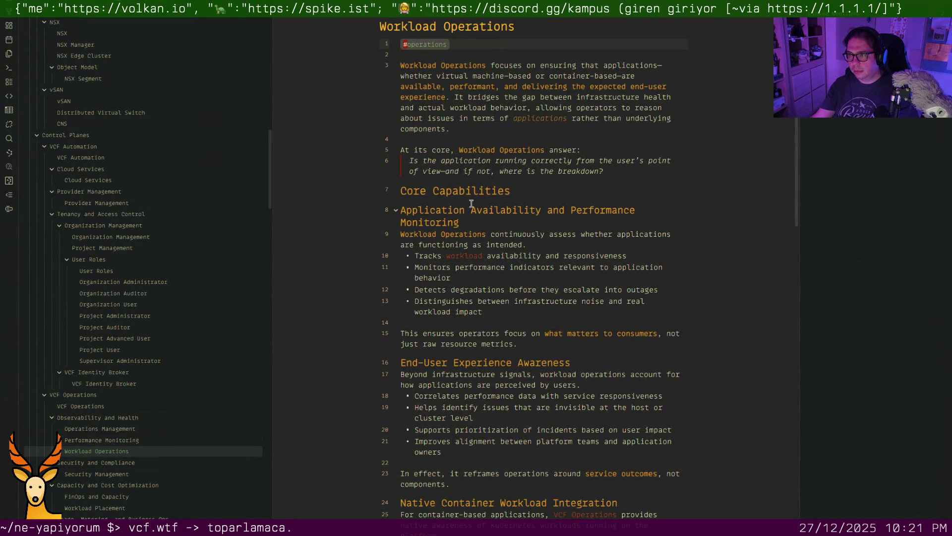
scroll(472, 204, down, 1)
scroll(471, 204, down, 5)
scroll(471, 204, down, 2)
scroll(471, 205, down, 5)
scroll(471, 204, down, 5)
scroll(471, 204, down, 2)
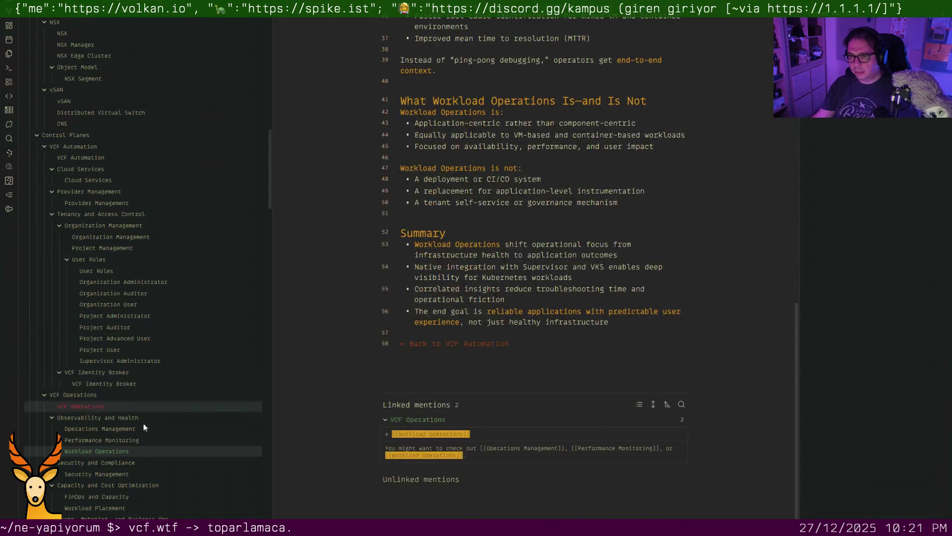
scroll(135, 440, down, 2)
scroll(124, 299, down, 2)
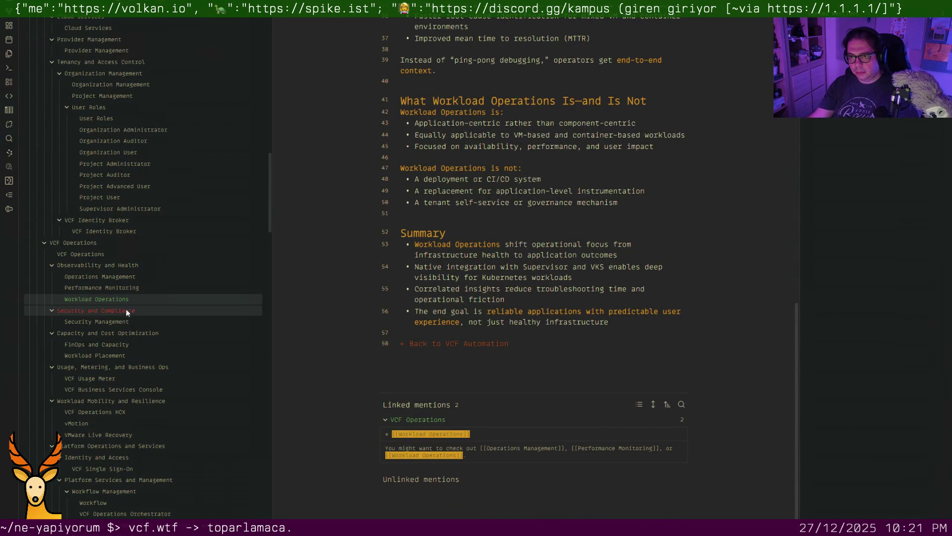
click(127, 320)
Review FinOps and Capacity, then remove Workload Placement's empty line above Runtime Optimization
click(110, 346)
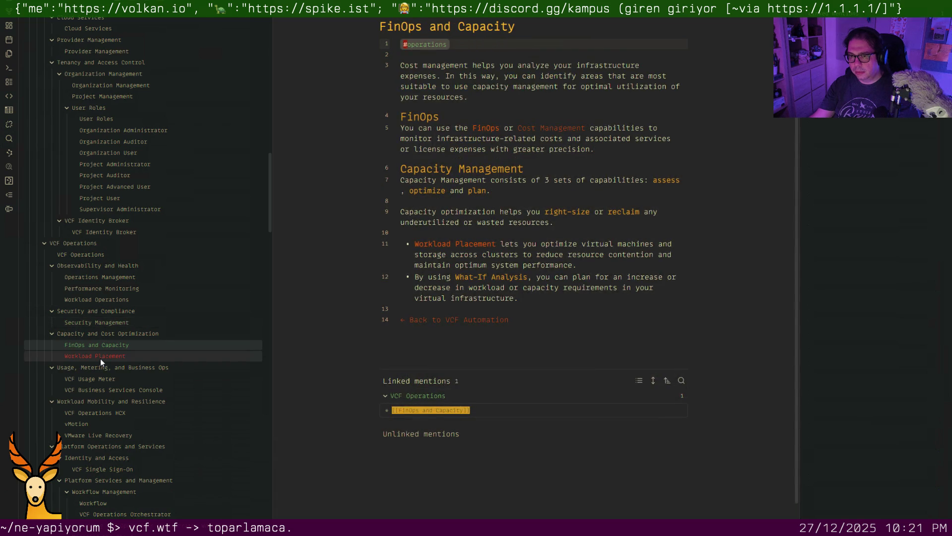
mouse_move(94, 356)
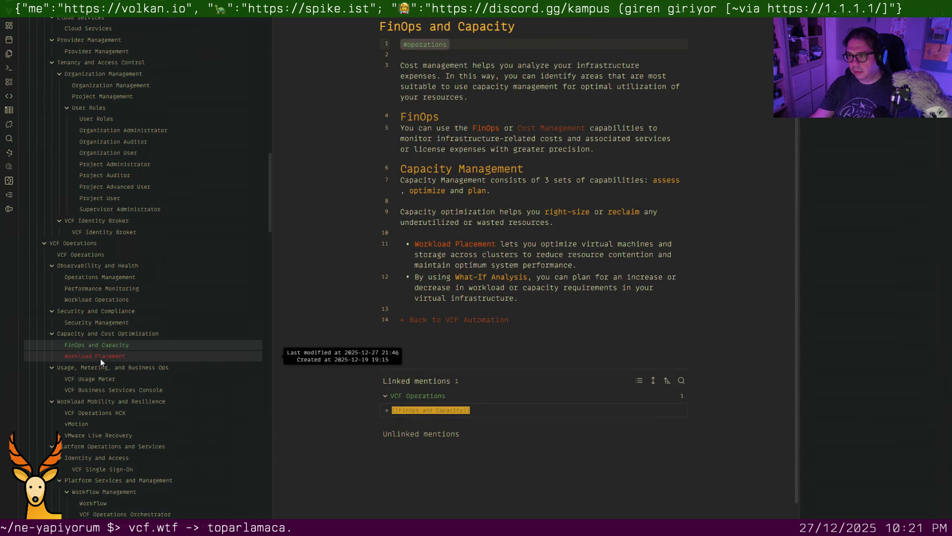
click(100, 356)
scroll(514, 350, down, 1)
scroll(514, 349, down, 4)
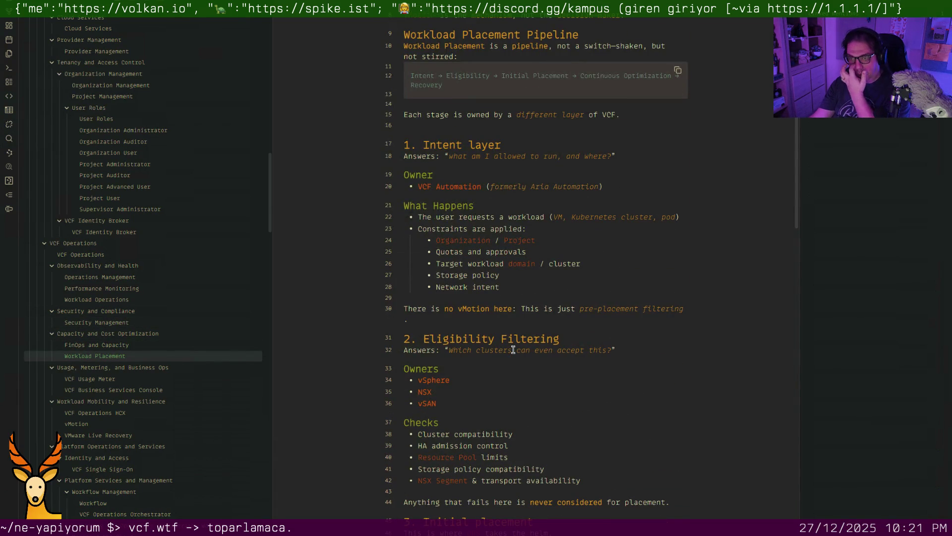
scroll(513, 351, down, 2)
scroll(512, 349, down, 2)
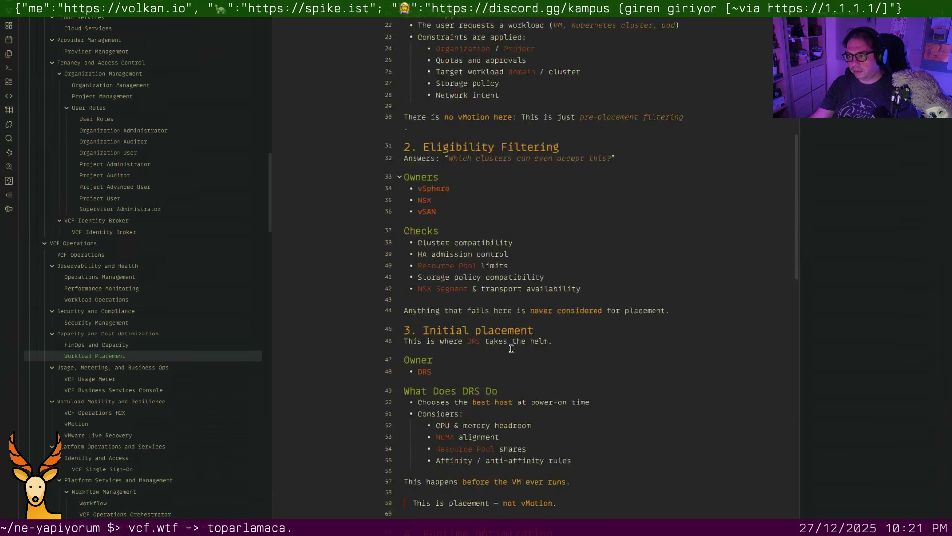
scroll(510, 348, down, 2)
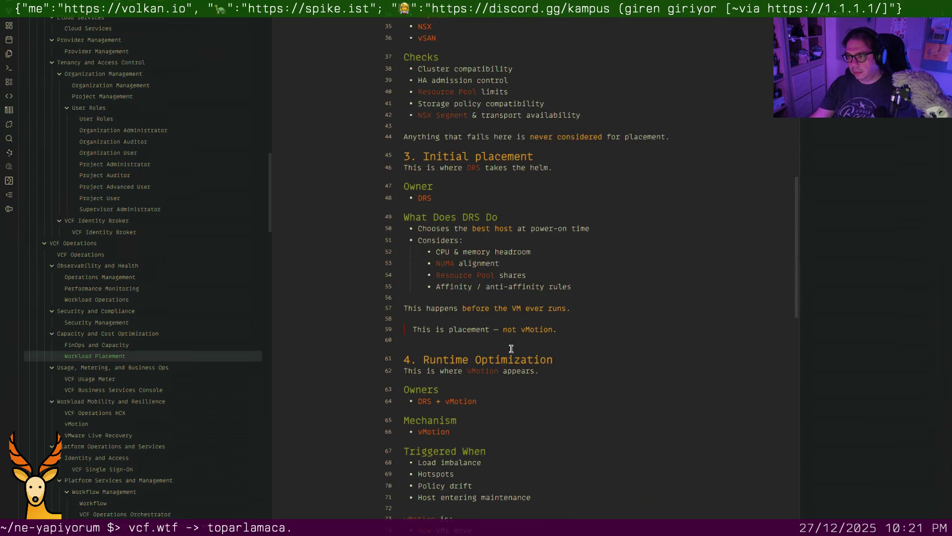
scroll(503, 346, down, 2)
click(440, 240)
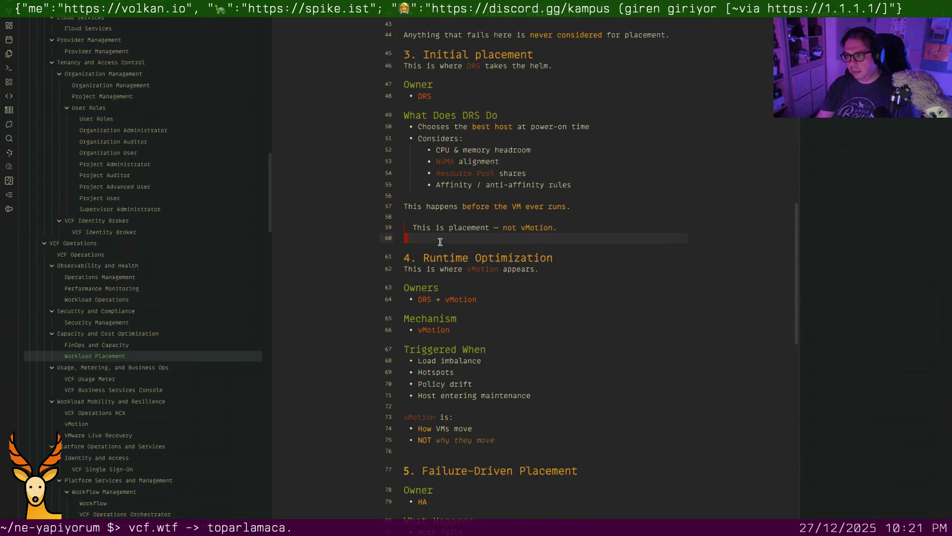
key(BackSpace)
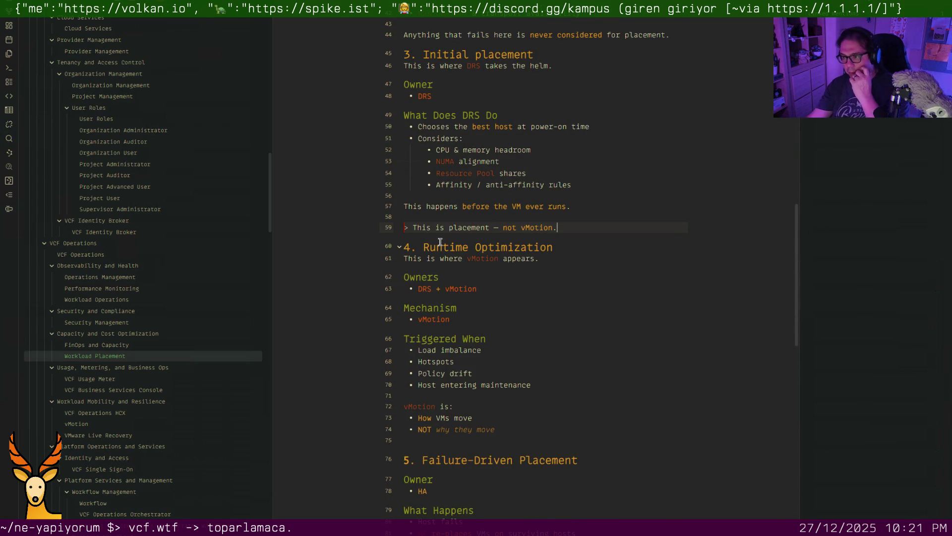
scroll(458, 290, down, 2)
scroll(458, 295, down, 1)
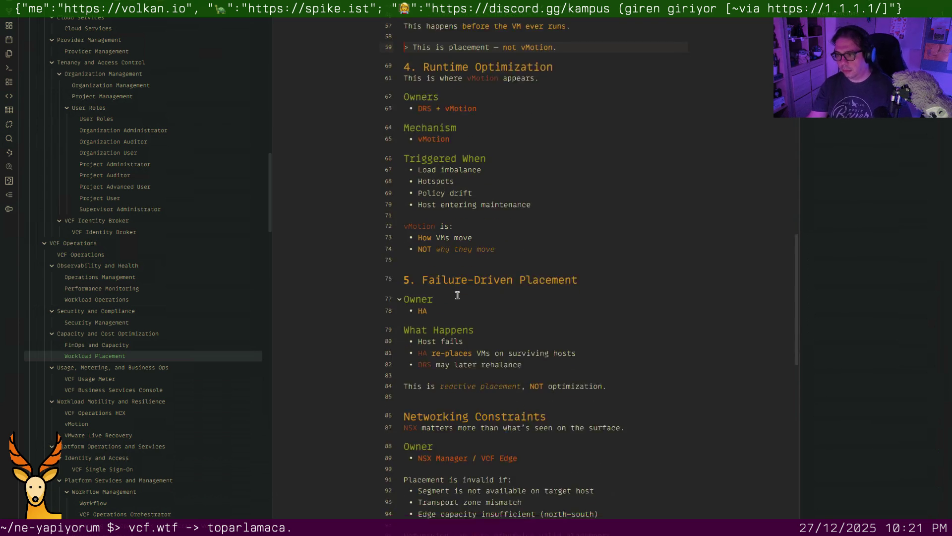
scroll(457, 294, down, 1)
scroll(445, 288, down, 3)
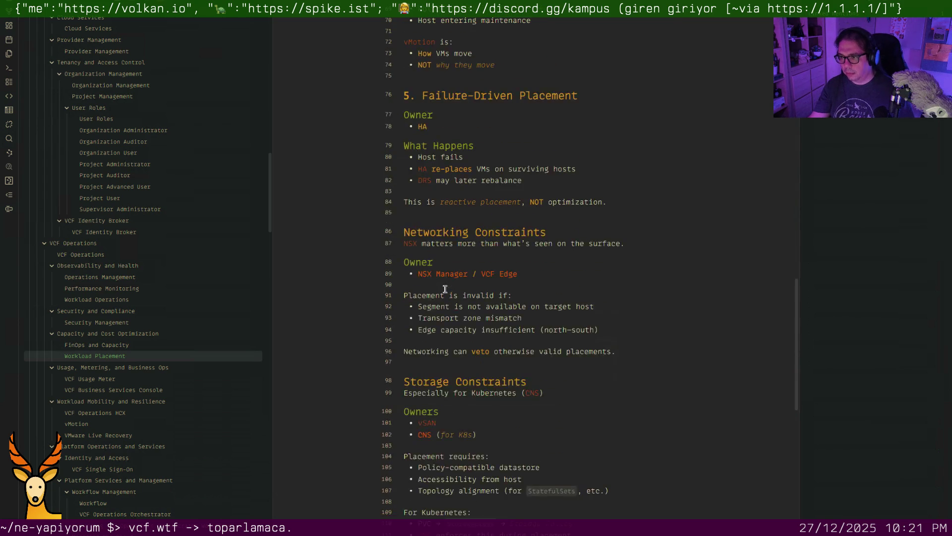
Remove the empty lines above the Networking Constraints, Storage Constraints and Pipeline headings
click(415, 217)
key(BackSpace)
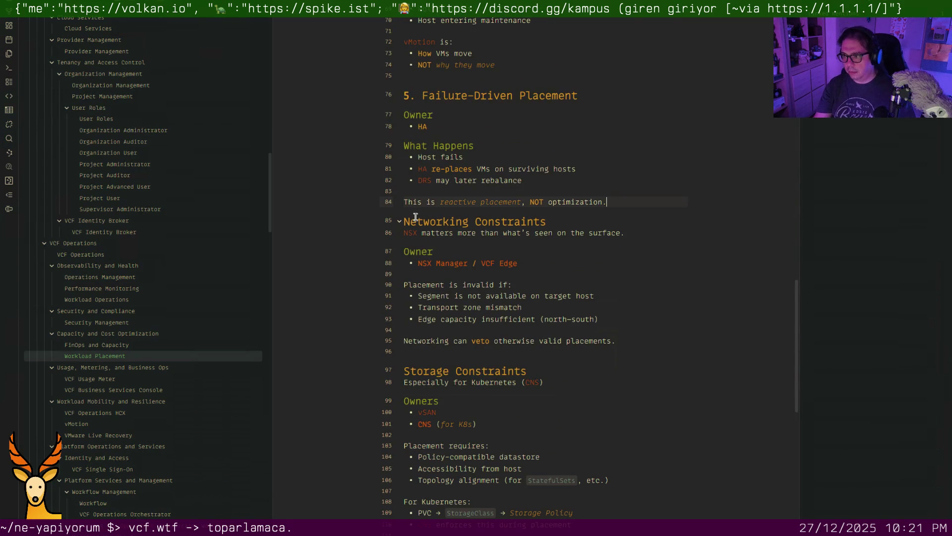
scroll(434, 281, down, 2)
click(436, 274)
key(BackSpace)
scroll(437, 277, down, 3)
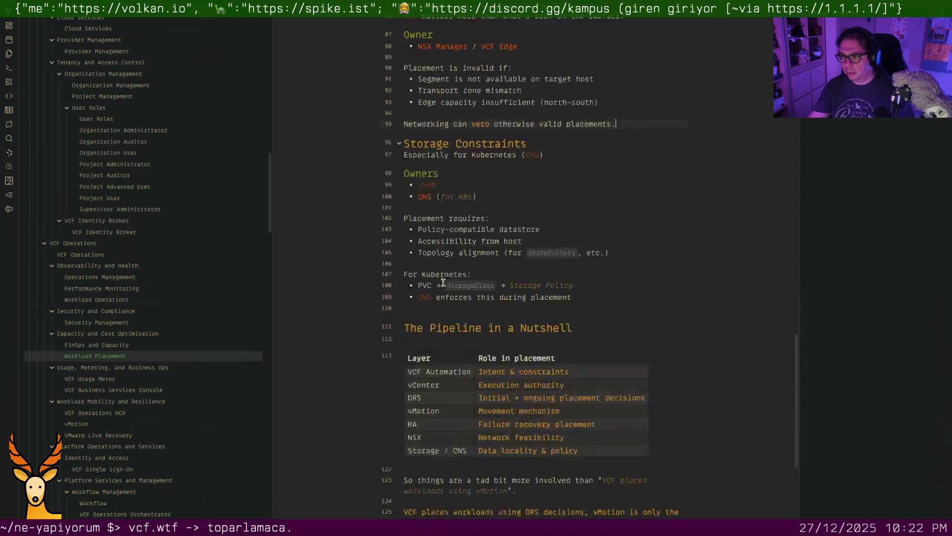
scroll(435, 204, down, 3)
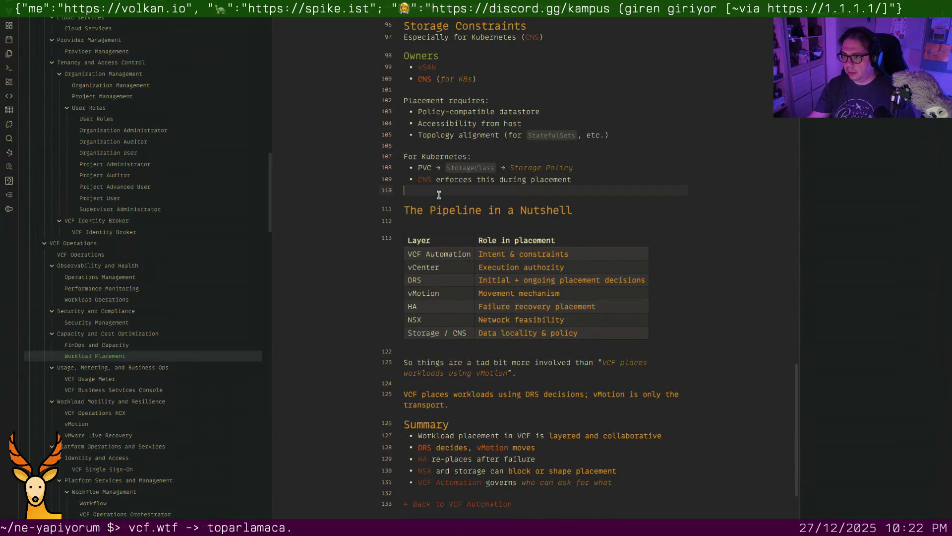
key(BackSpace)
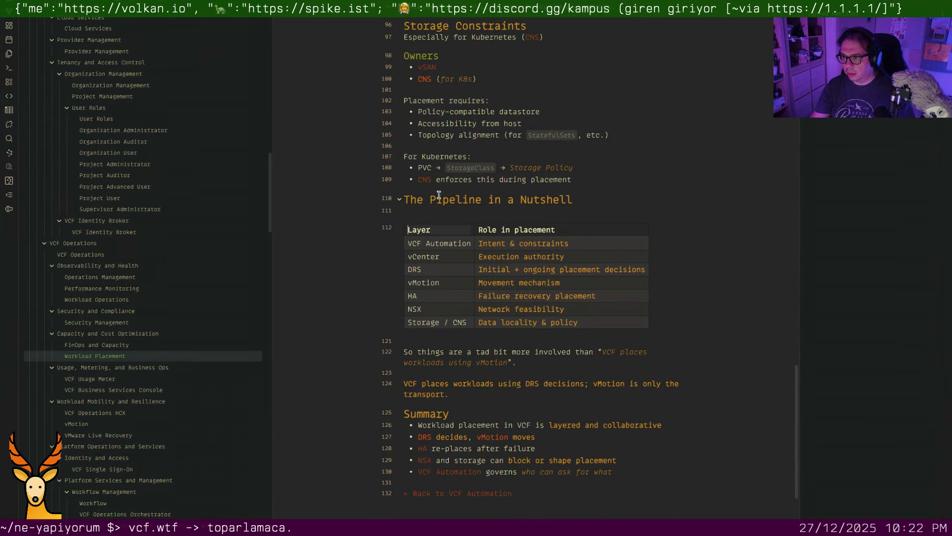
scroll(418, 326, down, 1)
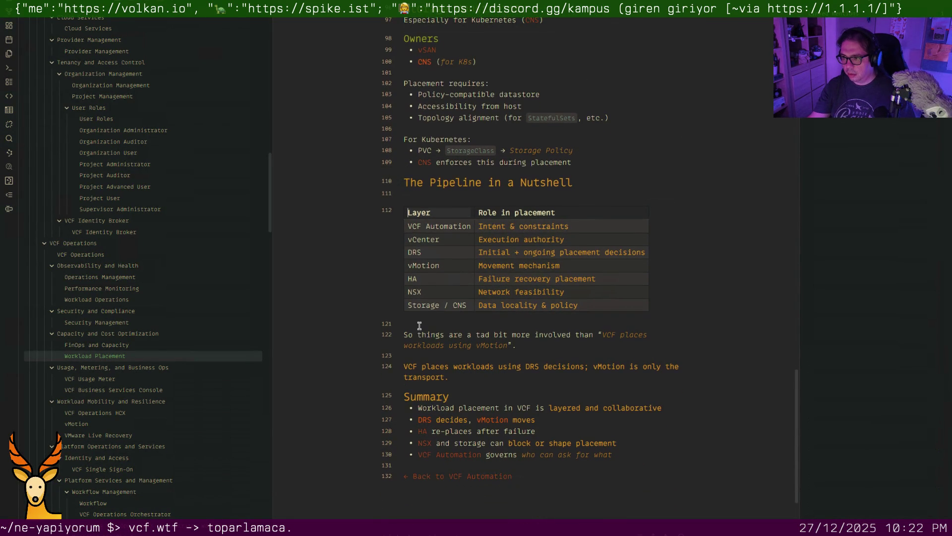
scroll(419, 323, down, 2)
scroll(420, 324, down, 1)
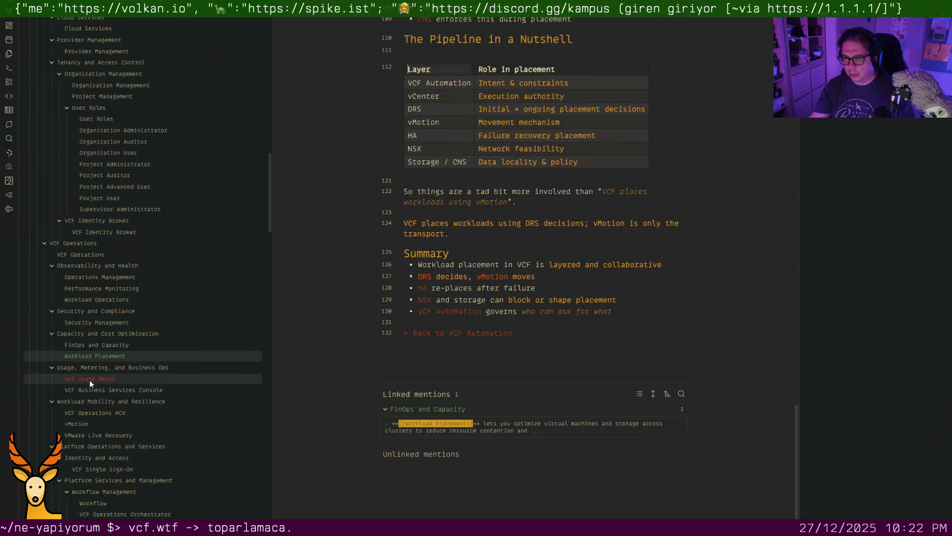
Read through VCF Usage Meter and VCF Business Services Console, then view VCF Operations HCX
click(90, 379)
scroll(527, 269, down, 4)
scroll(527, 270, down, 3)
scroll(527, 270, down, 3)
scroll(527, 270, down, 1)
scroll(527, 269, down, 3)
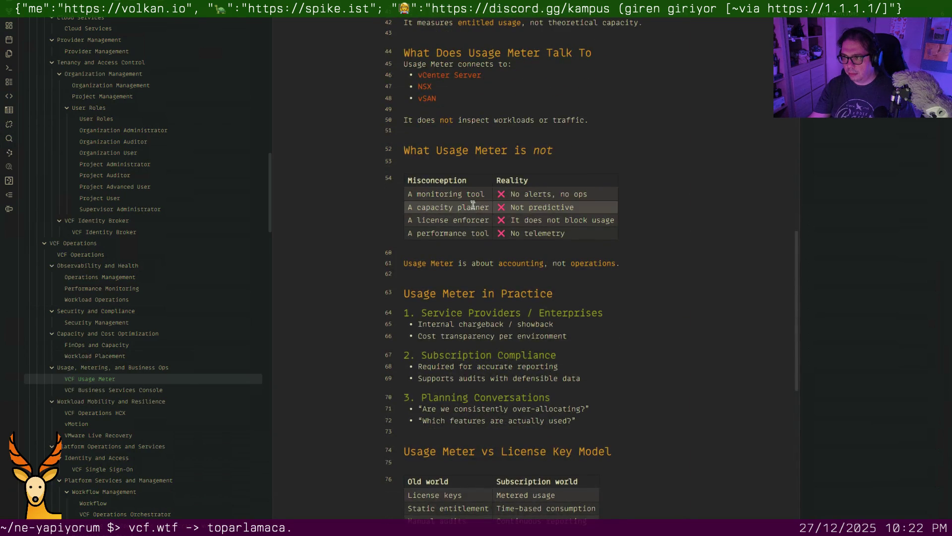
scroll(440, 276, down, 3)
scroll(440, 276, down, 2)
scroll(439, 276, down, 2)
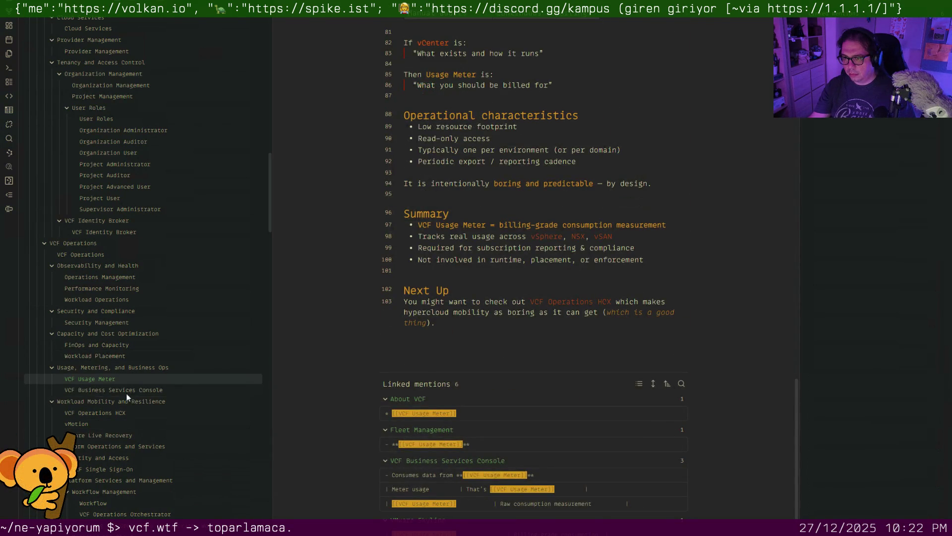
click(125, 391)
scroll(499, 328, down, 5)
scroll(499, 328, down, 4)
scroll(499, 328, down, 1)
scroll(498, 328, down, 4)
scroll(498, 329, down, 3)
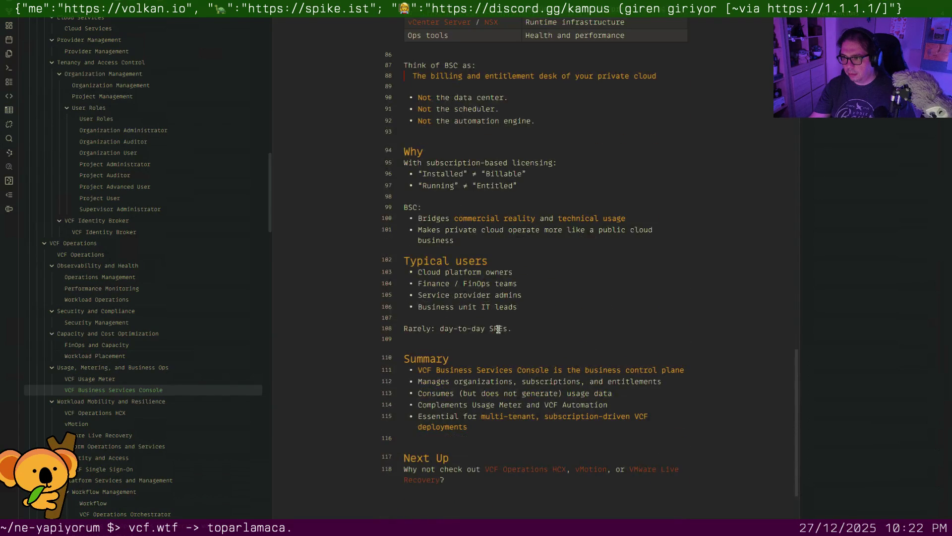
click(111, 421)
click(149, 412)
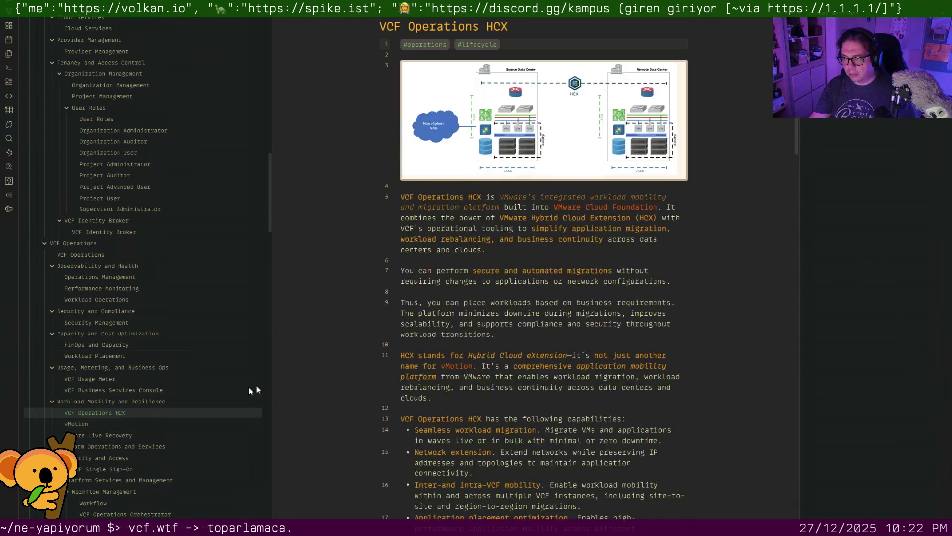
scroll(516, 334, down, 5)
scroll(516, 334, down, 4)
scroll(507, 342, down, 3)
scroll(498, 348, down, 3)
scroll(498, 347, down, 3)
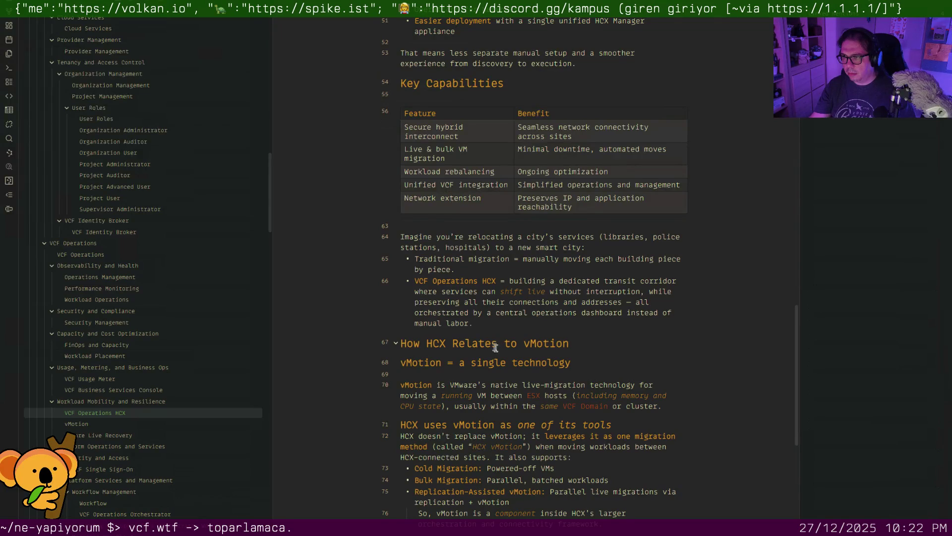
scroll(496, 348, down, 4)
scroll(496, 347, down, 3)
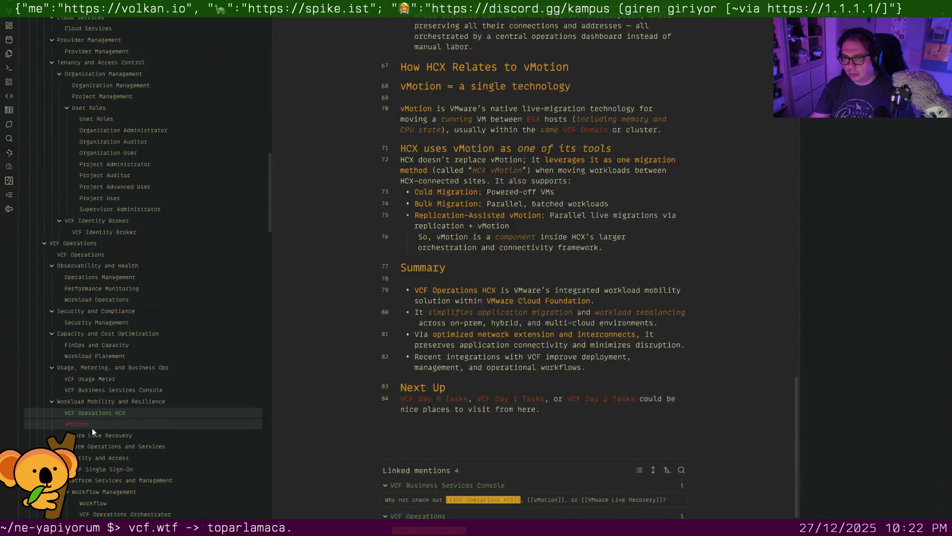
Remove the vMotion note's empty lines above its features, In Practice, Is Not and Common Misconceptions headings
click(77, 423)
scroll(576, 287, down, 3)
scroll(576, 286, down, 5)
scroll(576, 287, down, 4)
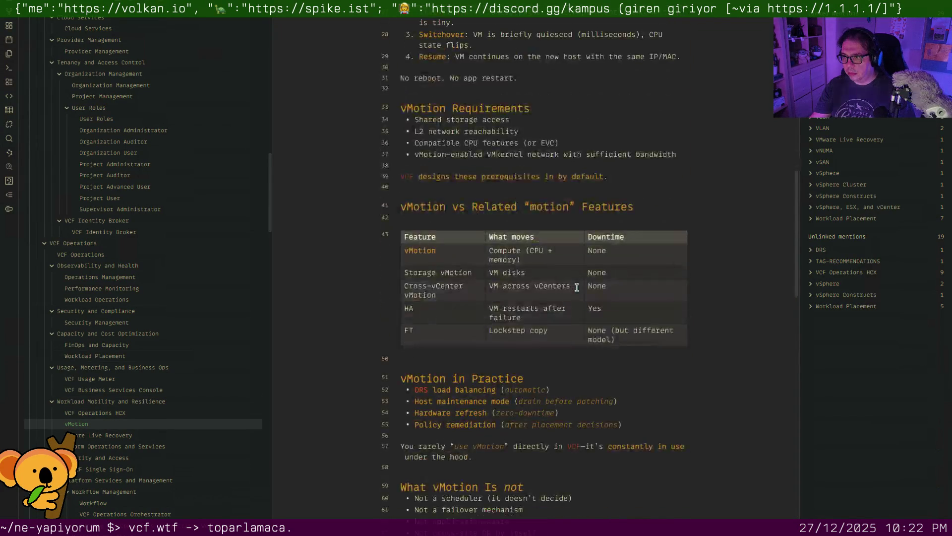
scroll(576, 287, up, 3)
click(479, 296)
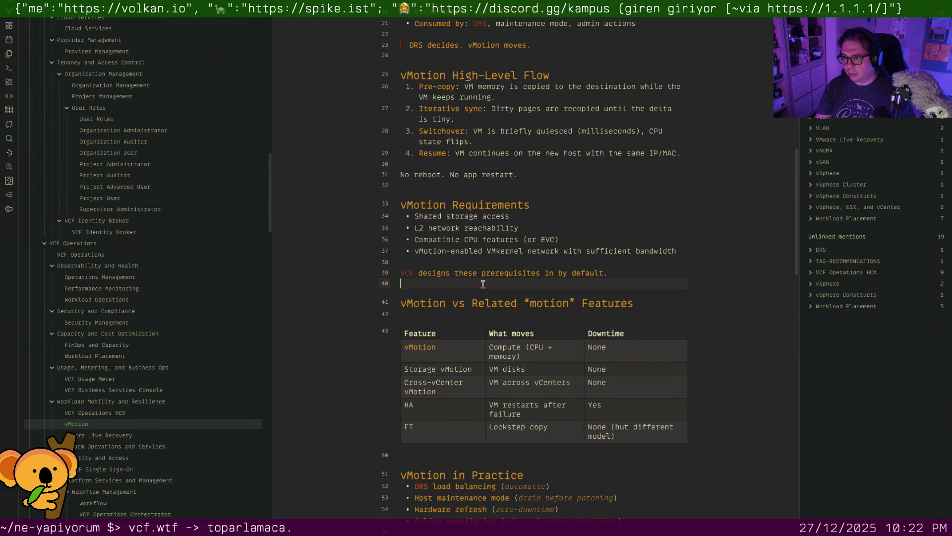
key(BackSpace)
scroll(479, 287, down, 4)
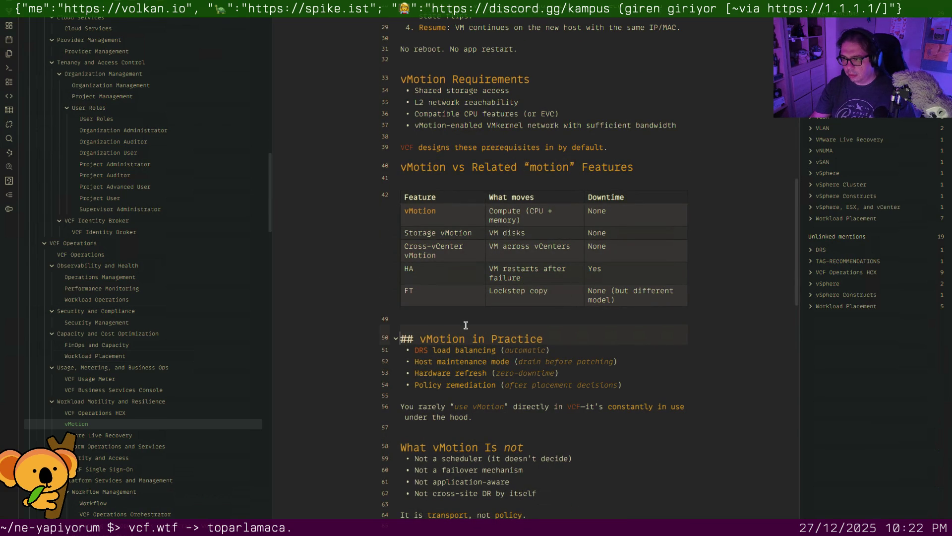
key(BackSpace)
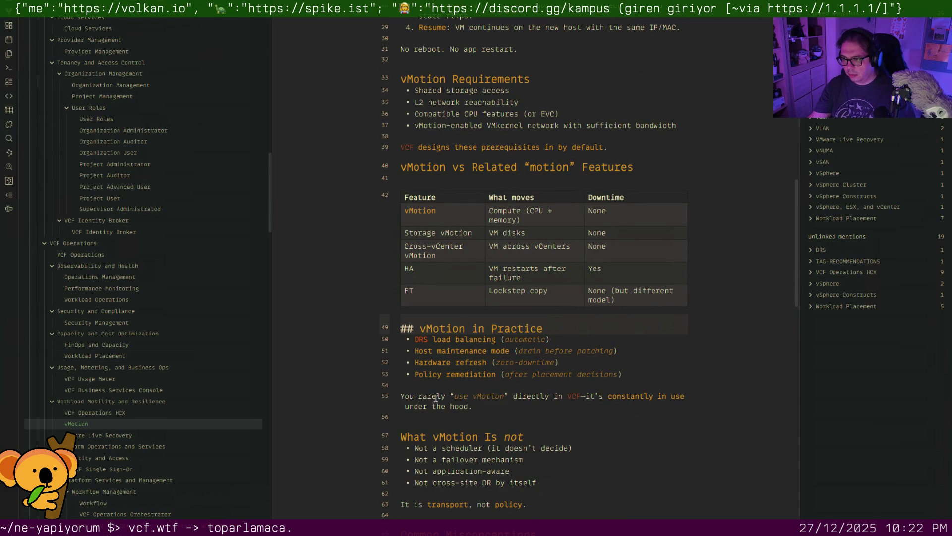
click(432, 412)
key(BackSpace)
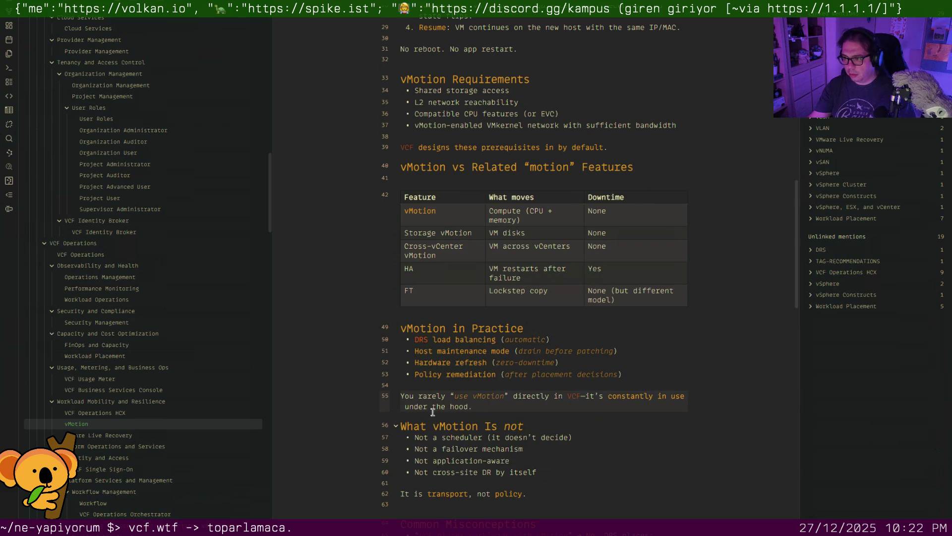
scroll(432, 411, down, 3)
click(432, 364)
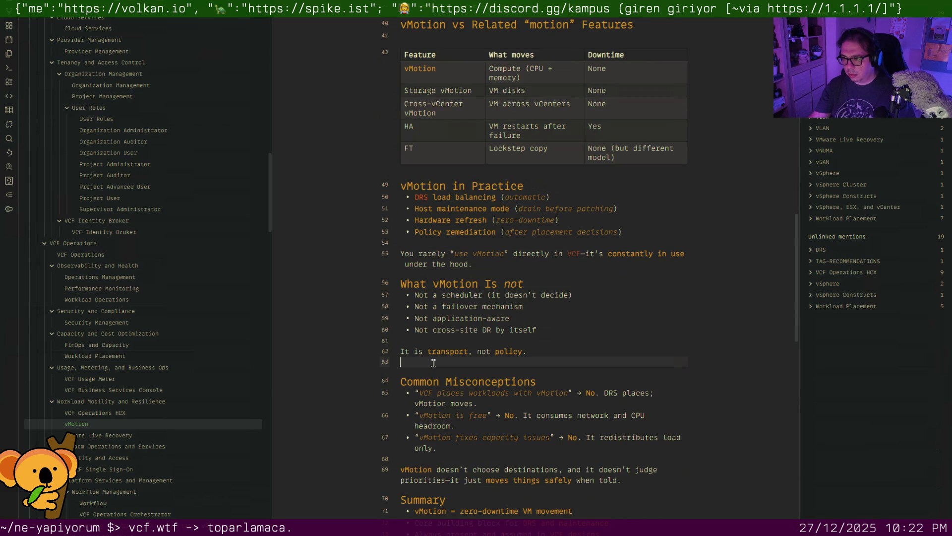
key(BackSpace)
scroll(432, 363, down, 5)
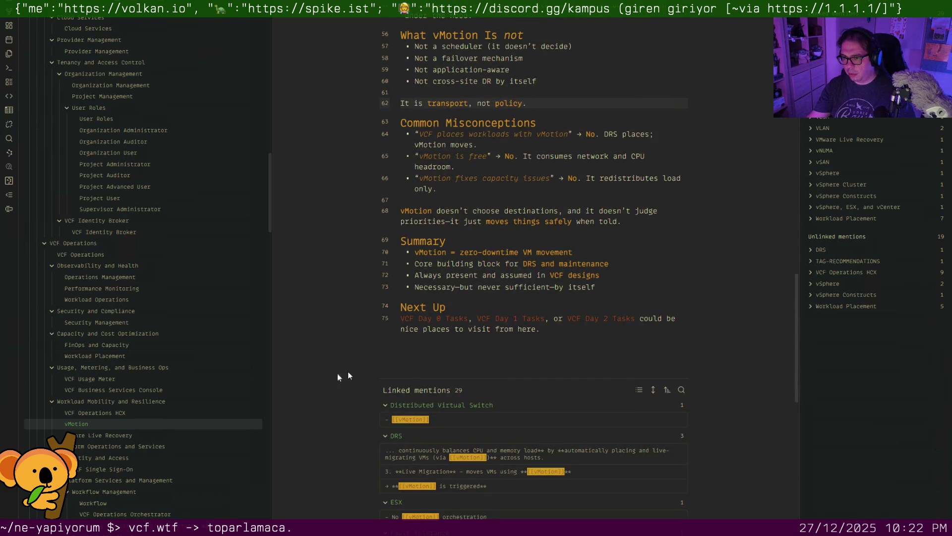
Delete VMware Live Recovery's blank line above What Problems Does VLR Solve, then review VCF Single Sign-On and Workflow
click(140, 435)
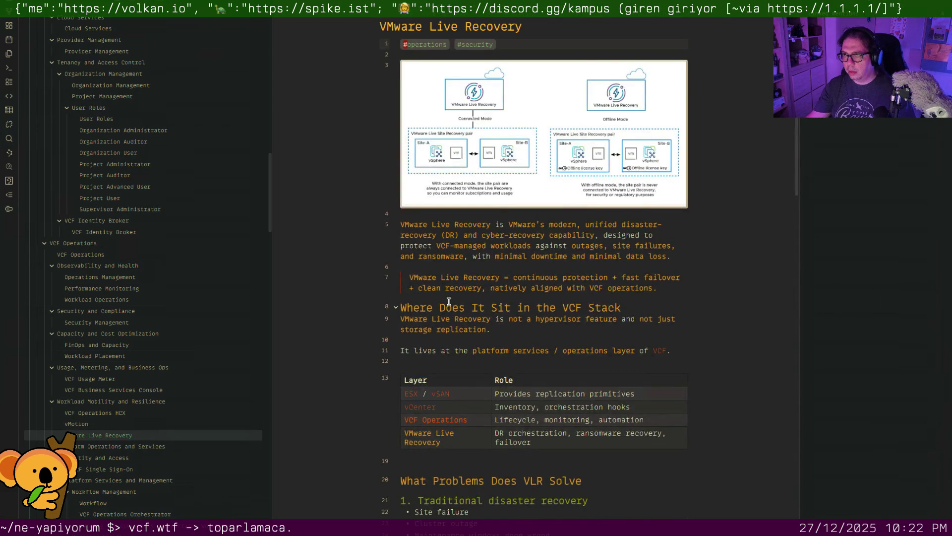
scroll(449, 302, down, 2)
scroll(443, 295, down, 2)
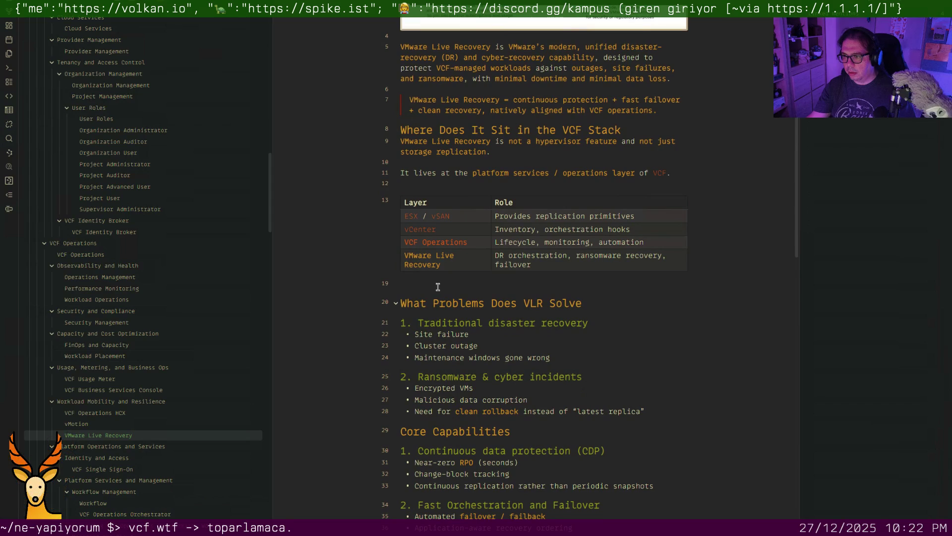
key(Down)
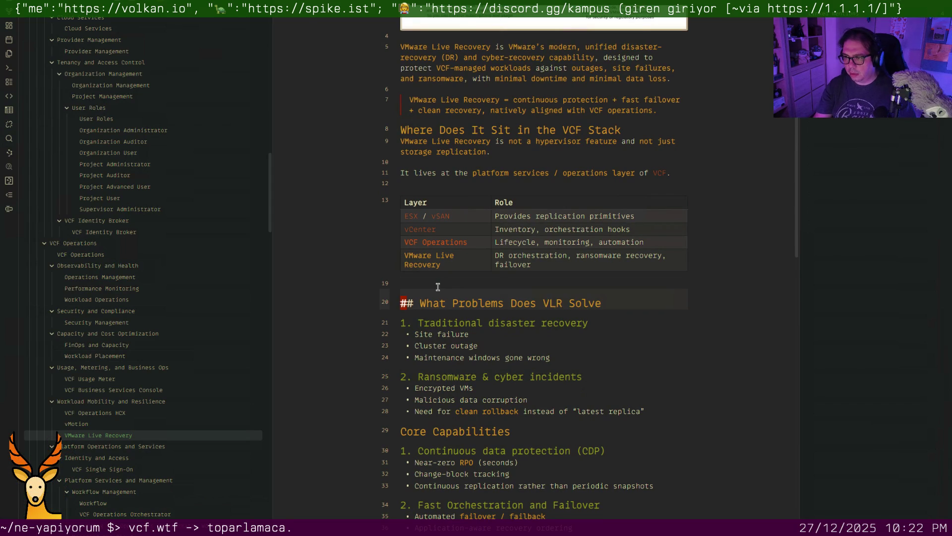
key(BackSpace)
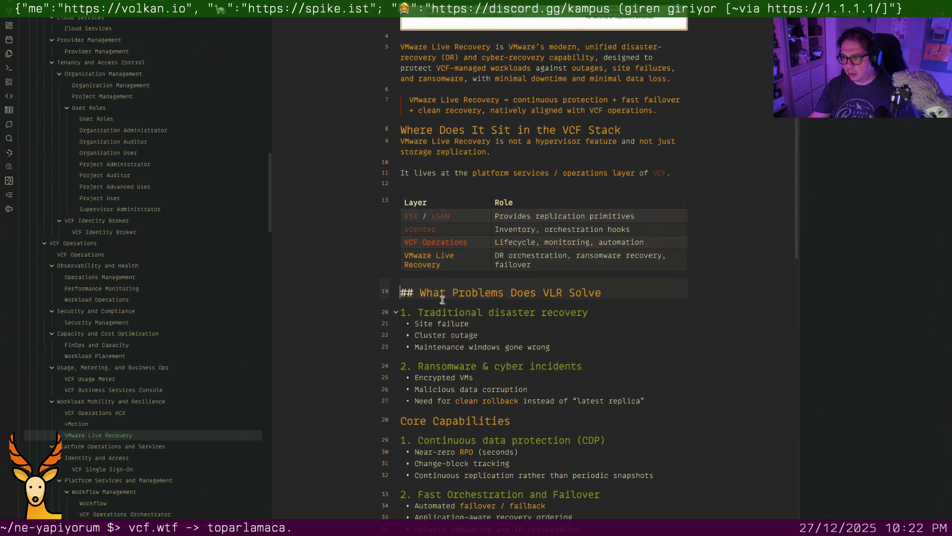
scroll(440, 297, down, 5)
scroll(447, 312, down, 2)
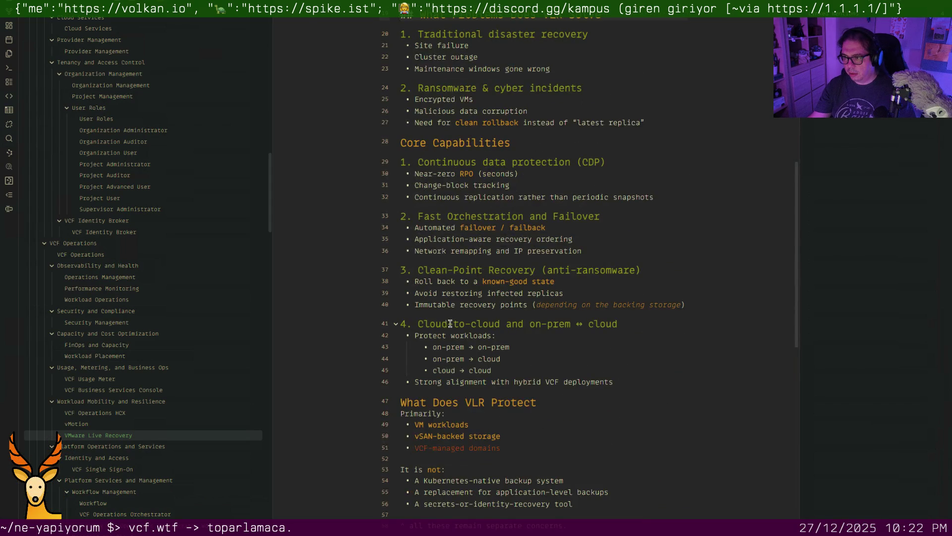
scroll(449, 321, down, 2)
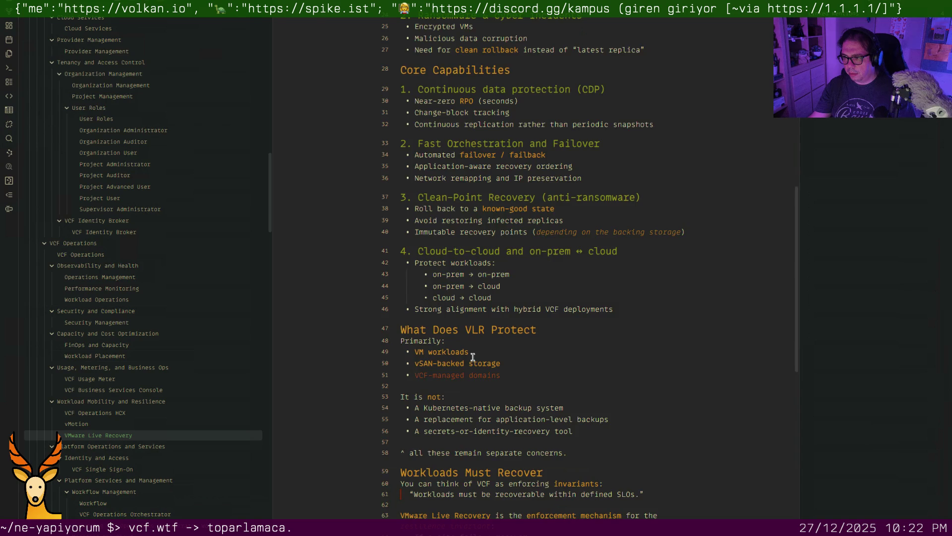
scroll(472, 359, down, 4)
scroll(472, 359, down, 1)
scroll(472, 358, down, 5)
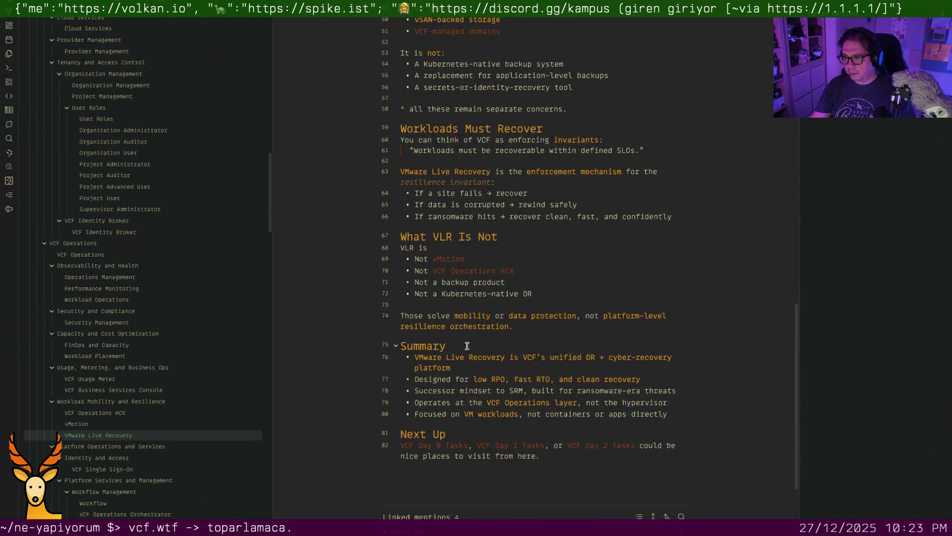
scroll(472, 344, down, 1)
scroll(472, 345, down, 2)
scroll(129, 443, down, 5)
scroll(130, 444, down, 2)
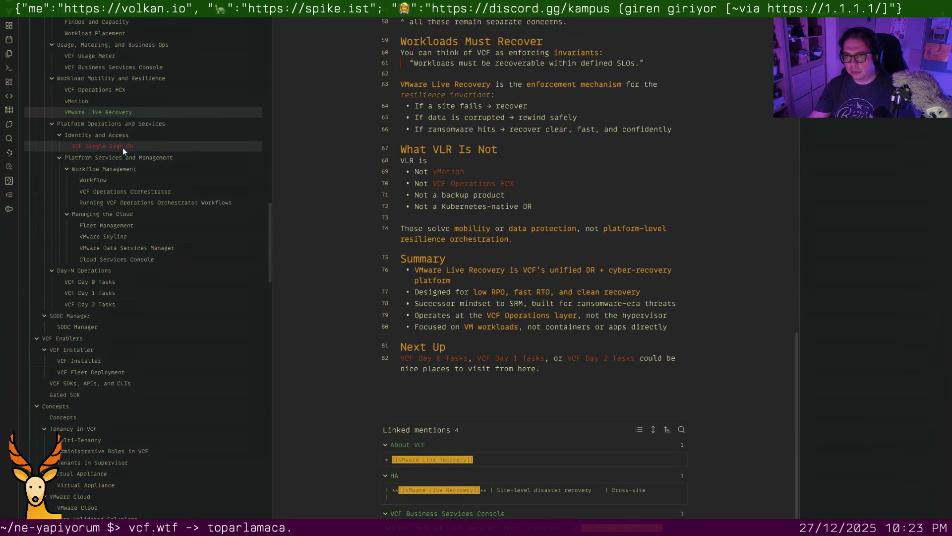
click(123, 148)
scroll(453, 270, down, 5)
scroll(453, 269, down, 3)
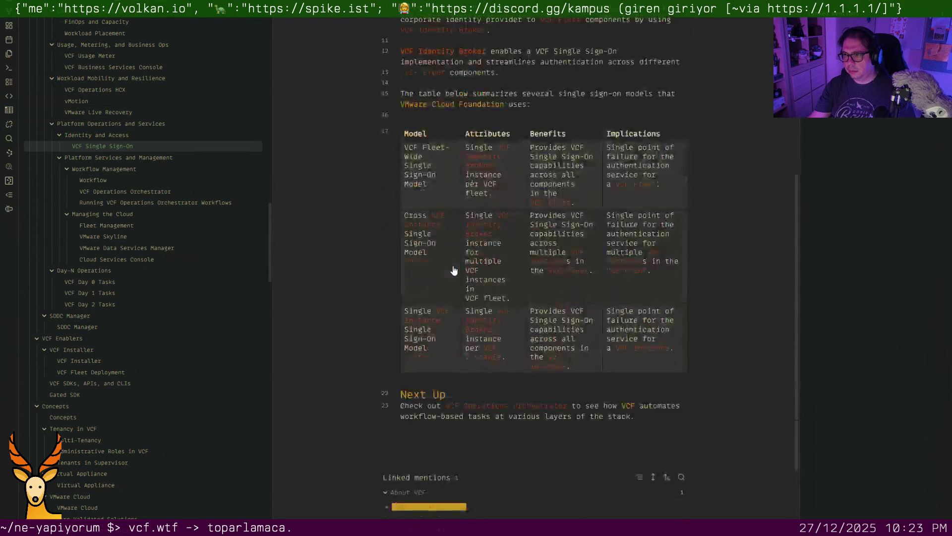
scroll(453, 271, down, 2)
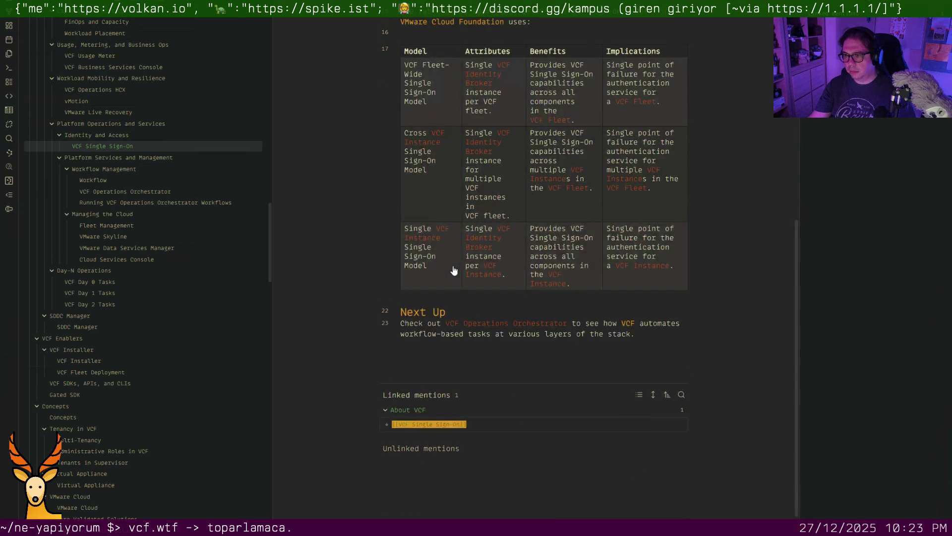
click(114, 179)
scroll(379, 206, down, 2)
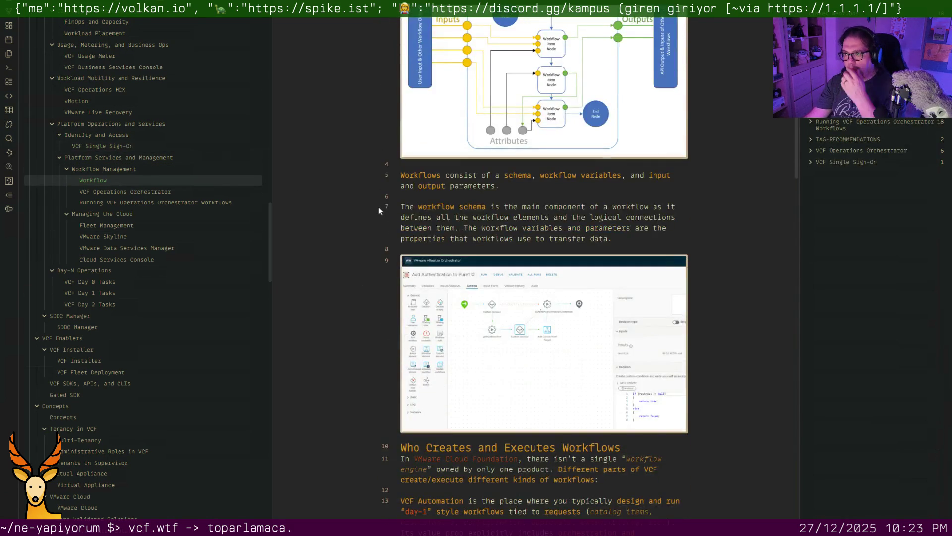
scroll(378, 211, down, 4)
scroll(394, 212, down, 5)
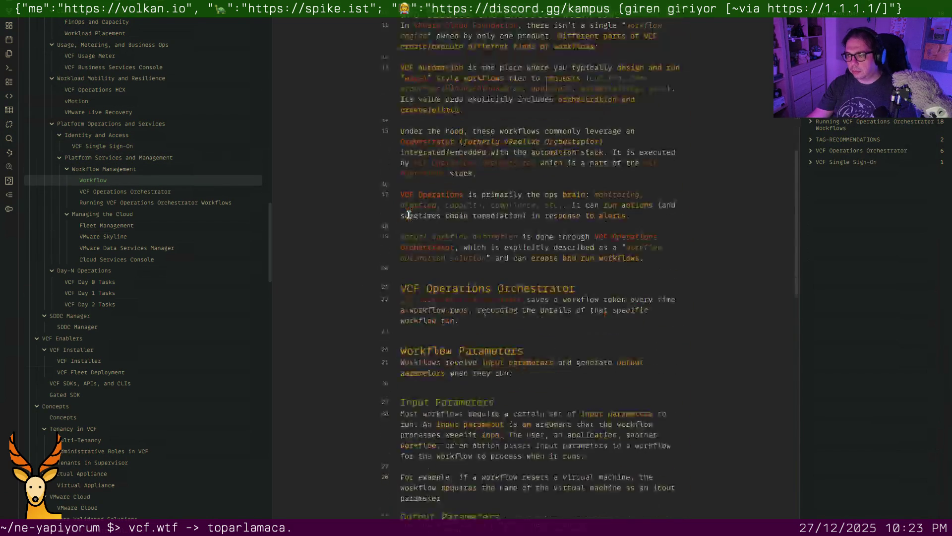
Remove the Workflow note's blank lines before VCF Operations Orchestrator and Workflow Parameters
click(418, 267)
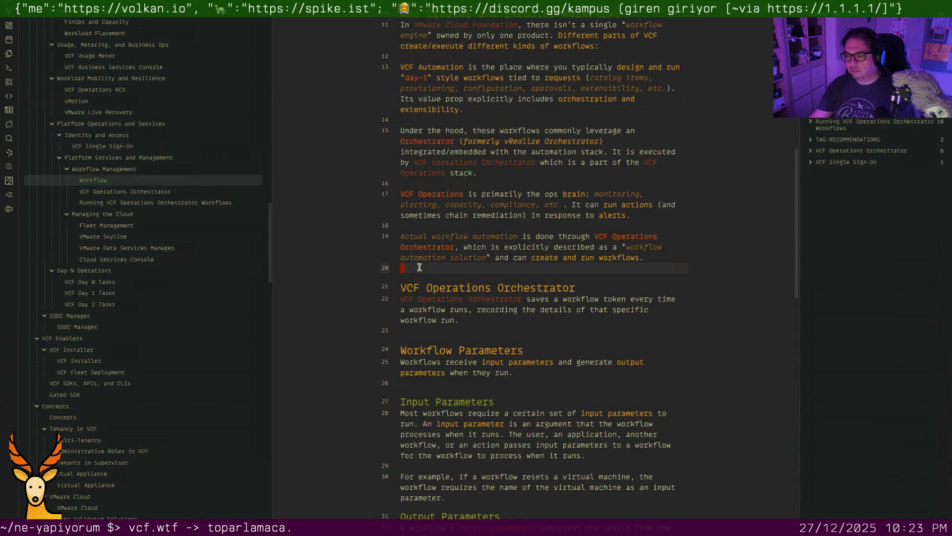
key(BackSpace)
click(414, 323)
key(BackSpace)
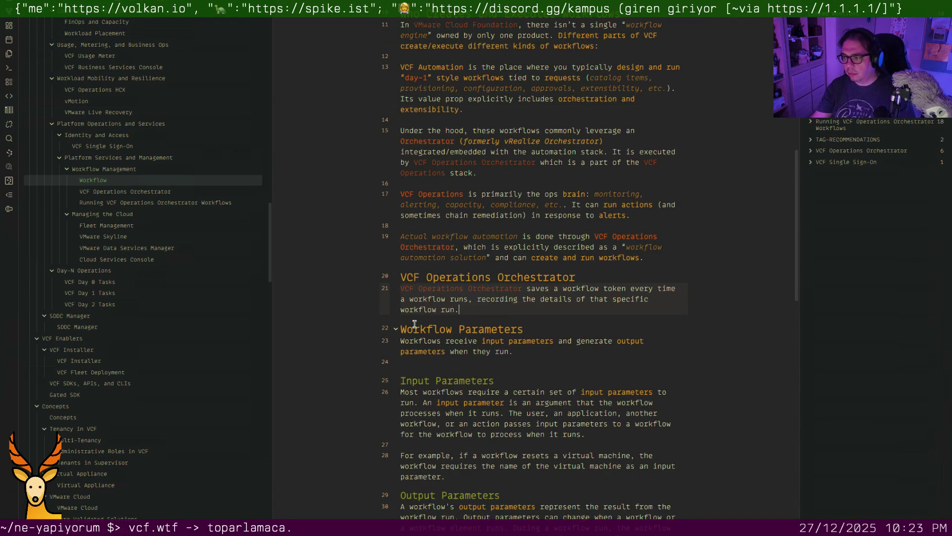
scroll(438, 337, down, 2)
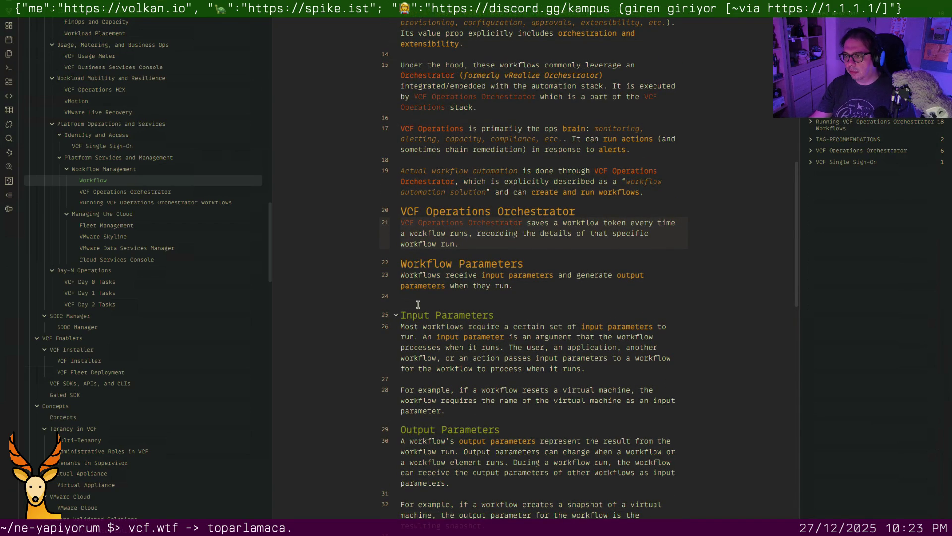
Undo the stray [[ link before Workflows and remove the blank line before Input Parameters
click(400, 277)
text([[)
key(Right)
key(Right)
key(Right)
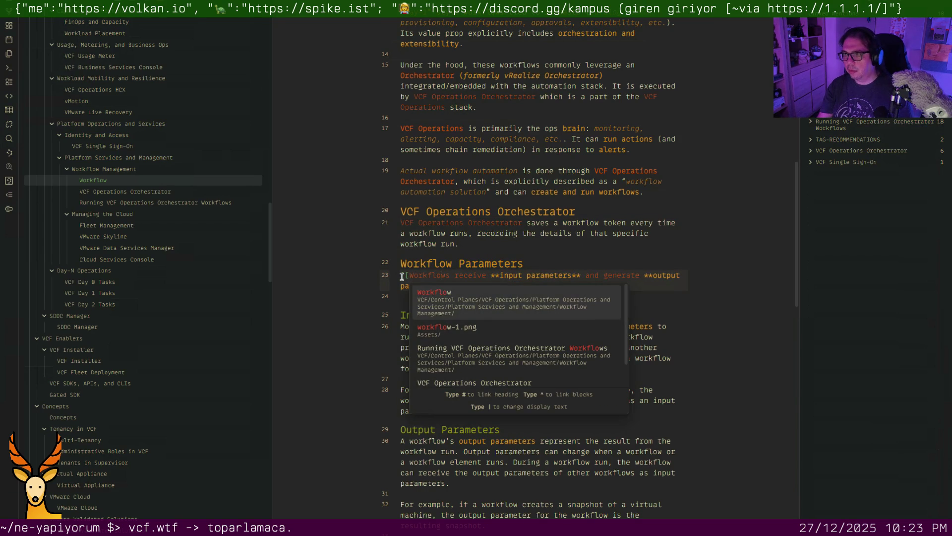
key(Escape)
key(ctrl+z)
key(Down)
key(BackSpace)
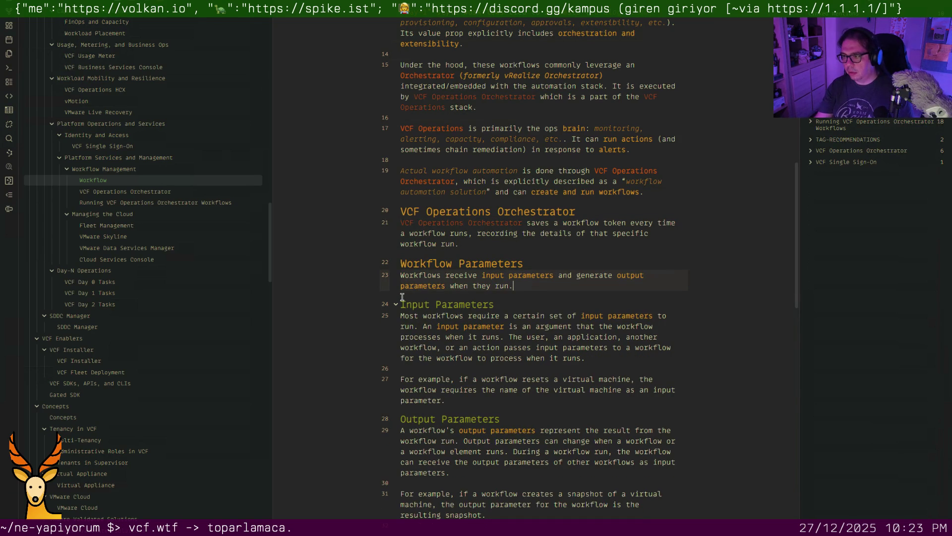
key(Down)
key(Down)
key(Down)
key(Down)
key(Down)
key(Down)
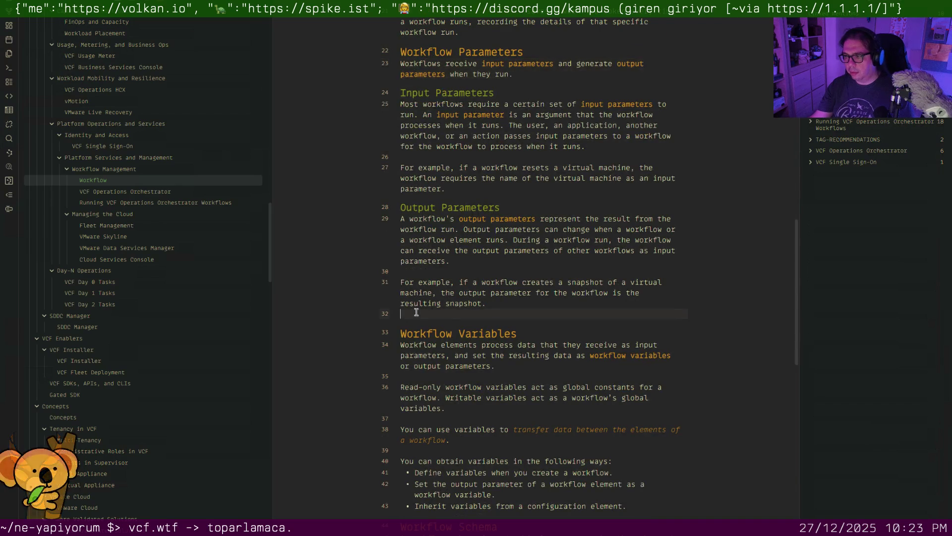
scroll(417, 313, down, 3)
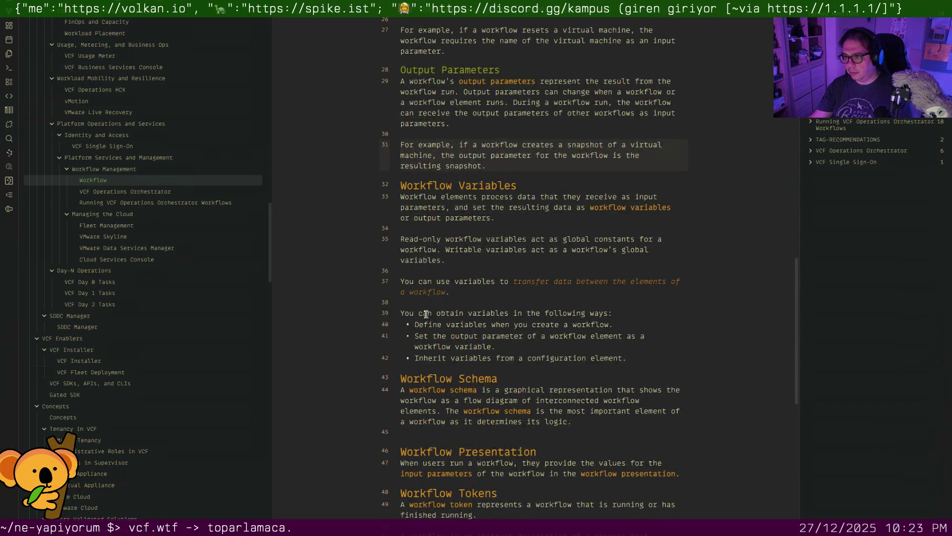
scroll(426, 315, down, 5)
Delete the blank lines before the Workflow Presentation and Next Up headings
click(435, 274)
key(Up)
key(BackSpace)
scroll(436, 297, down, 3)
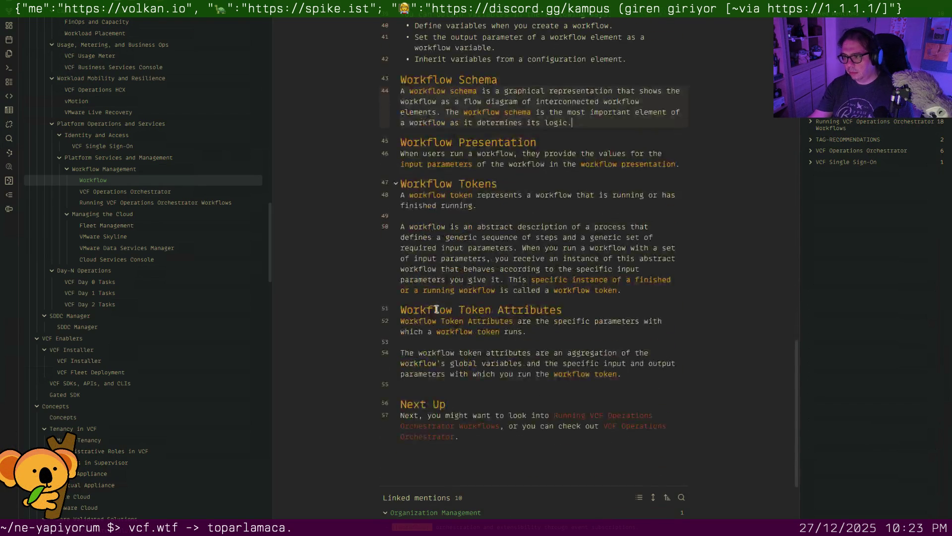
scroll(436, 342, down, 2)
click(436, 319)
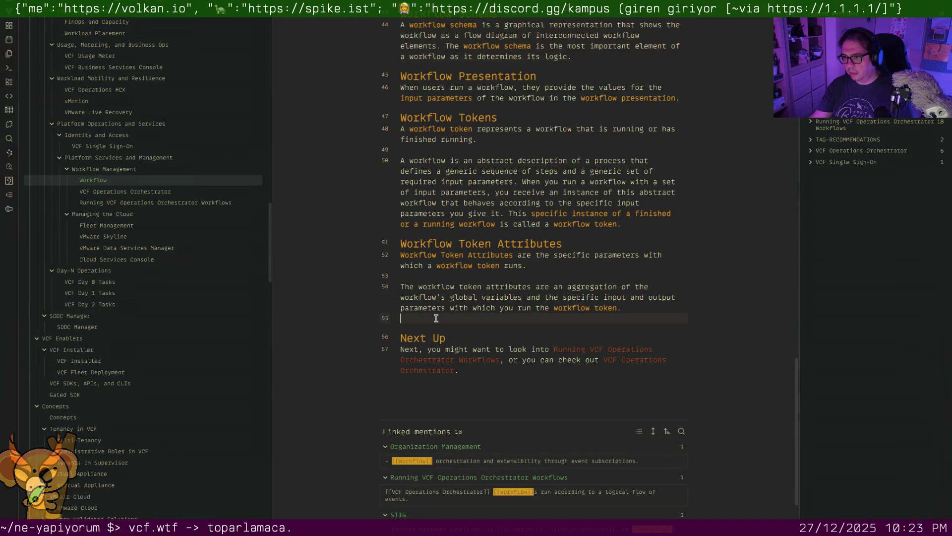
key(BackSpace)
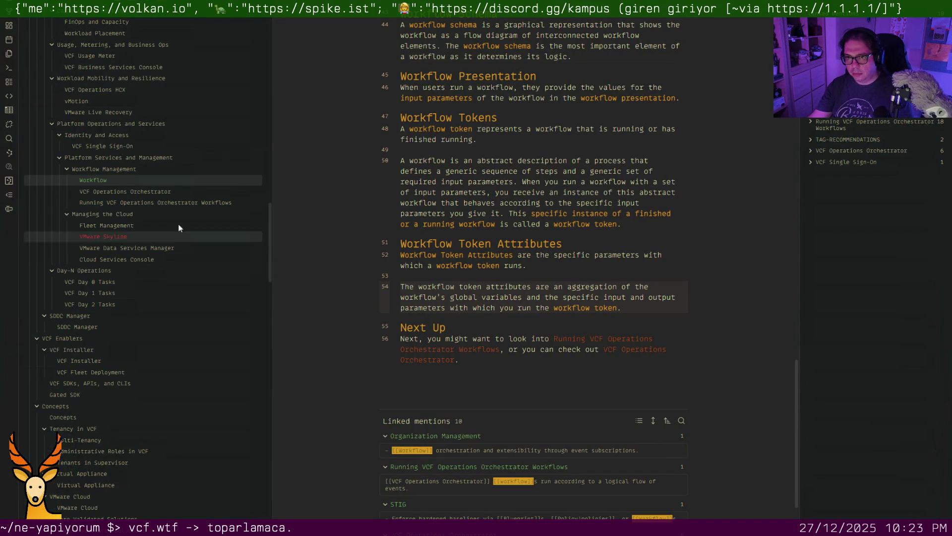
Review VCF Operations Orchestrator and Running VCF Operations Orchestrator Workflows, then view Fleet Management
click(168, 195)
scroll(429, 276, down, 1)
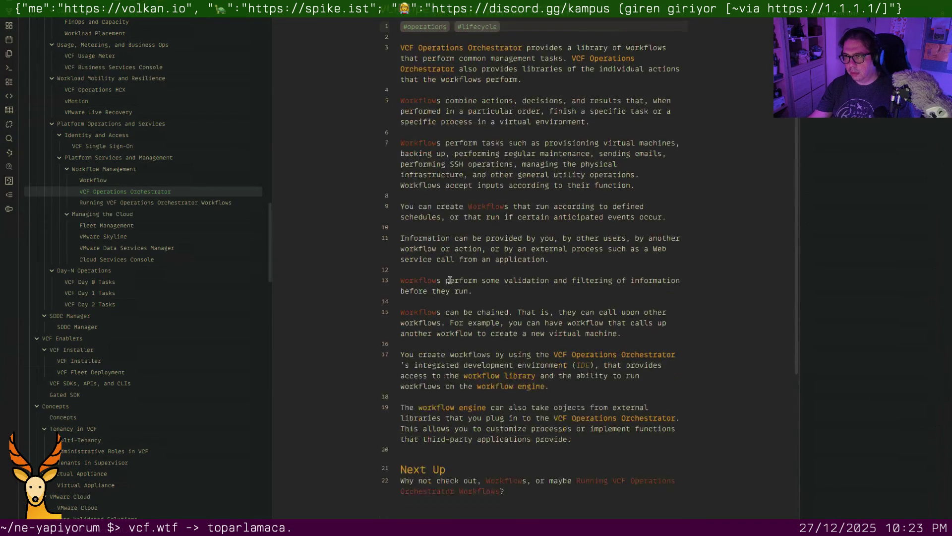
scroll(452, 282, down, 4)
click(156, 202)
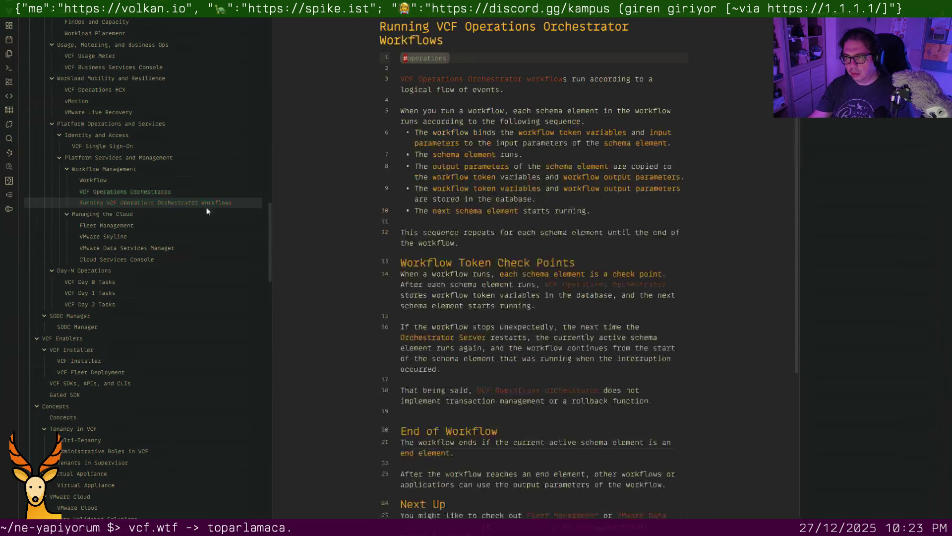
scroll(342, 289, down, 4)
scroll(342, 290, down, 1)
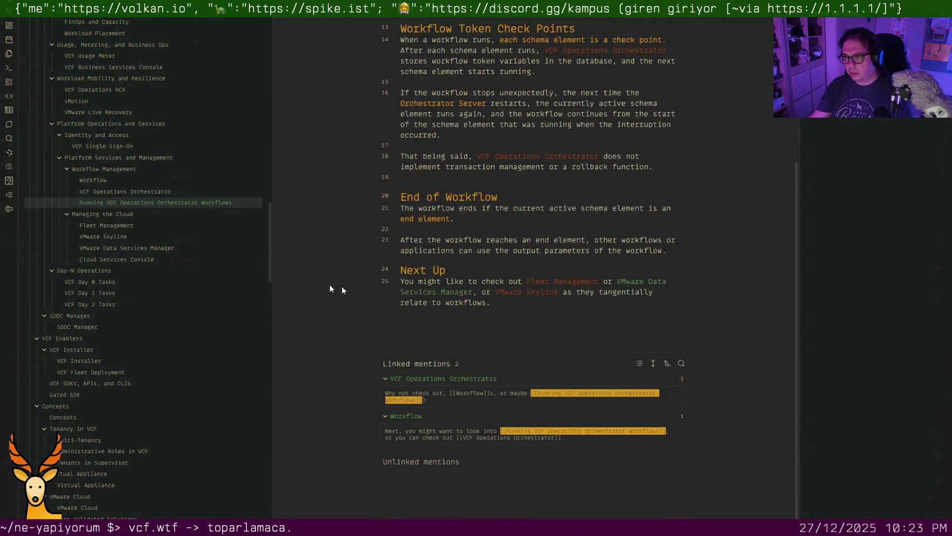
click(132, 226)
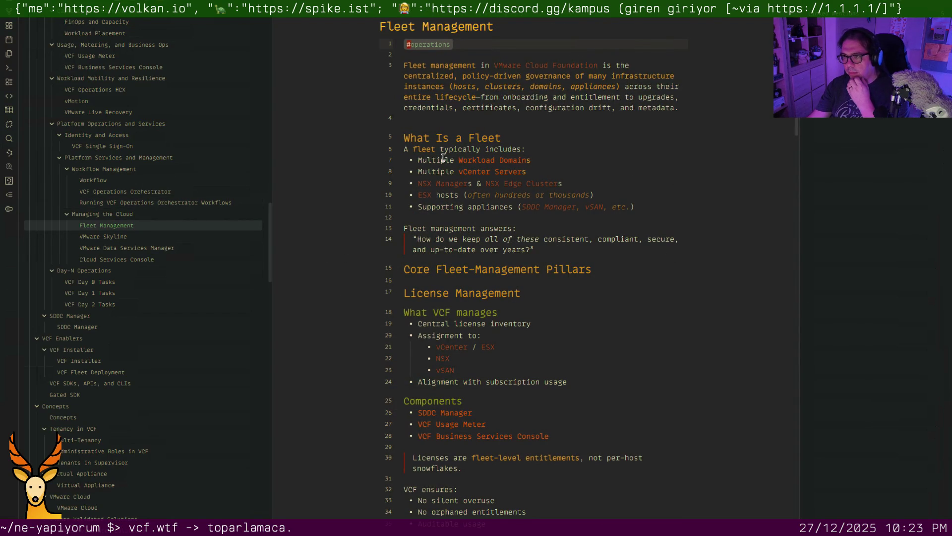
Delete Fleet Management's blank lines before What Is a Fleet, Certificate Management and Password and Secret Management
key(BackSpace)
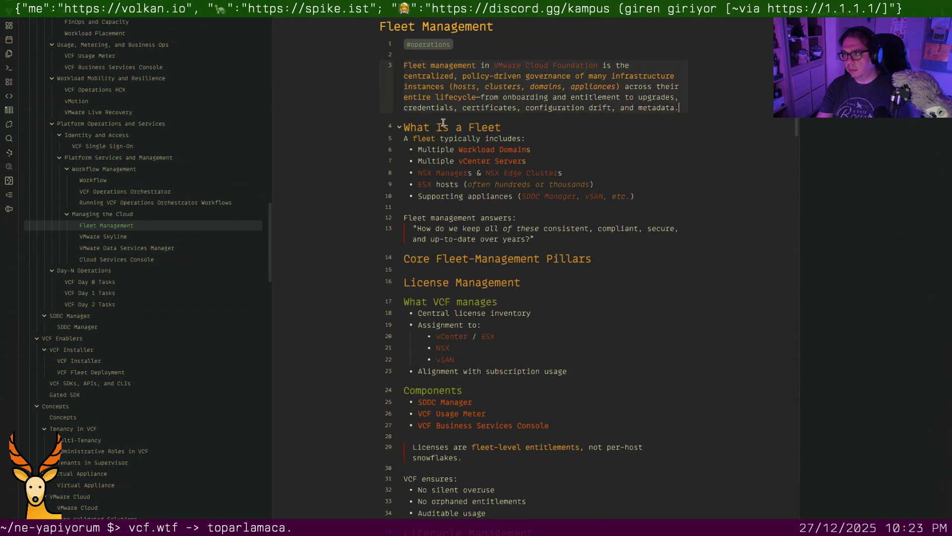
scroll(454, 163, down, 3)
scroll(454, 167, down, 1)
scroll(455, 169, down, 1)
scroll(454, 173, down, 1)
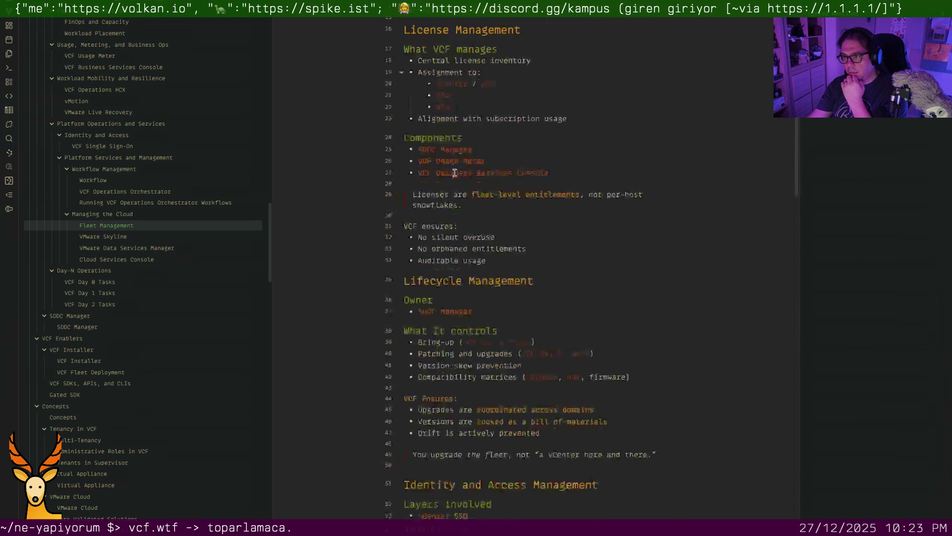
scroll(455, 172, down, 5)
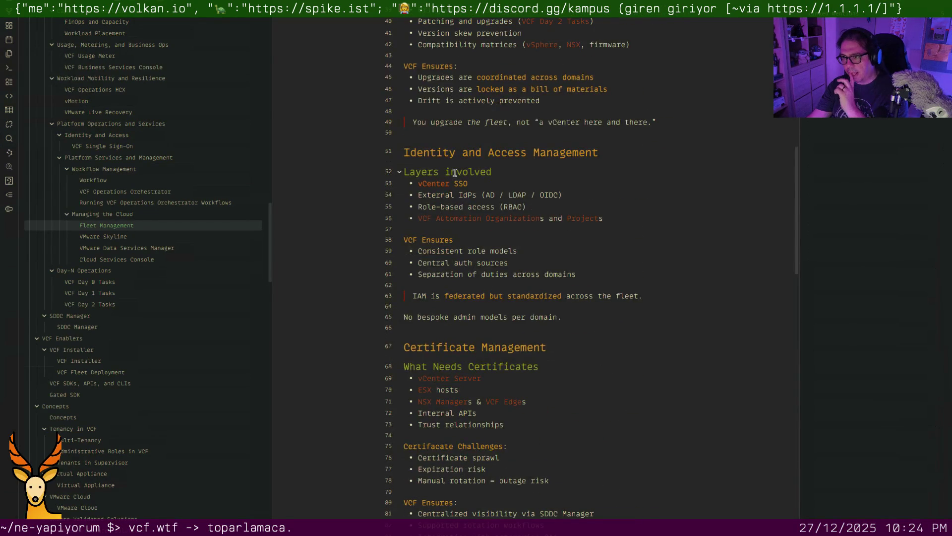
scroll(454, 172, down, 3)
scroll(451, 160, down, 1)
click(449, 152)
key(Up)
key(BackSpace)
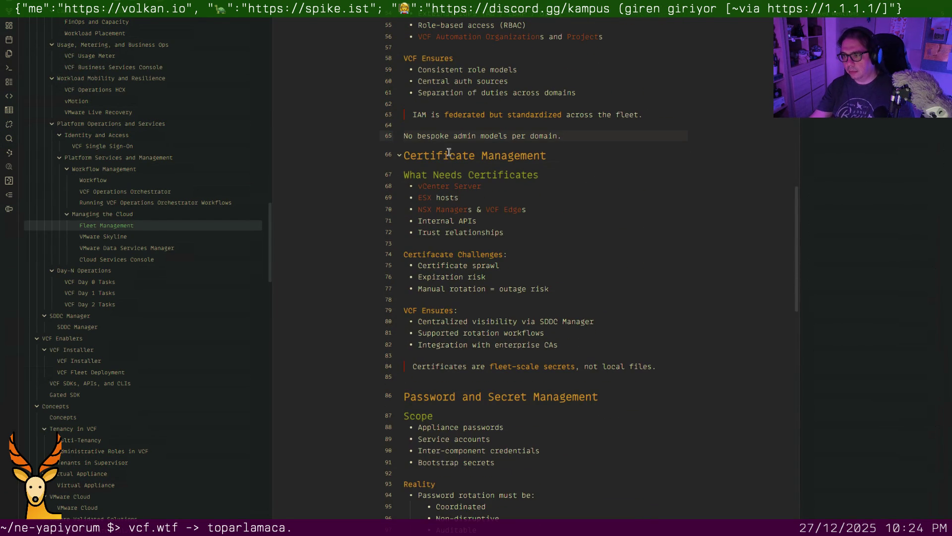
scroll(459, 199, down, 3)
click(456, 186)
key(Up)
key(BackSpace)
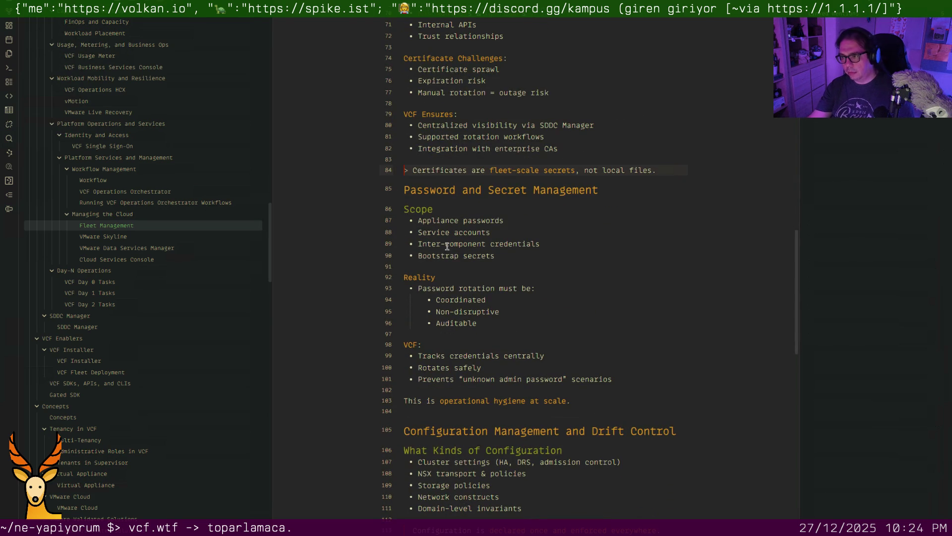
scroll(439, 312, down, 4)
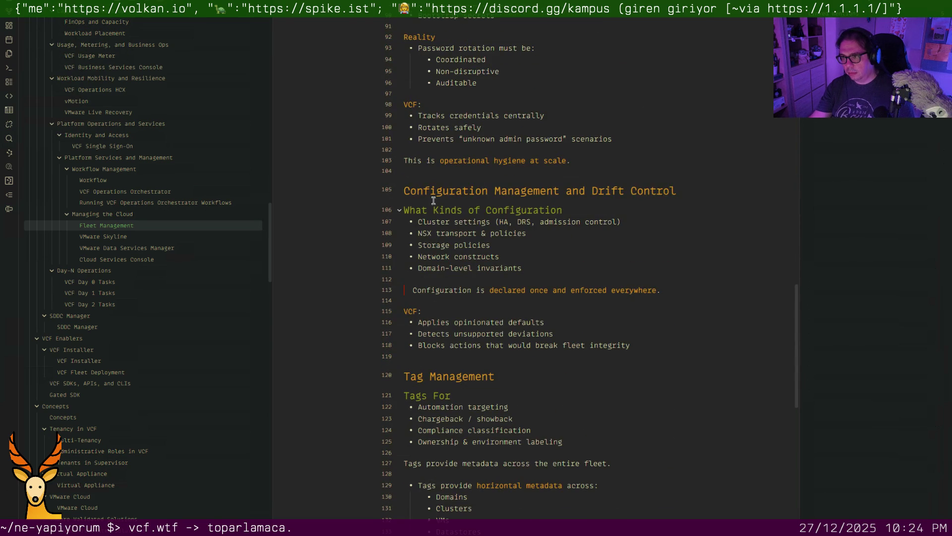
Remove the empty lines above the Configuration Management and Tag Management headings, then view VMware Skyline
key(BackSpace)
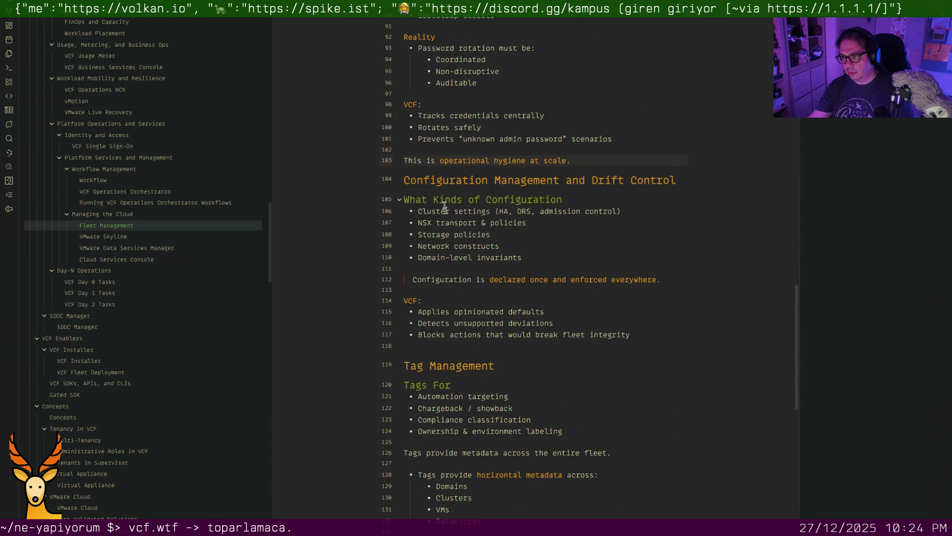
scroll(443, 195, down, 1)
click(435, 305)
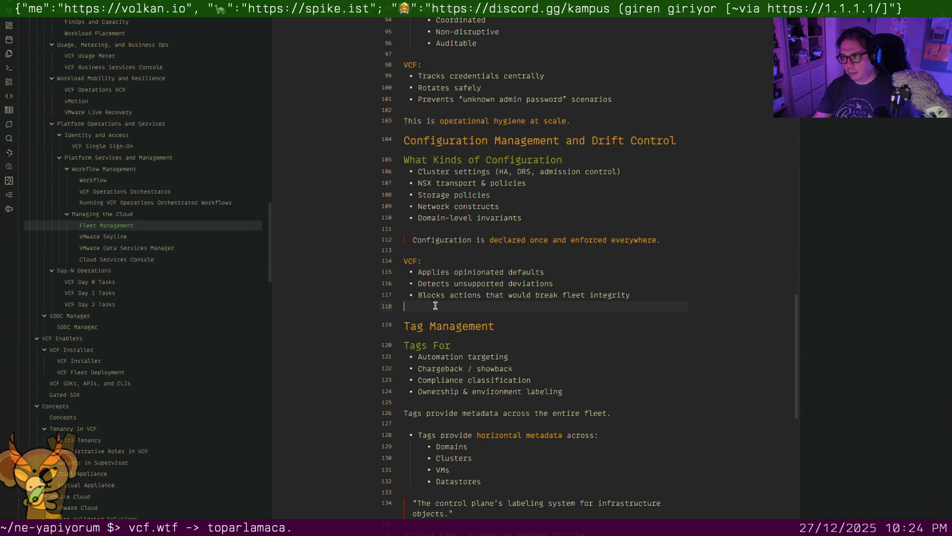
key(BackSpace)
scroll(468, 295, down, 2)
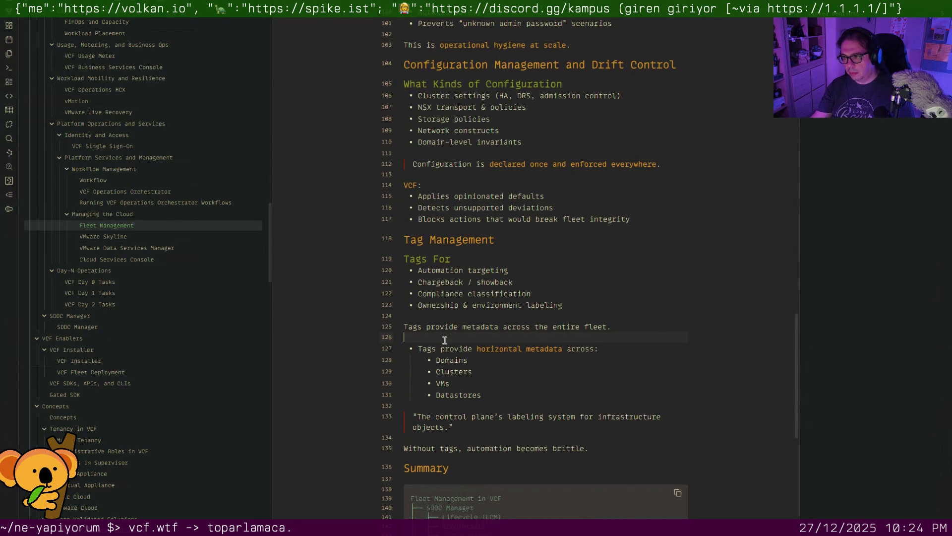
scroll(444, 341, down, 3)
scroll(444, 341, down, 6)
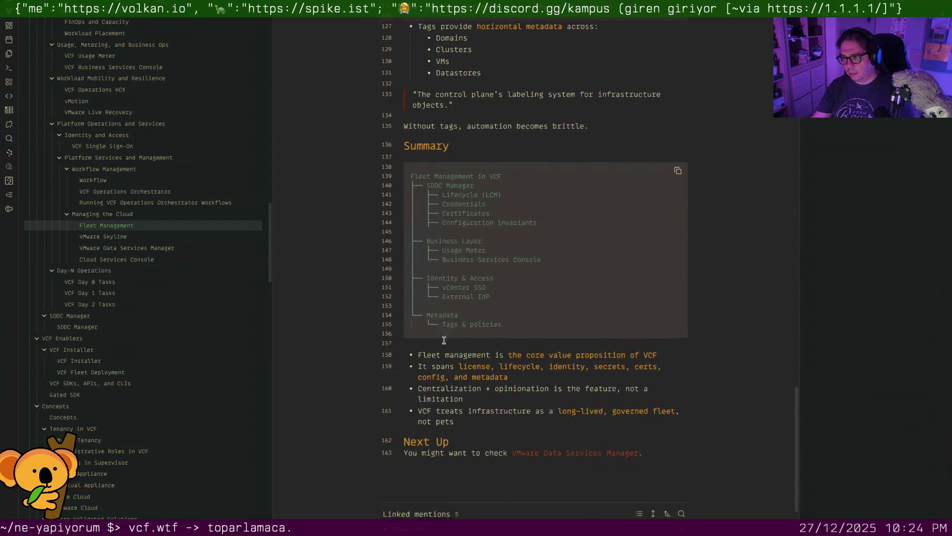
click(151, 237)
scroll(587, 254, down, 5)
scroll(607, 254, down, 4)
scroll(607, 254, down, 2)
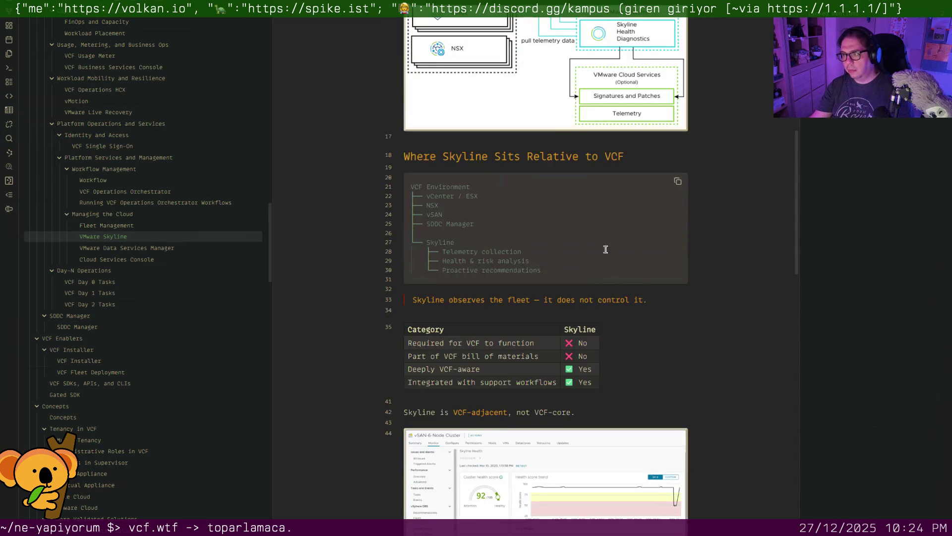
scroll(465, 178, down, 1)
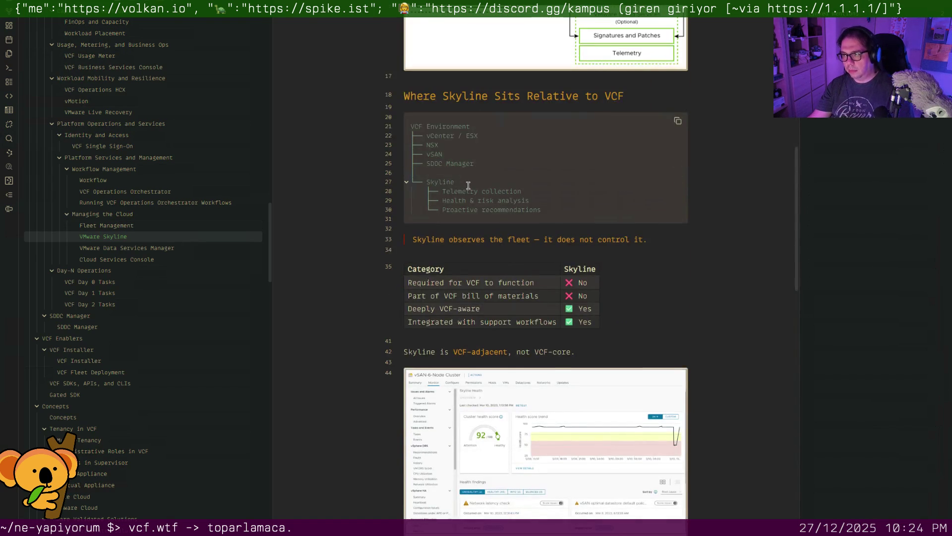
scroll(467, 185, down, 2)
scroll(468, 185, down, 3)
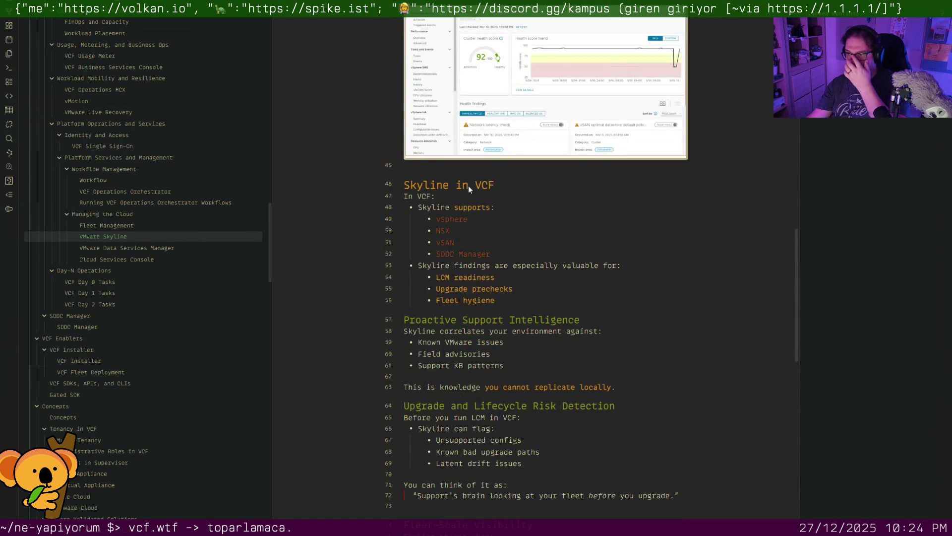
scroll(468, 186, down, 3)
scroll(477, 189, up, 2)
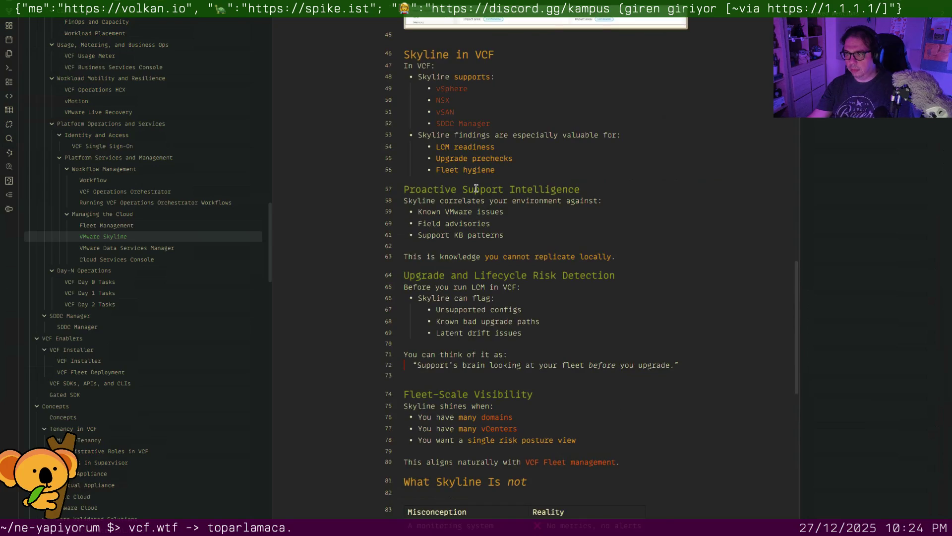
scroll(477, 188, down, 1)
scroll(476, 187, up, 1)
scroll(477, 179, up, 2)
click(476, 196)
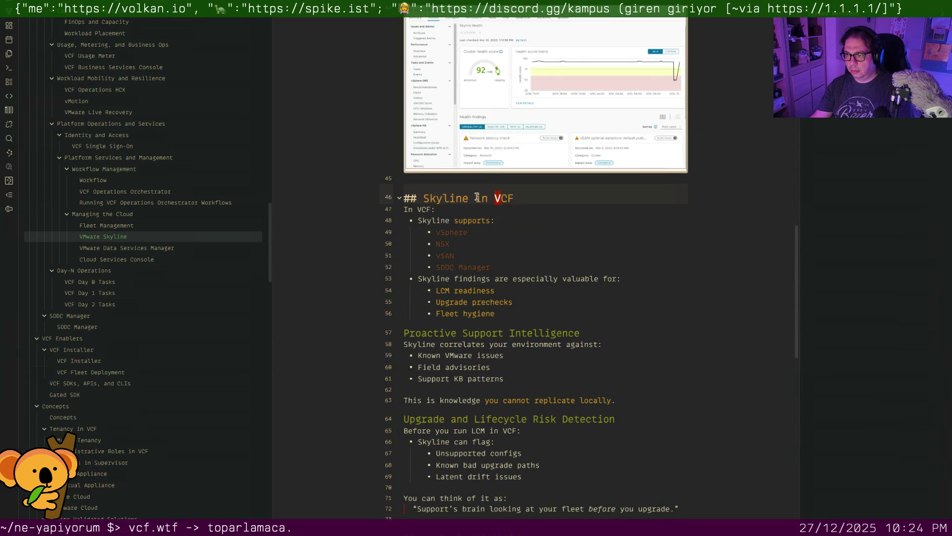
text([[VM)
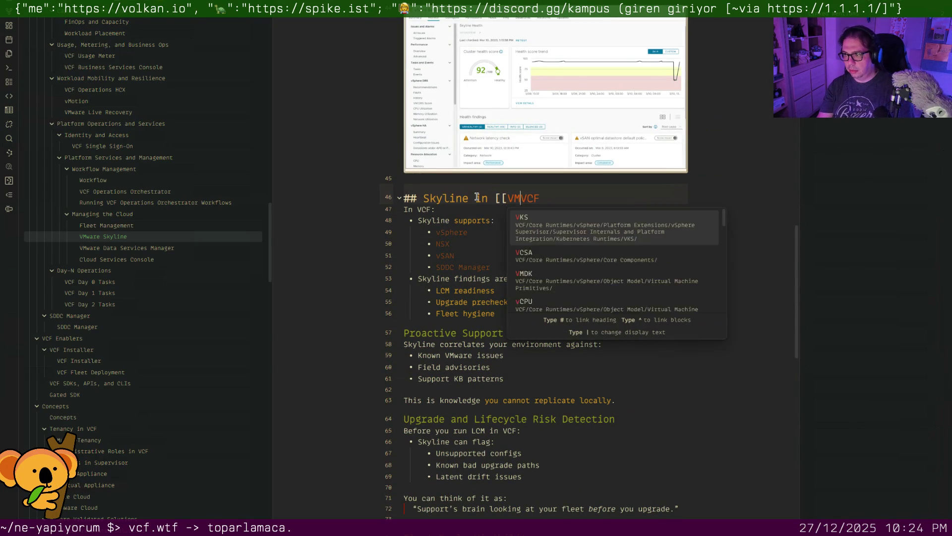
text(ware Cloud Founda)
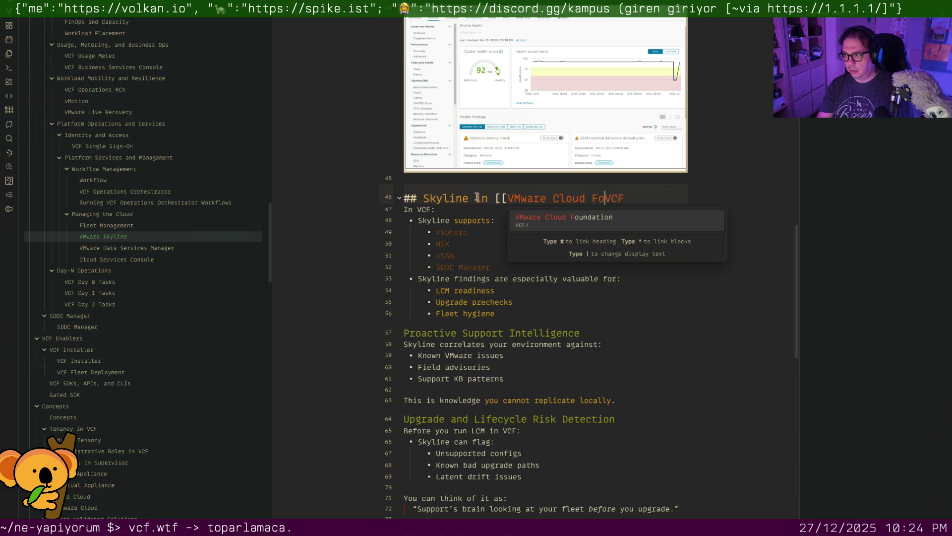
text(tion)
text(])
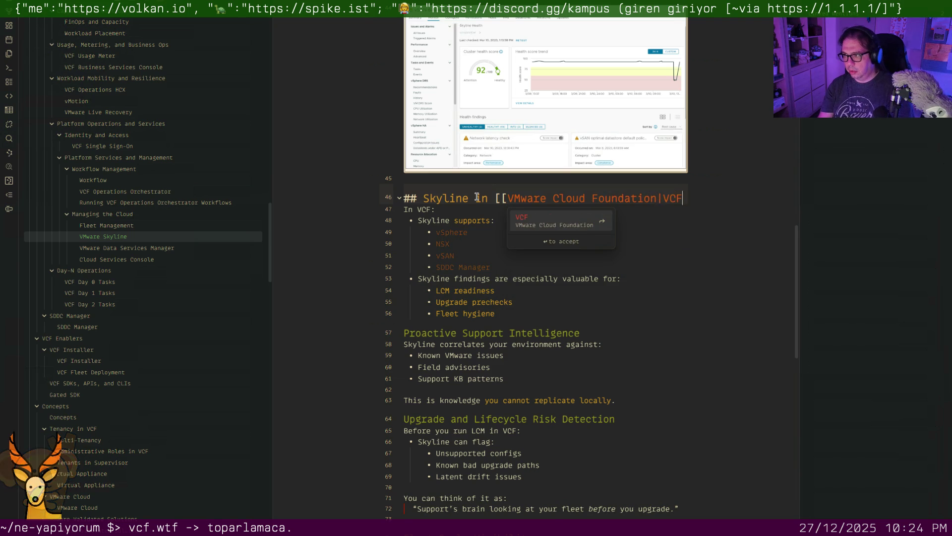
text(])
Link the Skyline note's VCF mentions as [[VMware Cloud Foundation|VCF]] in the heading and on line 65
key(Down)
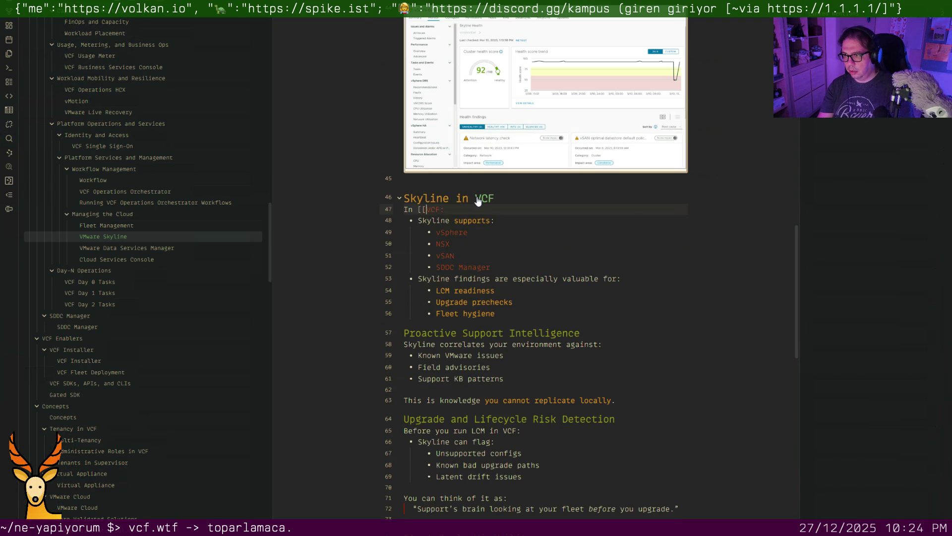
text([VMware Cloud V)
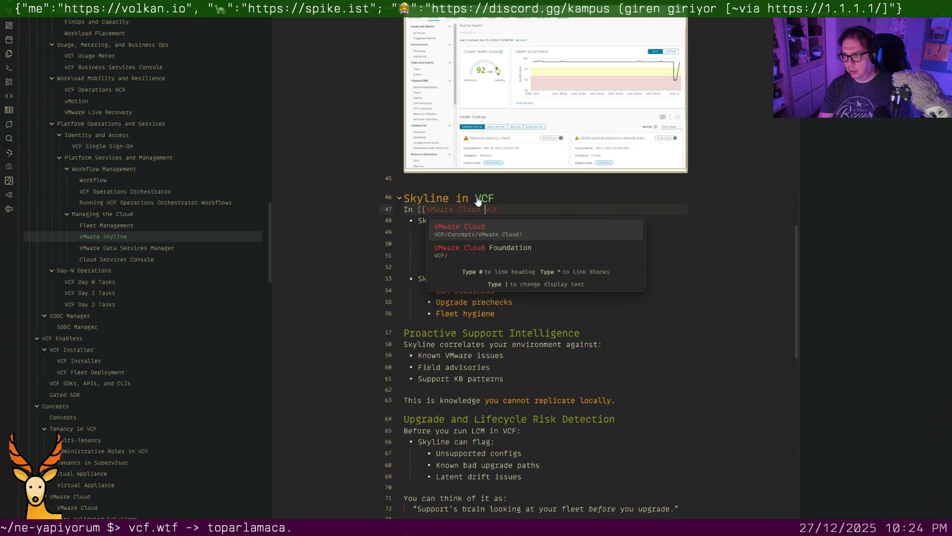
text( Foundation|)
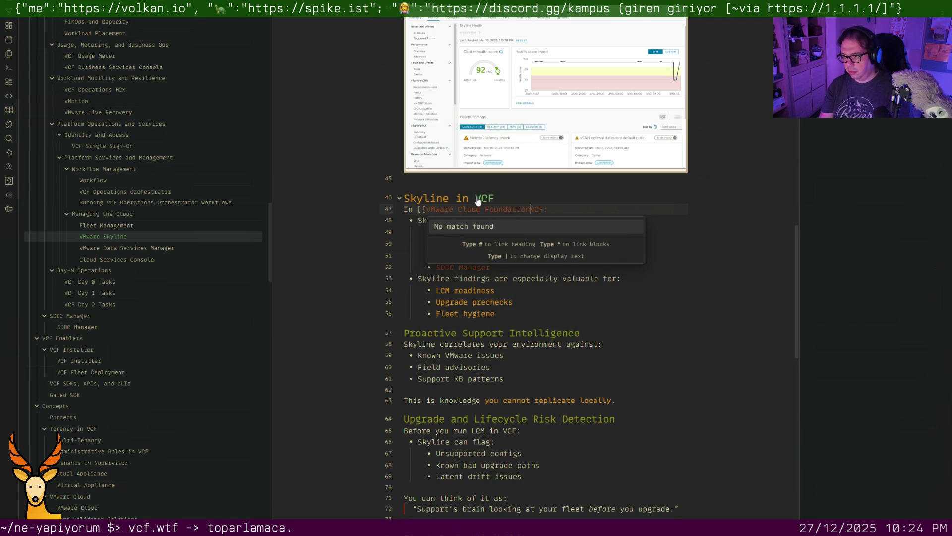
key(Return)
key(Down)
key(Down)
key(Down)
key(Down)
key(Down)
key(Down)
key(Down)
key(Down)
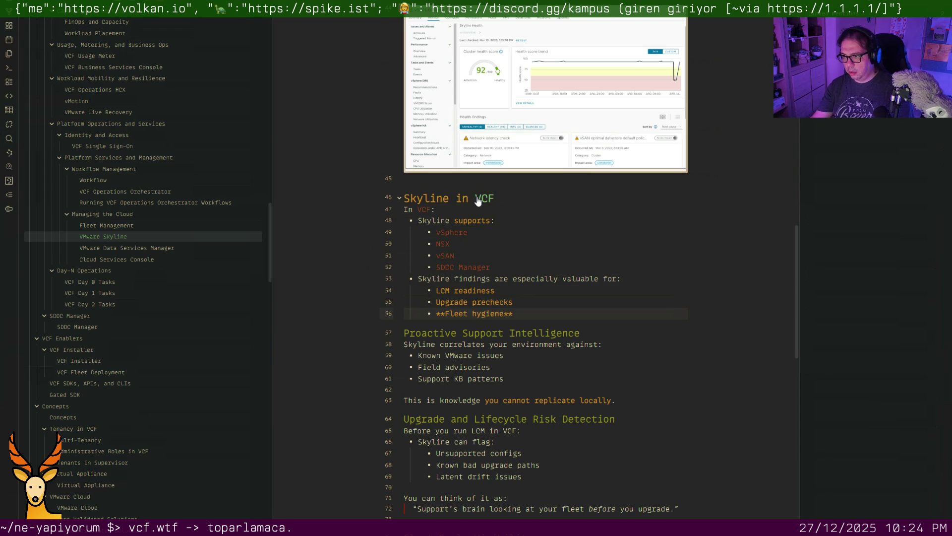
scroll(478, 201, down, 4)
scroll(498, 193, down, 3)
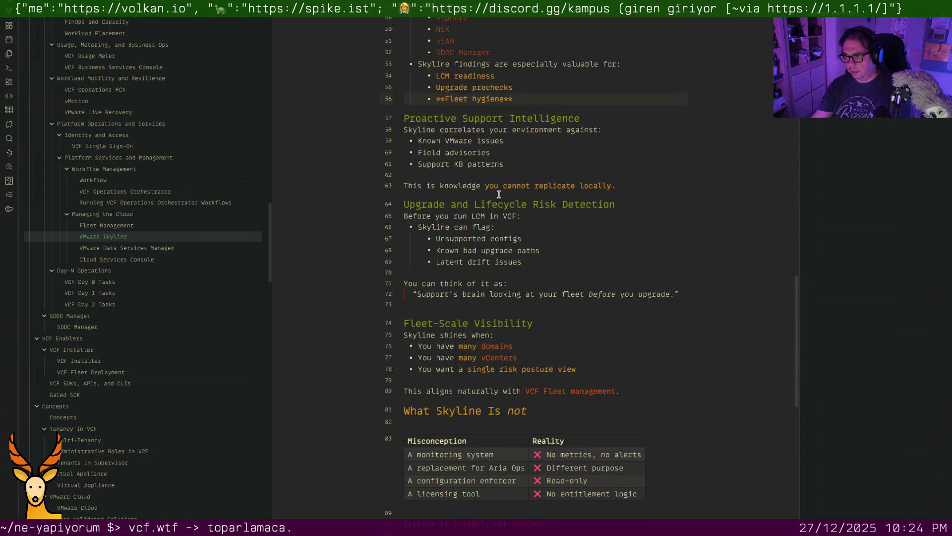
scroll(499, 196, down, 2)
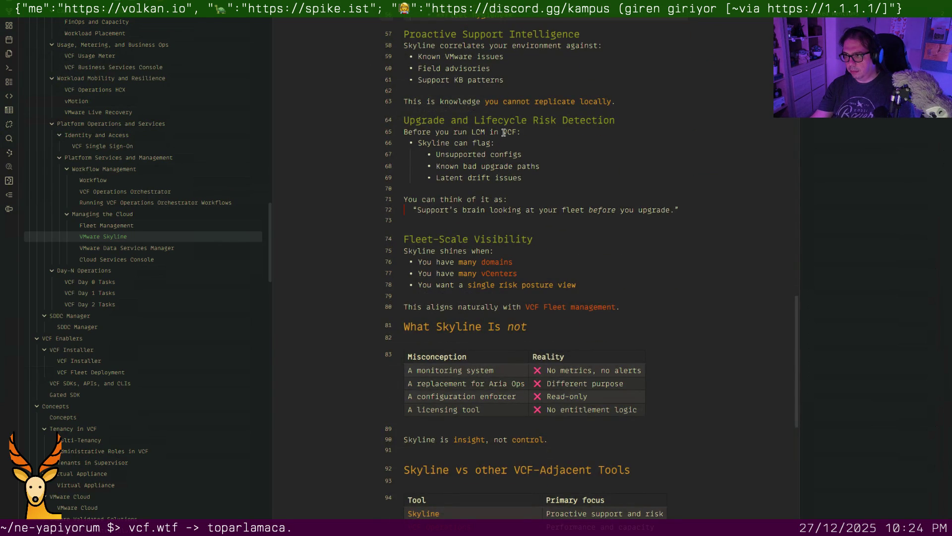
text([[VMware )
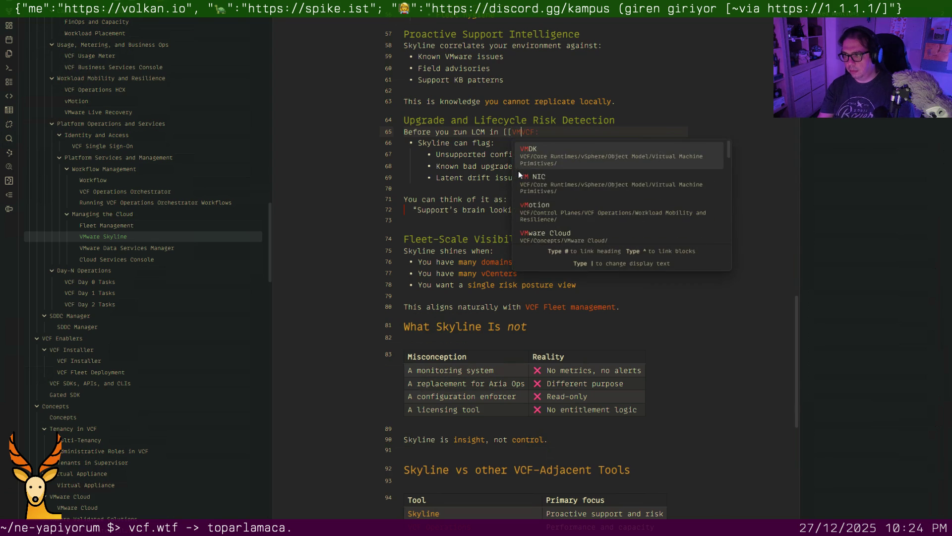
text(Cloud Foundation|)
key(Right)
key(Right)
key(Right)
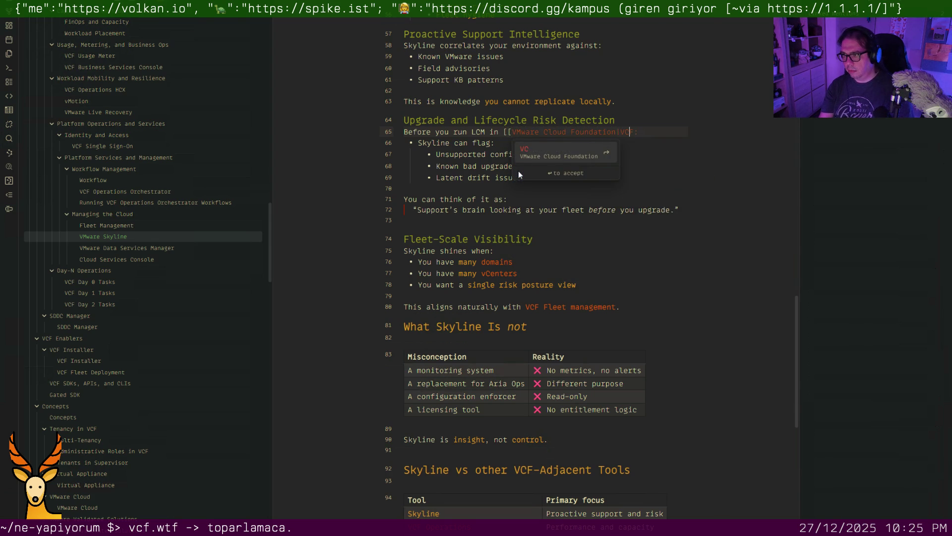
text(]])
key(Down)
key(Down)
key(Down)
key(Down)
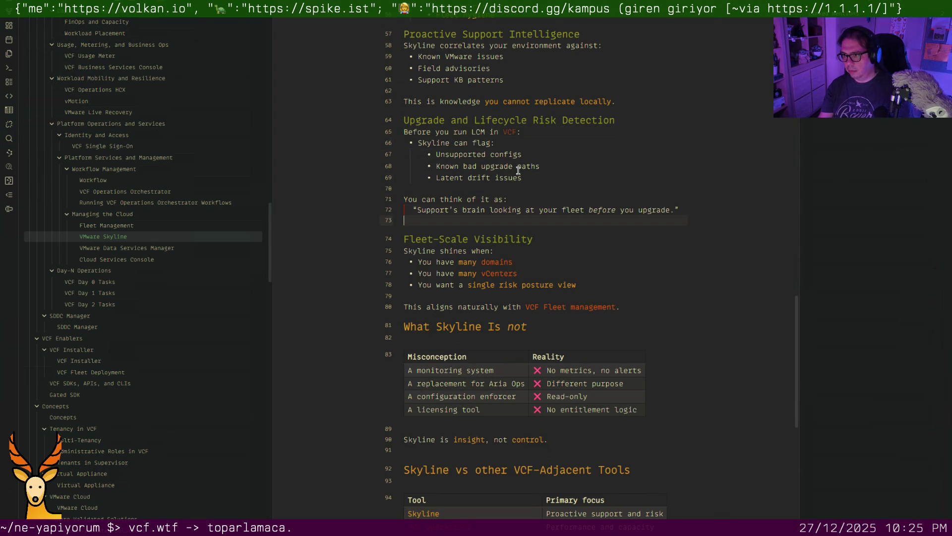
Remove the empty lines below the quote, above Skyline is insight and the Skyline vs heading, then view Data Services Manager
key(BackSpace)
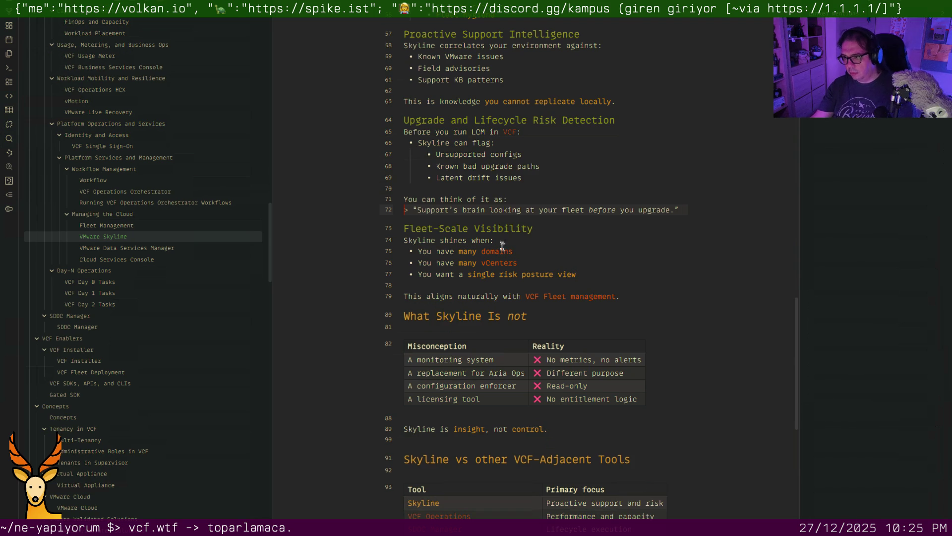
click(442, 325)
scroll(447, 322, down, 2)
click(434, 348)
key(BackSpace)
key(Down)
key(Down)
key(BackSpace)
key(Up)
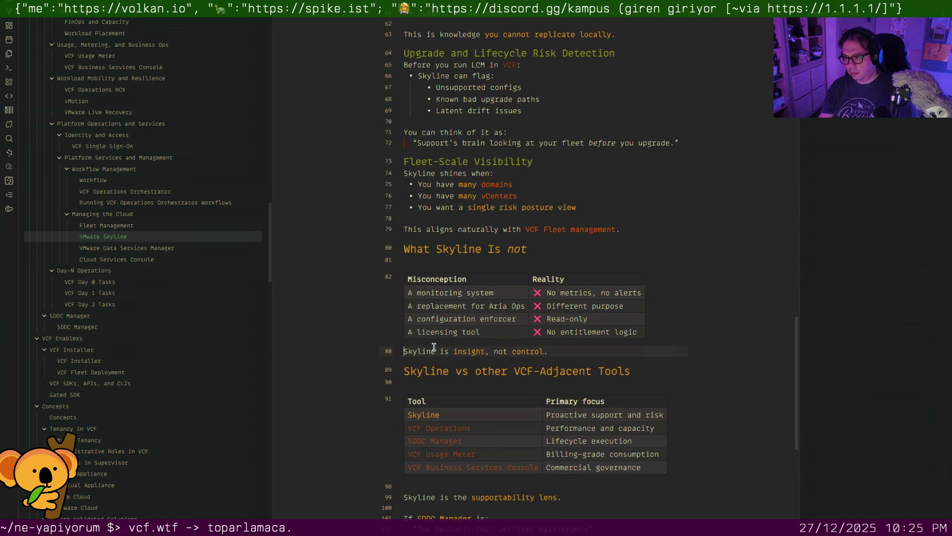
scroll(434, 343, down, 3)
scroll(434, 342, down, 2)
scroll(434, 341, down, 2)
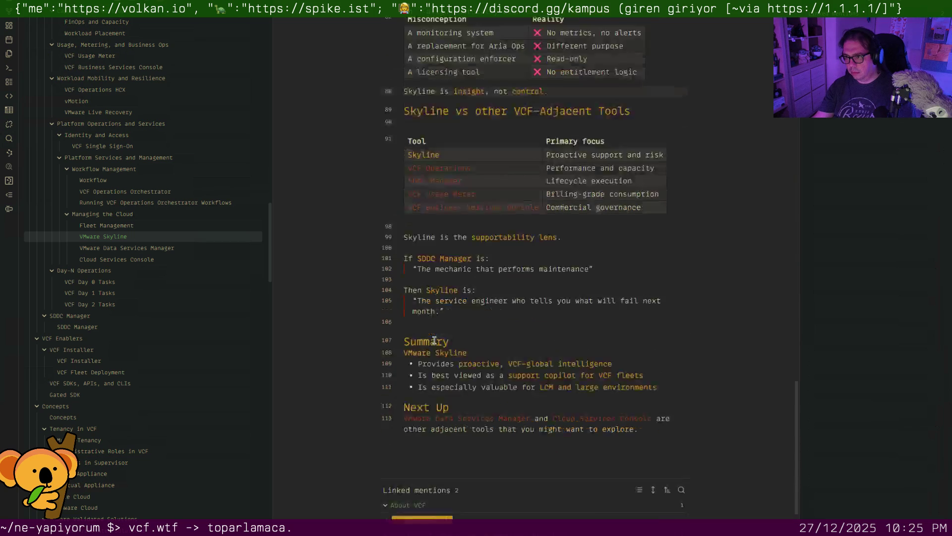
click(173, 249)
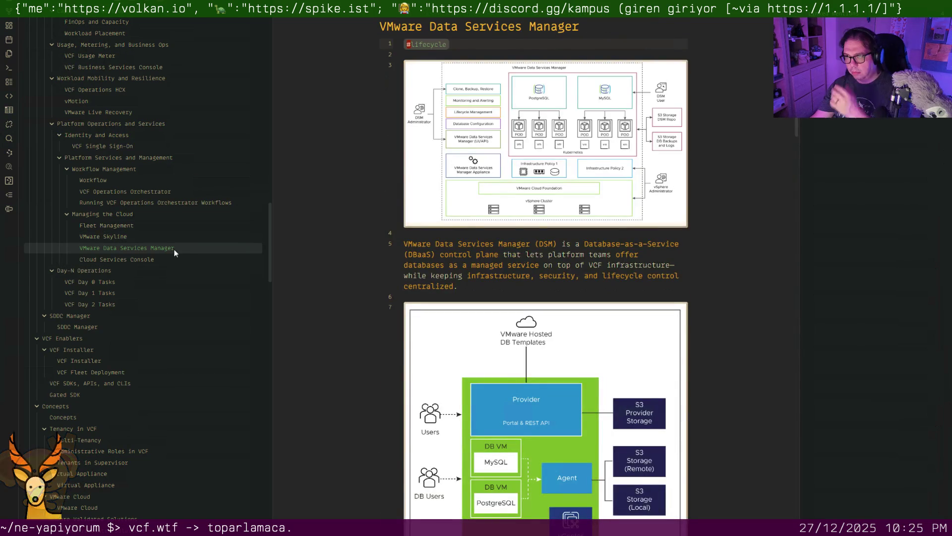
scroll(455, 251, down, 5)
scroll(462, 248, down, 5)
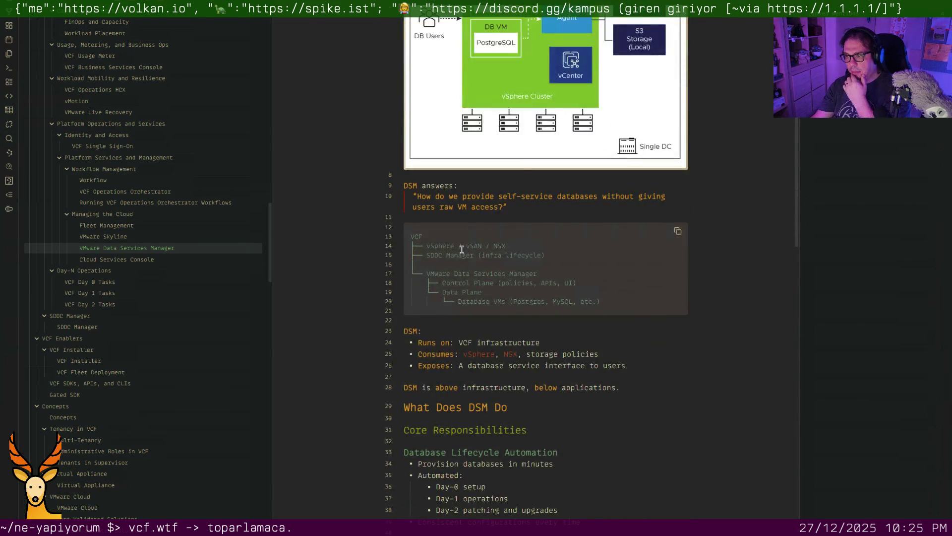
scroll(462, 248, down, 2)
scroll(461, 249, down, 2)
scroll(461, 249, down, 2)
scroll(461, 249, down, 3)
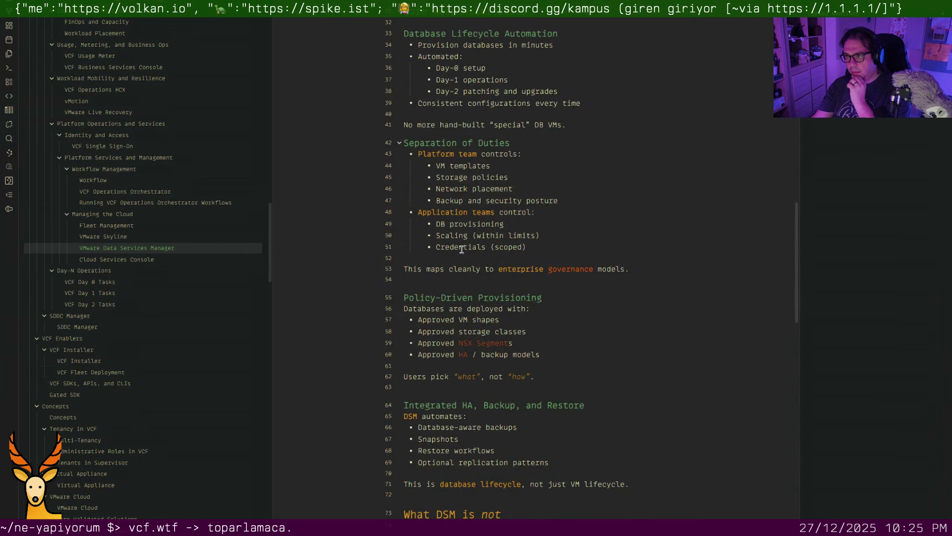
Remove the DSM note's empty lines 32, after the governance sentence and before Integrated HA, Backup, and Restore
click(438, 29)
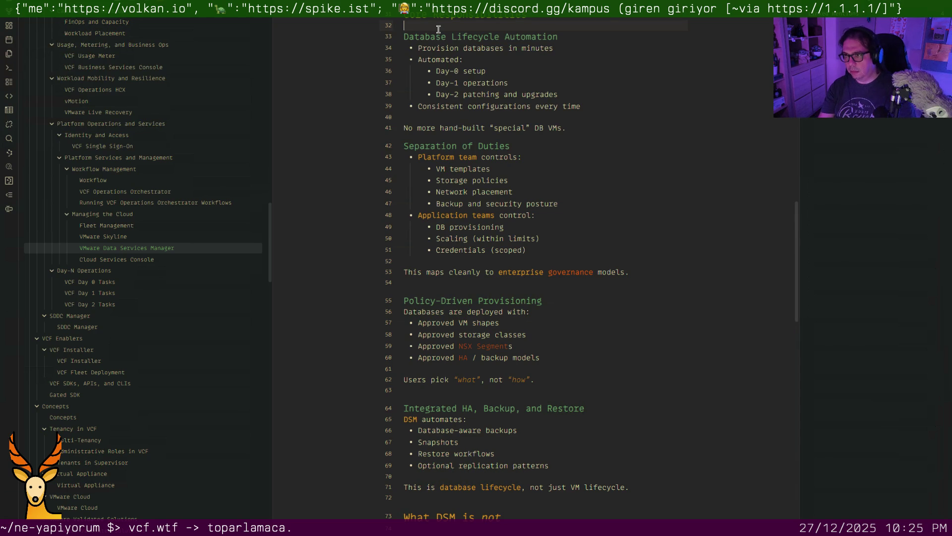
key(BackSpace)
scroll(464, 129, down, 3)
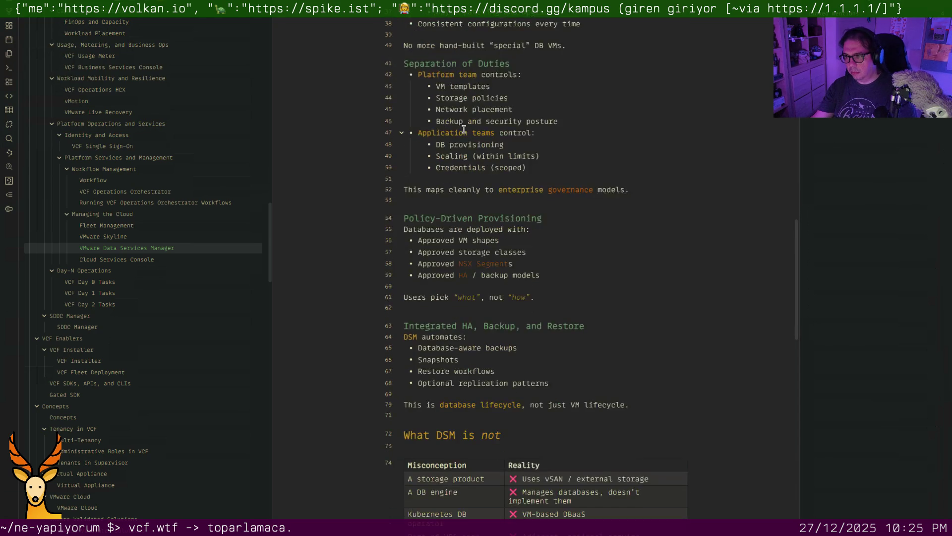
scroll(465, 138, up, 3)
click(442, 277)
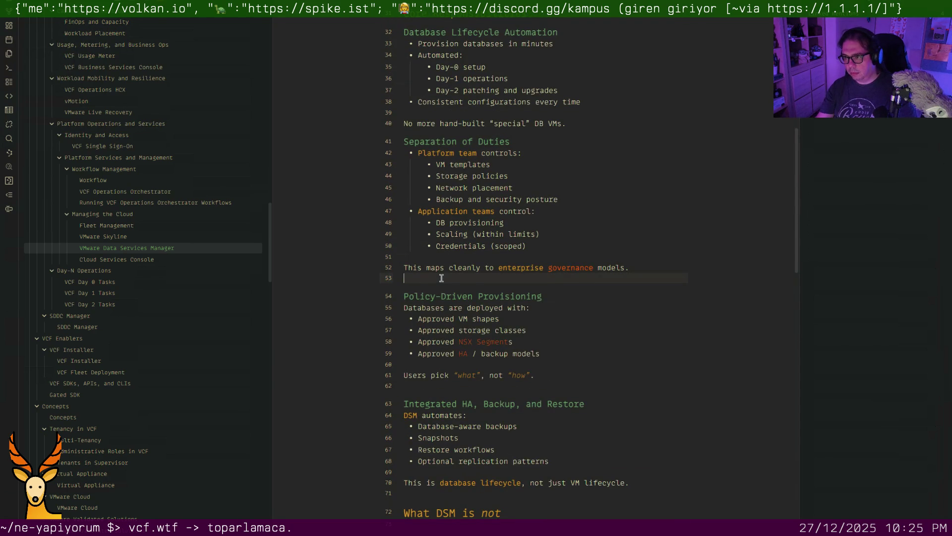
key(BackSpace)
click(448, 380)
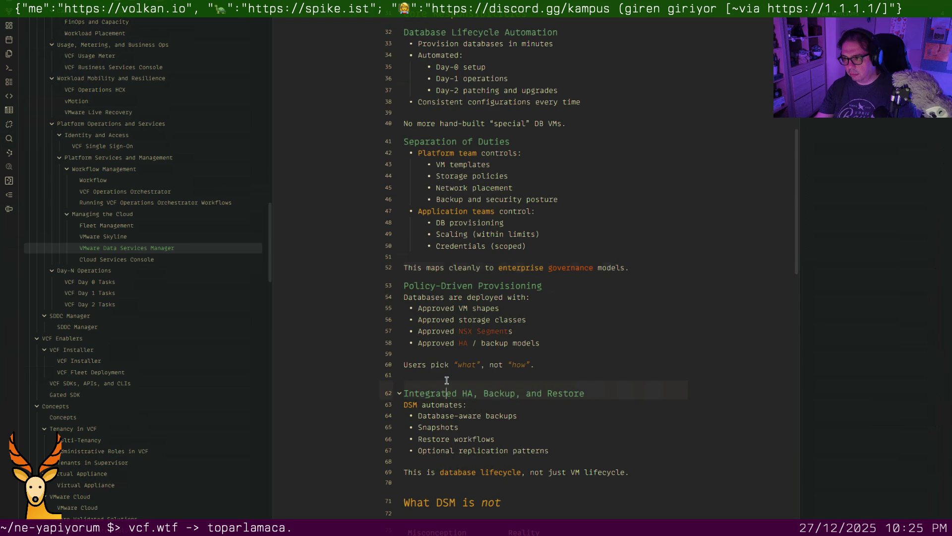
key(BackSpace)
scroll(448, 364, down, 5)
Remove the blank lines above What DSM Is Not, DSM vs Kubernetes-native DBs, the lifecycle heading and after the overlapping sentence
click(449, 299)
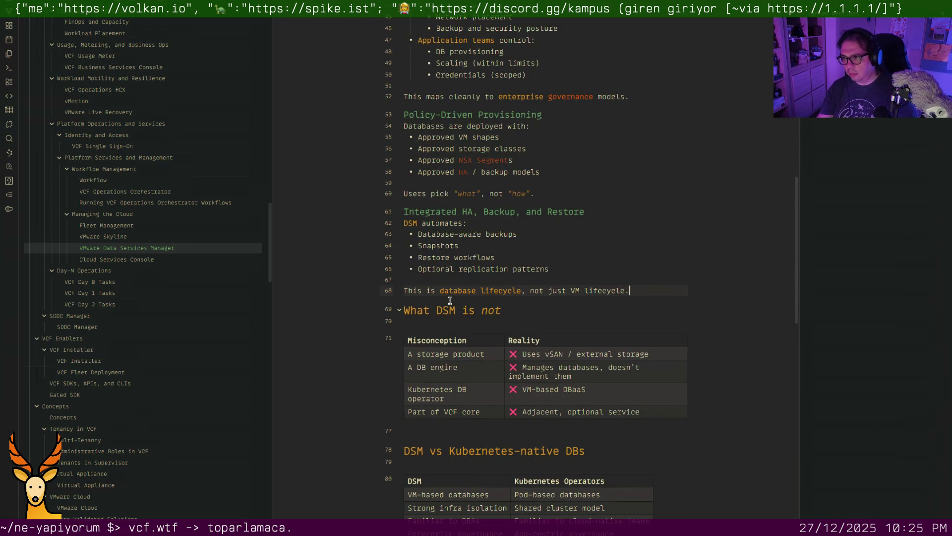
key(BackSpace)
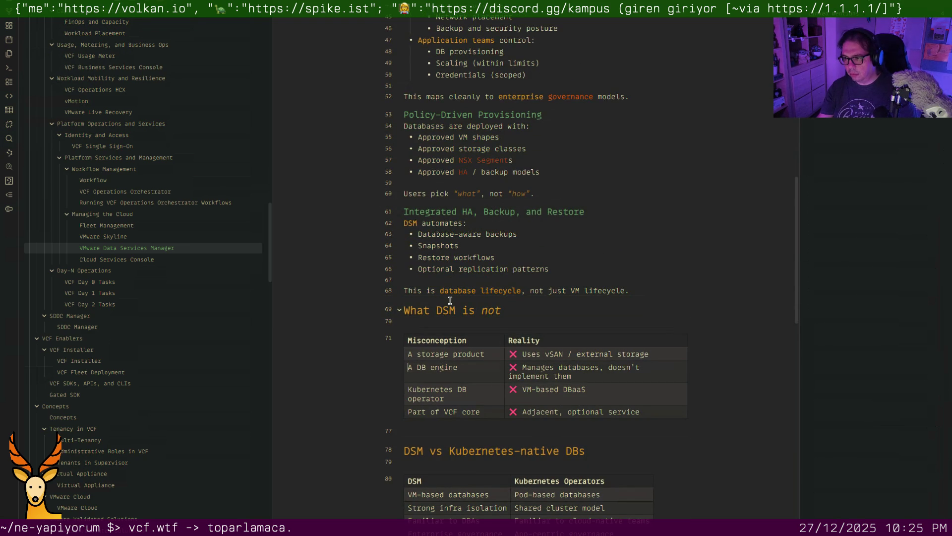
key(Down)
key(Down)
key(BackSpace)
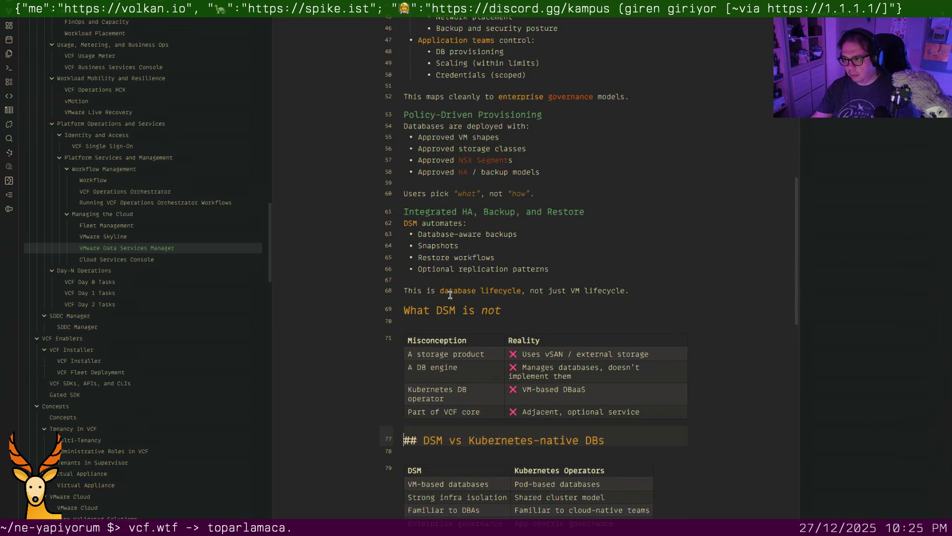
scroll(450, 294, down, 6)
click(438, 331)
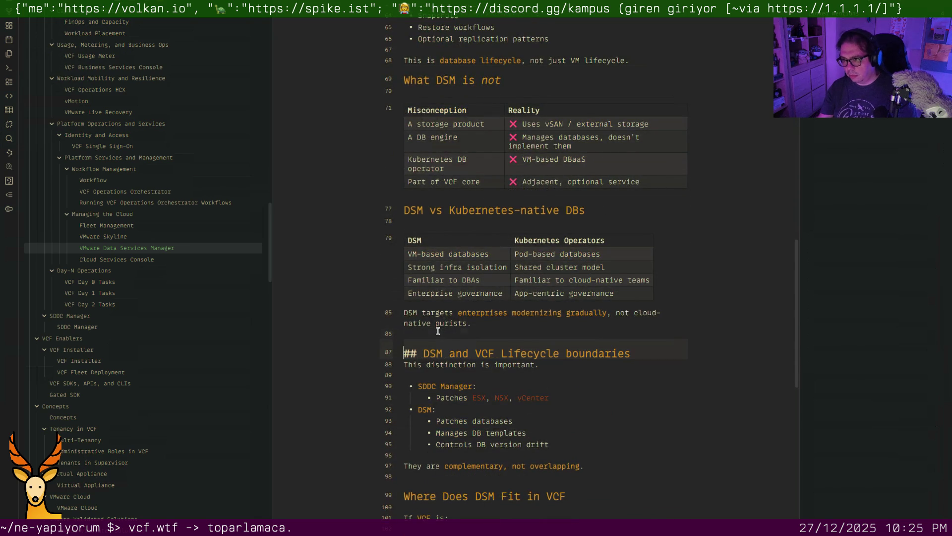
key(Delete)
scroll(438, 330, down, 3)
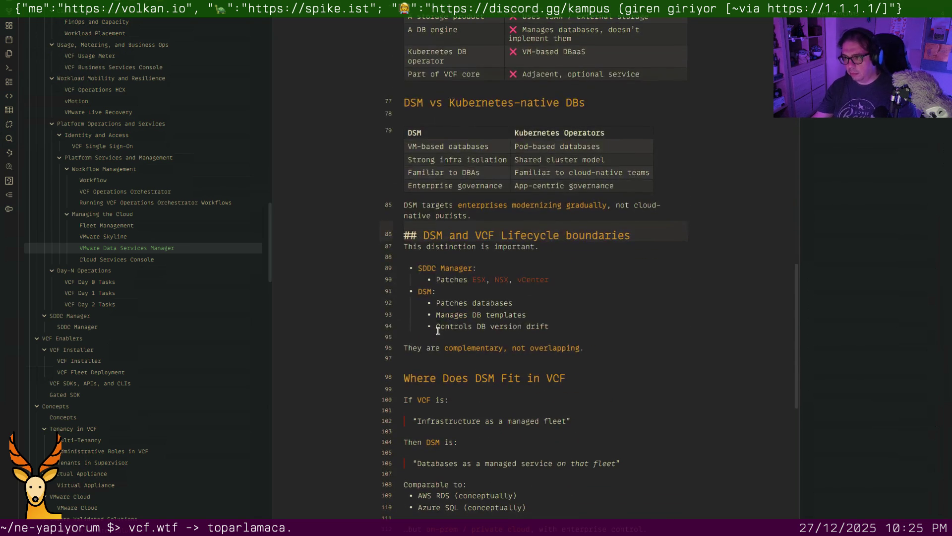
click(433, 359)
key(BackSpace)
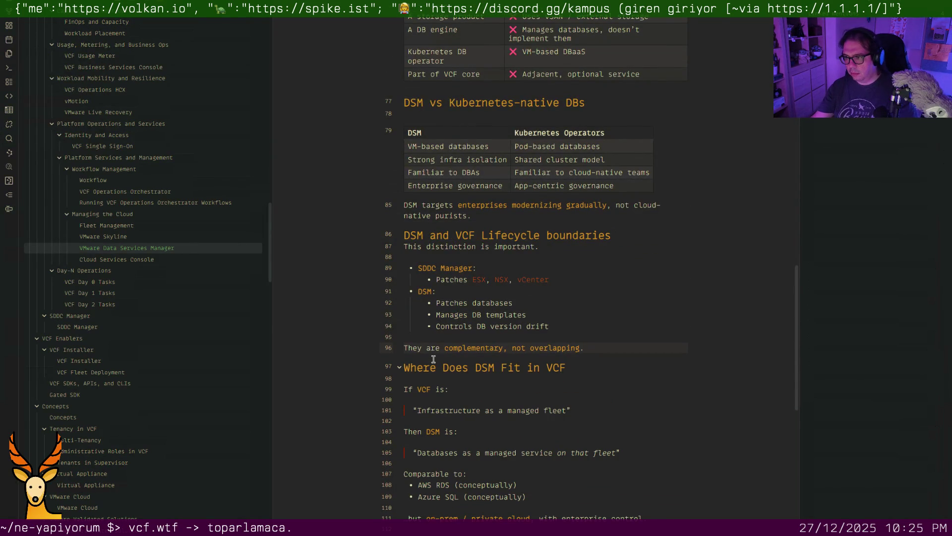
Delete the blank lines under If VCF is, Then DSM is and above the Why section, then view Cloud Services Console
click(436, 399)
key(Delete)
key(Down)
key(Down)
key(Down)
key(BackSpace)
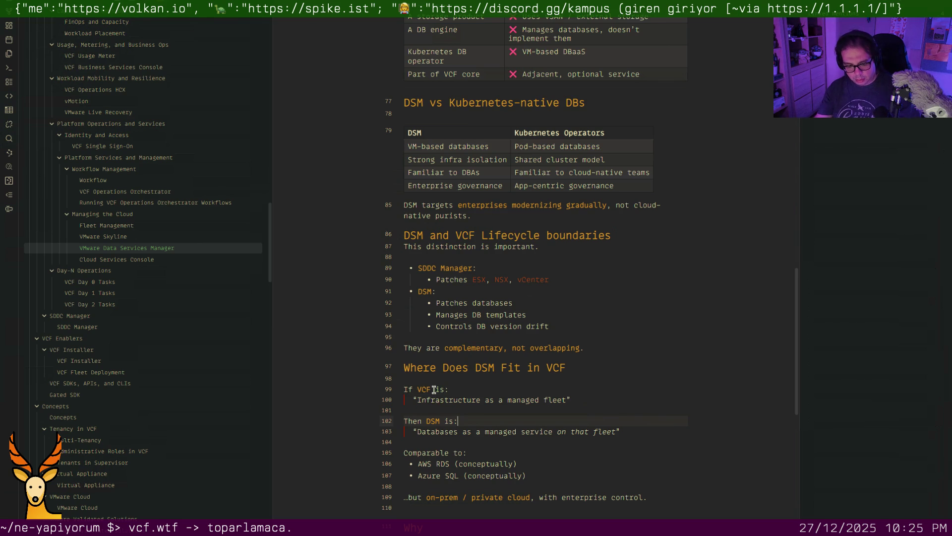
scroll(491, 387, down, 4)
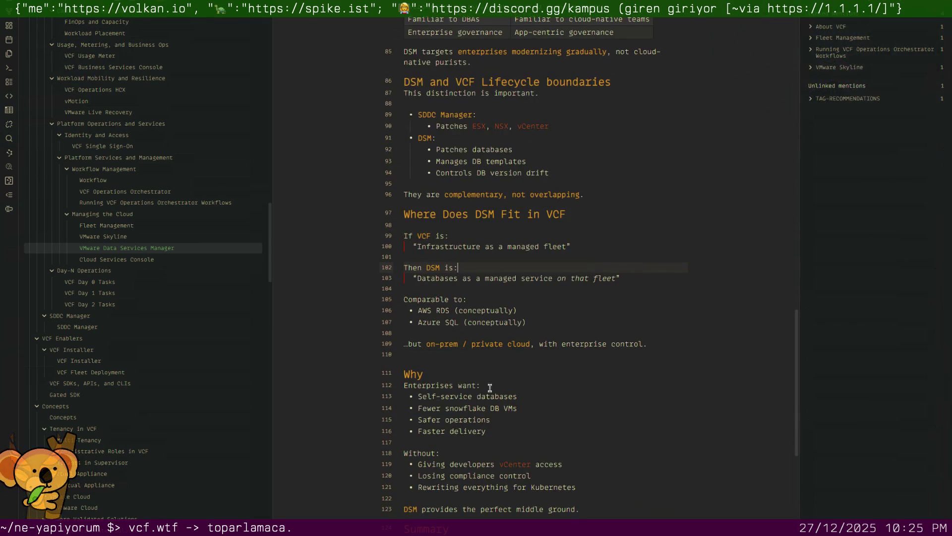
click(461, 356)
key(BackSpace)
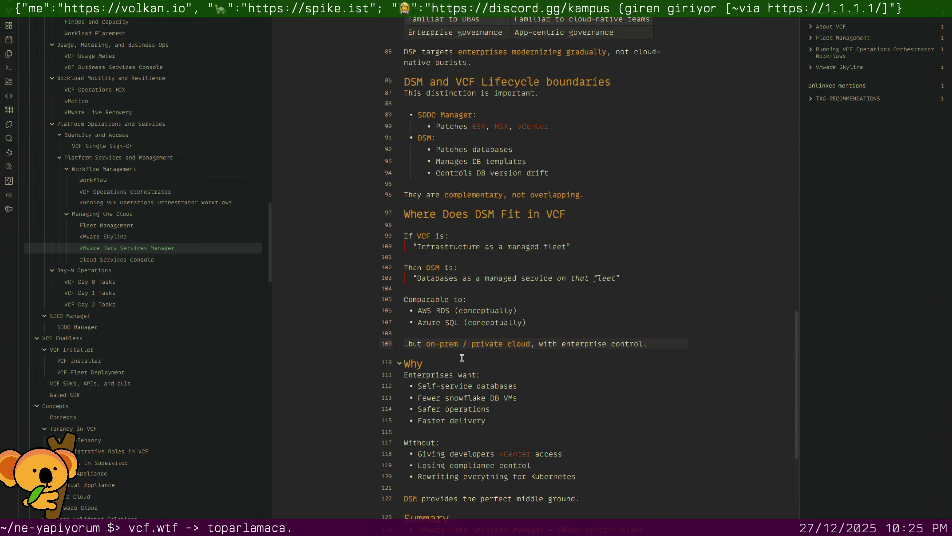
scroll(461, 358, down, 4)
scroll(461, 358, down, 2)
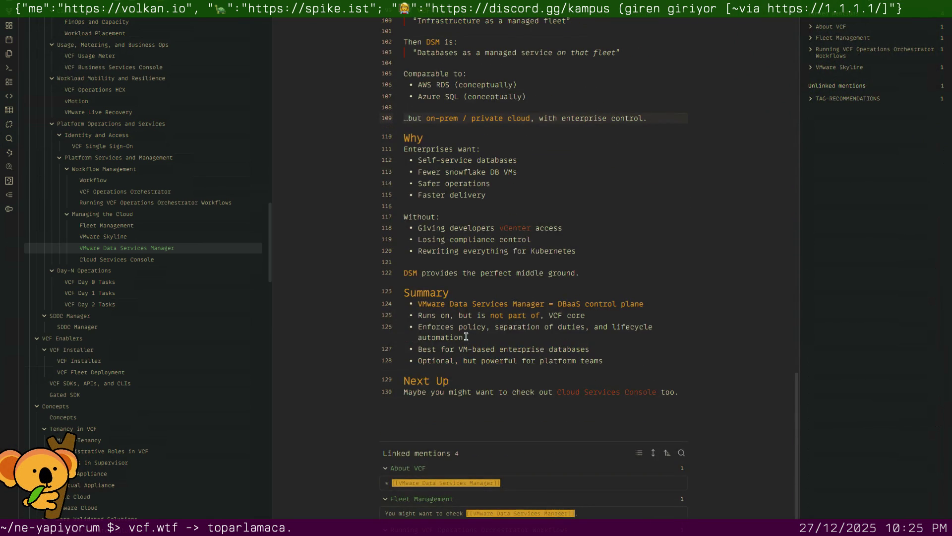
click(153, 260)
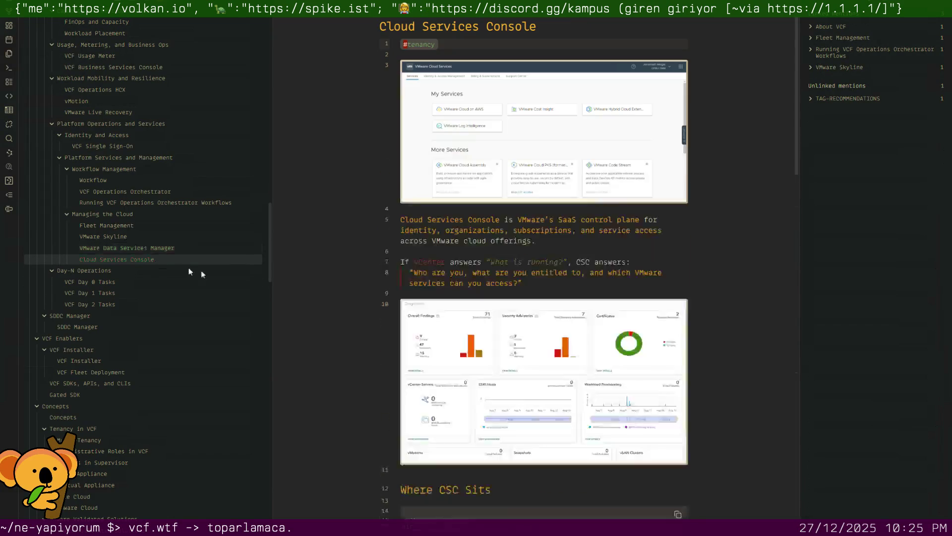
scroll(520, 236, down, 5)
scroll(520, 236, down, 2)
scroll(461, 178, down, 2)
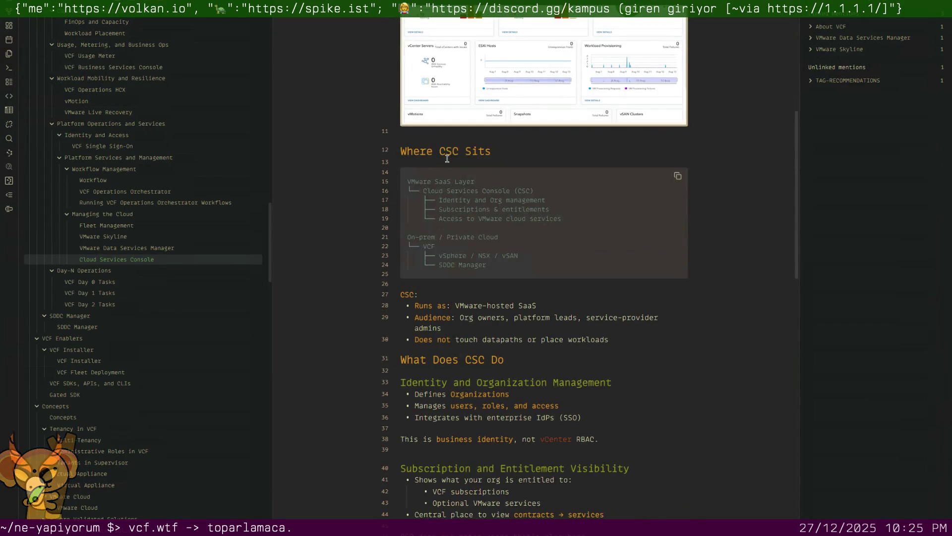
scroll(479, 202, down, 2)
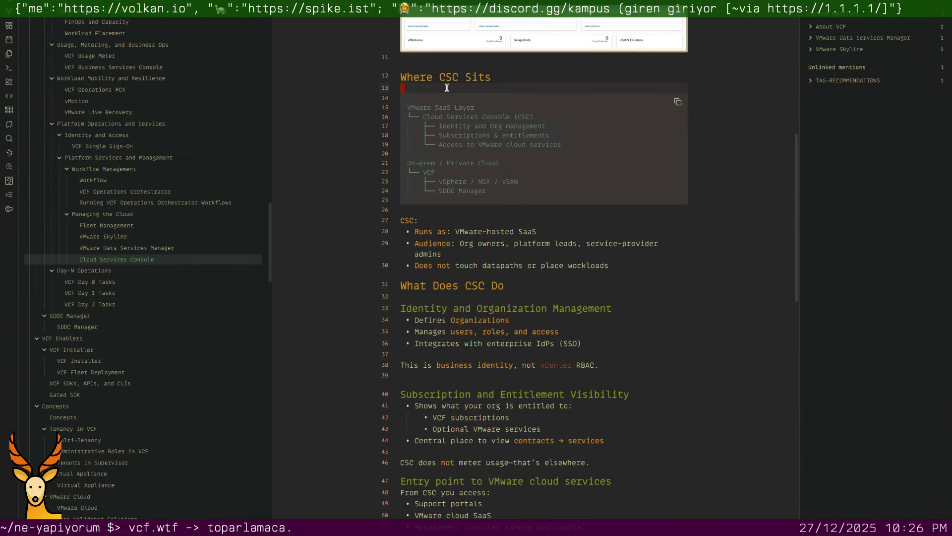
Keep the blank line below Where CSC Sits but delete those under What Does CSC Do and after the RBAC sentence
key(BackSpace)
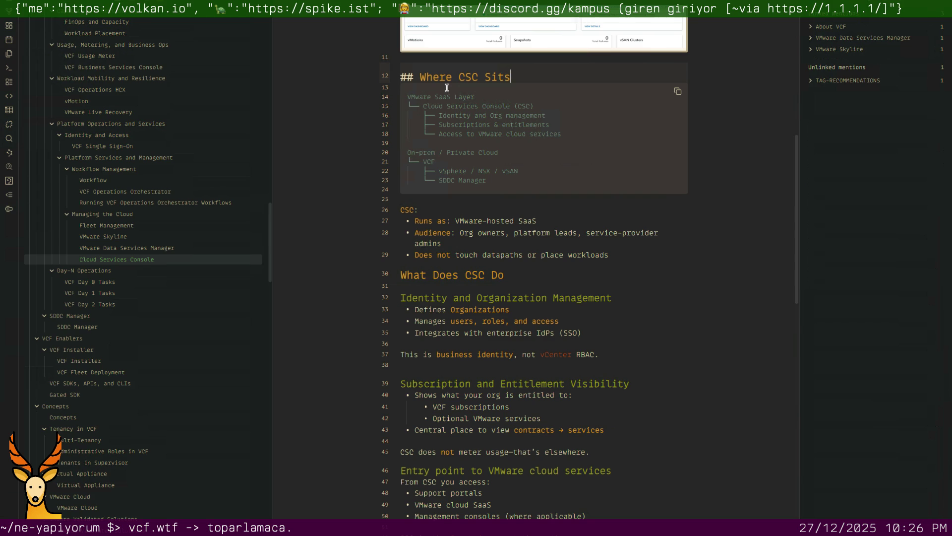
scroll(481, 186, down, 1)
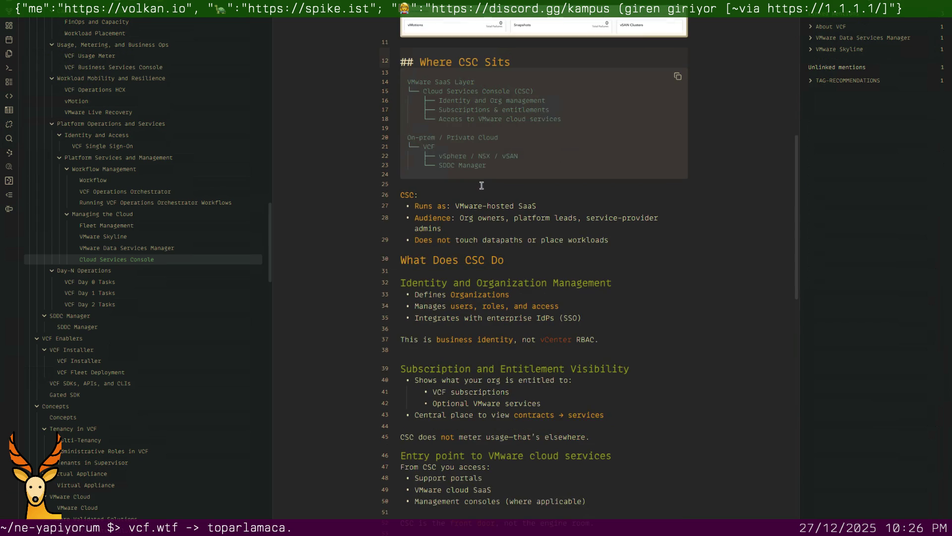
key(Return)
scroll(482, 187, down, 3)
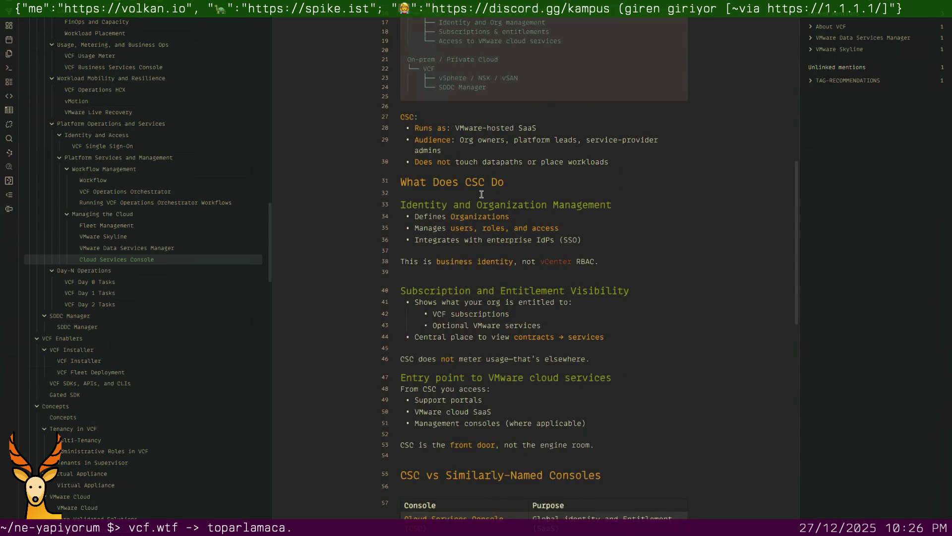
scroll(482, 194, down, 5)
scroll(471, 194, up, 5)
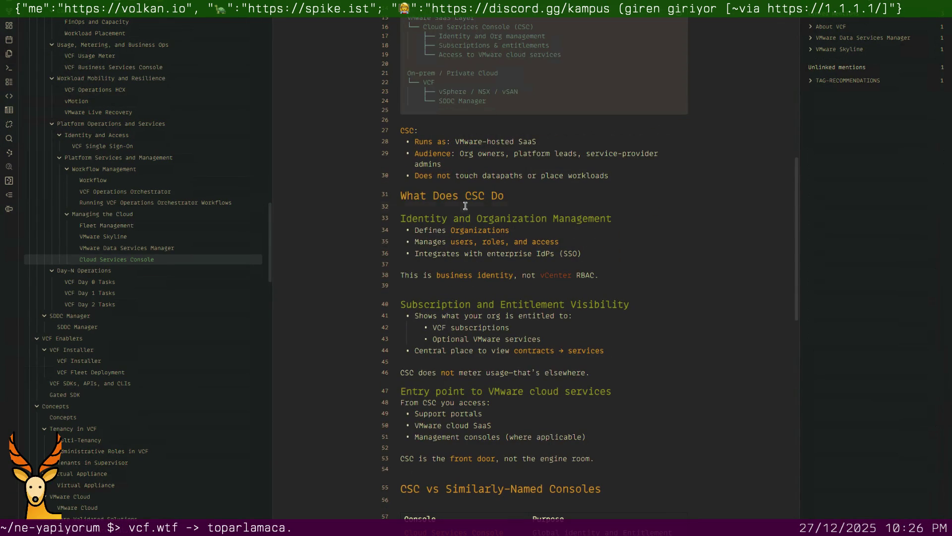
key(BackSpace)
scroll(468, 216, down, 3)
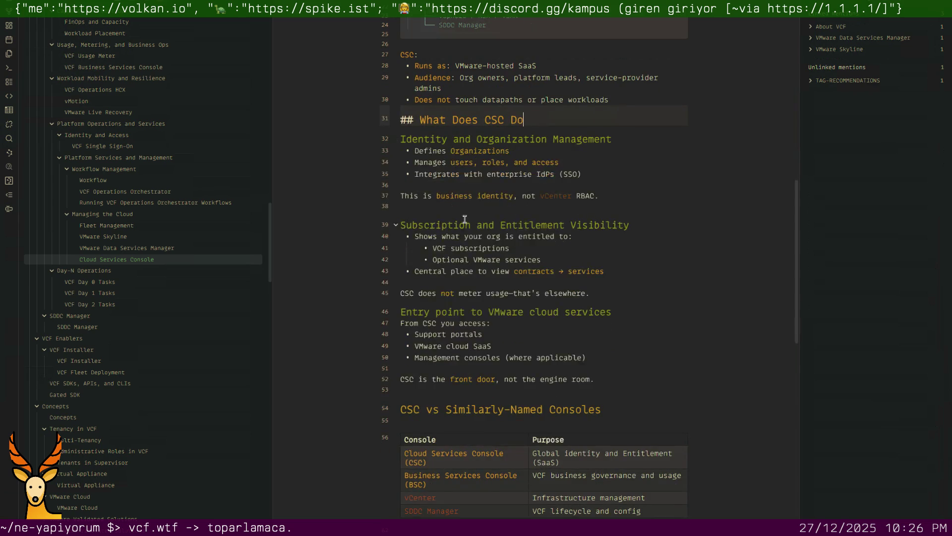
click(463, 211)
key(BackSpace)
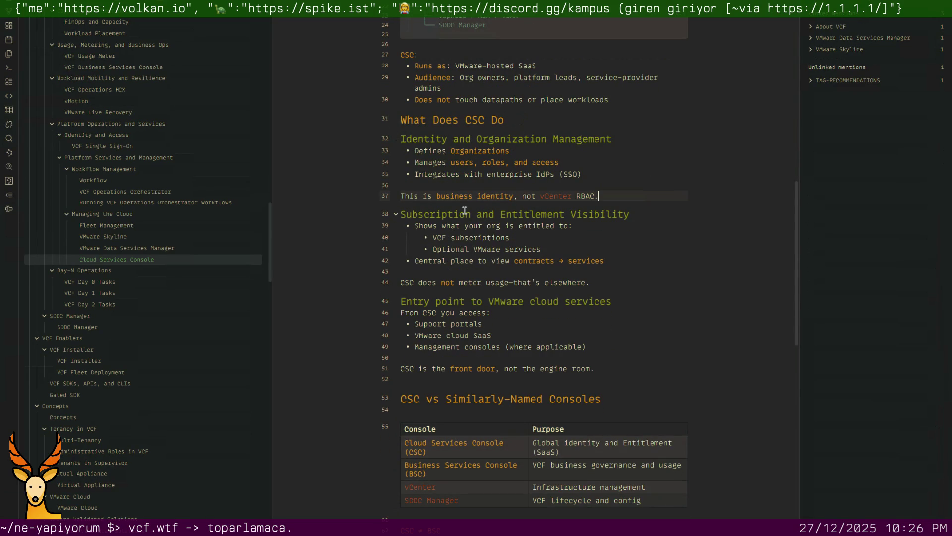
scroll(490, 235, down, 3)
scroll(491, 234, down, 1)
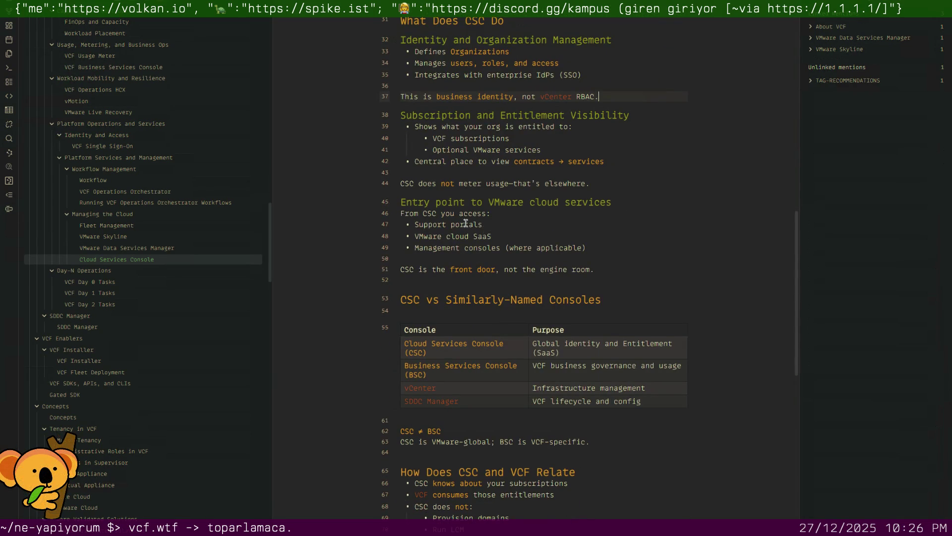
click(437, 203)
Capitalise the heading to Entry Point to VMware Cloud Services and wrap its last words in a wikilink
key(Delete)
text(P)
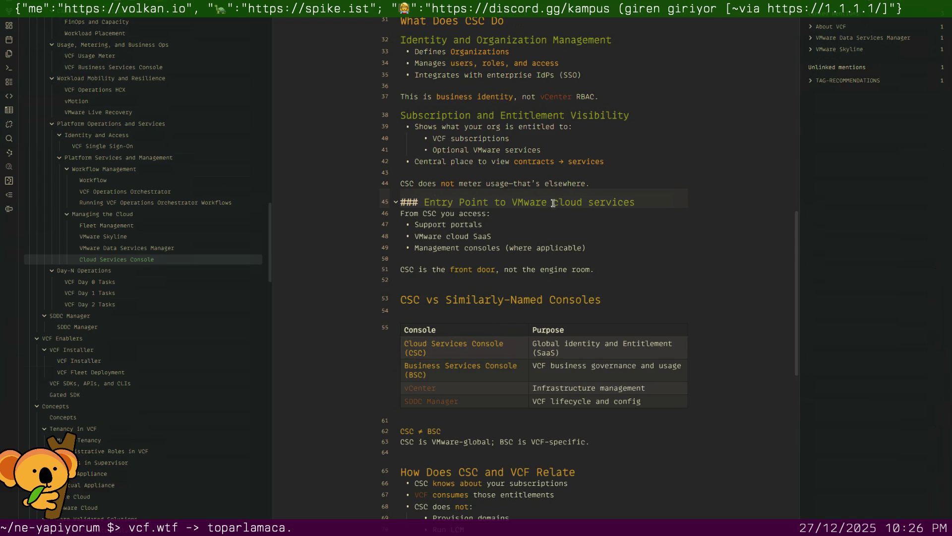
key(Delete)
text(C)
text([[)
key(End)
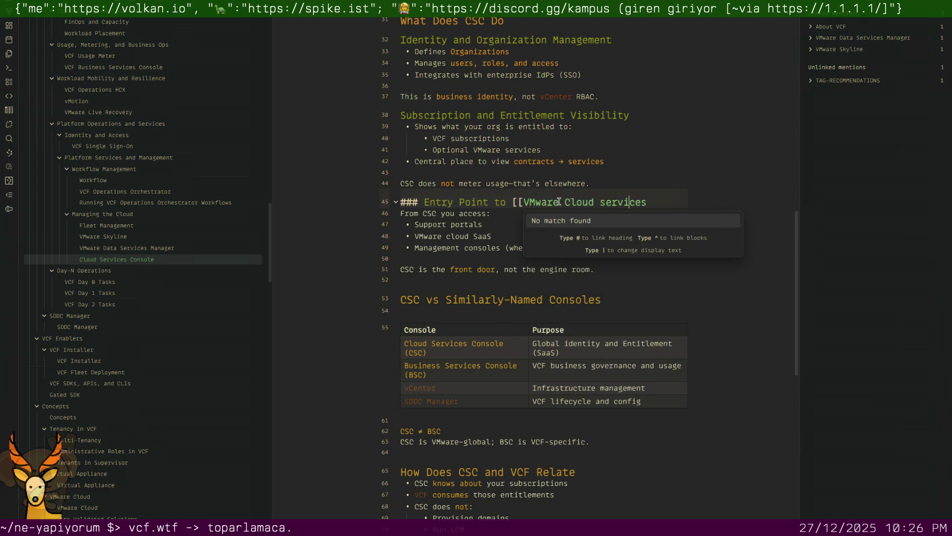
text(]])
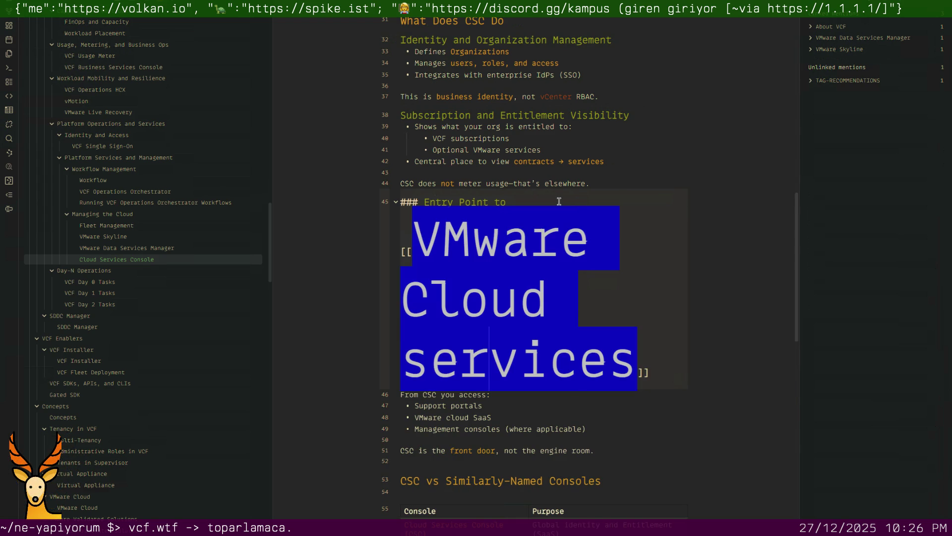
key(Left)
key(Left)
key(Left)
key(Right)
key(BackSpace)
text(S)
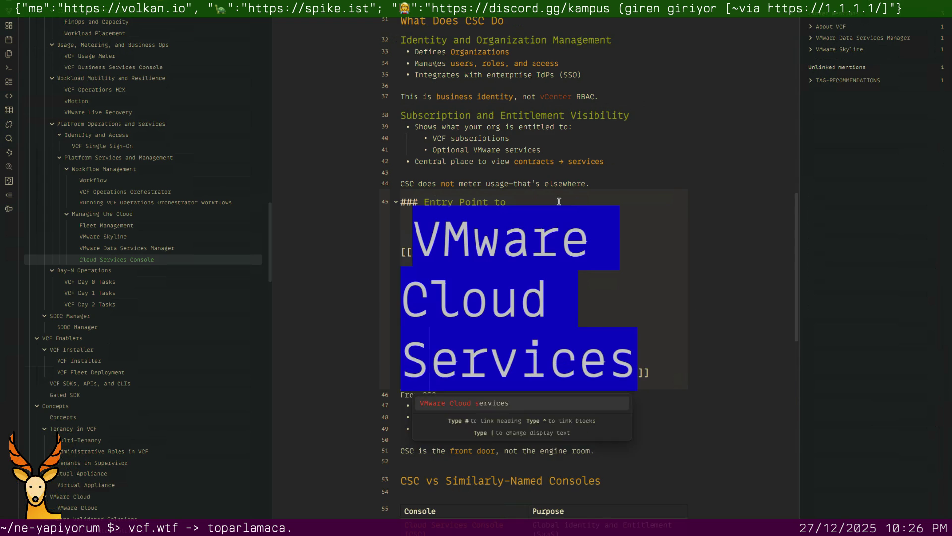
text(VCF Services)
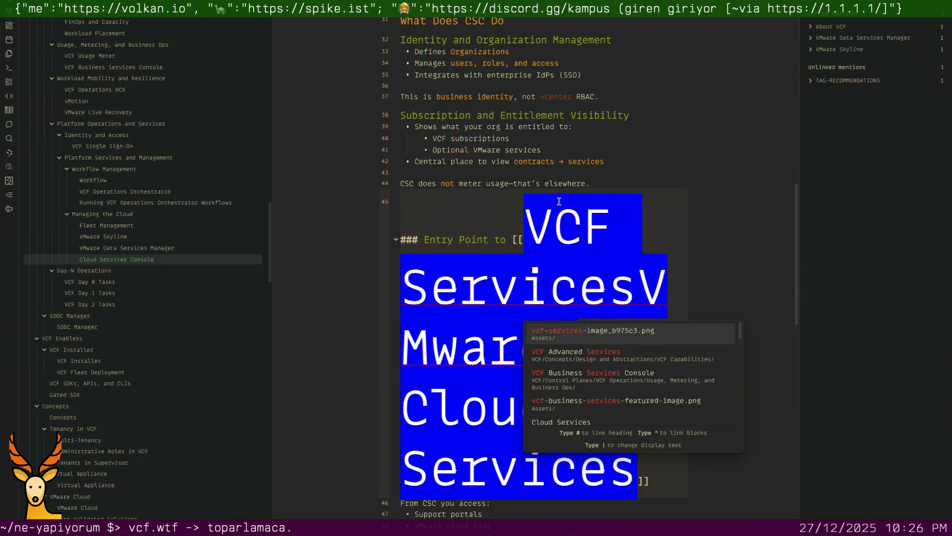
text(})
Set the link target to VCF Advanced Services with the alias VMware Cloud Services and let the heading render
key(BackSpace)
text(|)
key(ctrl+Left)
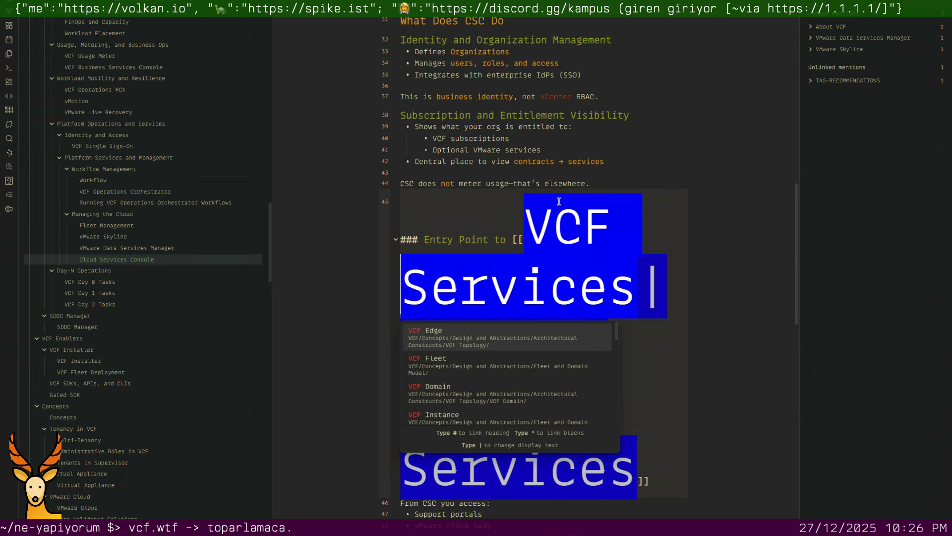
text(Advanced)
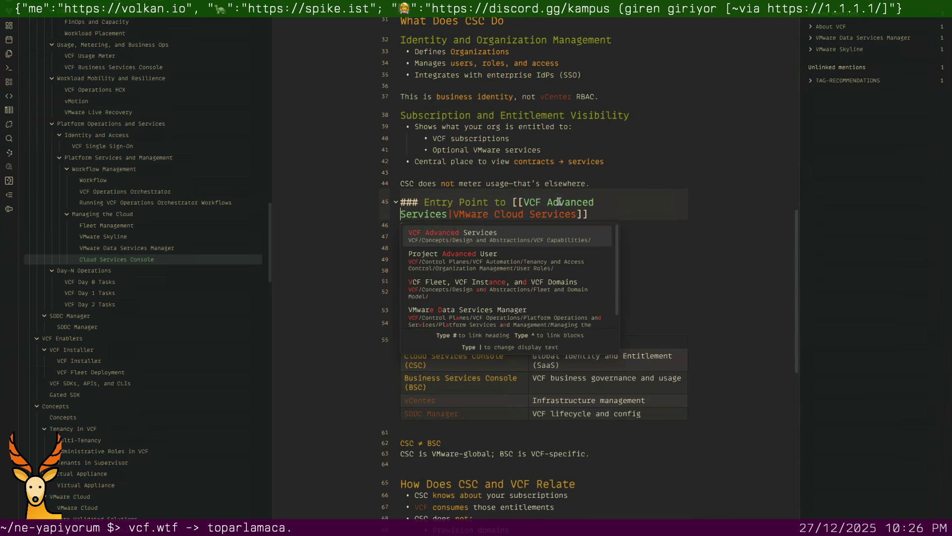
key(Escape)
key(Down)
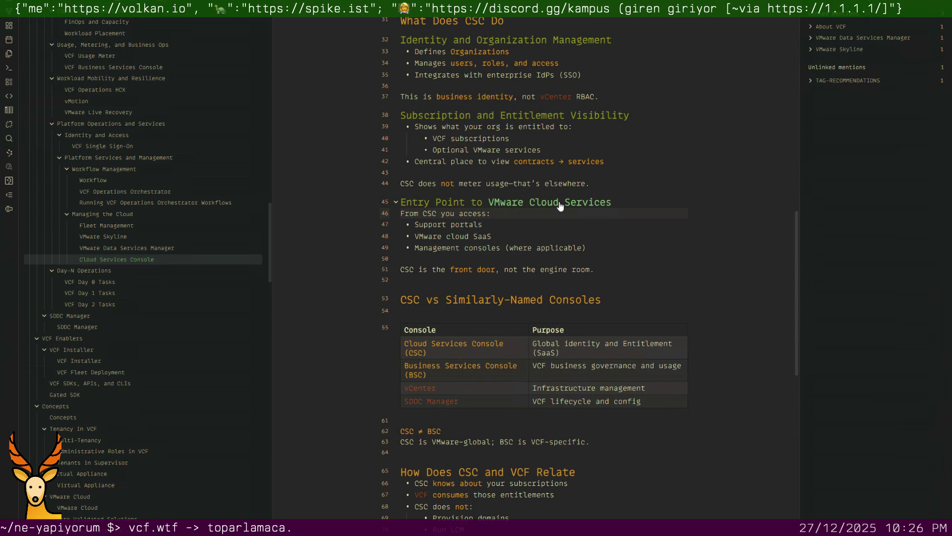
Italicise 'where applicable' on the Management consoles bullet
key(Down)
key(Down)
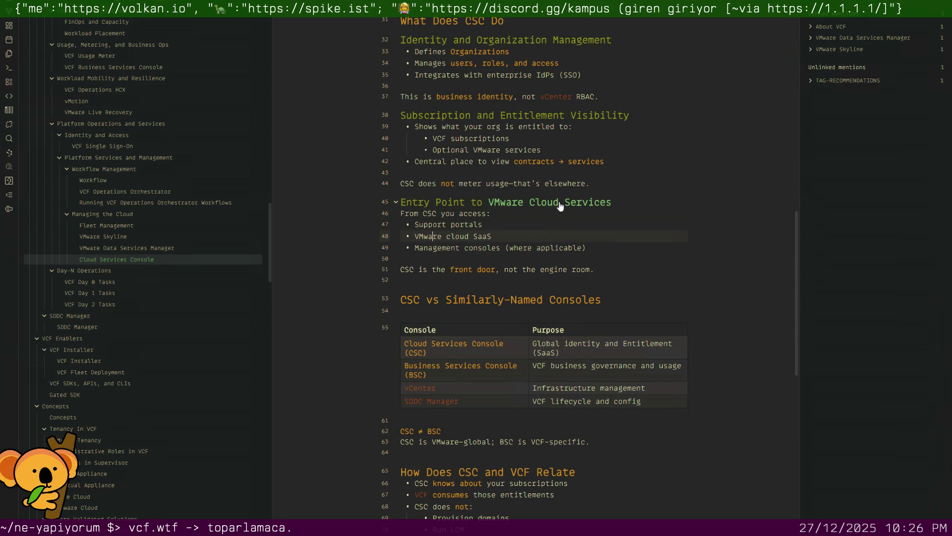
key(Down)
key(Down)
key(Up)
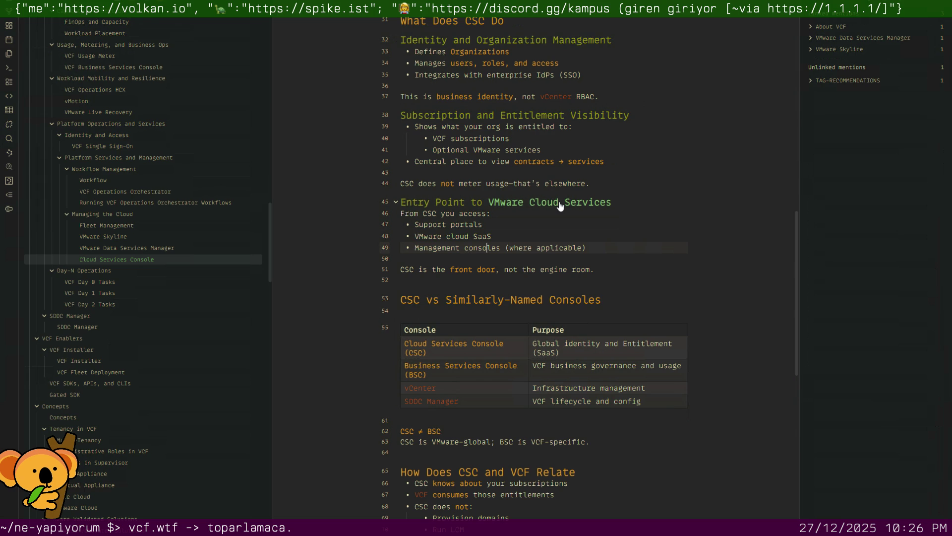
key(shift+Right)
key(shift+Right)
key(shift+Right)
key(shift+Right)
key(shift+Right)
key(shift+Right)
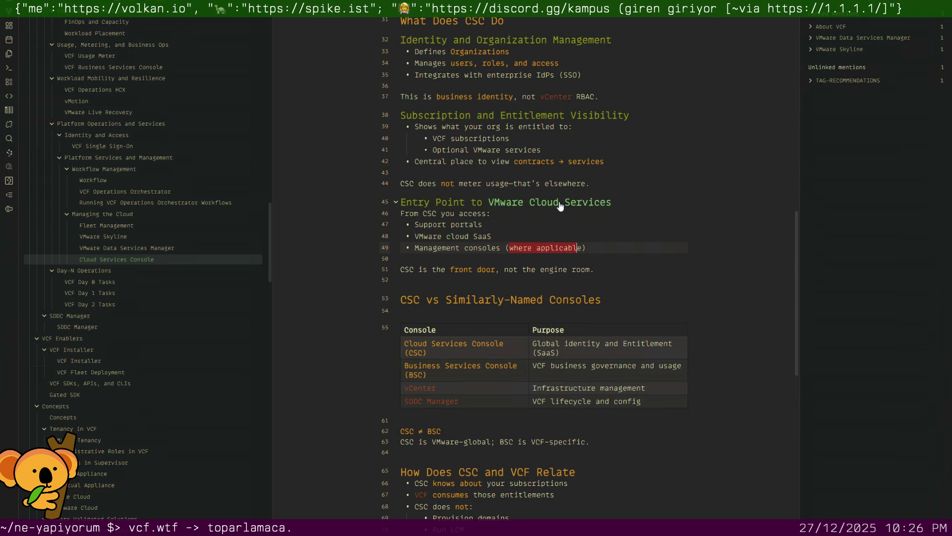
key(ctrl+i)
Discard the stray [[Service link attempt and remove the blank lines above 'CSC vs Similarly-Named Consoles'
key(End)
key(Return)
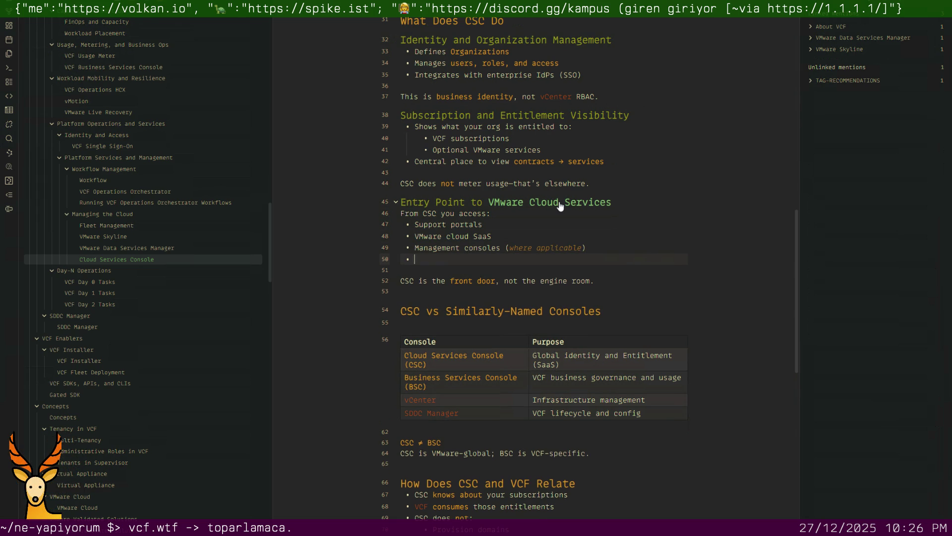
key(Return)
text(pp)
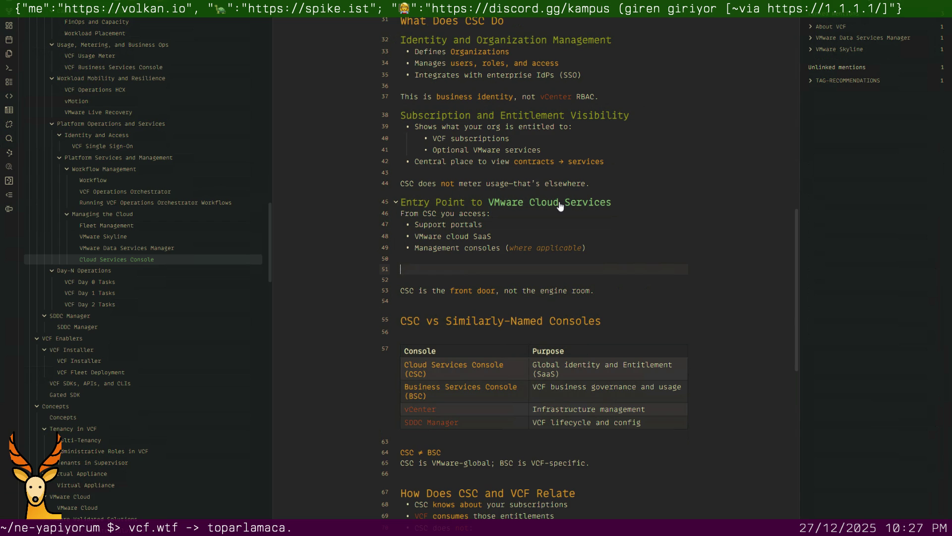
text([[Service)
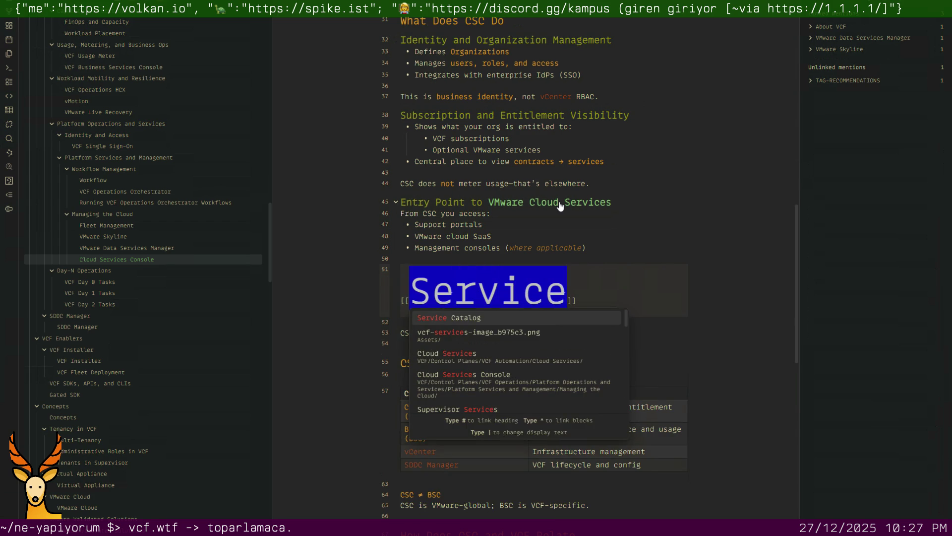
key(Down)
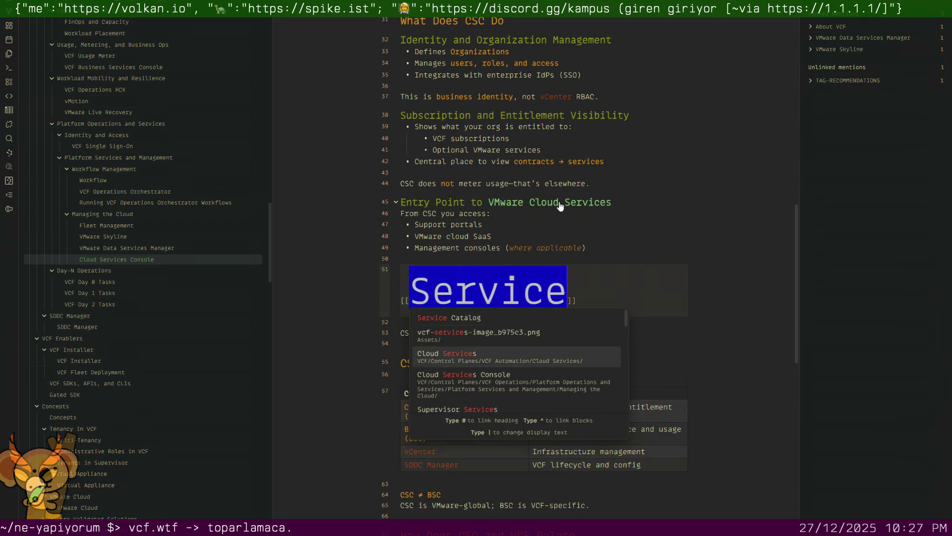
key(Down)
key(Down)
key(Down)
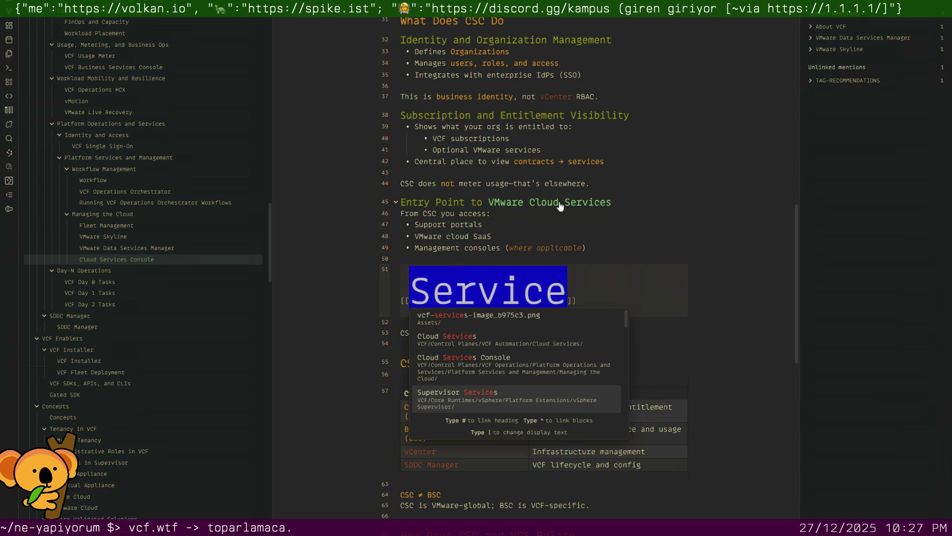
key(Escape)
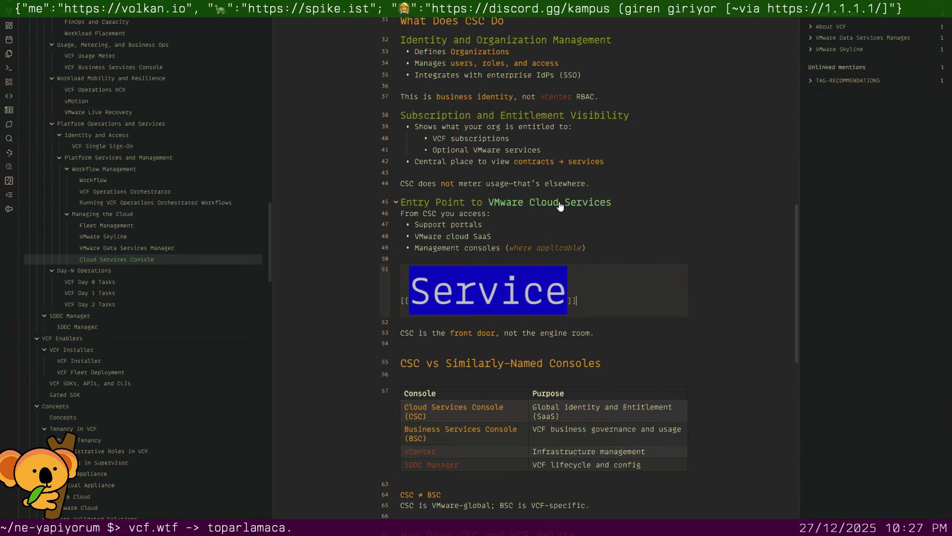
key(d)
key(d)
key(d)
key(d)
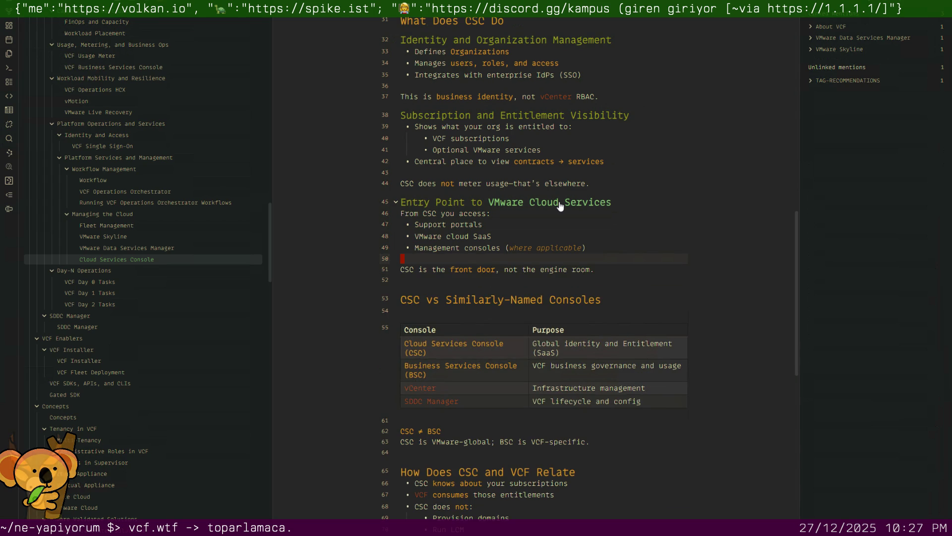
key(j)
key(d)
key(d)
key(k)
key(j)
key(j)
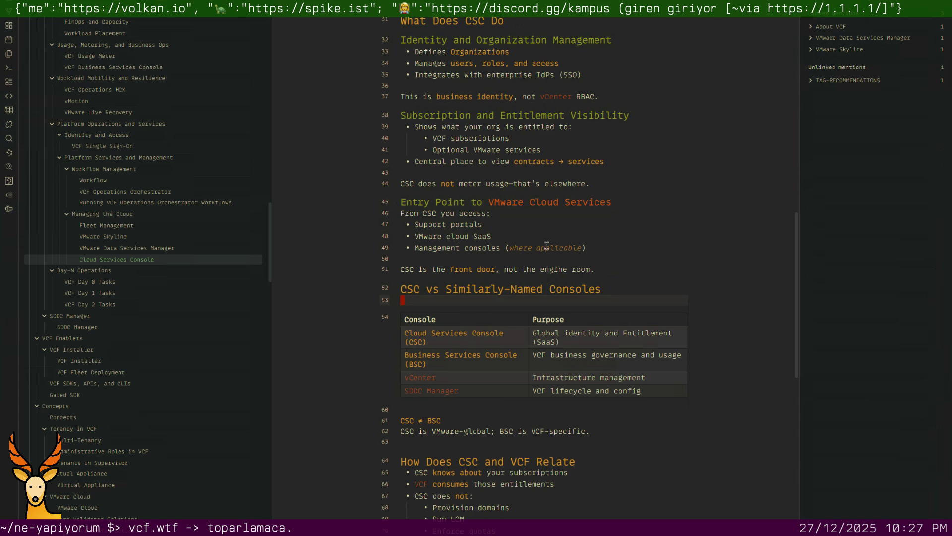
Remove the extra blank lines around the 'CSC ≠ BSC' line below the table
click(455, 404)
key(j)
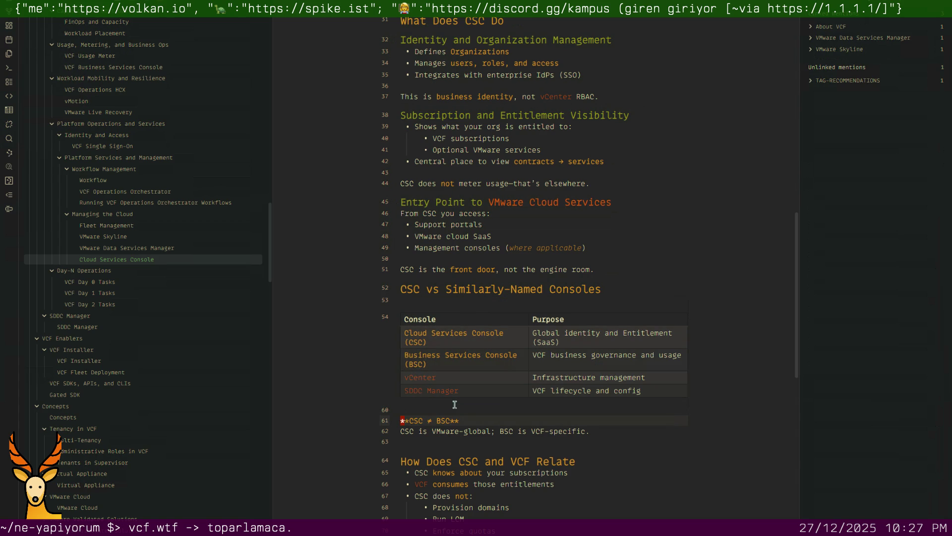
key(k)
key(d)
key(d)
key(j)
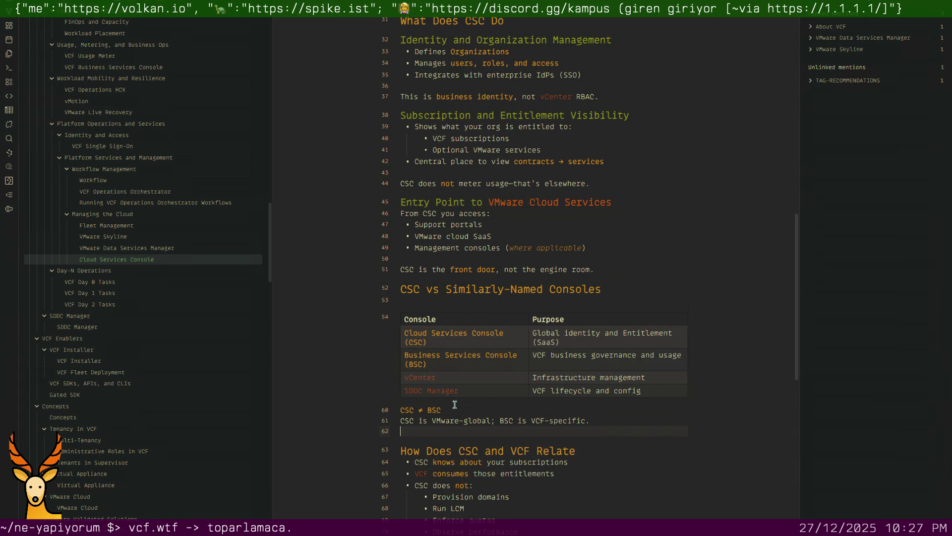
key(A)
key(Up)
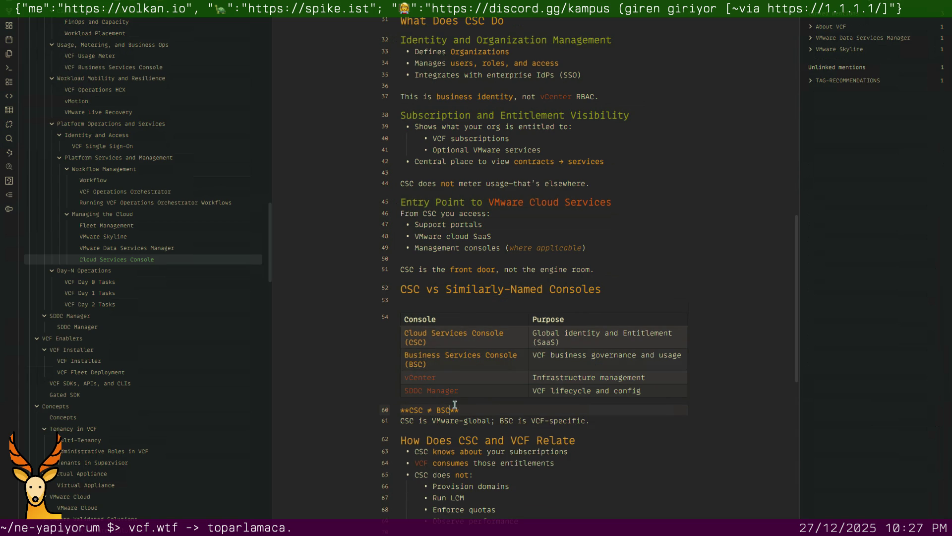
text([[Bu)
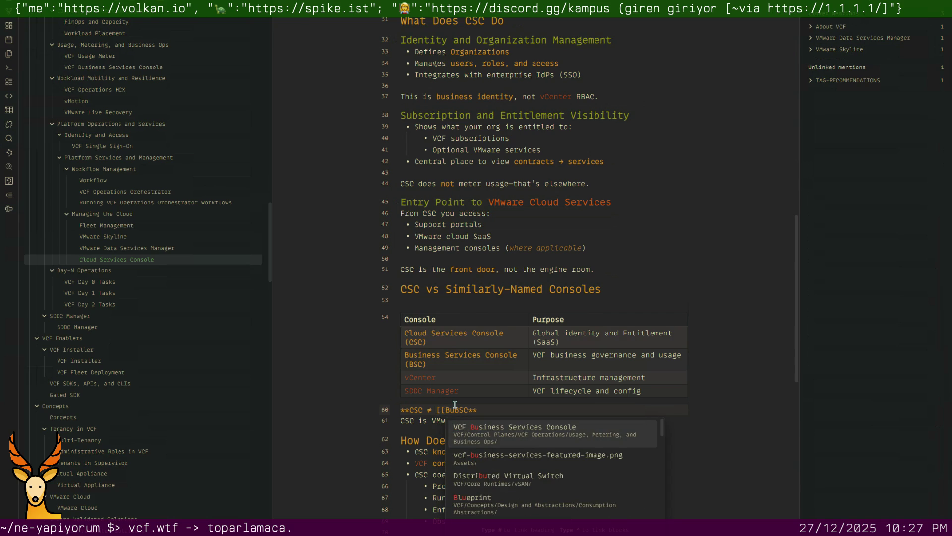
Link BSC as [[VCF Business Services Console|BSC]] and delete the leftover duplicate text
key(Return)
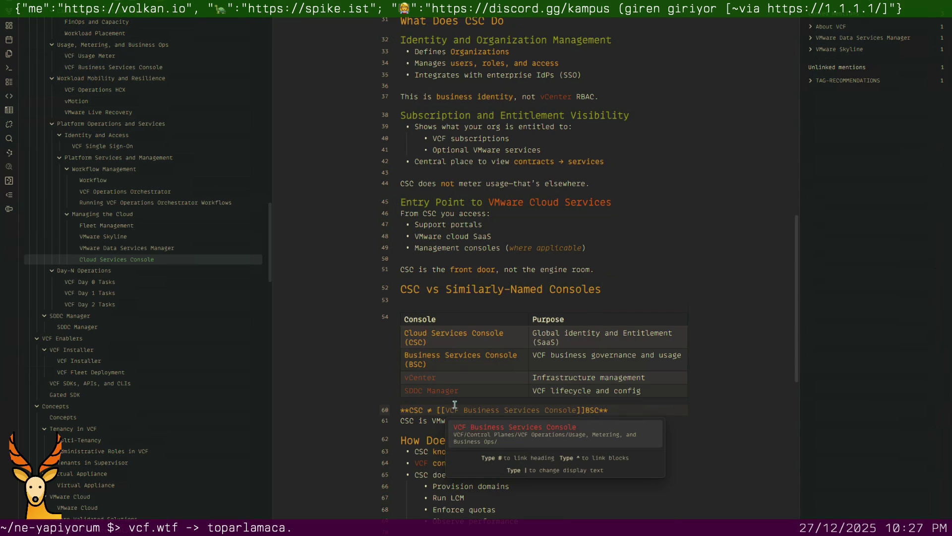
scroll(456, 406, down, 2)
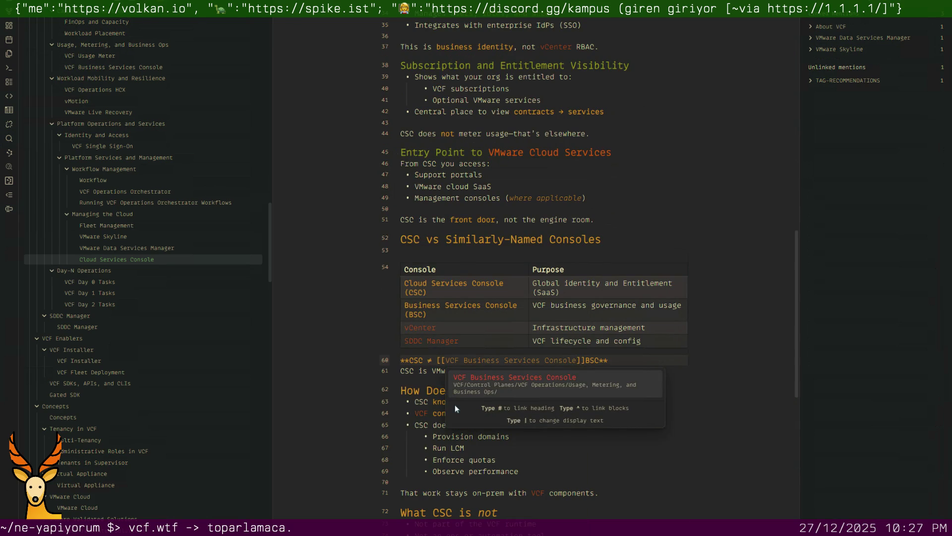
text(|BSC)
key(Return)
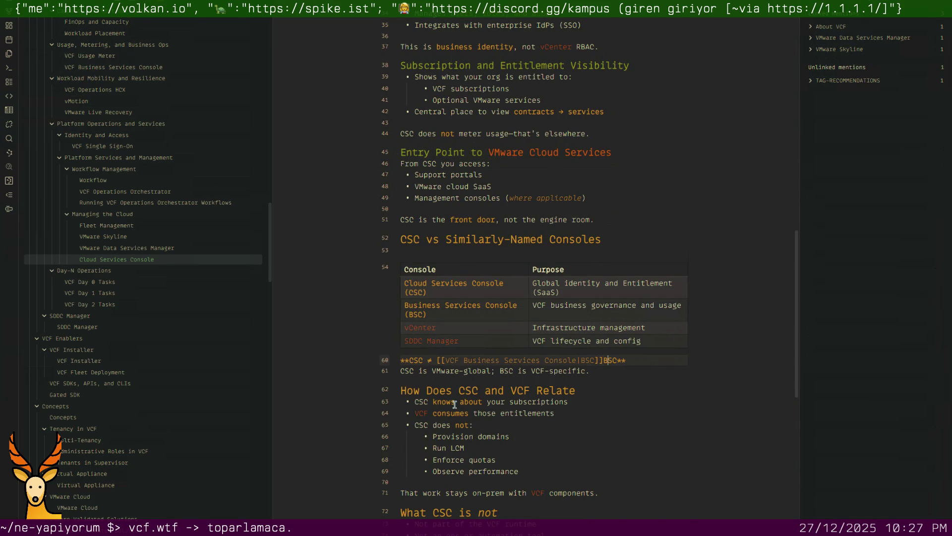
key(BackSpace)
key(Down)
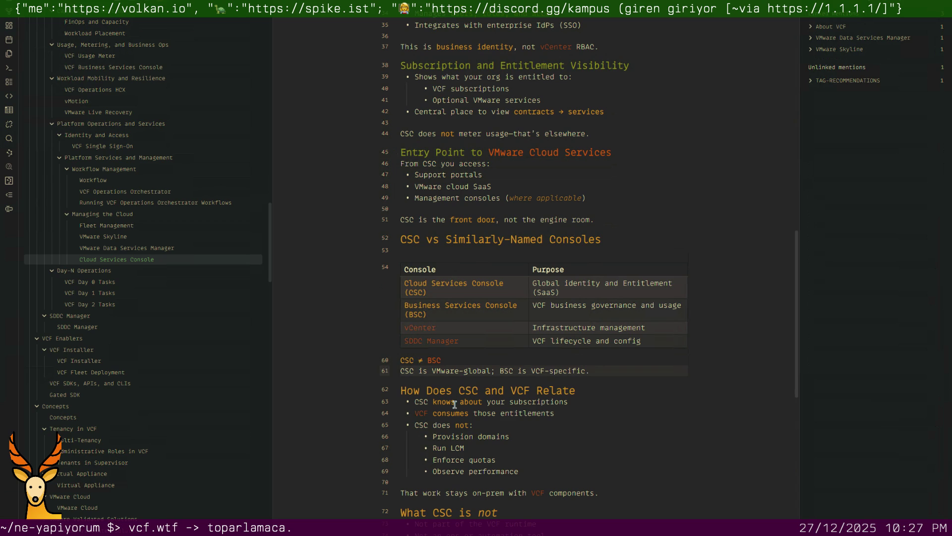
scroll(454, 403, down, 2)
scroll(454, 402, down, 1)
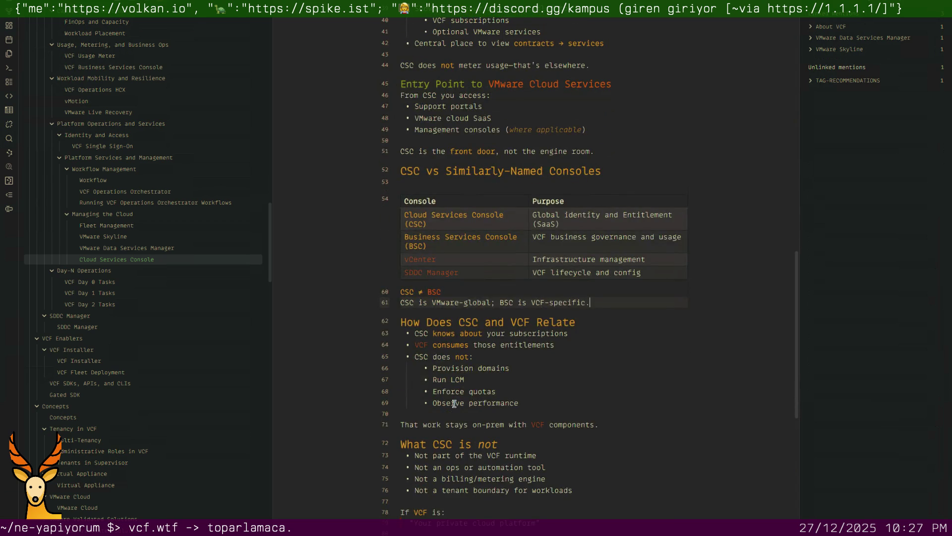
scroll(454, 403, down, 1)
scroll(454, 402, down, 1)
scroll(454, 402, down, 3)
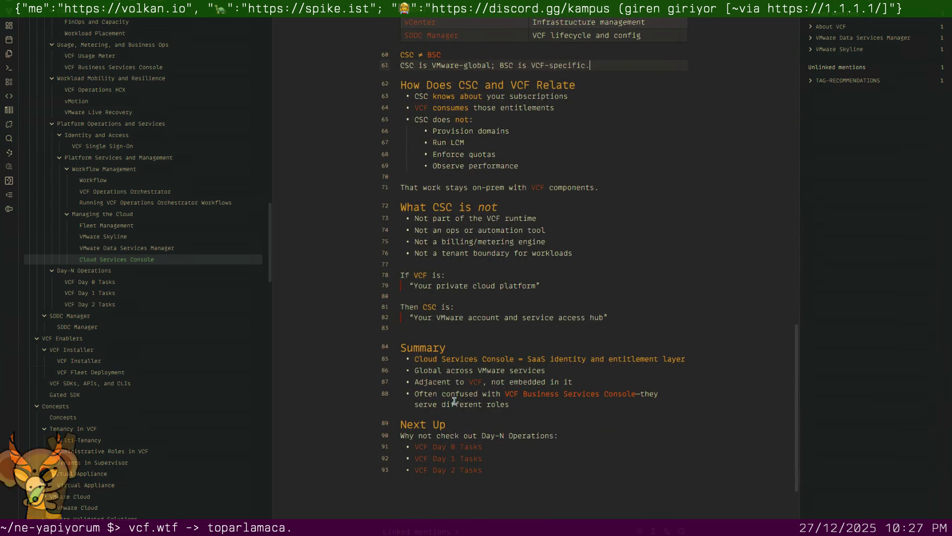
click(141, 281)
scroll(418, 292, down, 3)
scroll(419, 292, down, 1)
scroll(419, 291, down, 1)
scroll(419, 292, down, 2)
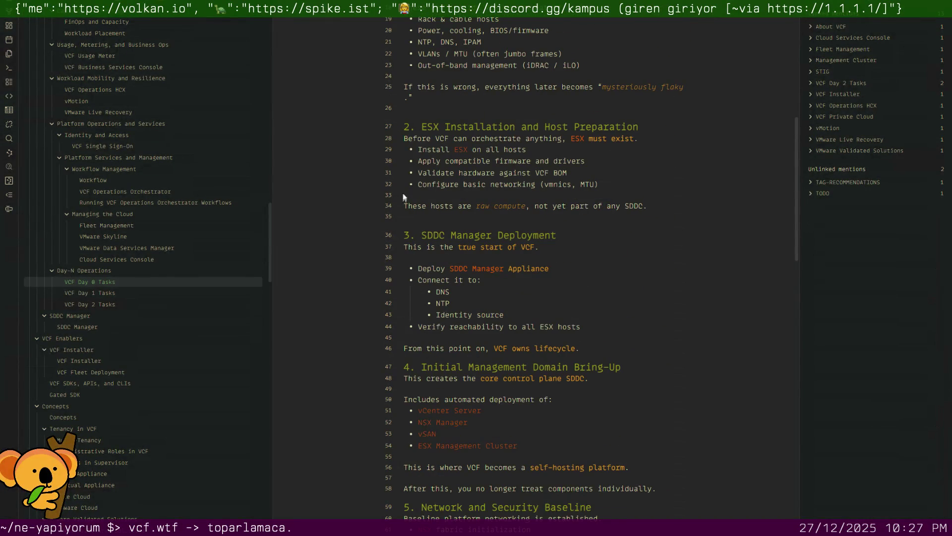
Remove the blank lines before sections 2 and 3 of the Day 0 Tasks note
click(434, 110)
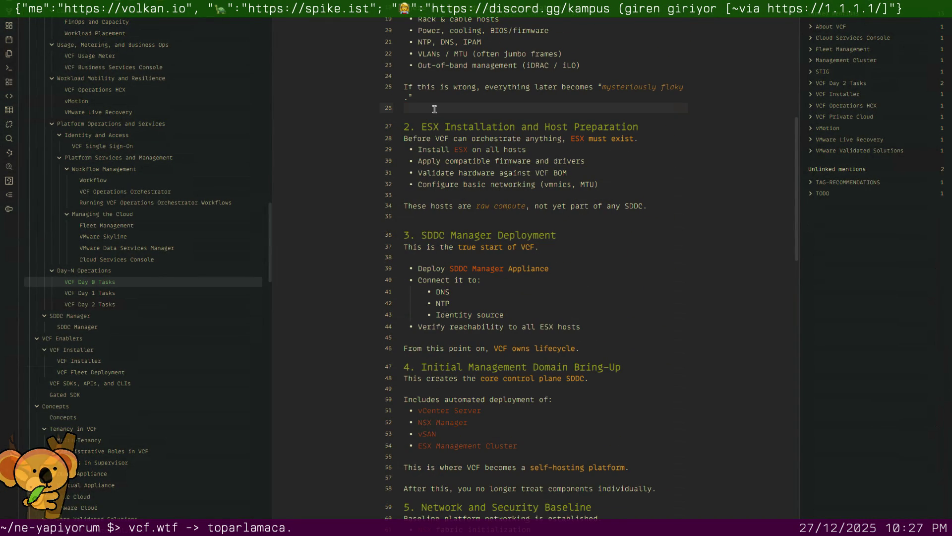
key(BackSpace)
click(442, 207)
key(BackSpace)
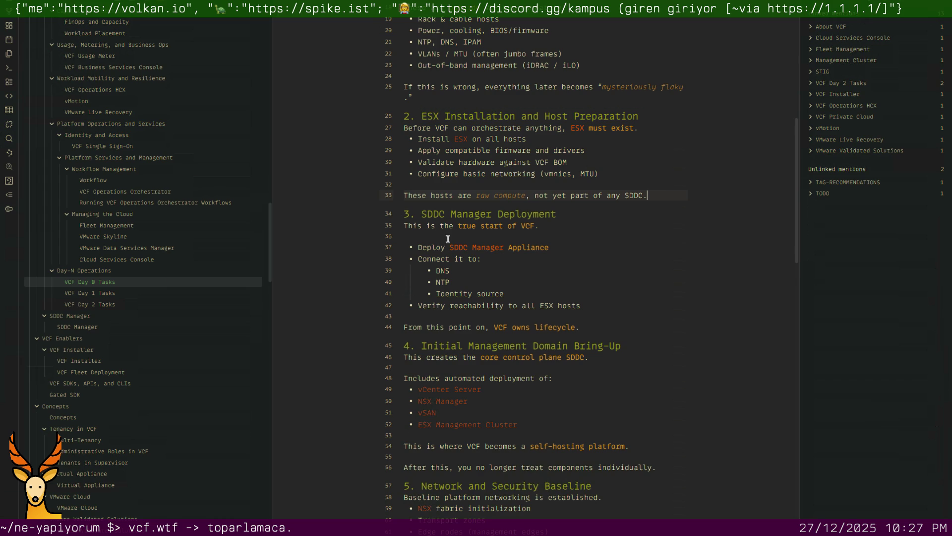
scroll(446, 207, down, 3)
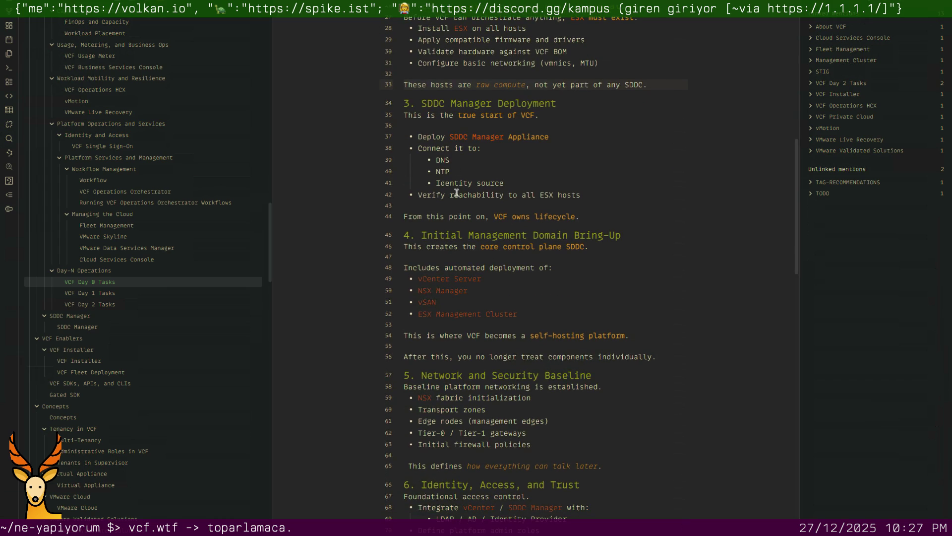
scroll(453, 207, down, 2)
scroll(453, 202, down, 2)
scroll(453, 202, down, 2)
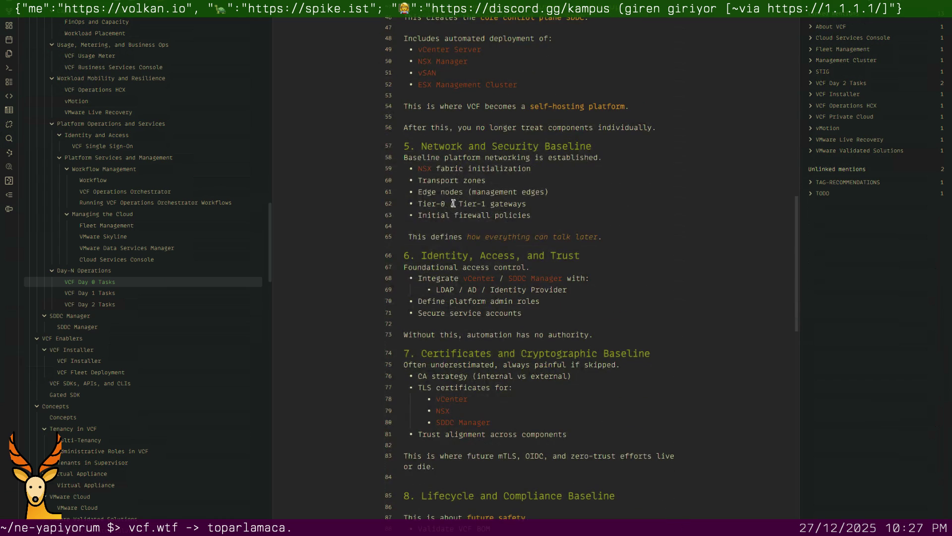
scroll(454, 210, down, 2)
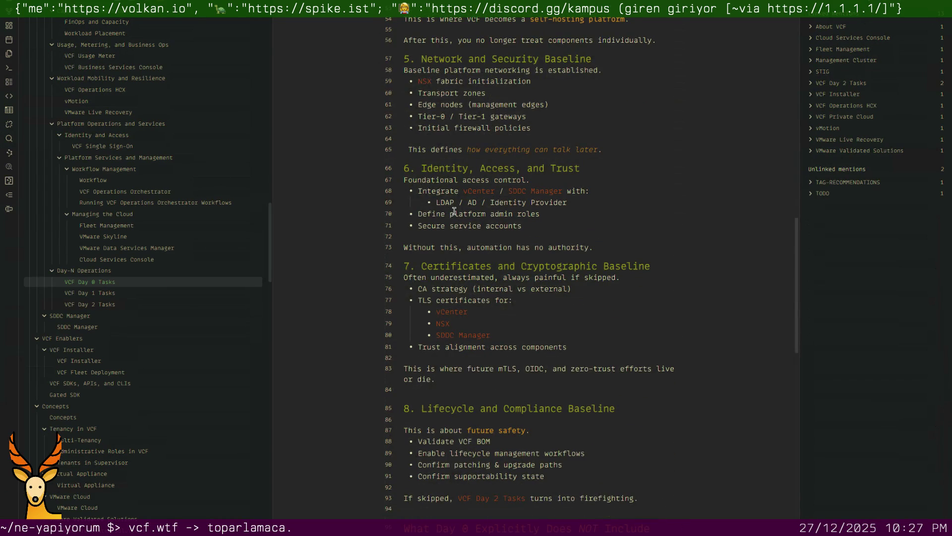
scroll(455, 212, down, 1)
scroll(454, 212, down, 1)
click(456, 305)
key(Return)
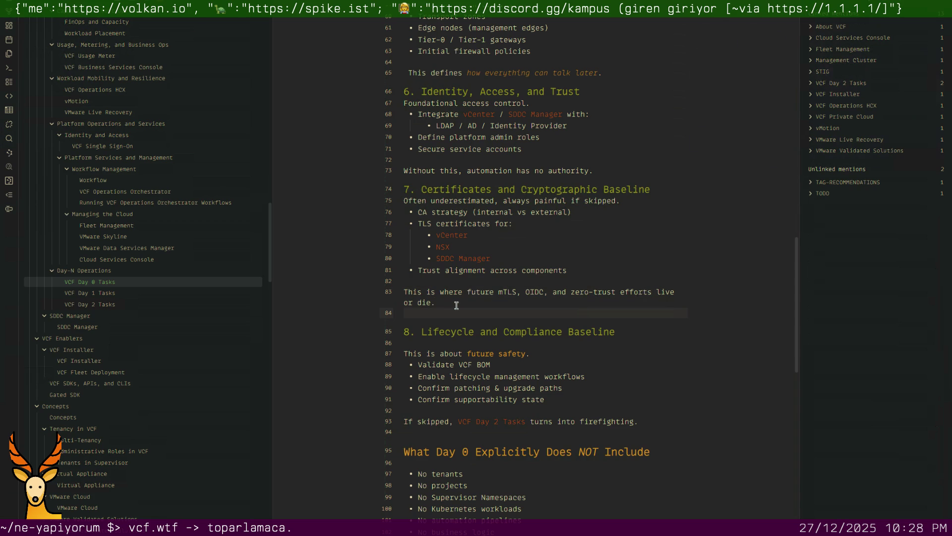
Remove the blank lines around the Lifecycle and Day 0 exclusions headings
key(BackSpace)
key(Down)
key(Down)
key(Down)
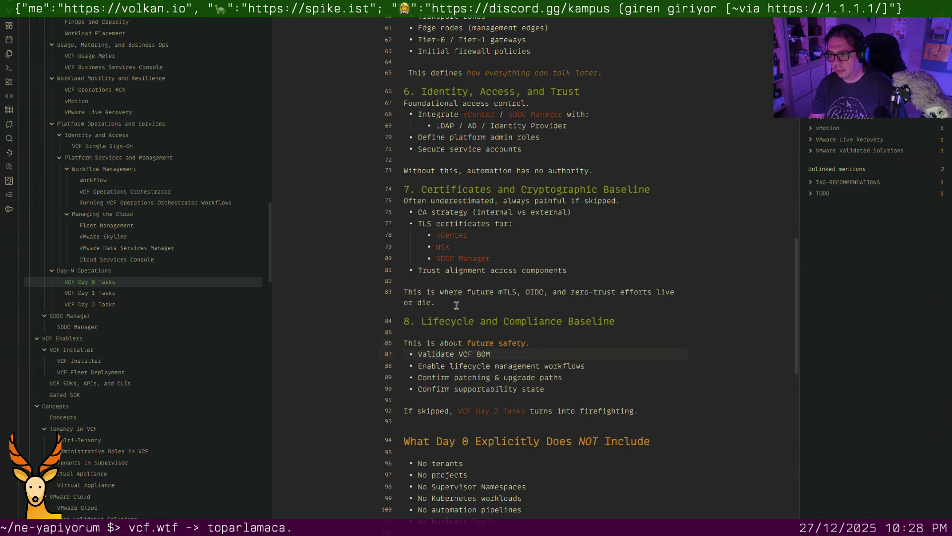
key(Down)
key(BackSpace)
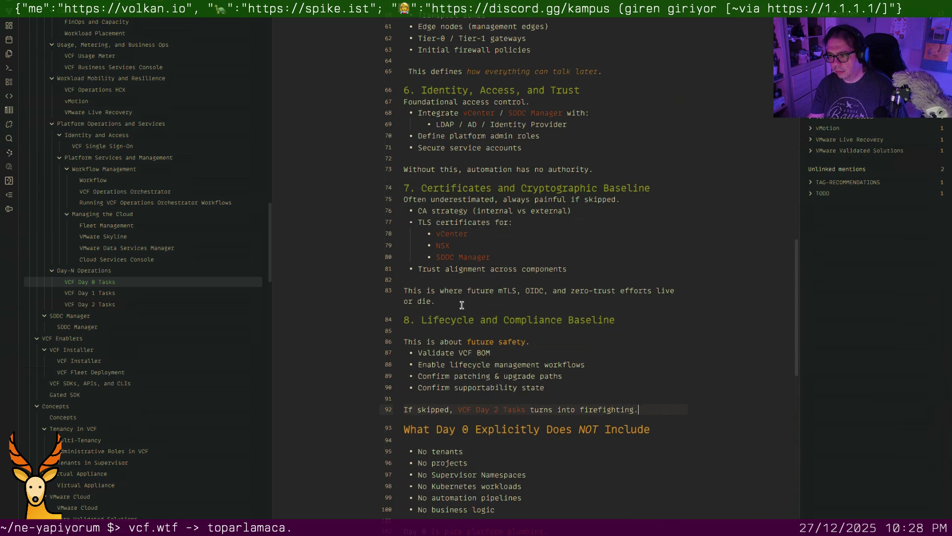
scroll(462, 304, down, 5)
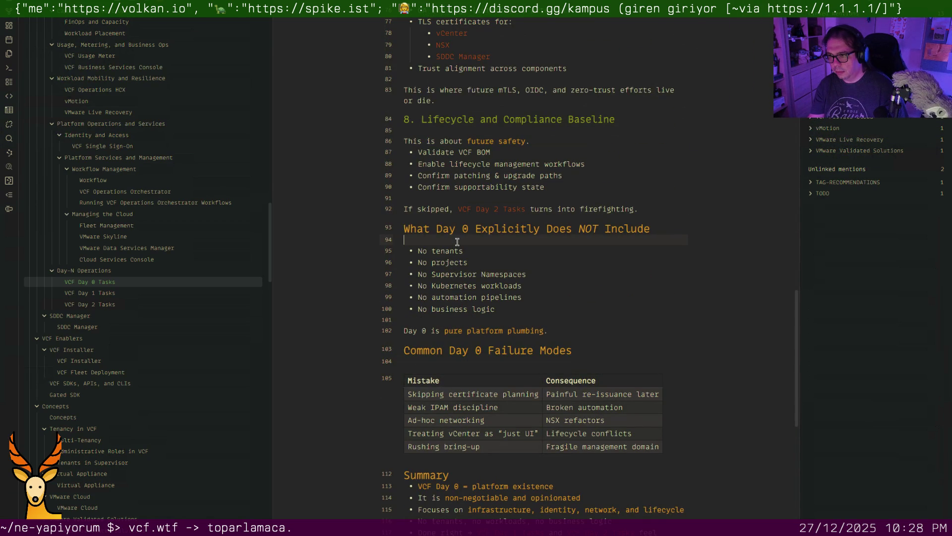
key(BackSpace)
key(Down)
key(Down)
key(Down)
key(Down)
key(Down)
key(Down)
key(Down)
key(Down)
key(Down)
key(Down)
key(Down)
scroll(457, 242, down, 3)
scroll(457, 242, down, 1)
click(112, 292)
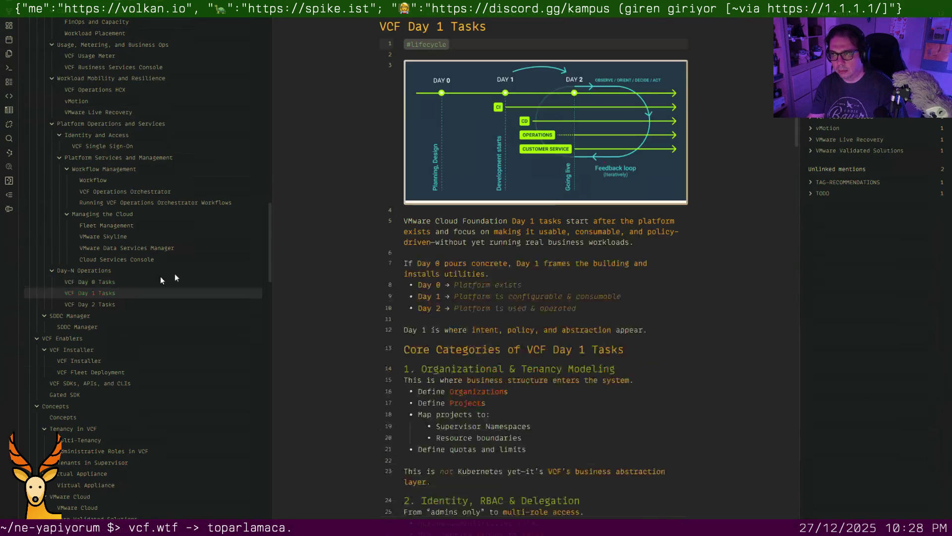
scroll(447, 223, down, 3)
scroll(447, 224, down, 4)
scroll(446, 223, down, 1)
scroll(447, 224, down, 3)
scroll(447, 223, down, 4)
scroll(446, 223, down, 2)
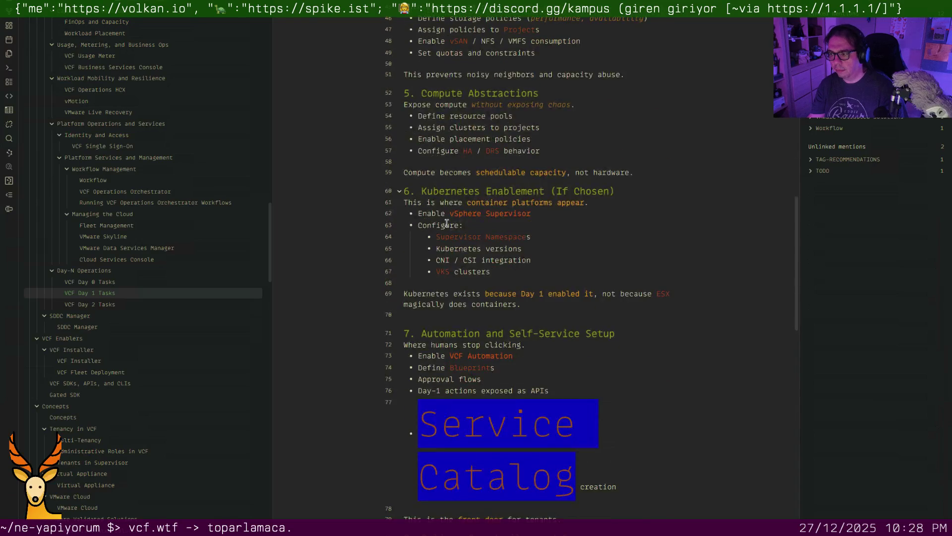
scroll(446, 223, down, 3)
scroll(469, 246, down, 1)
Move to the Service Catalog link on line 77 and erase its link name
key(Down)
key(Up)
key(Right)
key(Left)
key(Left)
key(Up)
key(Left)
key(Left)
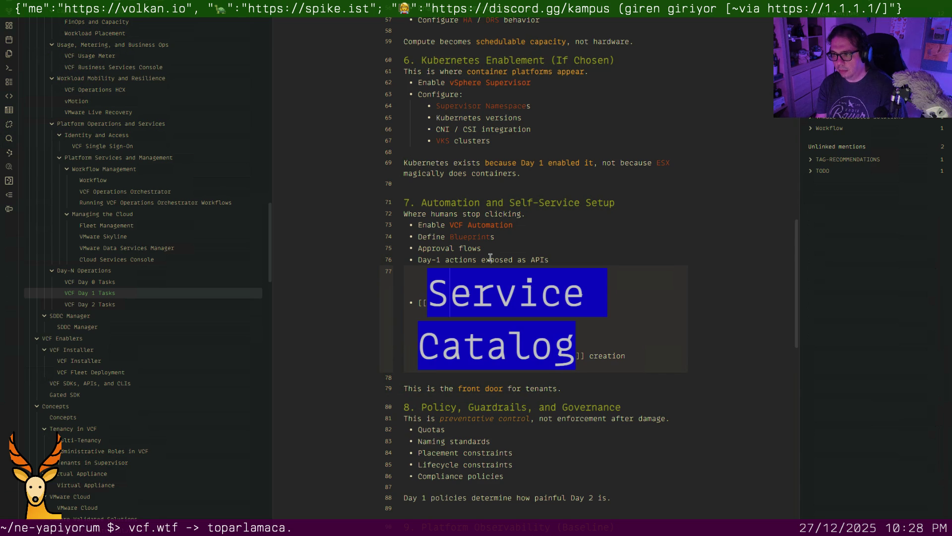
key(BackSpace)
key(BackSpace)
key(BackSpace)
key(BackSpace)
key(BackSpace)
key(BackSpace)
key(BackSpace)
key(BackSpace)
key(BackSpace)
key(BackSpace)
key(BackSpace)
key(BackSpace)
key(BackSpace)
key(BackSpace)
key(BackSpace)
text(Catalog)
Re-accept the Service Catalog suggestion and strip the brackets so it reads as bold text
key(Down)
key(Up)
key(Return)
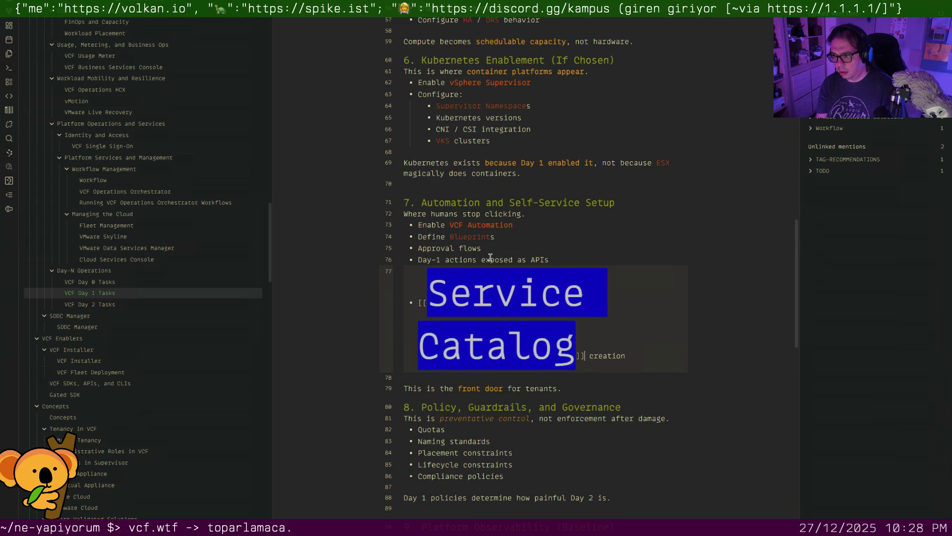
text(**)
key(Left)
key(Left)
key(Left)
key(Left)
key(Left)
key(Left)
key(BackSpace)
key(BackSpace)
text(**)
key(Down)
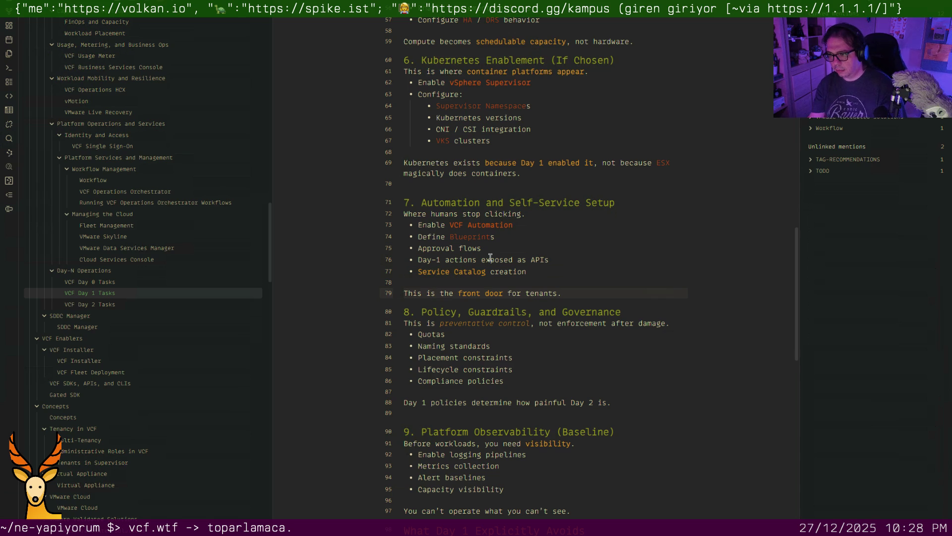
Delete empty line 89 and wrap 'Day 1' on line 88 in a [[VCF Day 1 Tasks|…]] link
click(447, 413)
key(BackSpace)
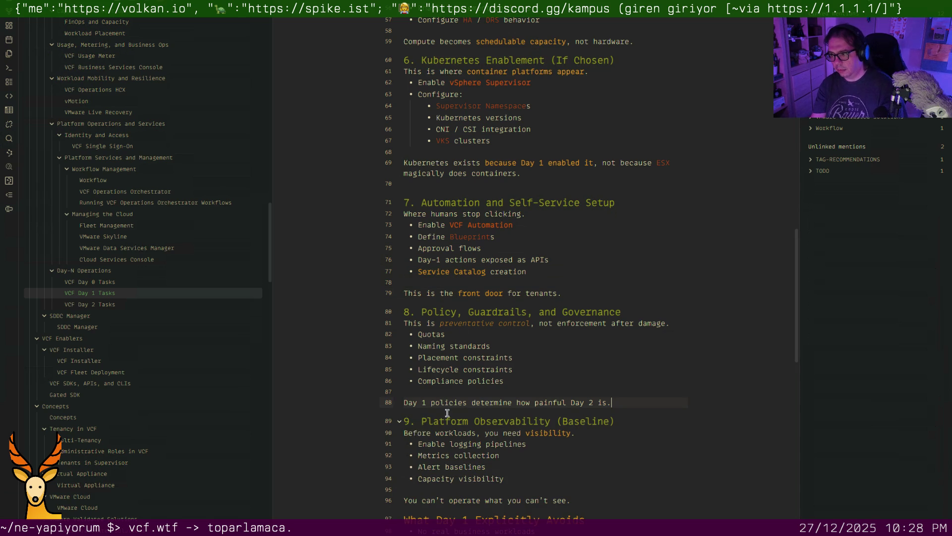
scroll(462, 400, down, 2)
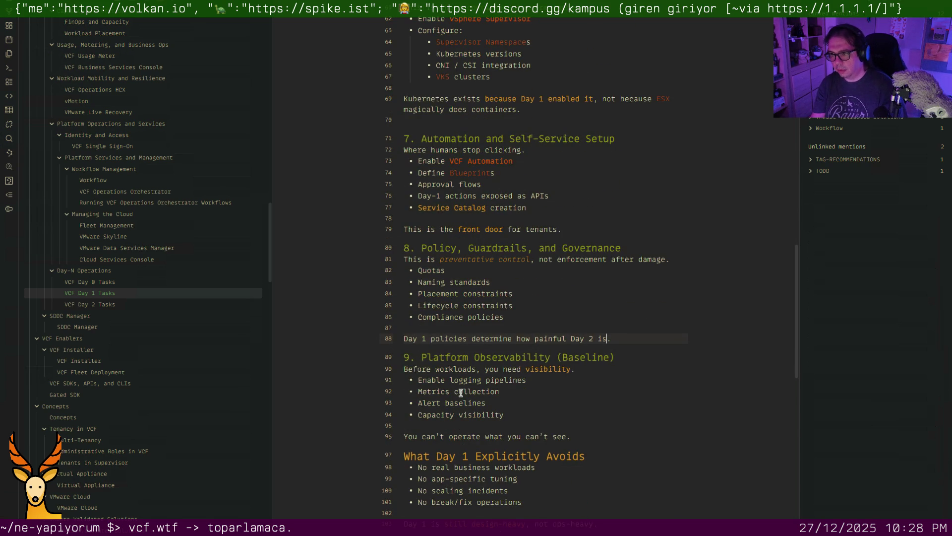
key(Home)
text([[VCF Day 1 Tasks)
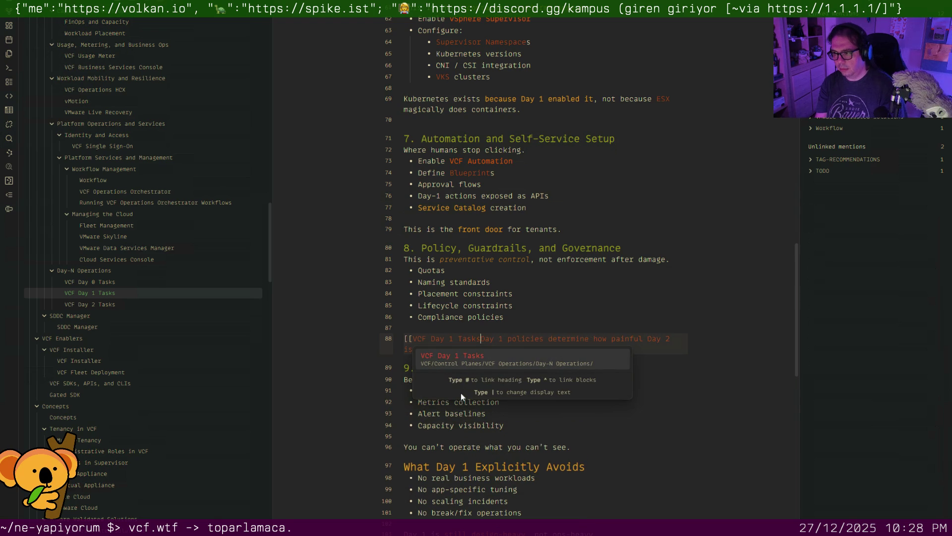
text(|)
key(Right)
key(Right)
key(Right)
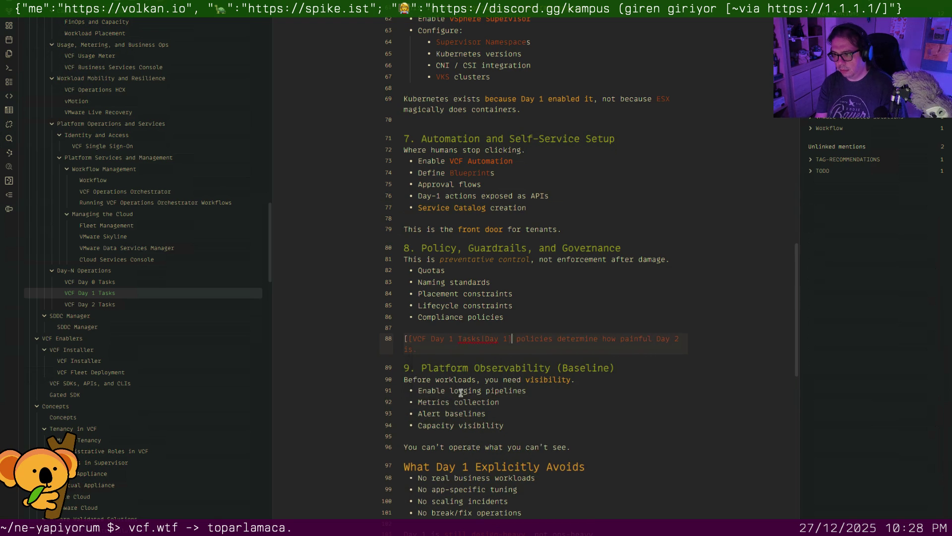
key(Right)
key(Right)
key(Right)
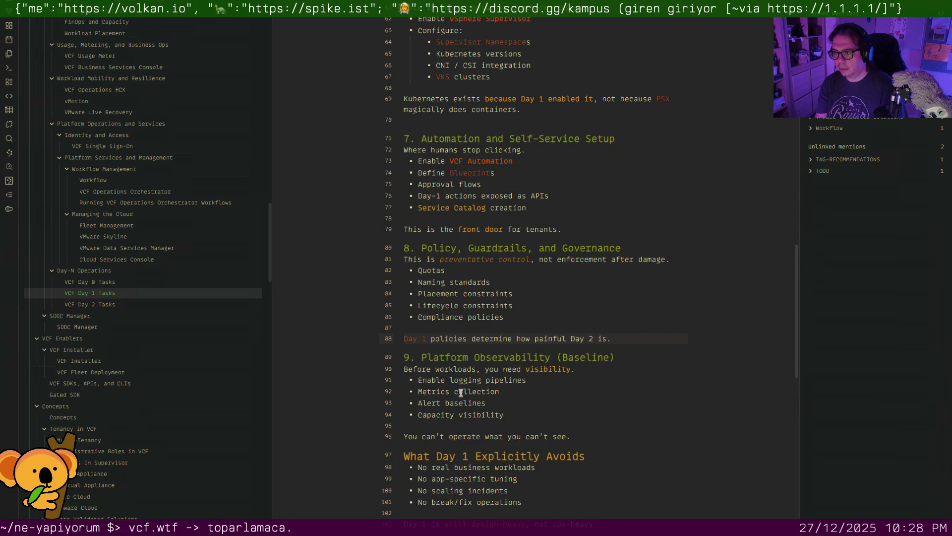
key(Return)
key(BackSpace)
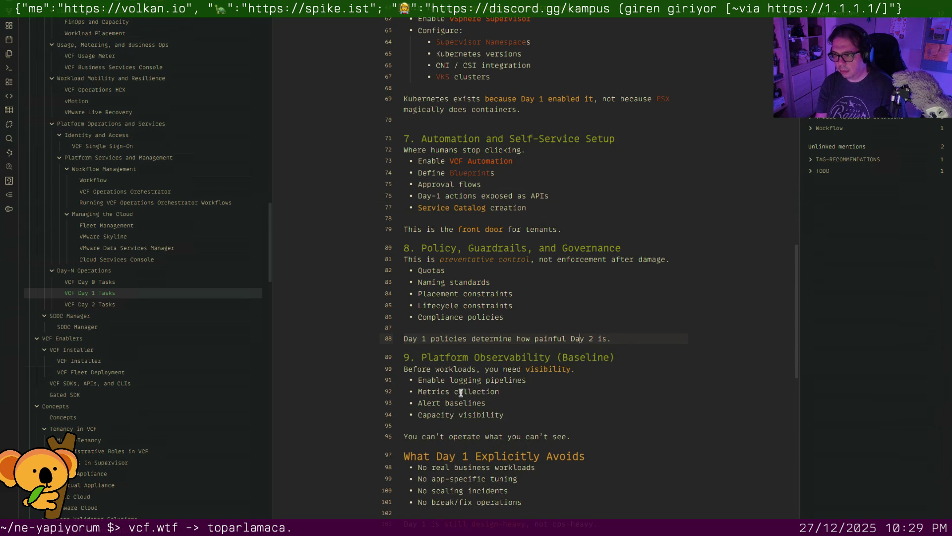
Wrap 'Day 2' after 'painful' in a [[VCF Day 2 Tasks|…]] link
key(Left)
key(Left)
key(Left)
text(**)
key(Right)
key(Right)
key(Right)
text(**)
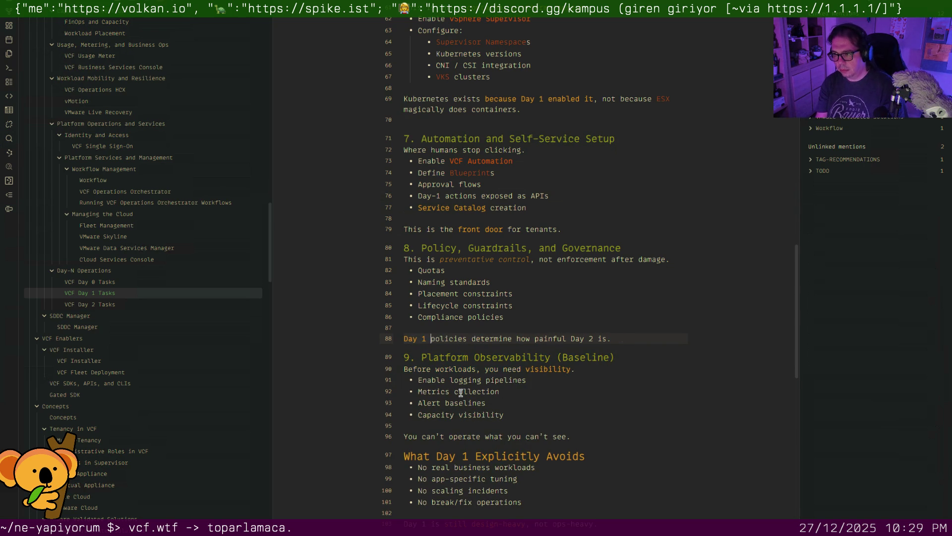
key(Right)
key(Right)
key(Right)
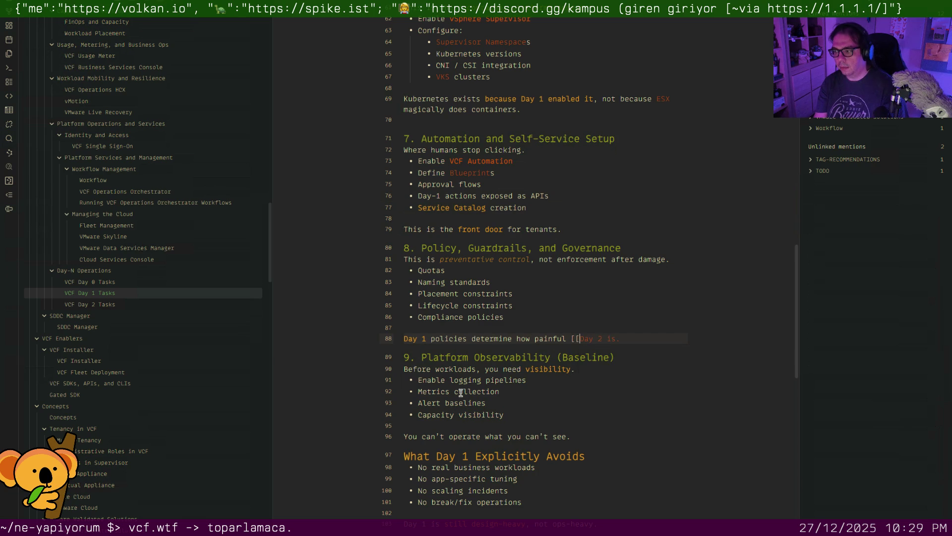
text([VCF Day 2 Tas)
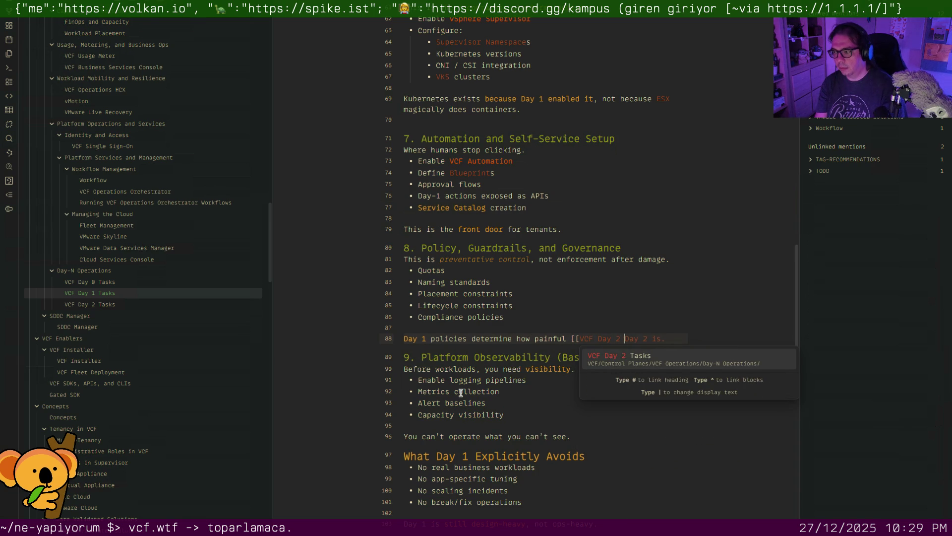
text(ks|)
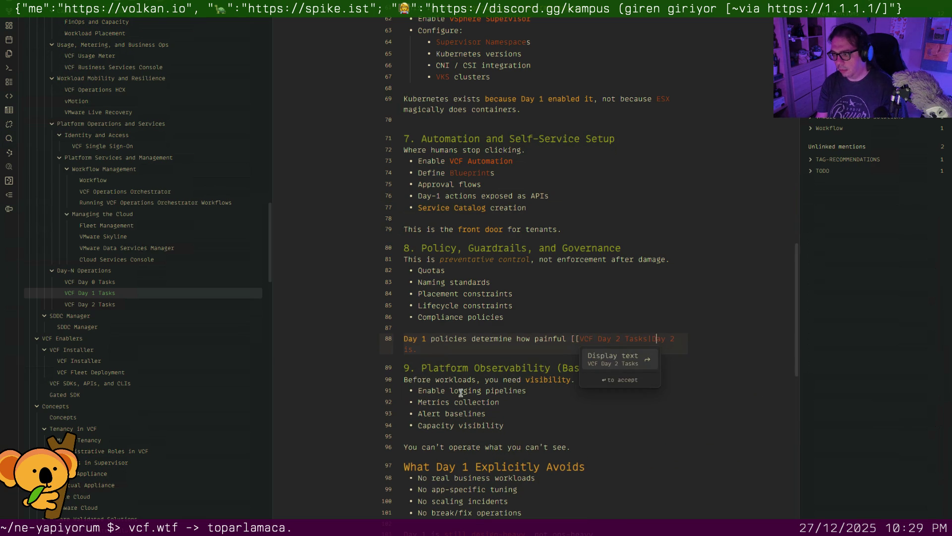
key(Return)
key(Down)
key(Down)
key(Down)
scroll(460, 392, down, 2)
scroll(460, 387, down, 3)
scroll(460, 385, down, 3)
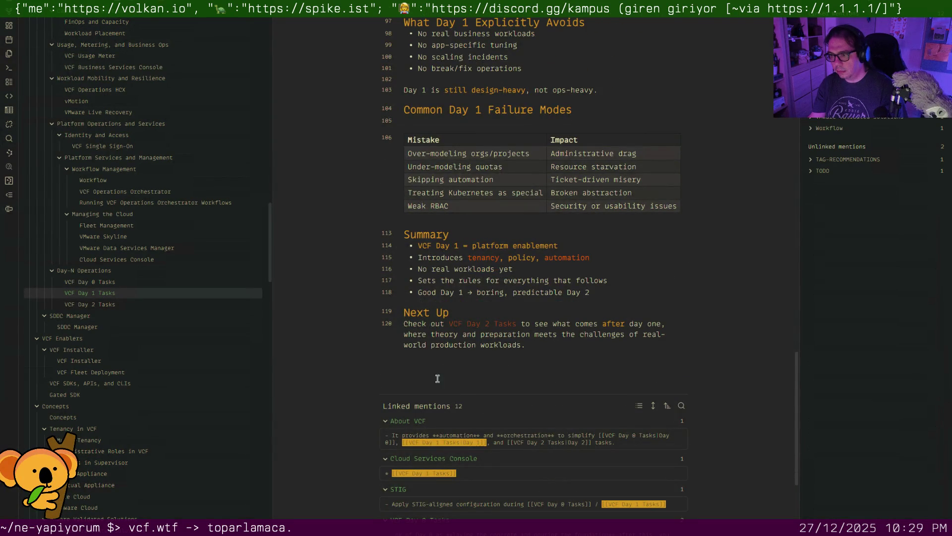
click(122, 306)
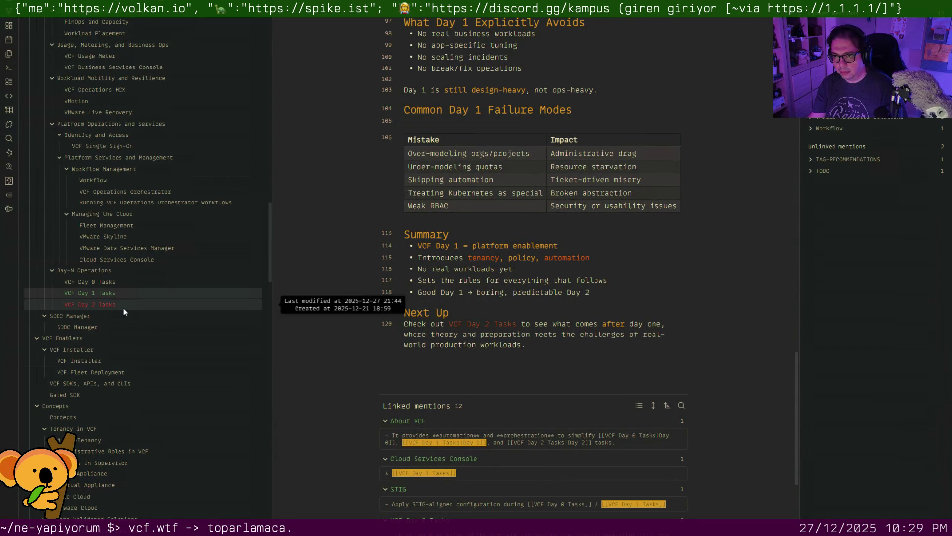
scroll(404, 266, down, 3)
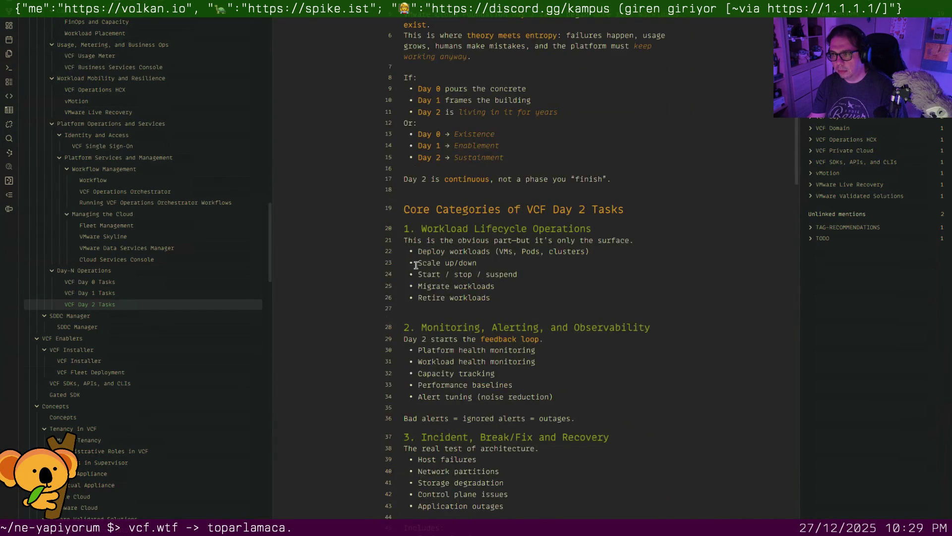
scroll(424, 251, down, 2)
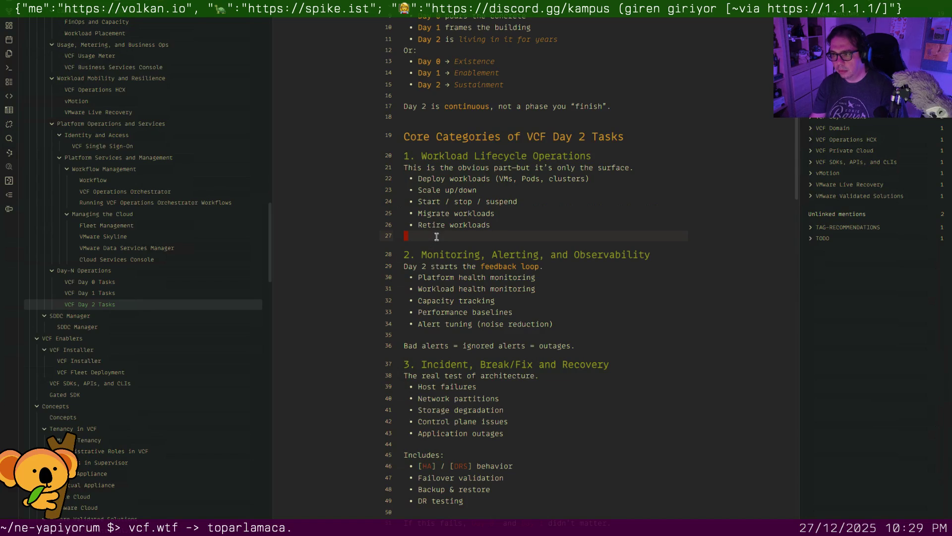
Delete empty line 27 after Retire workloads and link VCF on line 107 as [[VMware Cloud Foundation|VCF]]
key(BackSpace)
scroll(450, 260, down, 3)
scroll(450, 261, down, 1)
scroll(450, 260, down, 2)
scroll(450, 260, down, 1)
scroll(452, 262, down, 1)
scroll(452, 262, down, 2)
scroll(451, 259, down, 4)
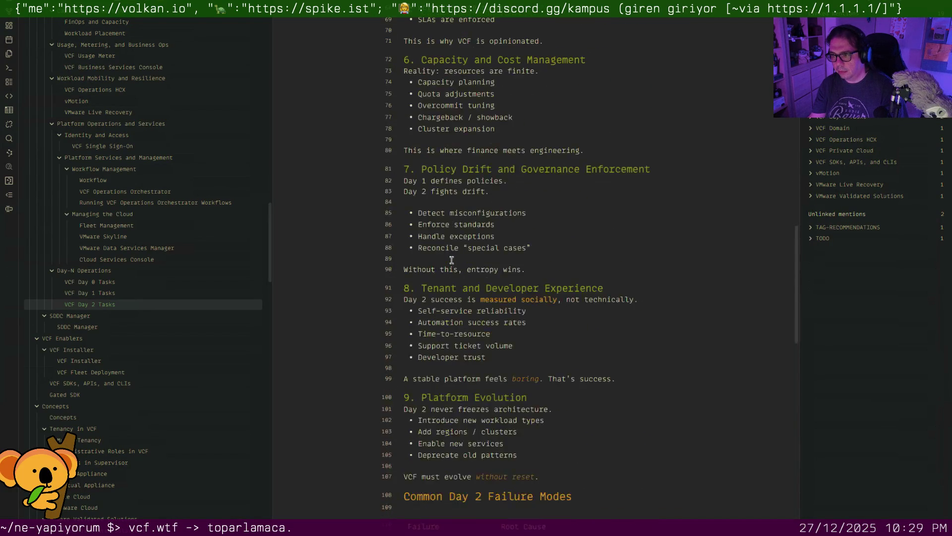
scroll(451, 260, down, 5)
scroll(451, 259, down, 1)
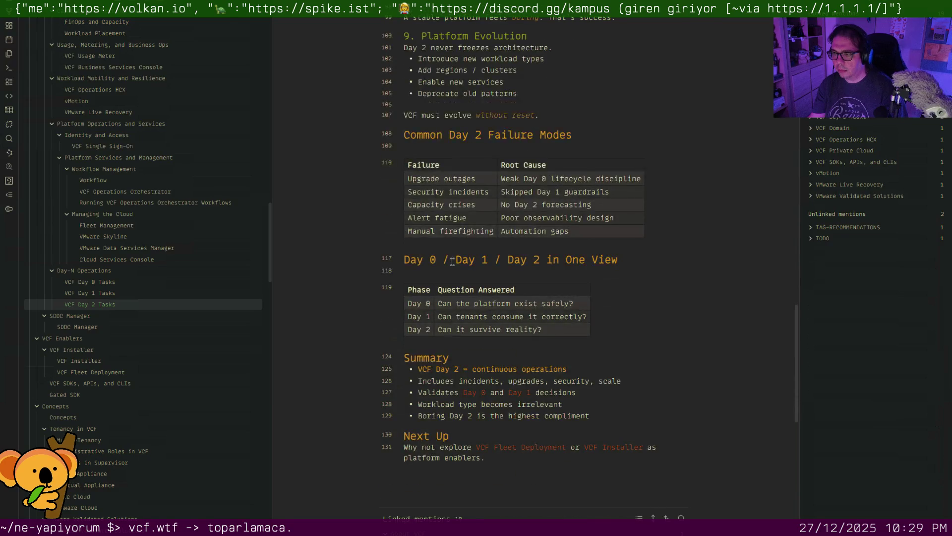
click(409, 117)
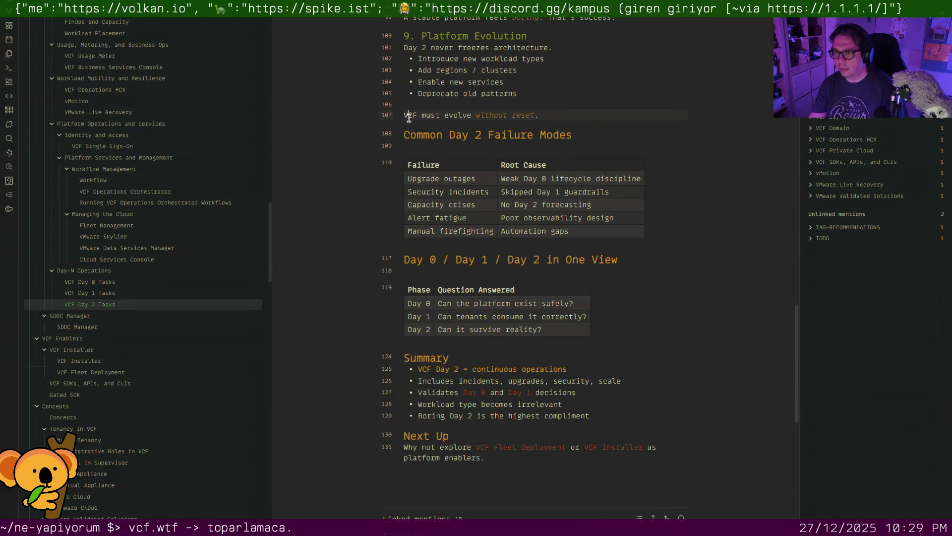
text([[VMware Cloud Foundati)
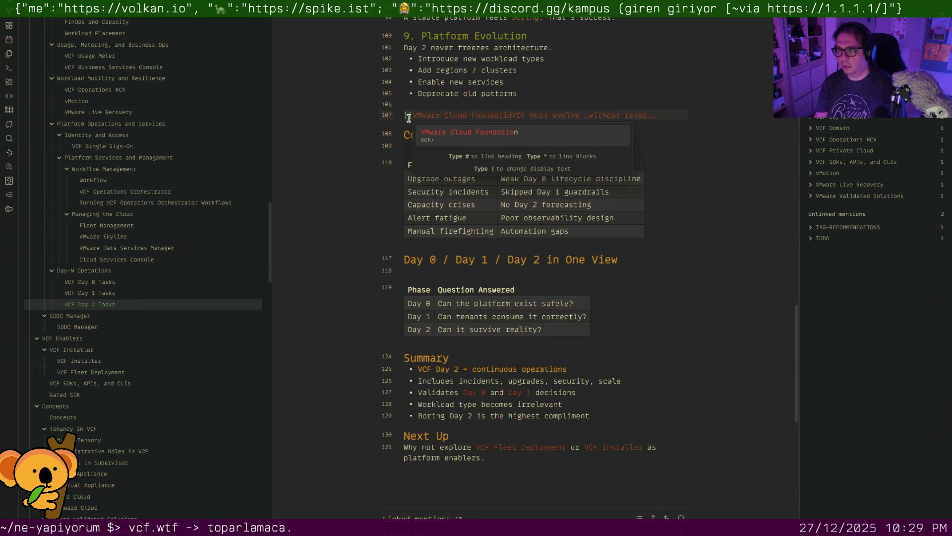
text(on|)
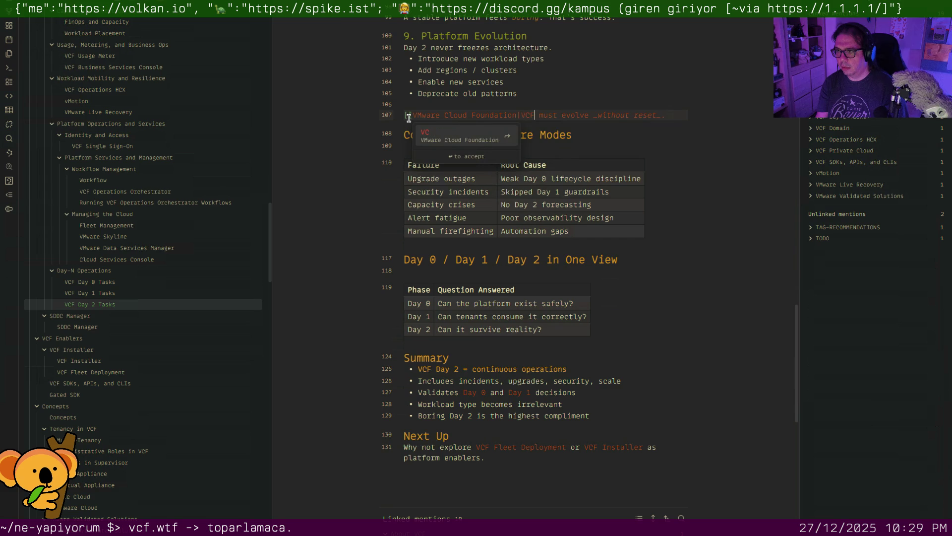
key(Right)
text(]])
key(Down)
key(Down)
key(Down)
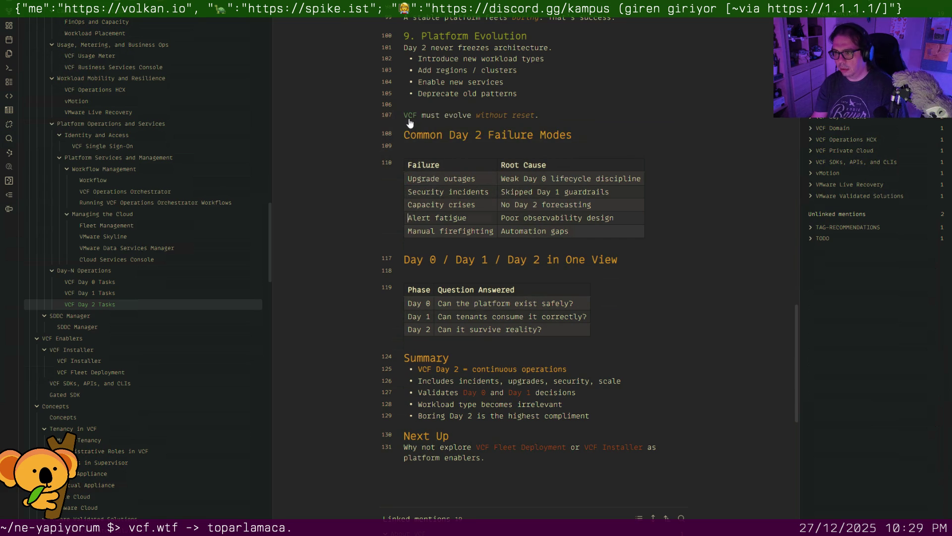
key(Down)
key(Down)
key(Down)
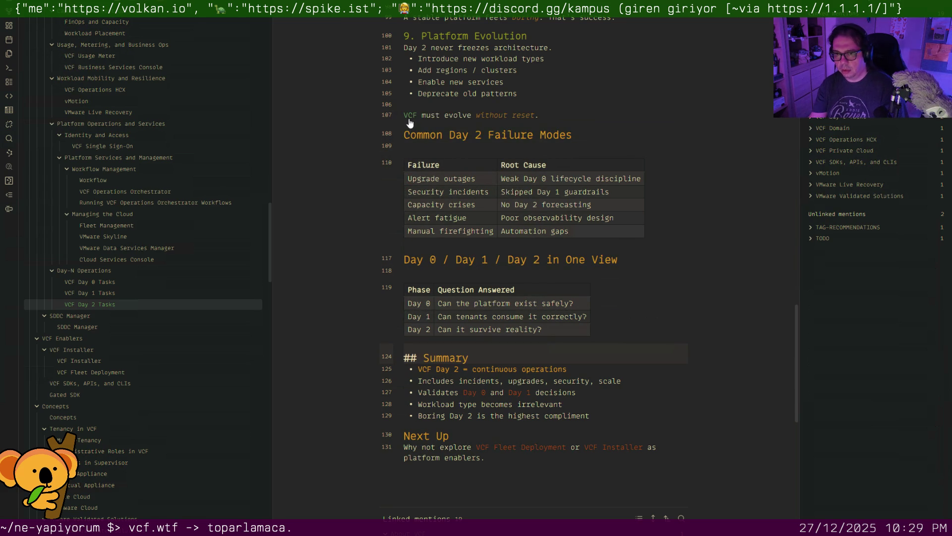
Remove blank lines under the SDDC Manager diagram and above Guardrails and What SDDC Manager Is Not
click(101, 325)
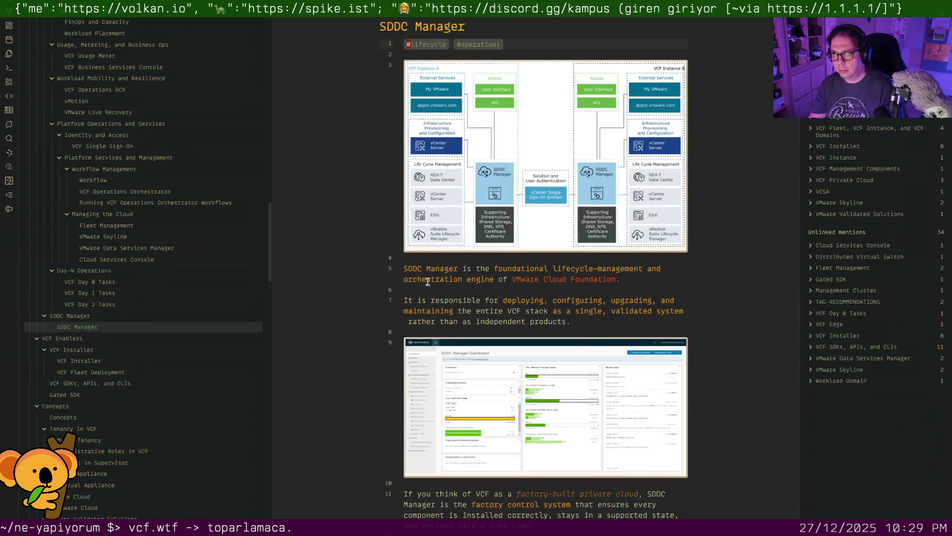
scroll(421, 281, down, 1)
scroll(424, 282, down, 1)
scroll(430, 283, down, 3)
scroll(435, 283, down, 1)
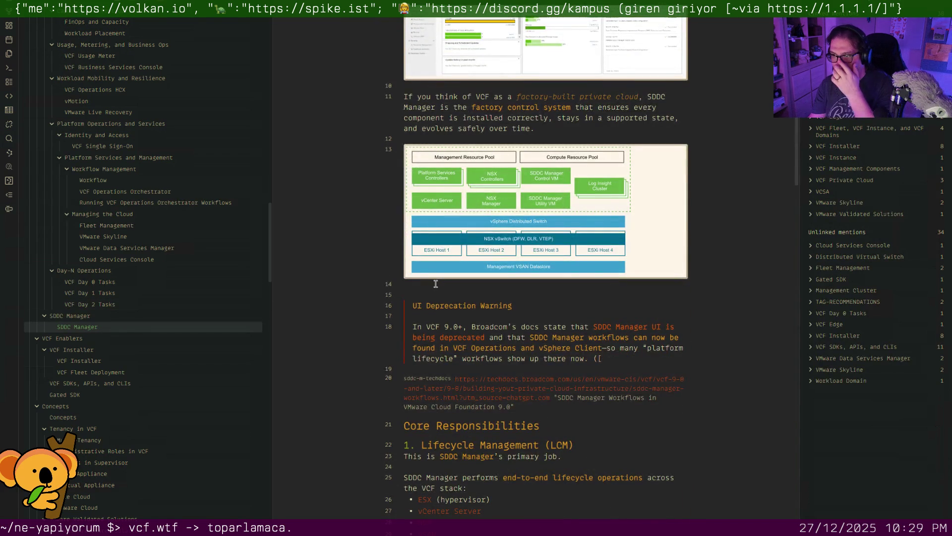
click(435, 284)
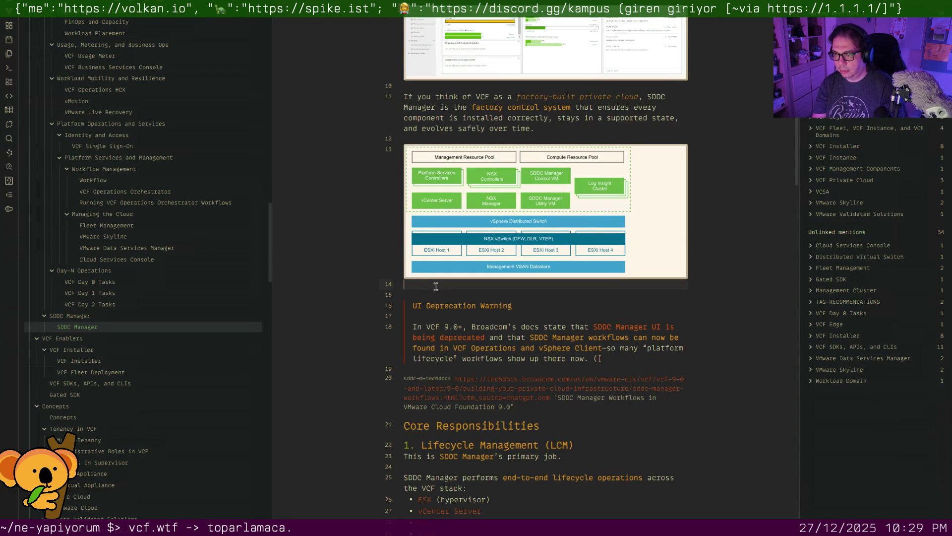
key(BackSpace)
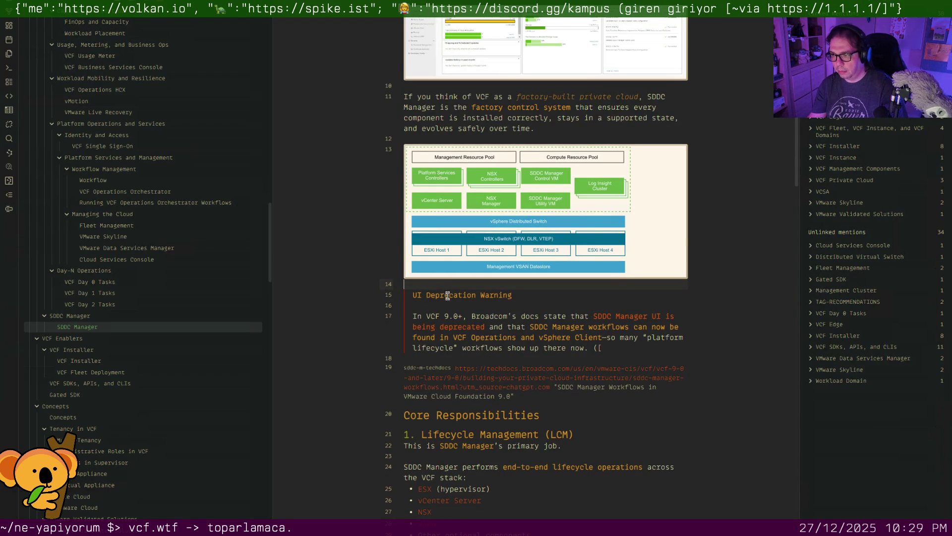
scroll(460, 301, down, 2)
scroll(459, 301, down, 1)
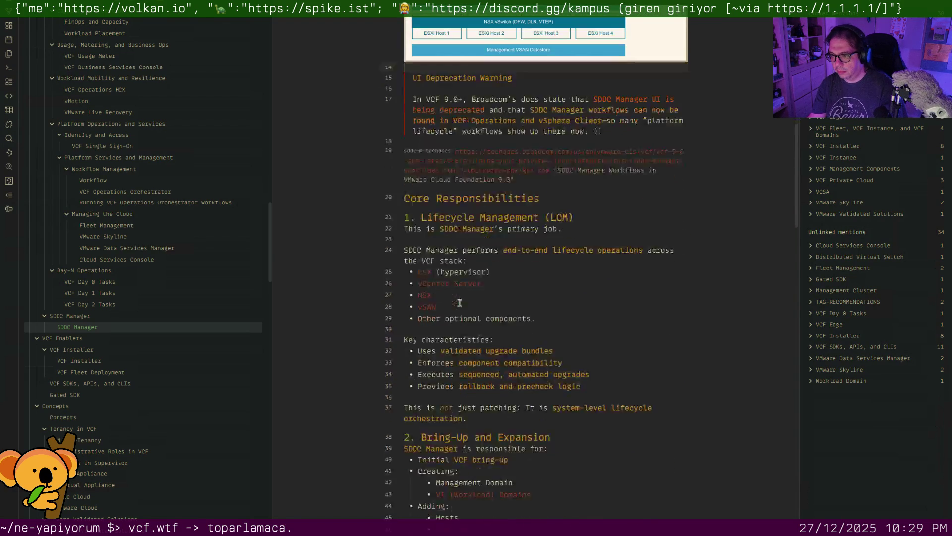
scroll(463, 301, down, 1)
scroll(468, 300, down, 1)
scroll(468, 300, down, 2)
scroll(465, 295, down, 1)
scroll(463, 291, down, 1)
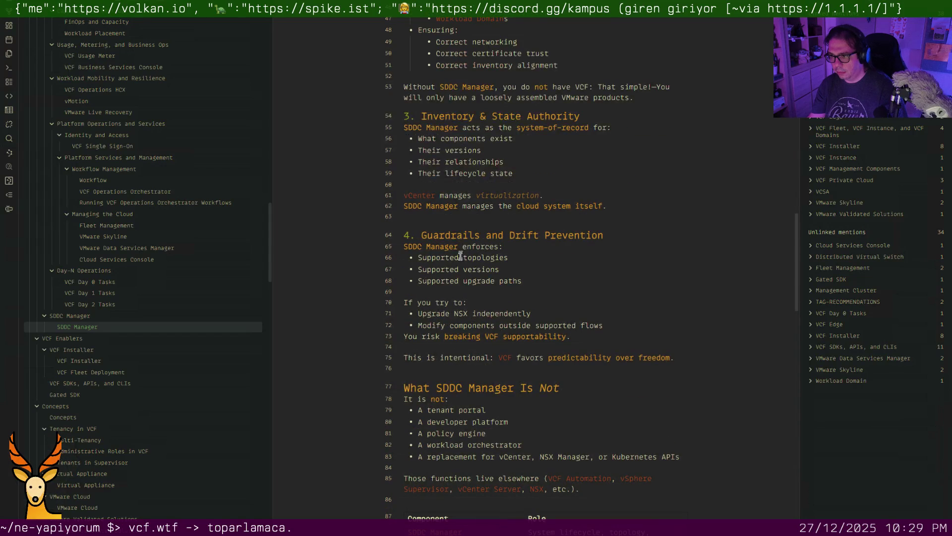
click(469, 215)
key(BackSpace)
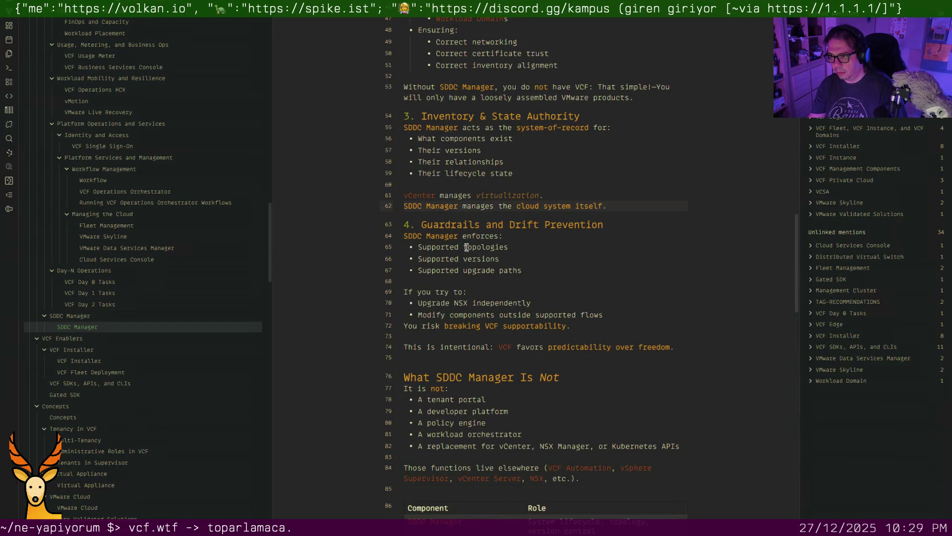
scroll(464, 245, down, 2)
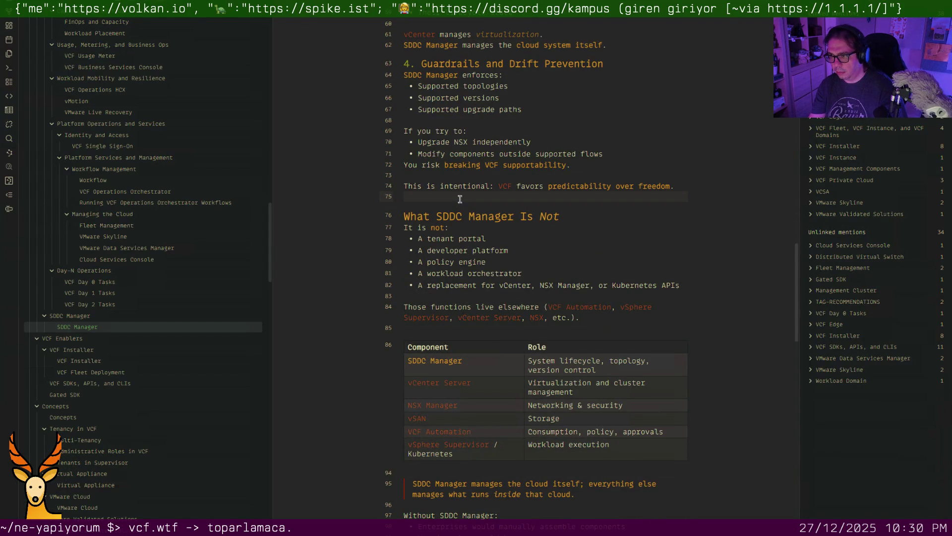
key(BackSpace)
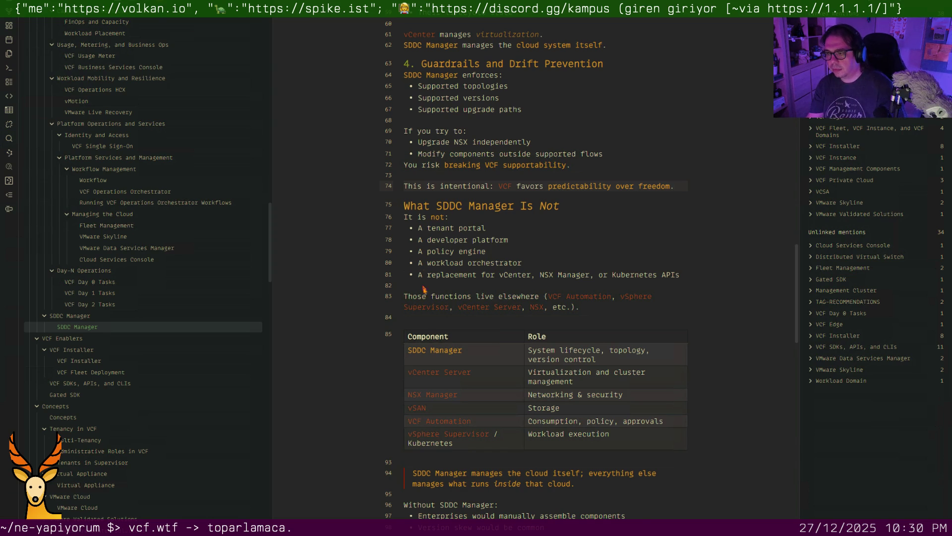
Remove the blank lines above the component table and the Next Up heading
click(424, 315)
key(Left)
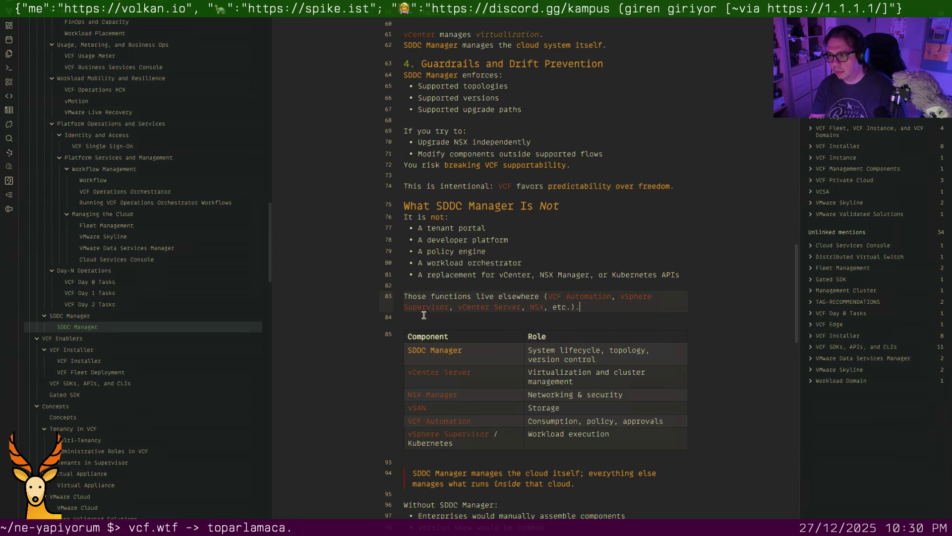
scroll(424, 320, down, 4)
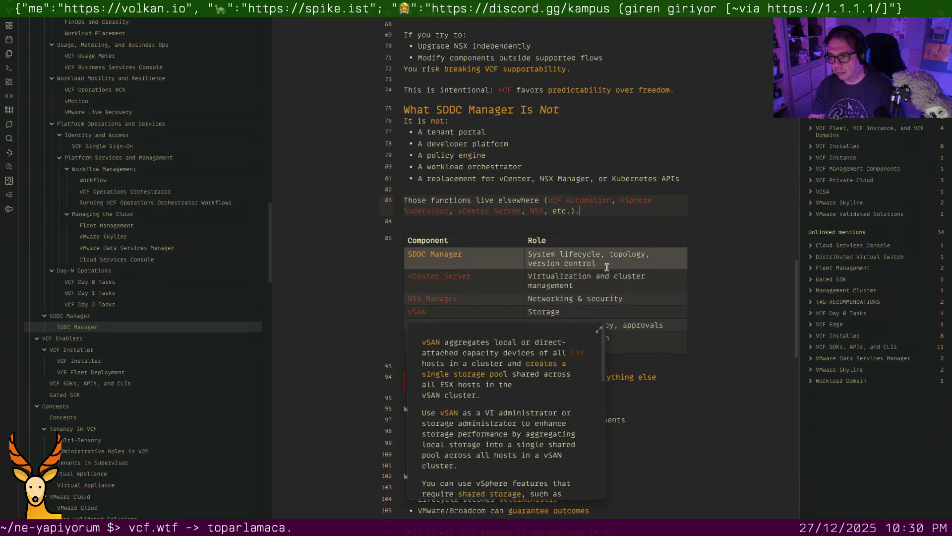
scroll(610, 290, down, 1)
scroll(611, 291, down, 5)
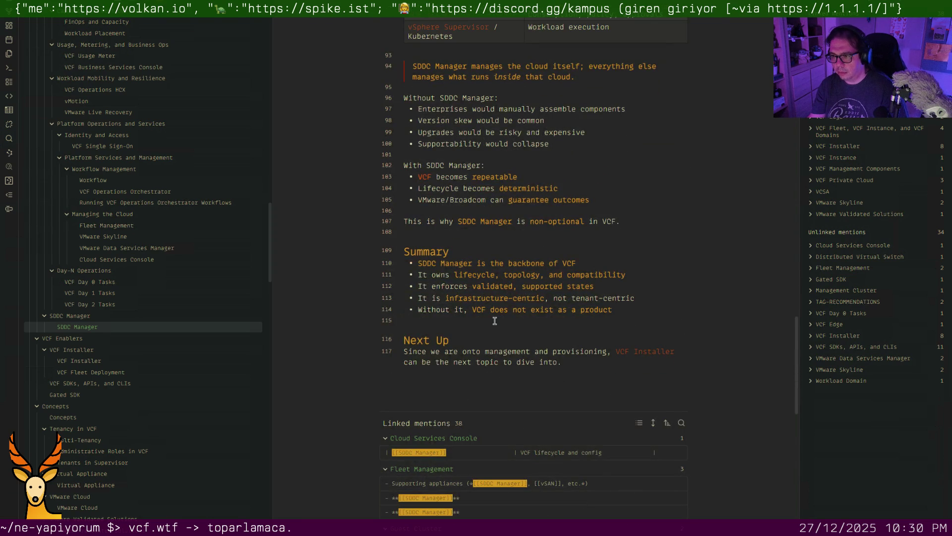
key(BackSpace)
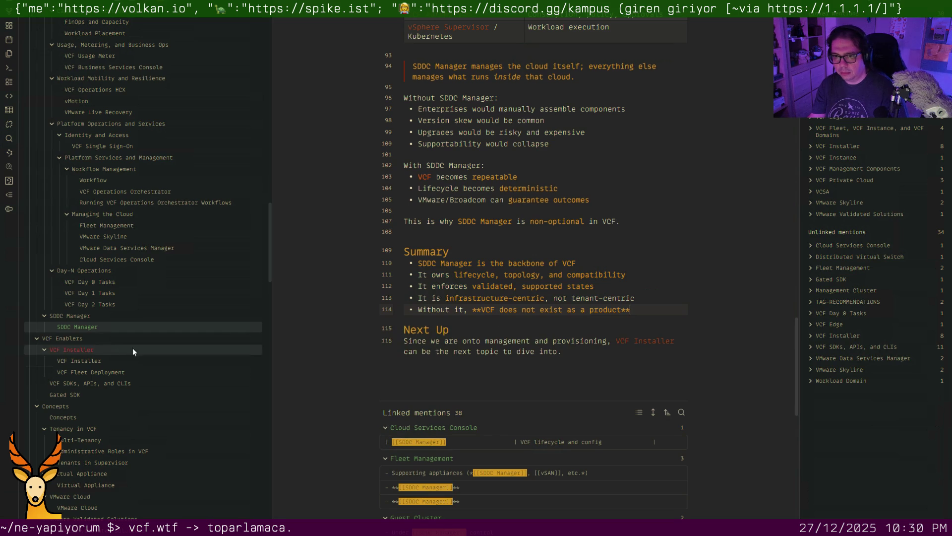
click(105, 361)
scroll(406, 276, down, 4)
scroll(408, 298, down, 1)
Remove the blank lines above Declarative Input and What VCF Installer Is Not
click(409, 300)
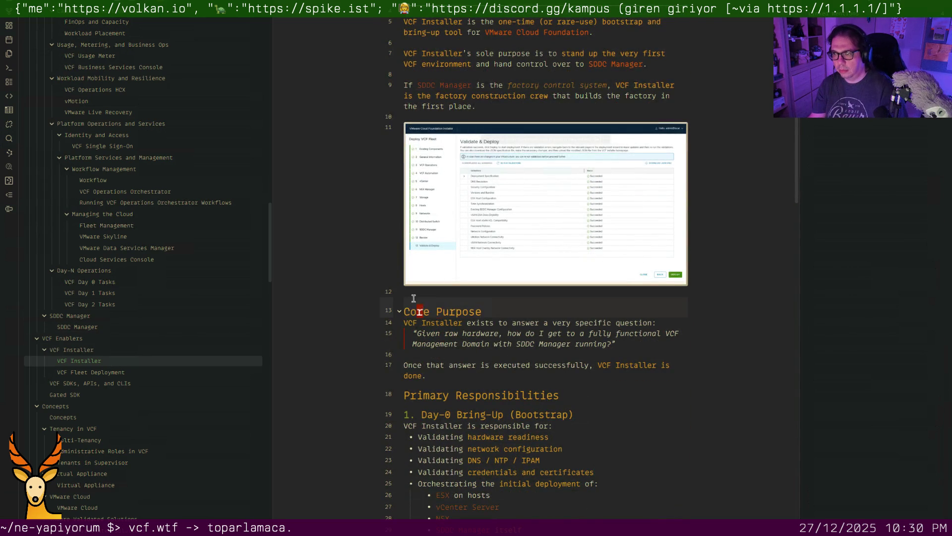
key(Up)
key(Down)
key(Down)
key(Down)
key(Down)
key(Down)
scroll(414, 305, down, 3)
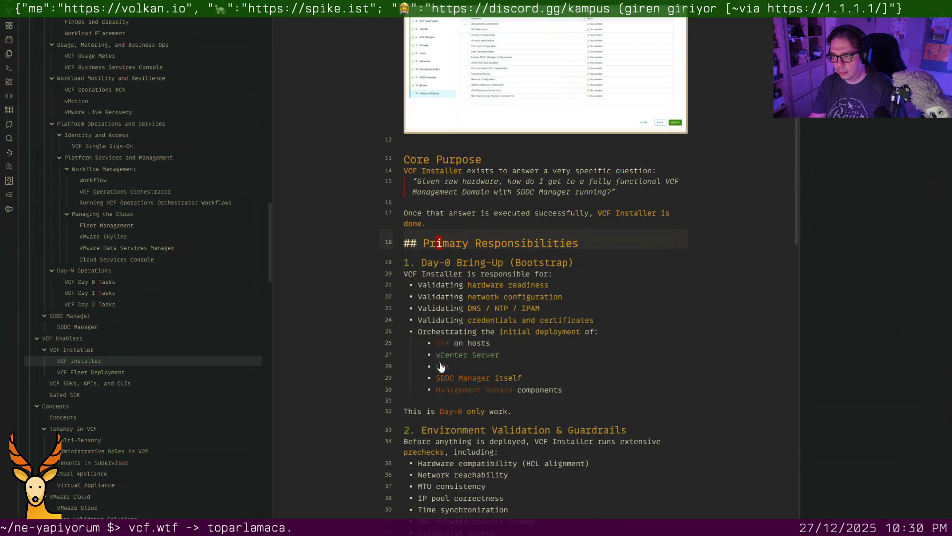
scroll(447, 376, down, 5)
scroll(454, 364, down, 2)
scroll(456, 365, down, 3)
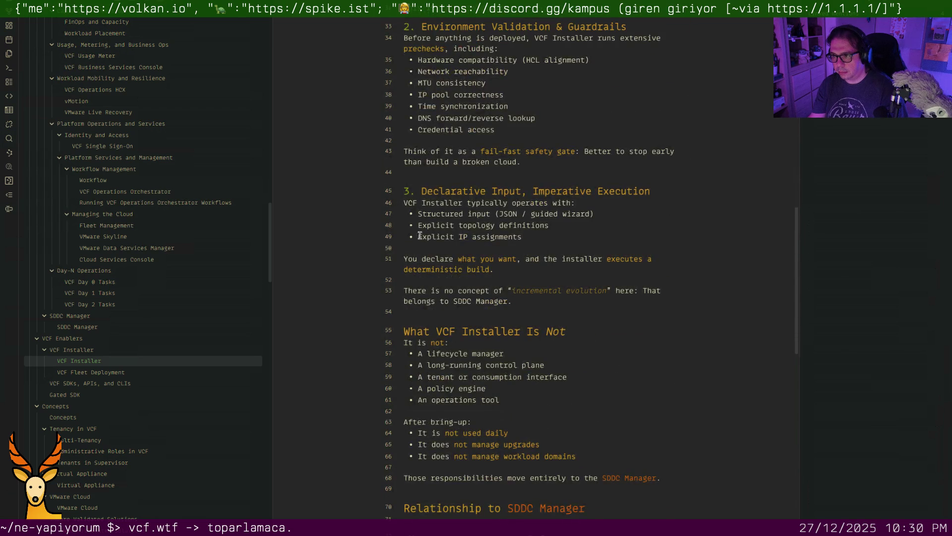
key(BackSpace)
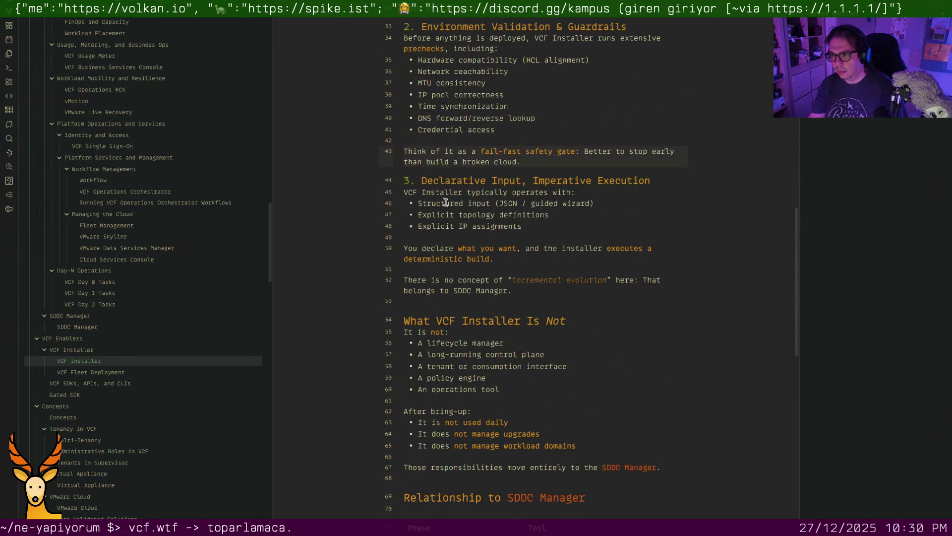
scroll(443, 223, down, 1)
key(BackSpace)
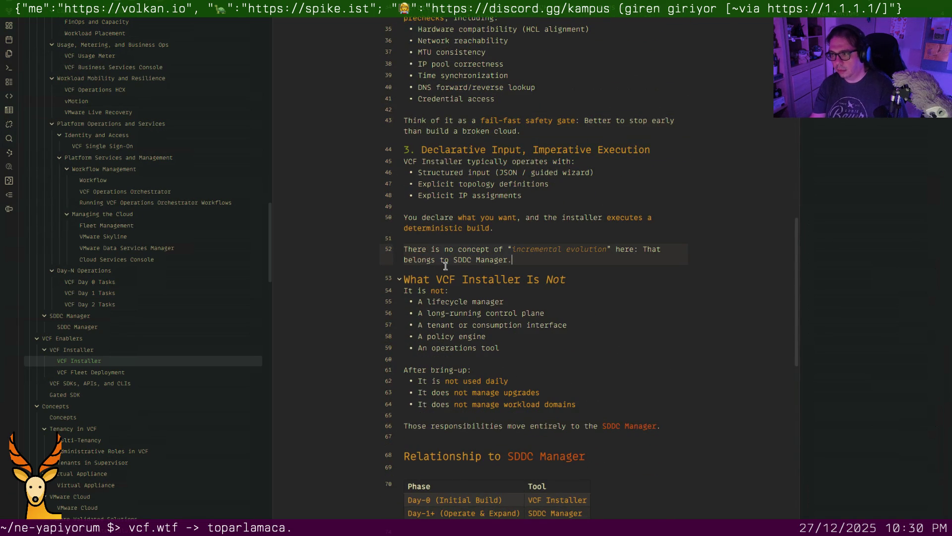
Turn the SDDC Manager mention on line 52 into a wikilink
key(ctrl+Left)
key(ctrl+Left)
text([[)
key(Right)
key(Right)
key(Right)
key(Right)
key(Right)
key(Right)
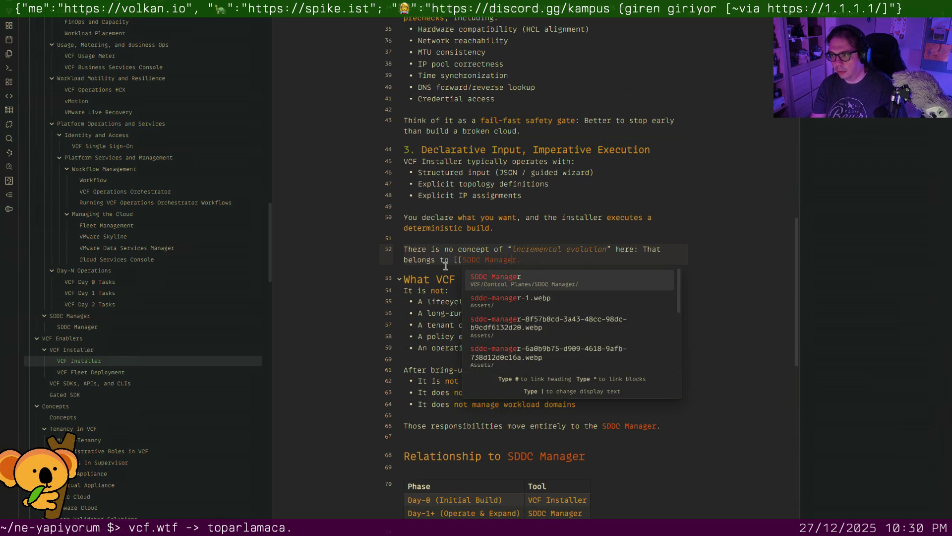
key(Return)
scroll(452, 264, down, 3)
scroll(483, 300, down, 1)
Remove the blank lines above Relationship to SDDC Manager, Kubernetes Analogy and Summary
click(459, 282)
key(Up)
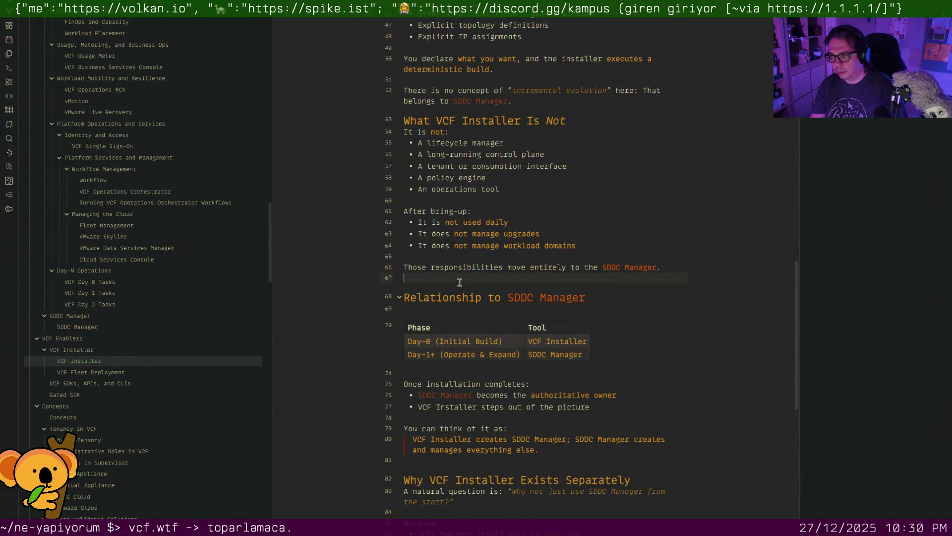
key(BackSpace)
scroll(459, 281, down, 2)
scroll(460, 279, down, 4)
scroll(460, 278, down, 2)
click(457, 156)
key(BackSpace)
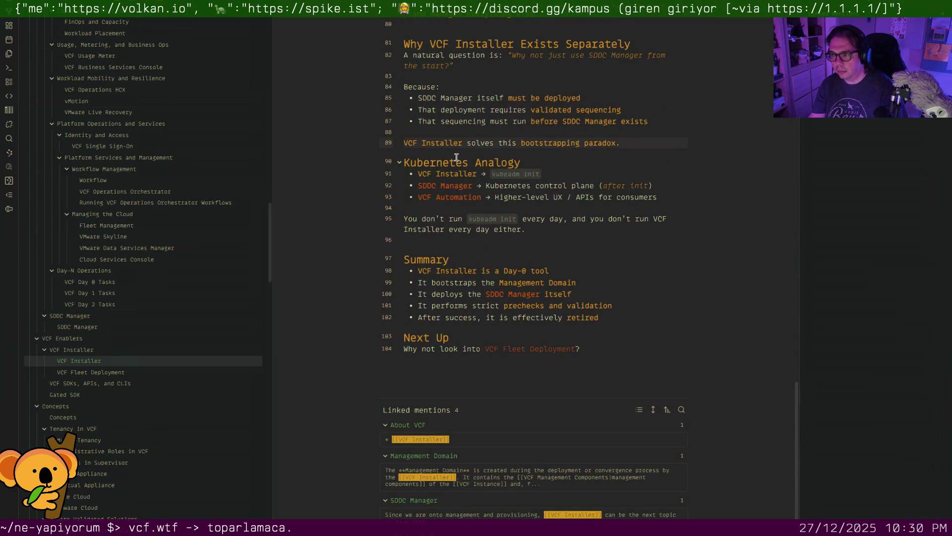
click(432, 237)
key(BackSpace)
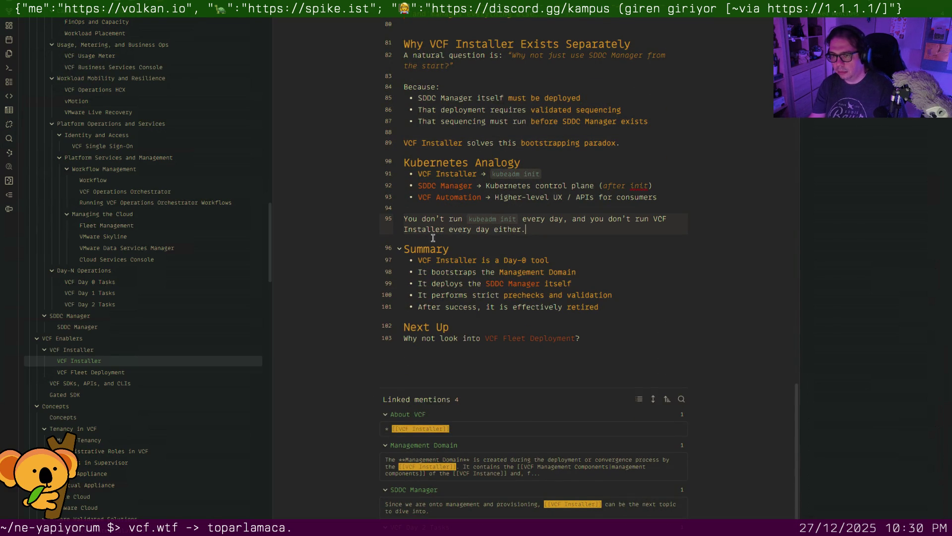
Review the VCF Fleet Deployment note, then move on to VCF SDKs, APIs, and CLIs
click(102, 373)
scroll(430, 281, down, 3)
scroll(430, 280, up, 3)
scroll(429, 281, down, 5)
scroll(431, 280, down, 3)
scroll(431, 280, up, 1)
scroll(431, 279, down, 2)
scroll(431, 280, down, 2)
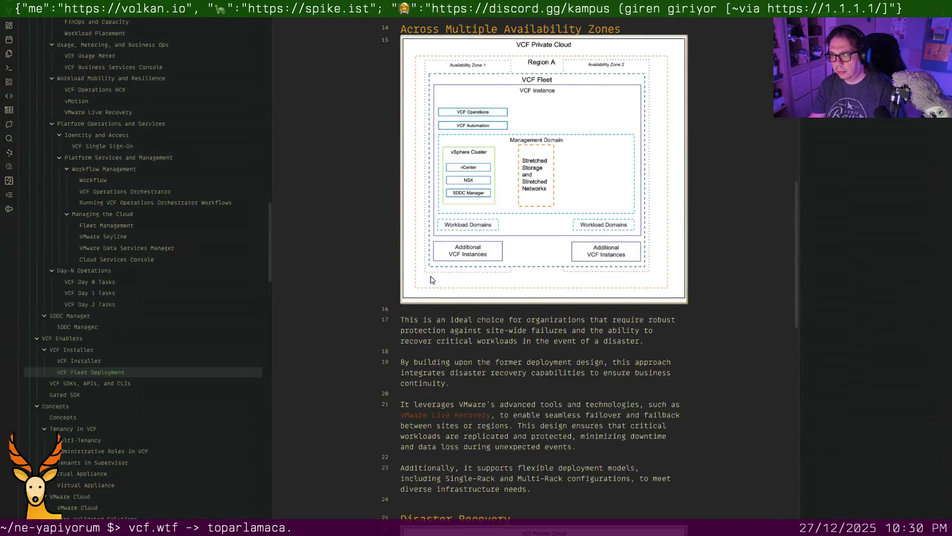
scroll(431, 277, down, 1)
scroll(431, 276, down, 2)
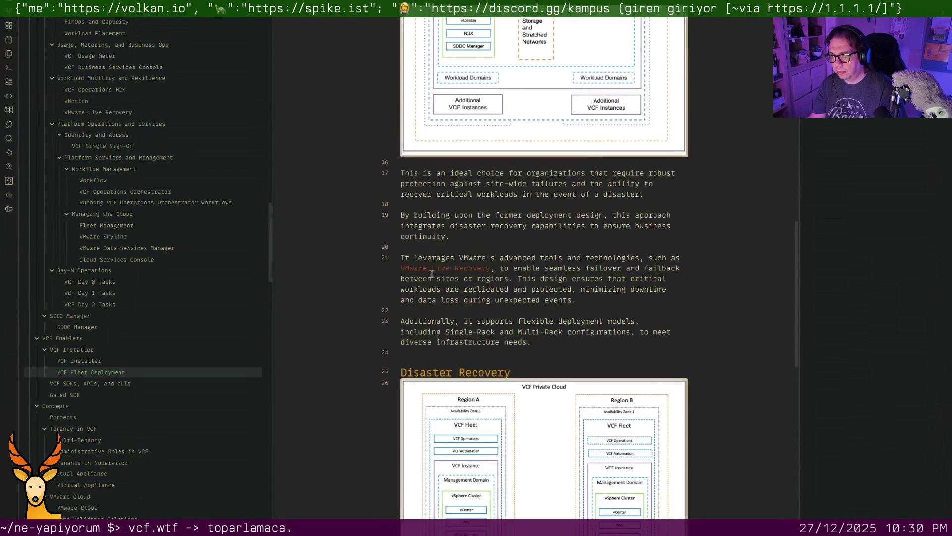
scroll(544, 261, down, 1)
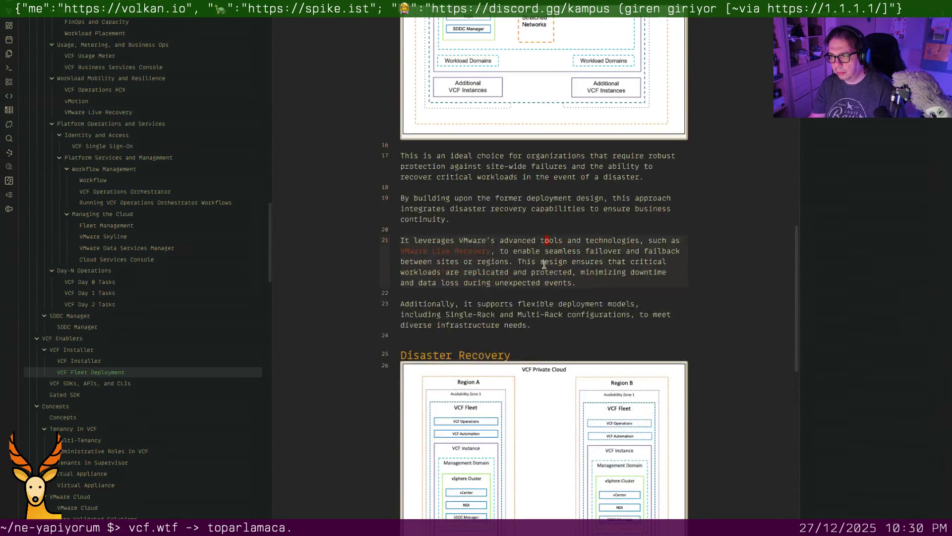
scroll(543, 260, down, 3)
scroll(544, 262, down, 2)
scroll(544, 264, down, 1)
scroll(543, 264, down, 3)
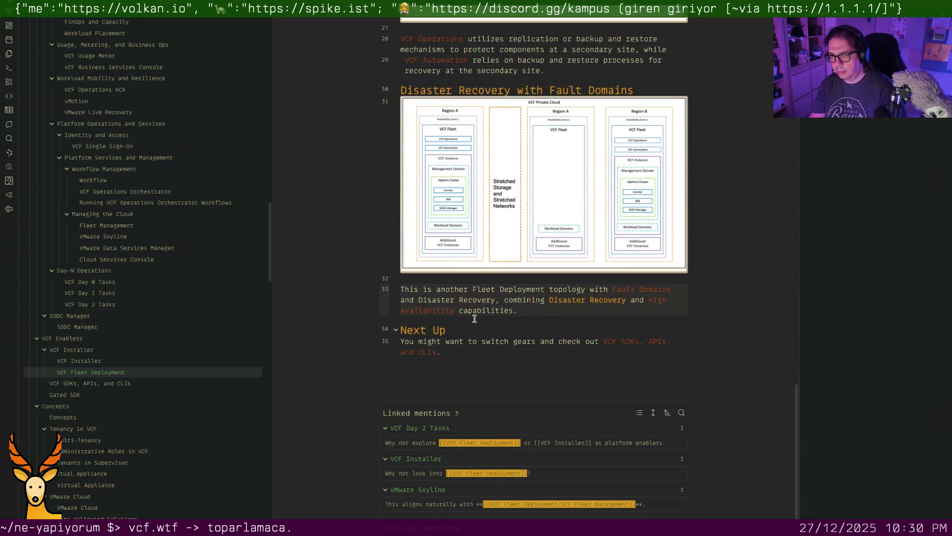
click(199, 383)
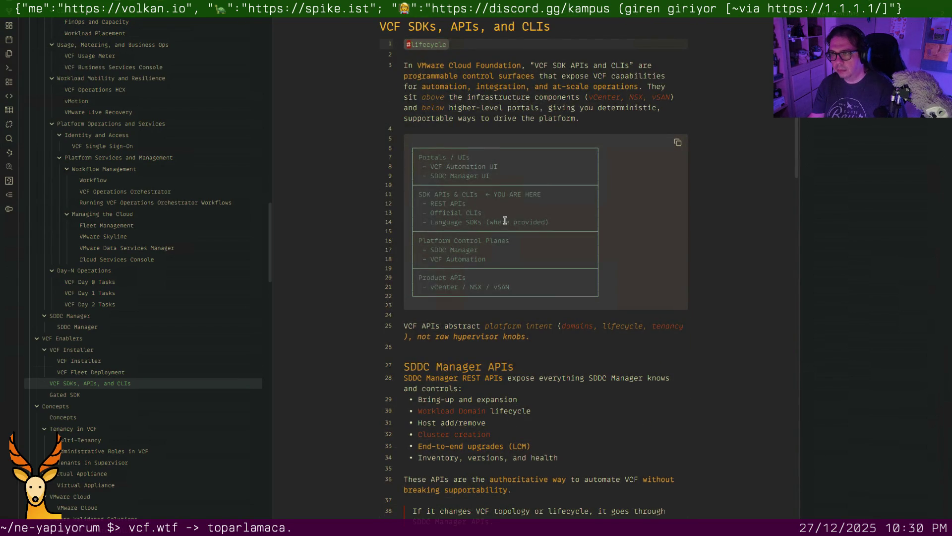
scroll(504, 220, down, 1)
scroll(505, 221, down, 3)
scroll(505, 221, down, 1)
scroll(505, 221, down, 3)
scroll(504, 220, down, 3)
scroll(505, 220, down, 1)
Remove blank lines above SDKs, What VCF APIs, Common Usage Patterns, Day-2 ops automation and Next Up
click(443, 87)
key(BackSpace)
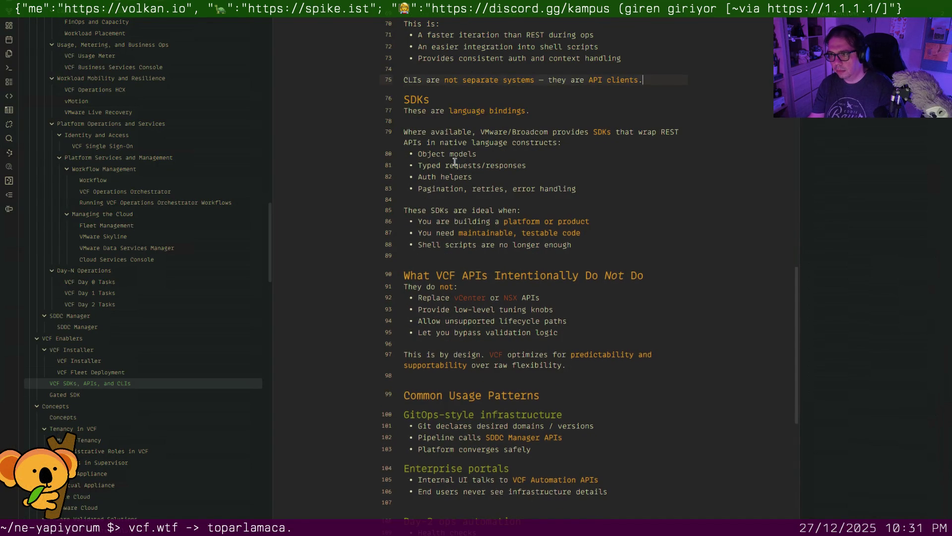
scroll(454, 161, down, 1)
click(447, 161)
key(BackSpace)
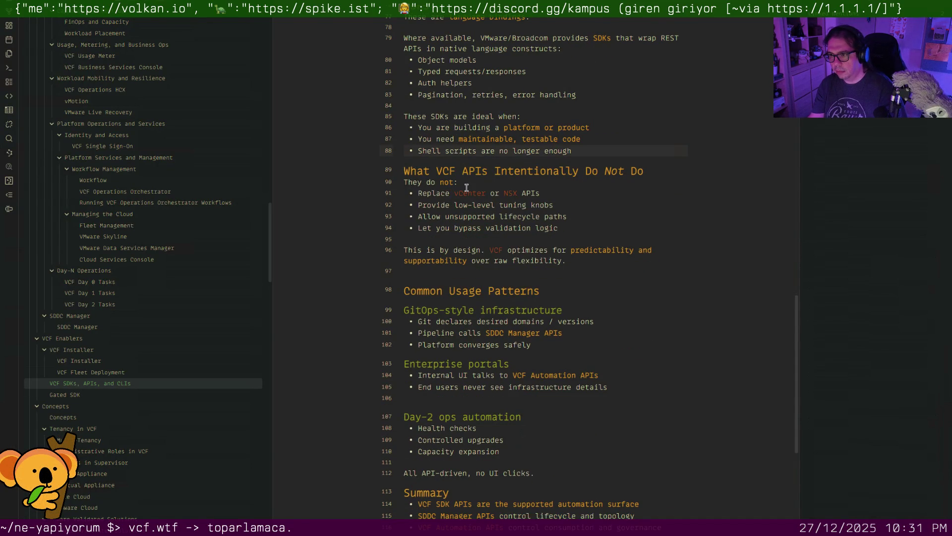
scroll(465, 186, down, 2)
click(467, 141)
key(BackSpace)
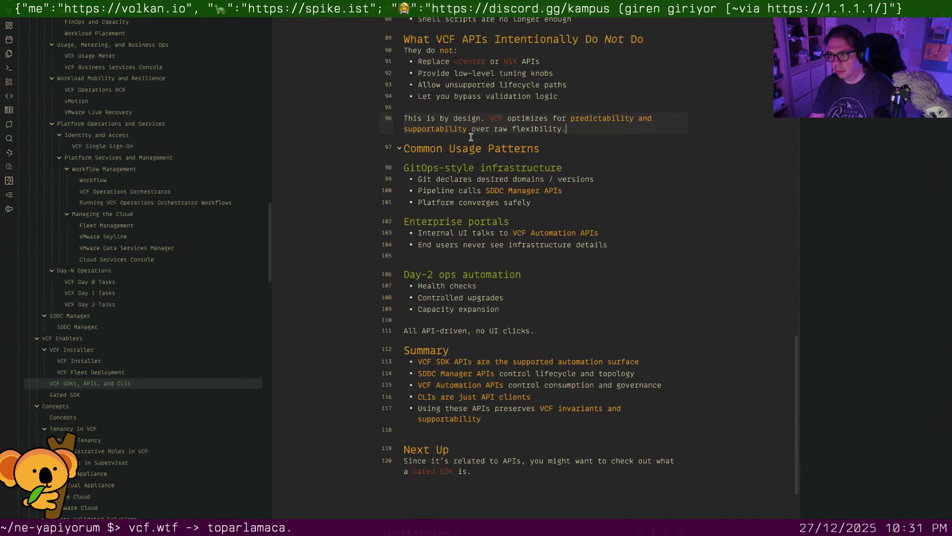
click(474, 255)
key(BackSpace)
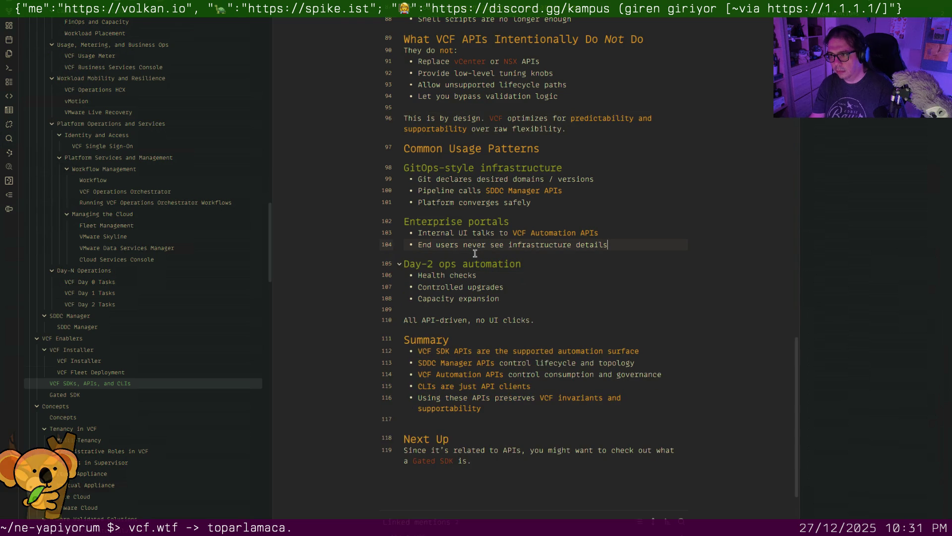
scroll(471, 298, down, 2)
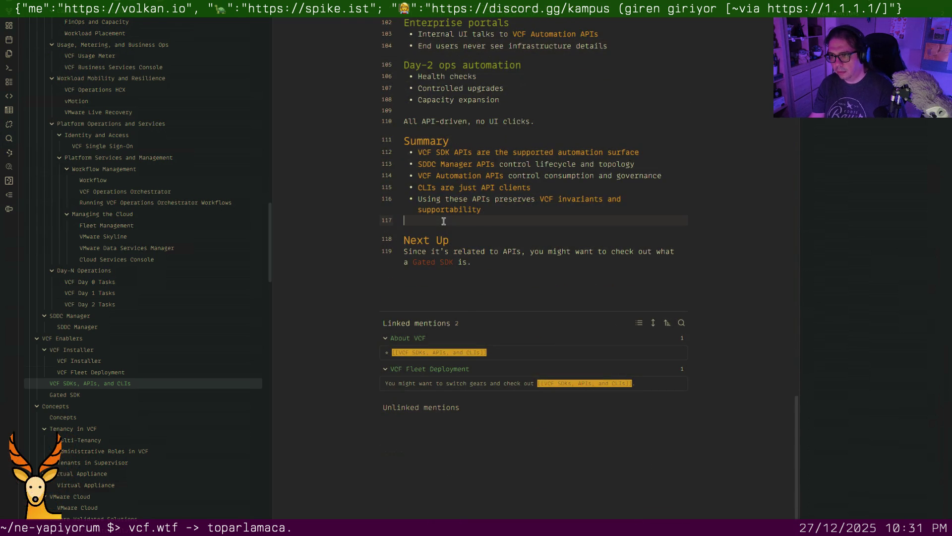
key(BackSpace)
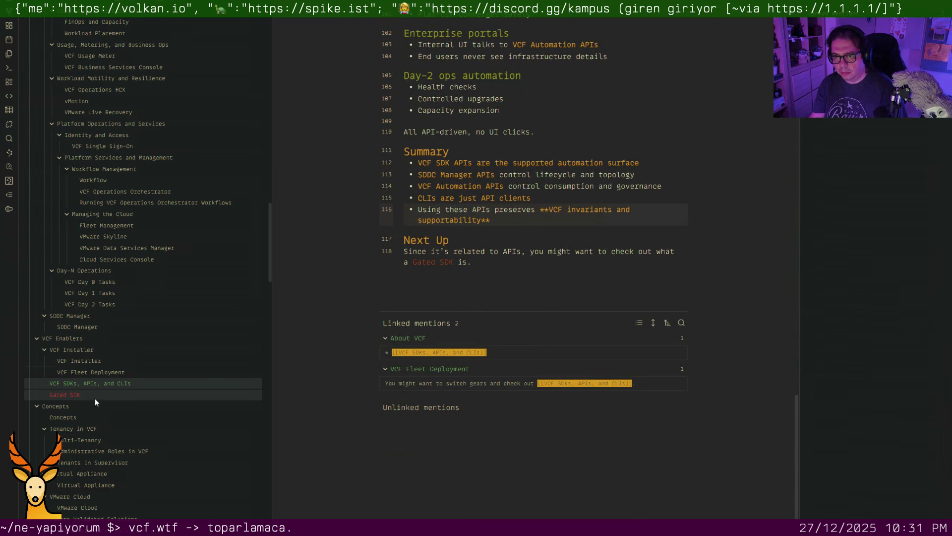
Remove the blank lines between the Gated SDK note's gated-APIs list, platform, expectations and official sections
click(95, 396)
scroll(525, 246, down, 3)
scroll(482, 196, down, 2)
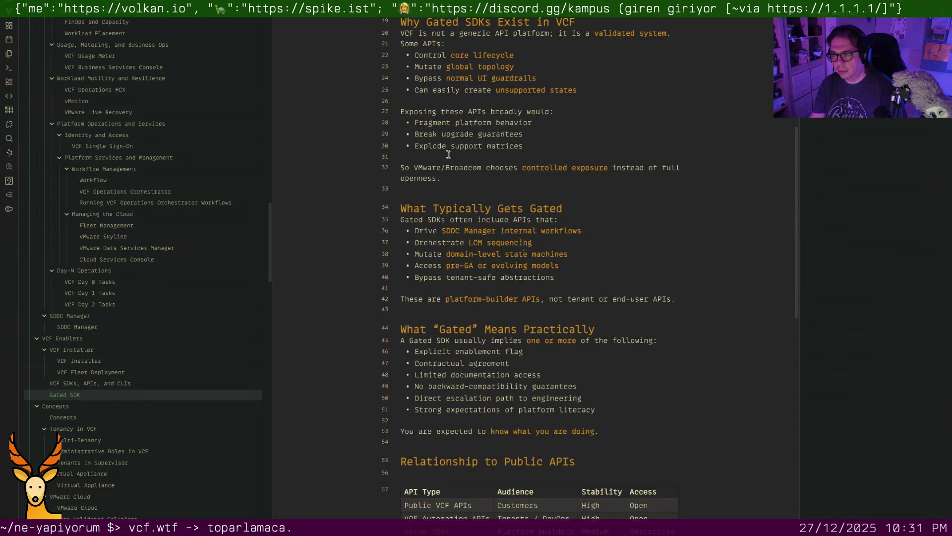
key(BackSpace)
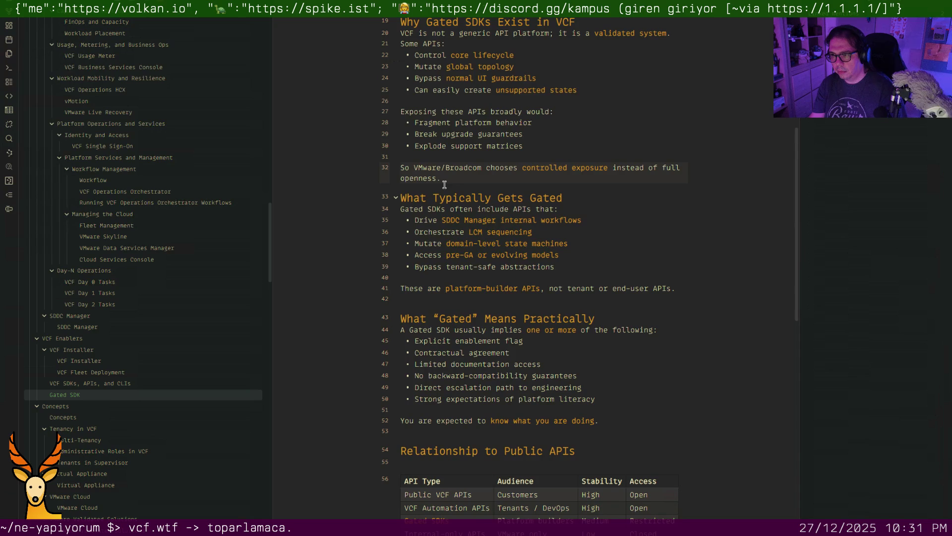
scroll(445, 184, down, 2)
mouse_move(498, 318)
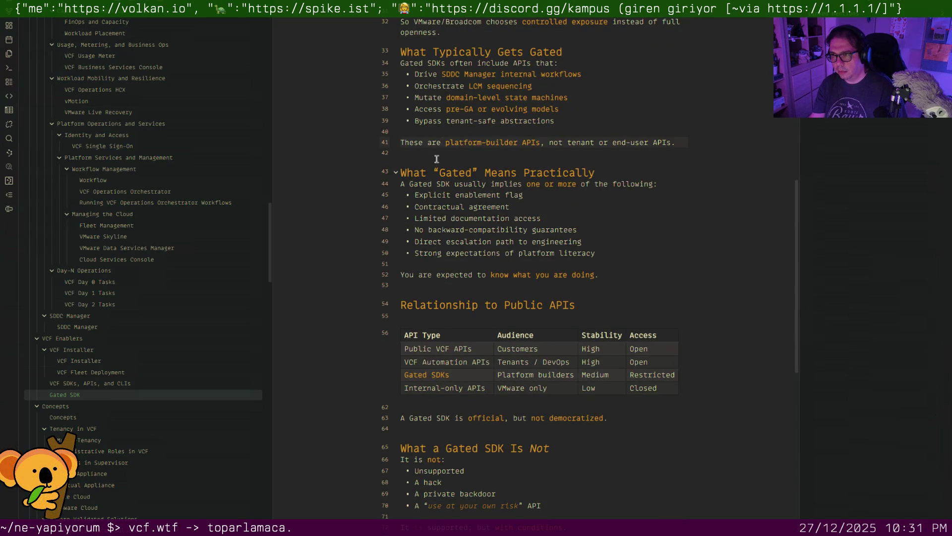
key(BackSpace)
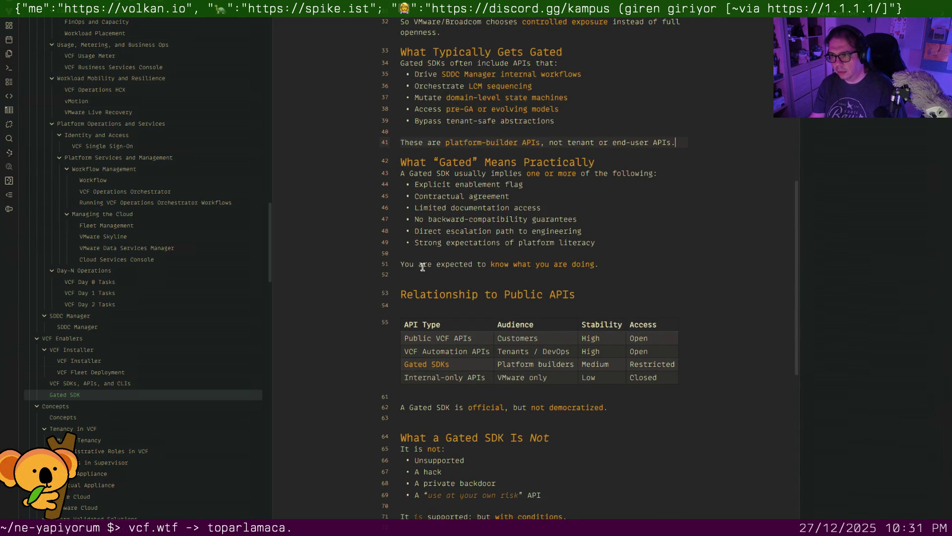
key(BackSpace)
scroll(423, 267, down, 4)
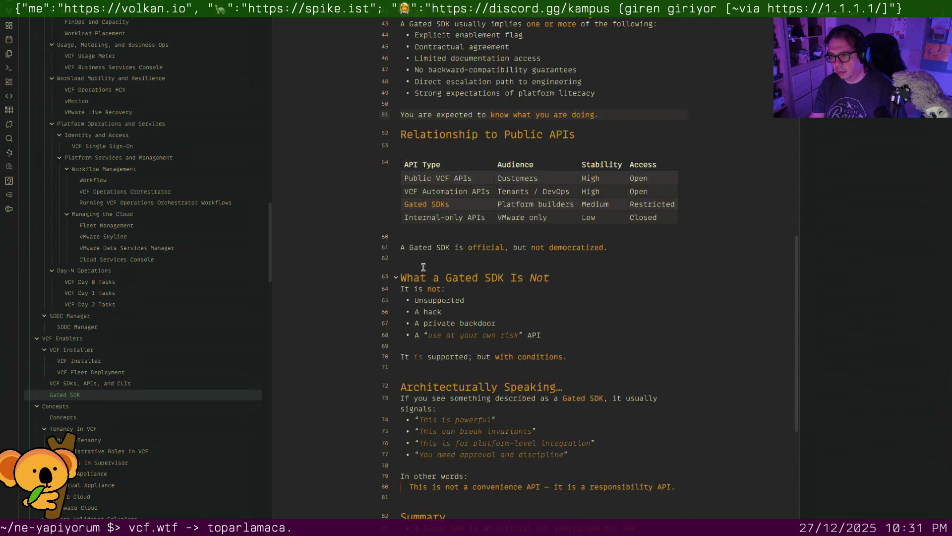
click(426, 260)
key(BackSpace)
Remove the blank lines after the conditions sentence and above Summary, then switch to the Concepts note
click(429, 351)
key(BackSpace)
scroll(456, 281, down, 5)
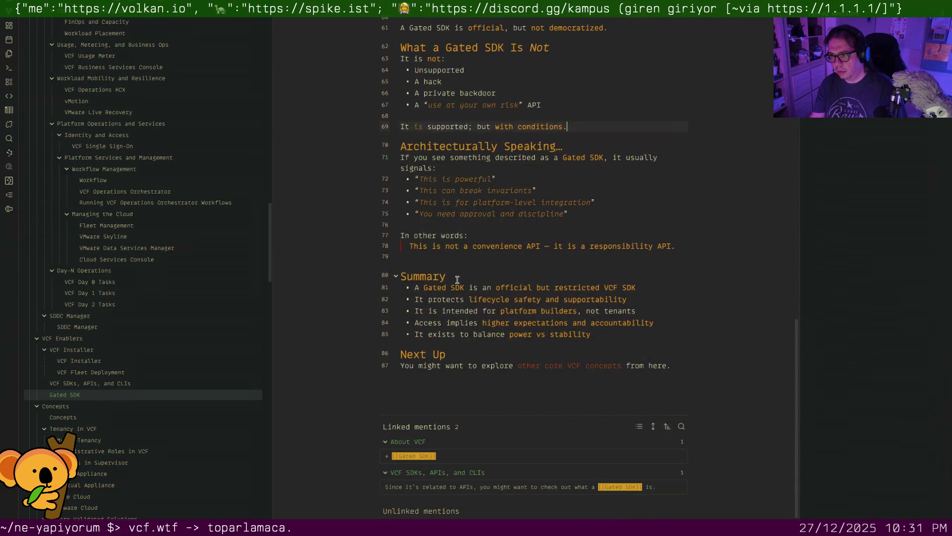
click(450, 267)
key(Up)
key(BackSpace)
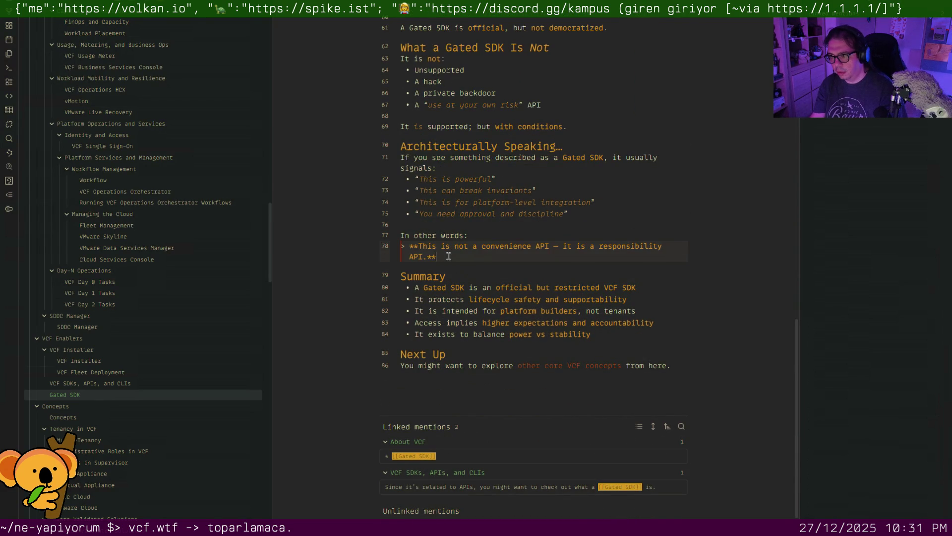
scroll(449, 256, down, 2)
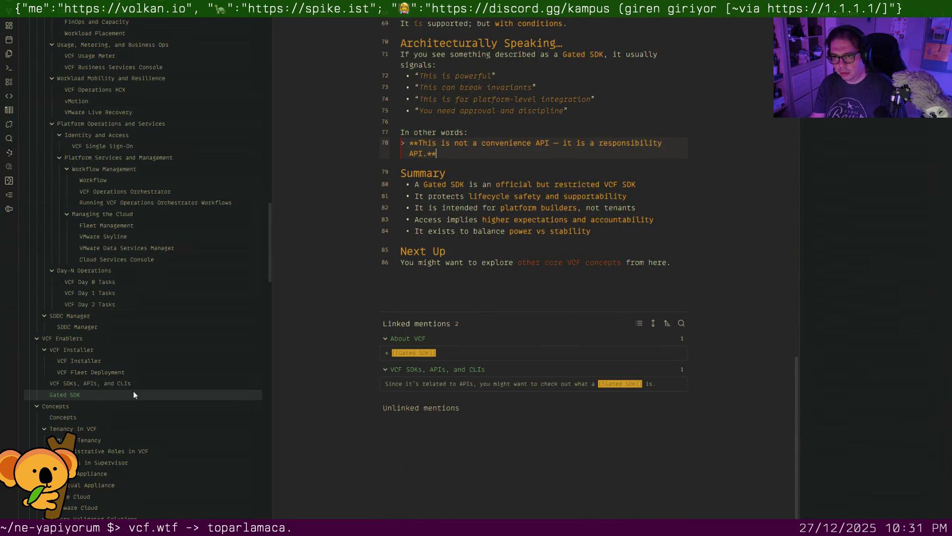
scroll(134, 384, down, 2)
scroll(133, 384, down, 2)
click(76, 251)
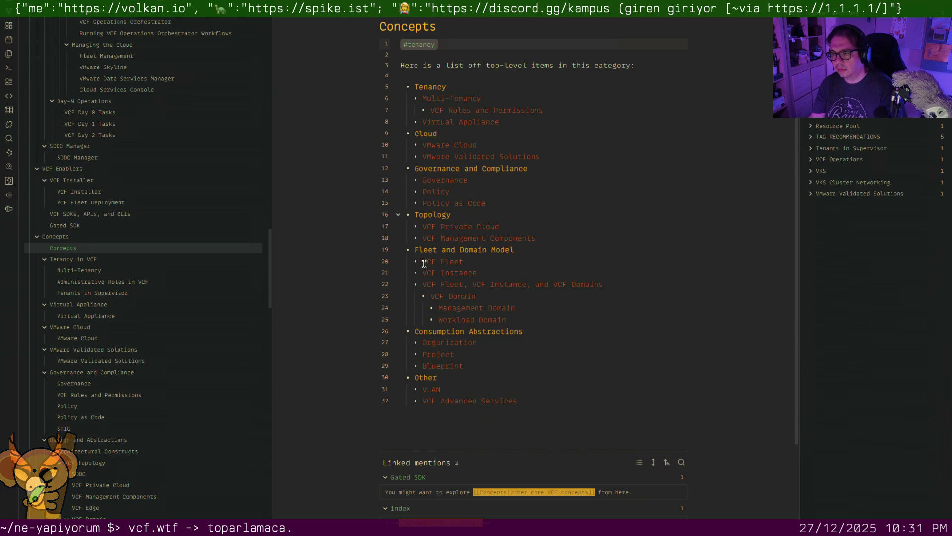
In the Multi-Tenancy note, change the [[Projects]] bullet link to [[Project]]s
click(73, 270)
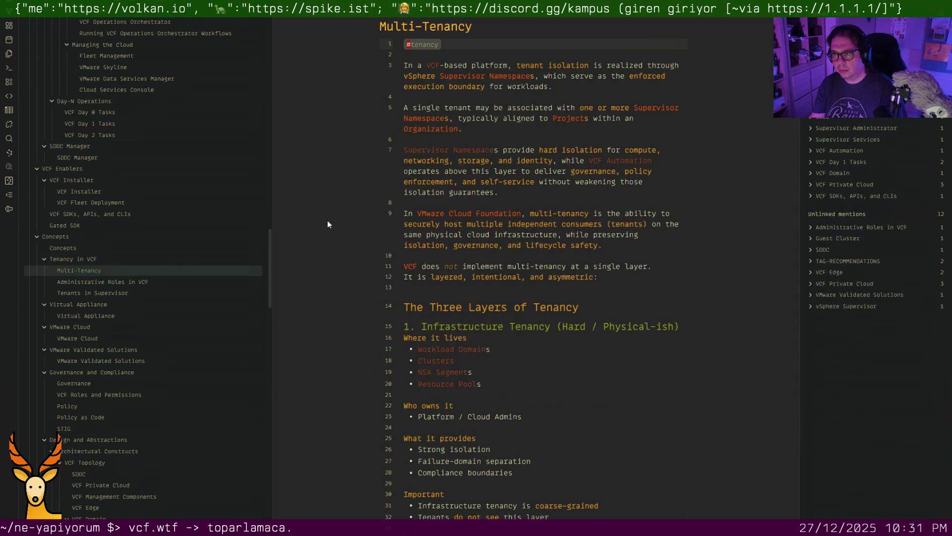
scroll(519, 214, down, 2)
scroll(520, 213, down, 2)
scroll(519, 214, down, 1)
scroll(519, 213, down, 1)
scroll(496, 246, down, 2)
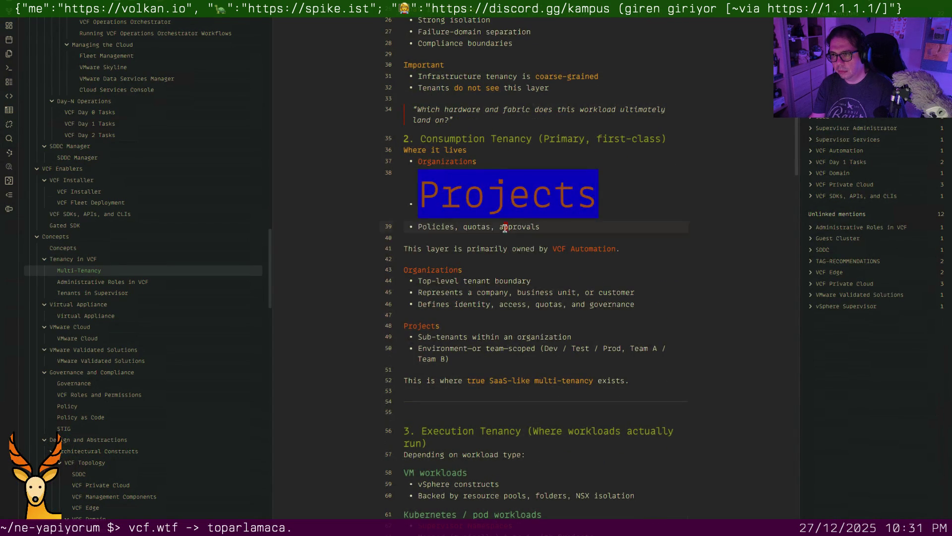
key(Left)
key(Left)
key(Left)
key(Up)
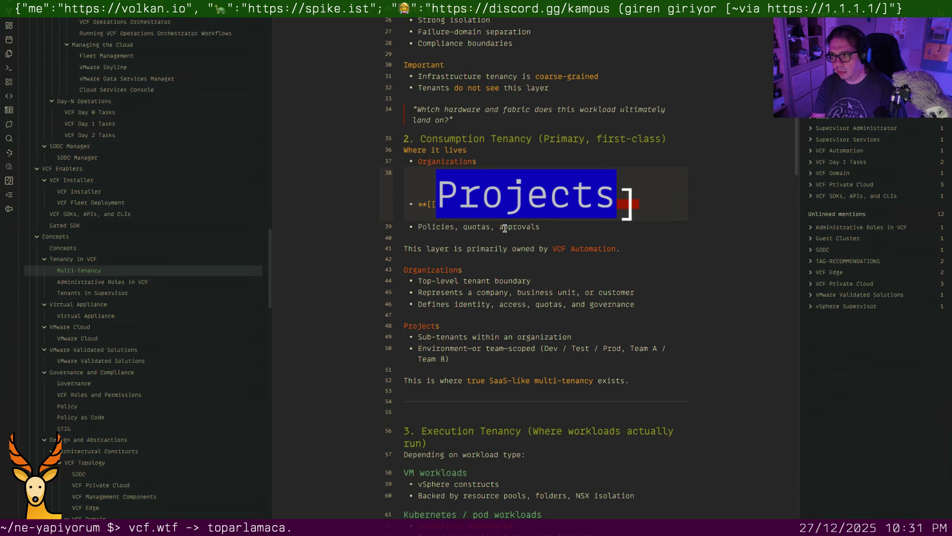
key(BackSpace)
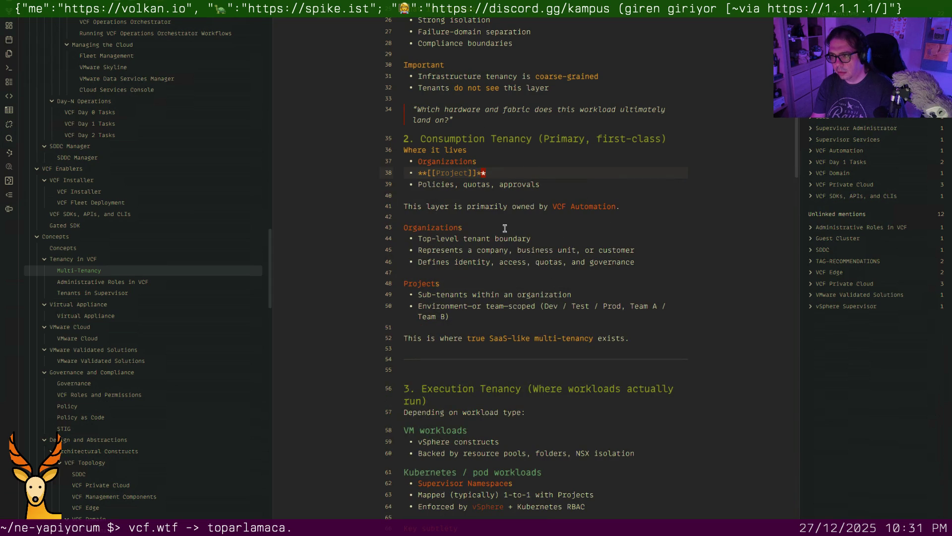
text(*)
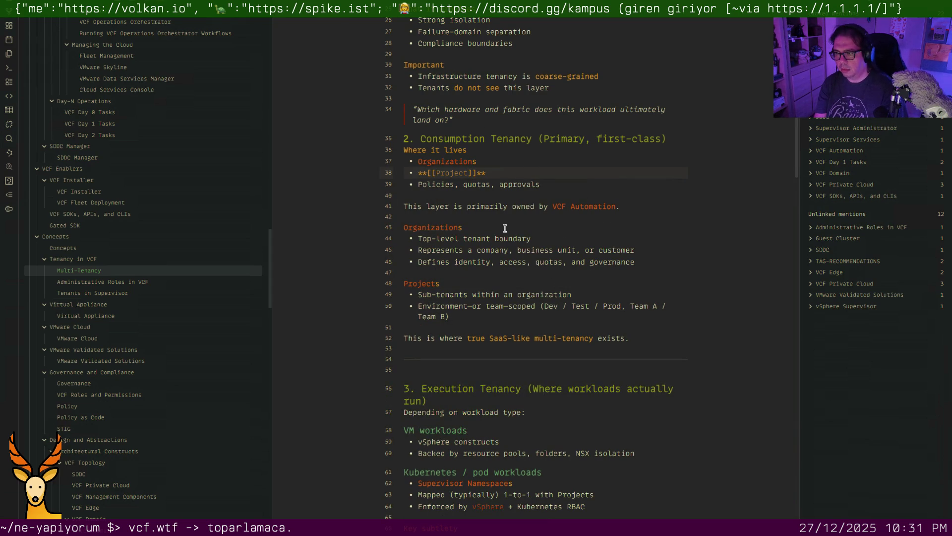
key(Down)
key(Down)
key(Down)
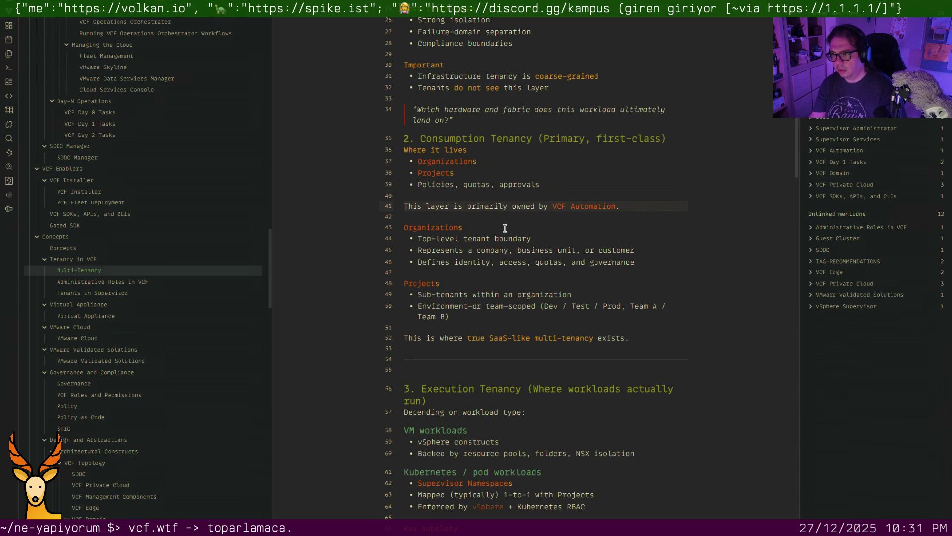
scroll(505, 228, down, 2)
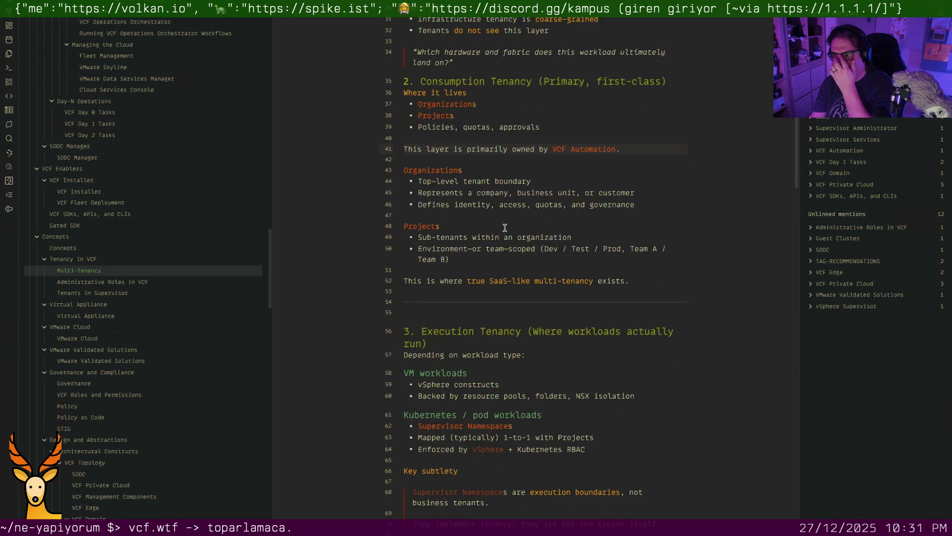
scroll(505, 228, down, 3)
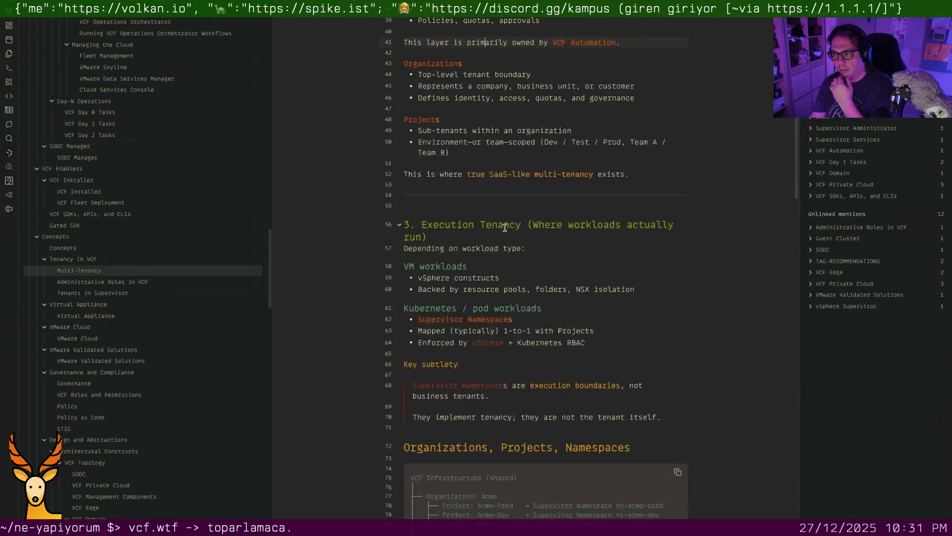
Delete the section-3 --- divider together with its surrounding blank lines
click(501, 194)
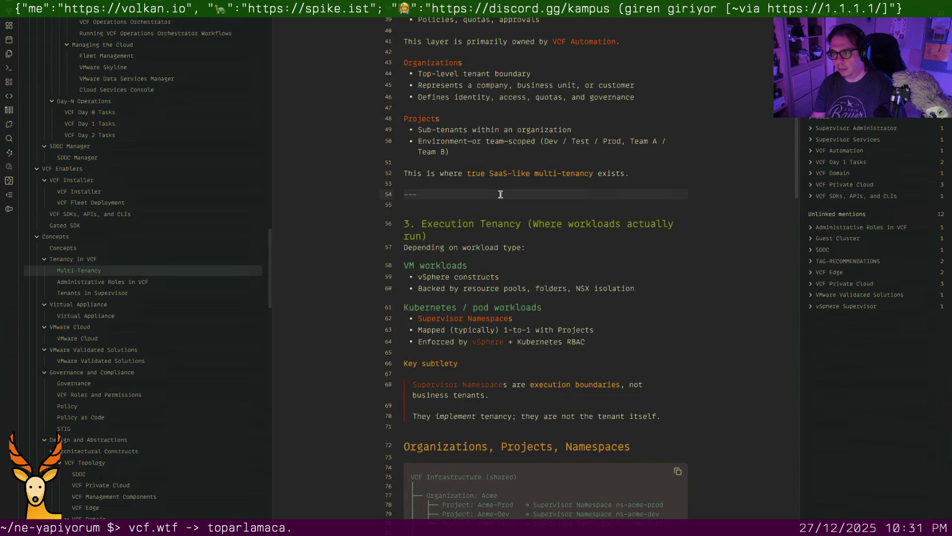
key(d)
key(d)
key(d)
key(d)
key(k)
key(d)
key(d)
key(k)
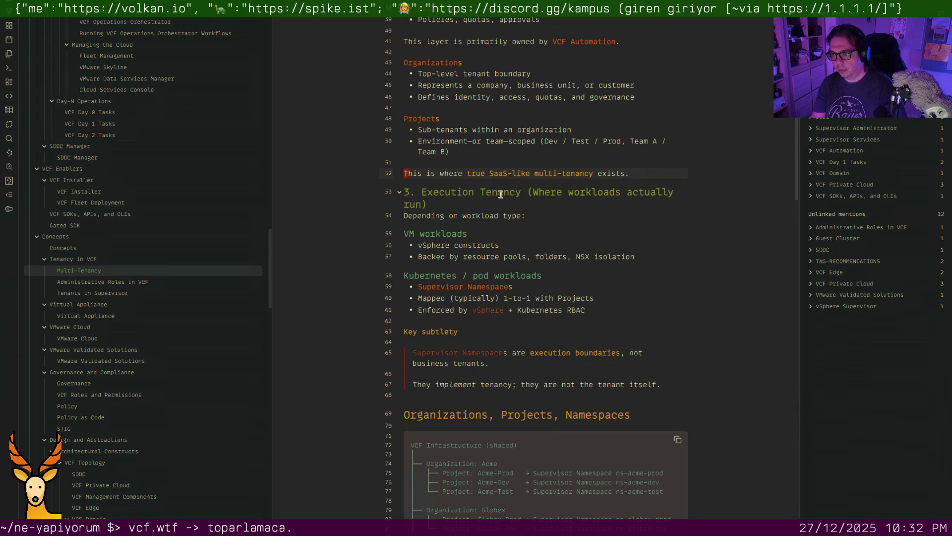
scroll(500, 195, up, 4)
scroll(480, 247, down, 2)
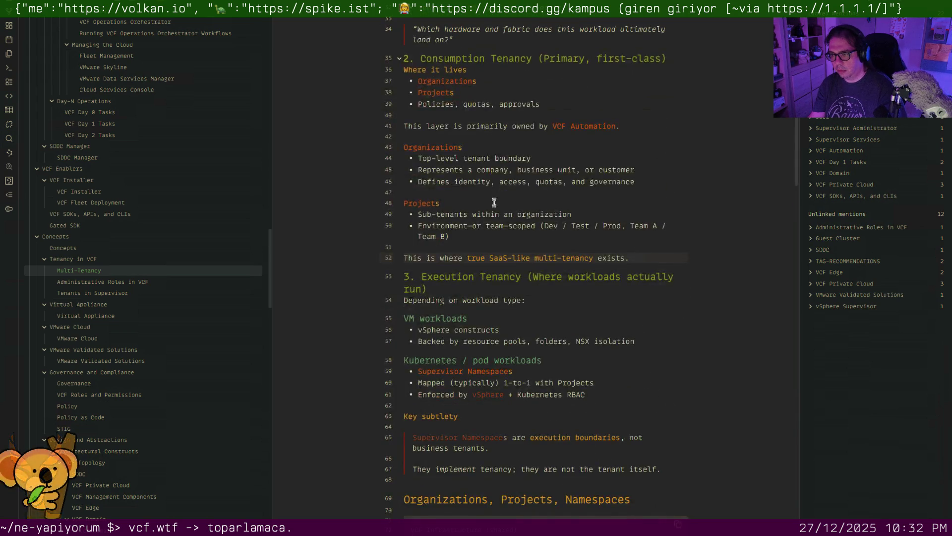
scroll(481, 246, down, 4)
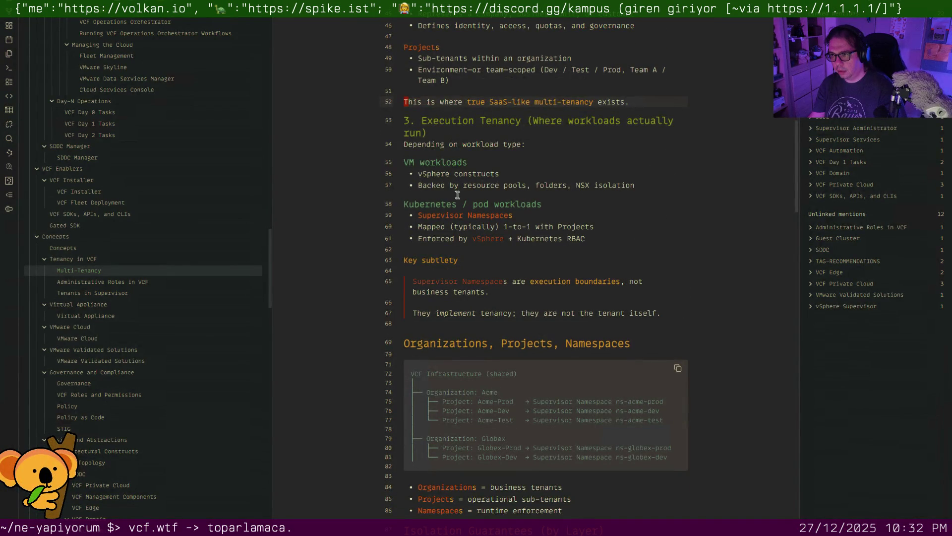
scroll(446, 190, down, 3)
Delete the Key subtlety heading line
triple_click(460, 155)
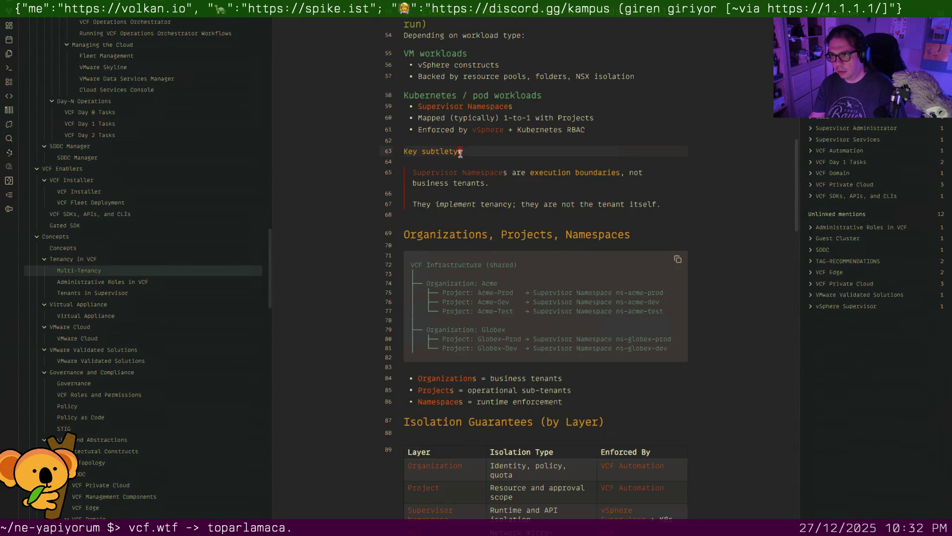
key(BackSpace)
key(BackSpace)
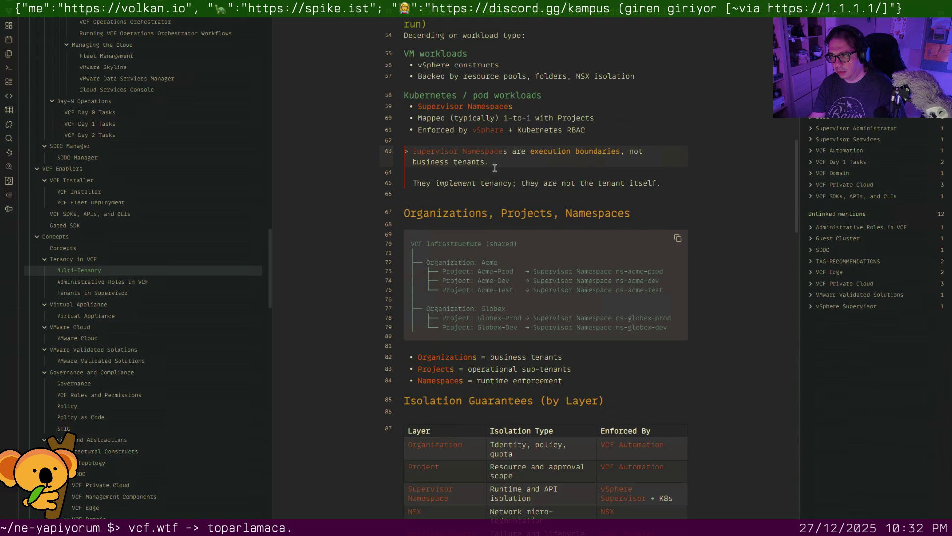
click(476, 187)
Remove the blank line above the Organizations heading and link Organizations and Projects in it
click(465, 198)
key(Delete)
scroll(468, 203, down, 2)
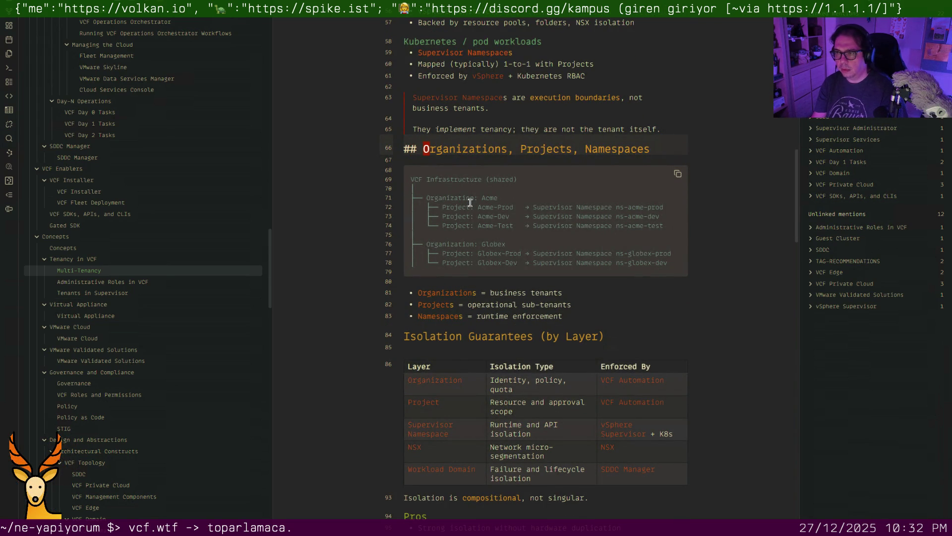
text([[)
key(ctrl+Right)
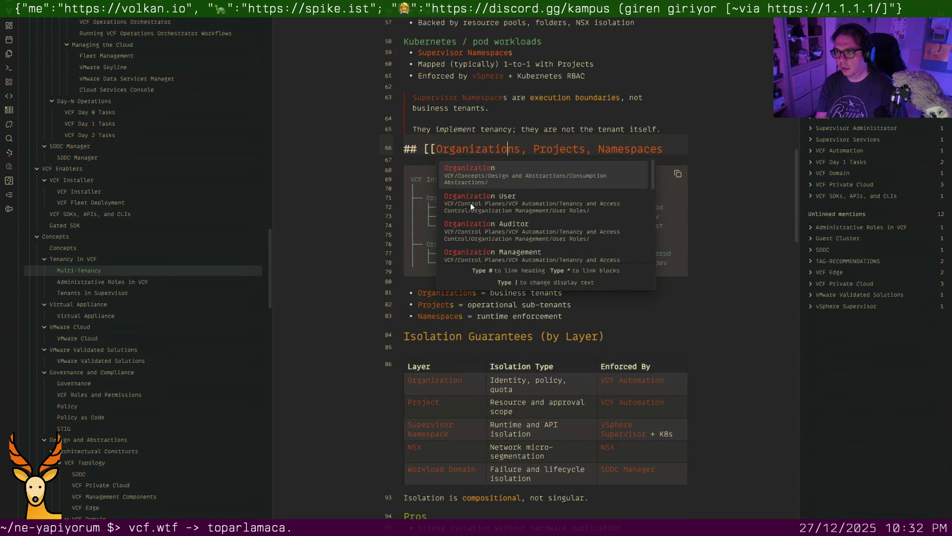
text(]])
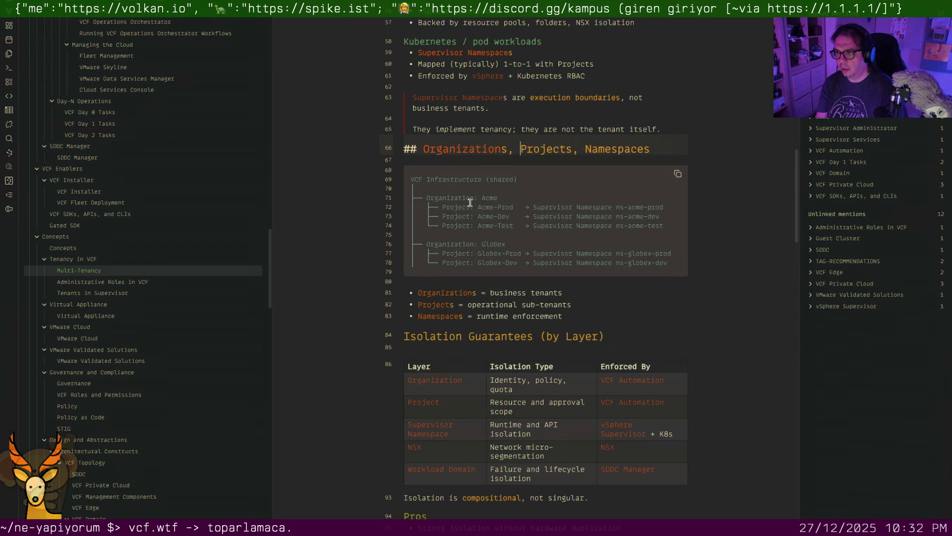
key(Right)
key(Right)
text([[)
key(ctrl+Right)
key(Right)
text(]])
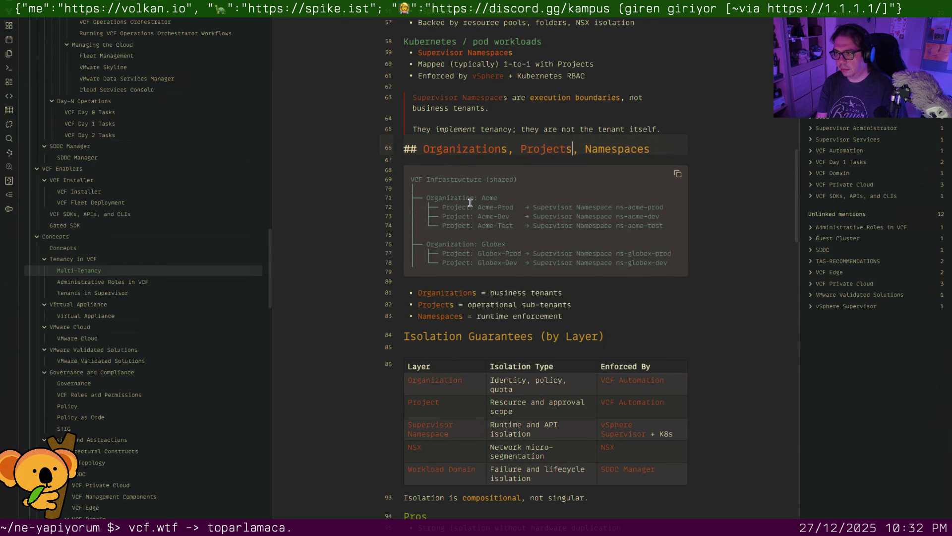
text([[)
Link Namespaces in the heading to the Supervisor Namespace note
key(Right)
key(Right)
key(Right)
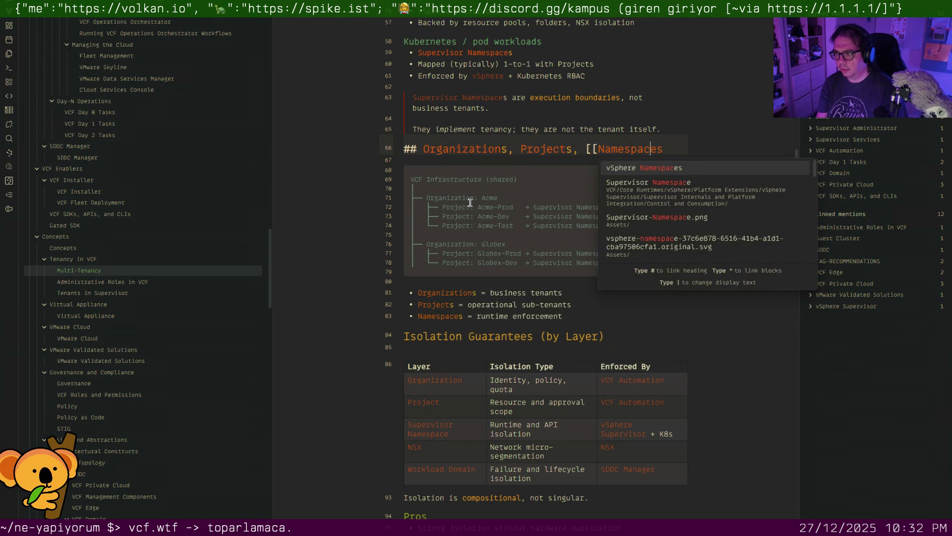
text(]])
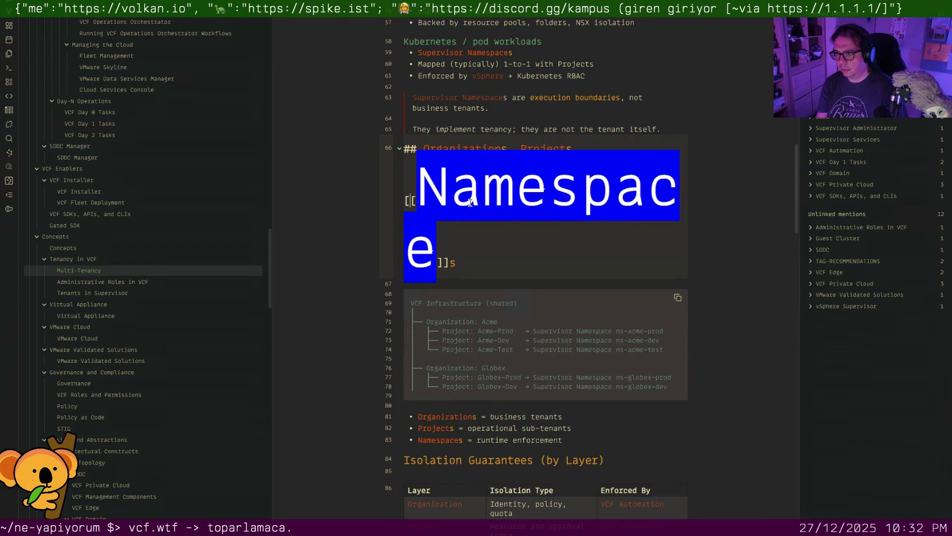
text(Supervisor)
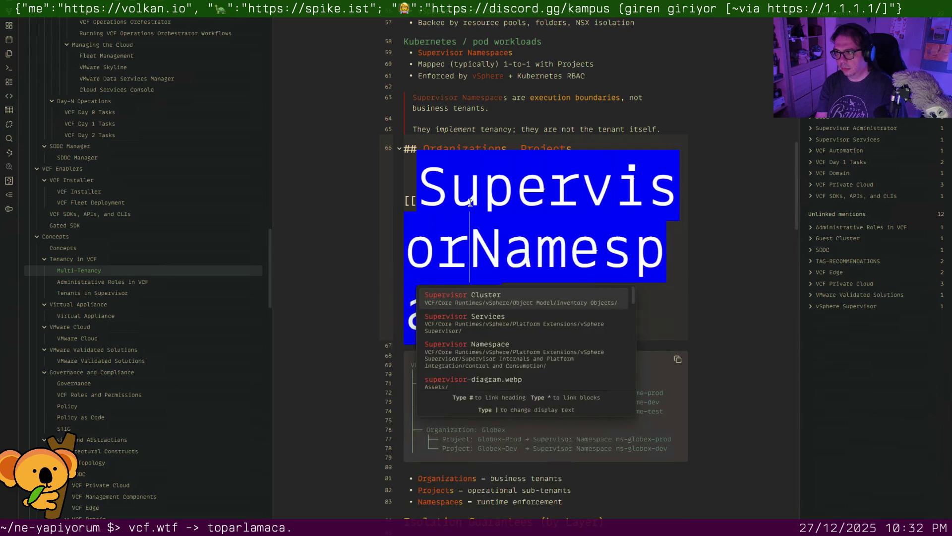
text( Namespace)
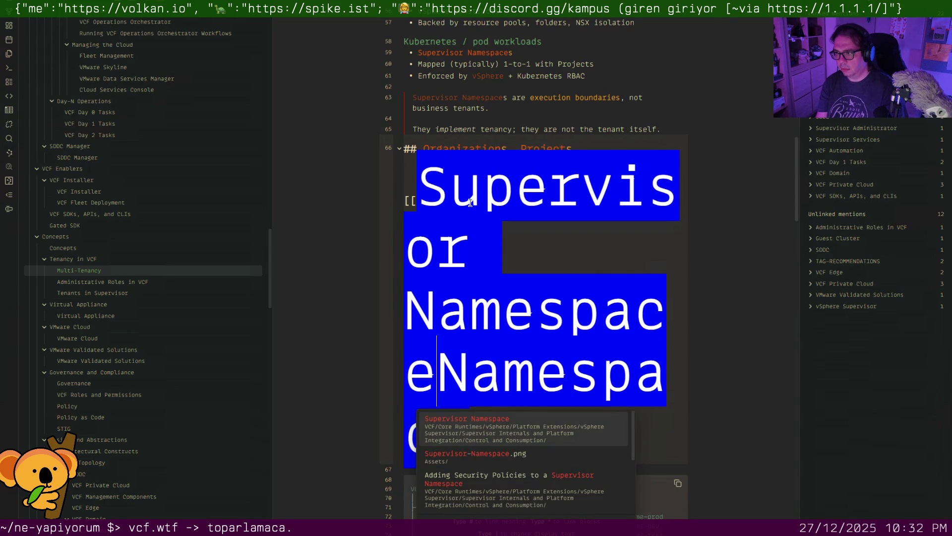
key(Return)
key(Down)
key(Down)
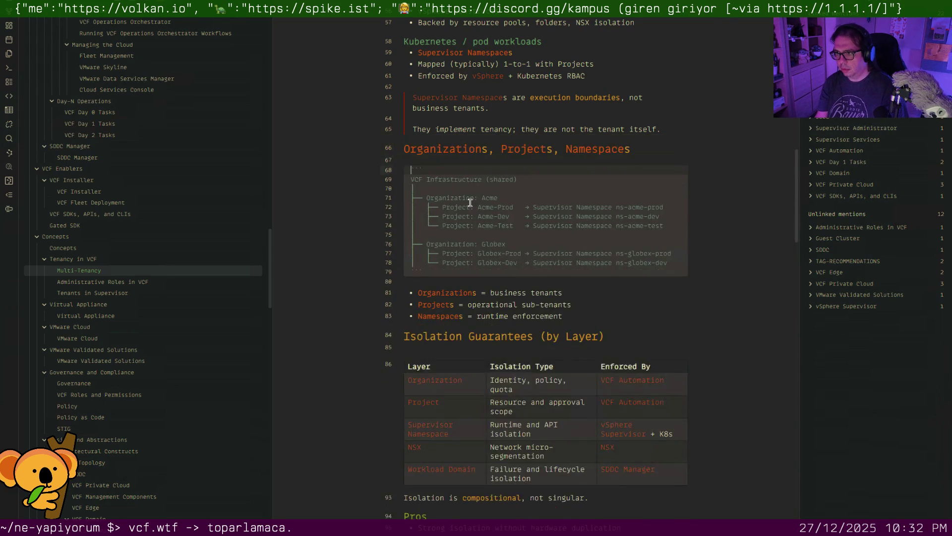
key(Down)
key(Down)
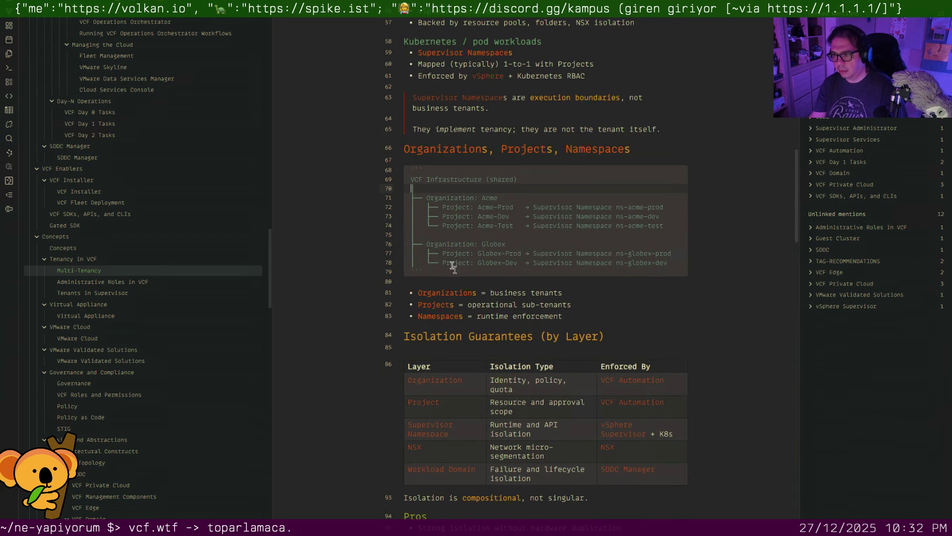
scroll(490, 293, down, 2)
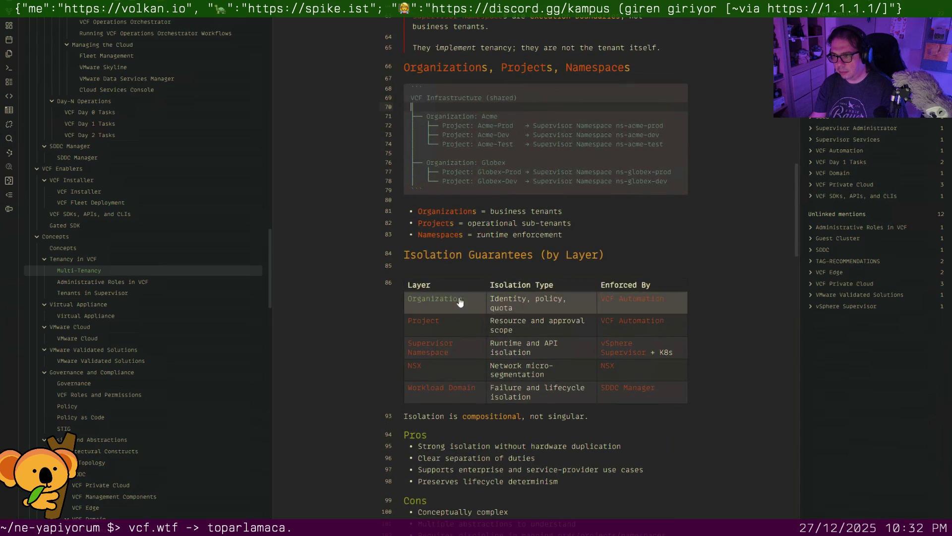
scroll(445, 350, down, 4)
scroll(454, 335, down, 2)
scroll(465, 313, down, 4)
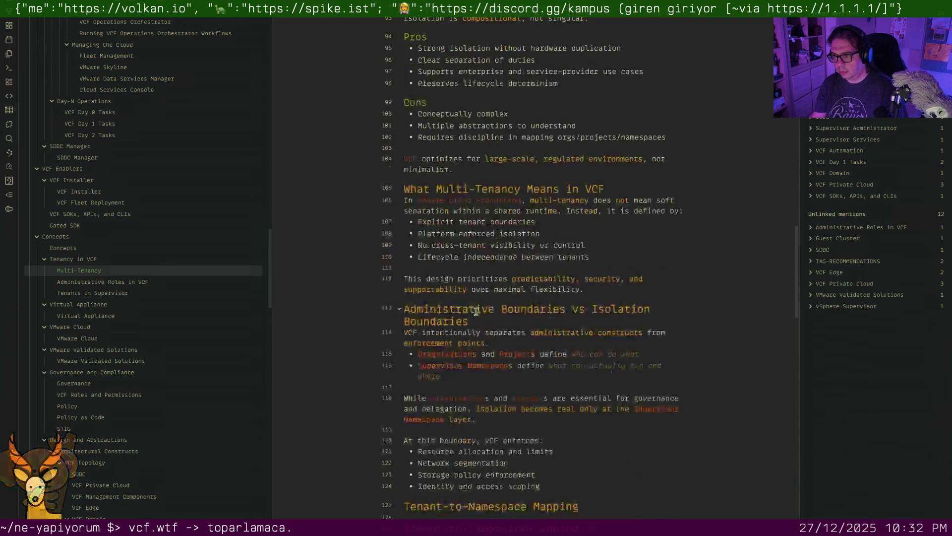
scroll(472, 300, down, 4)
scroll(471, 300, down, 4)
scroll(471, 300, down, 2)
scroll(470, 300, down, 4)
scroll(471, 300, down, 3)
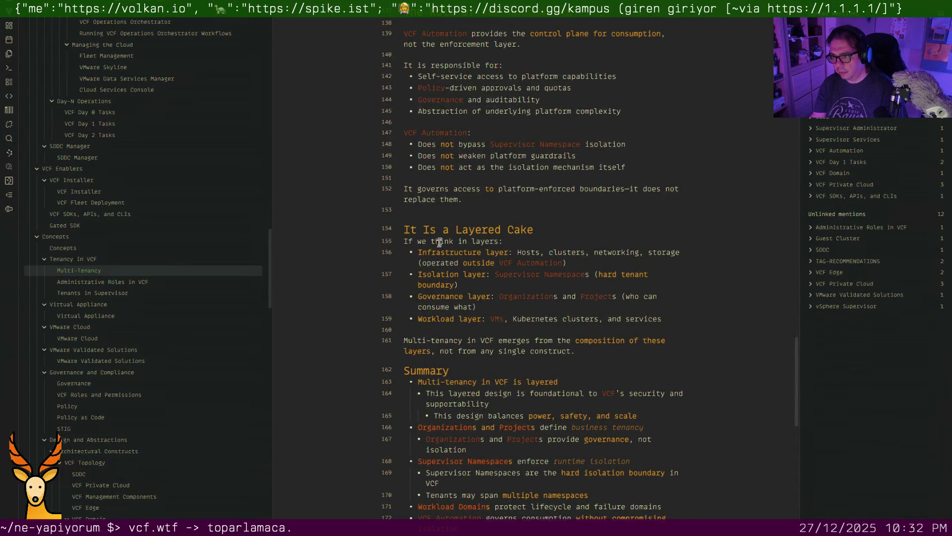
Remove the blank lines above the Layered Cake heading and above Next Up
key(BackSpace)
scroll(448, 213, down, 2)
scroll(443, 245, down, 1)
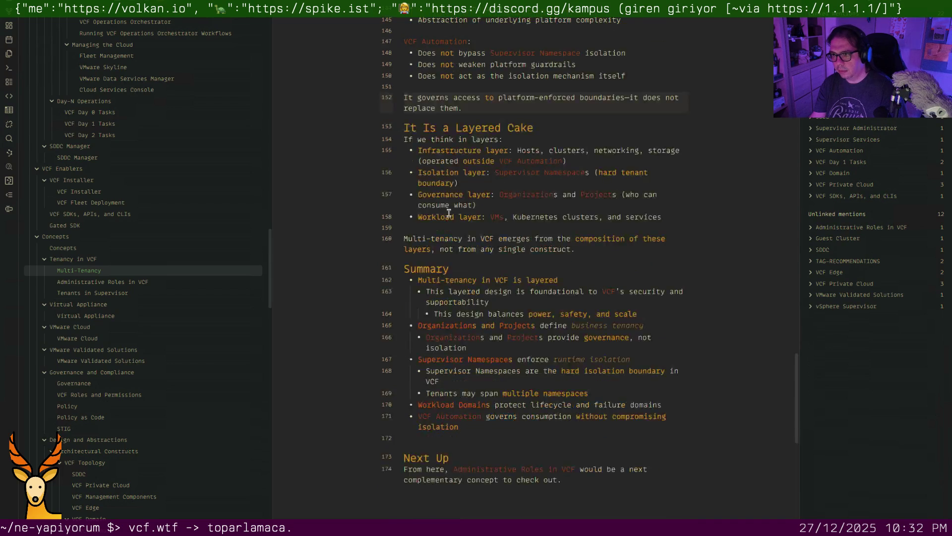
scroll(435, 297, down, 3)
click(435, 297)
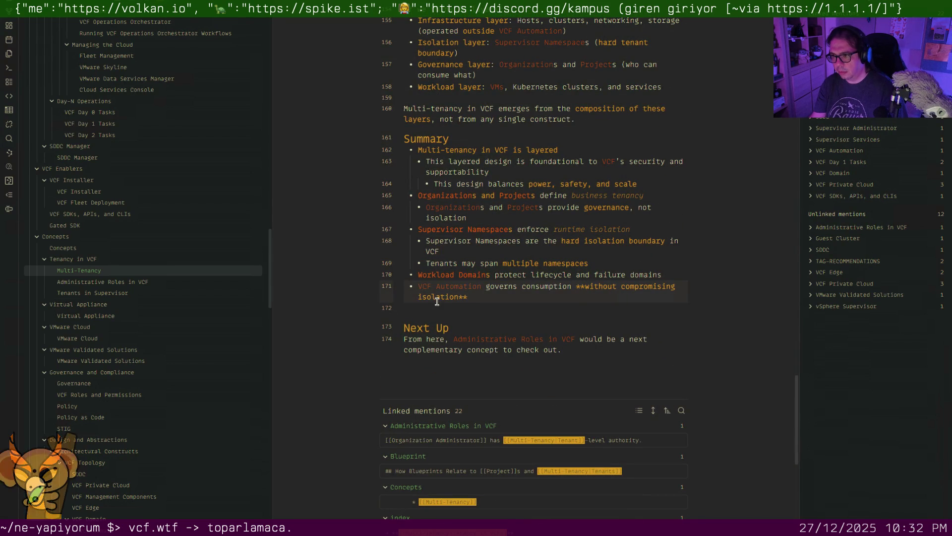
key(Delete)
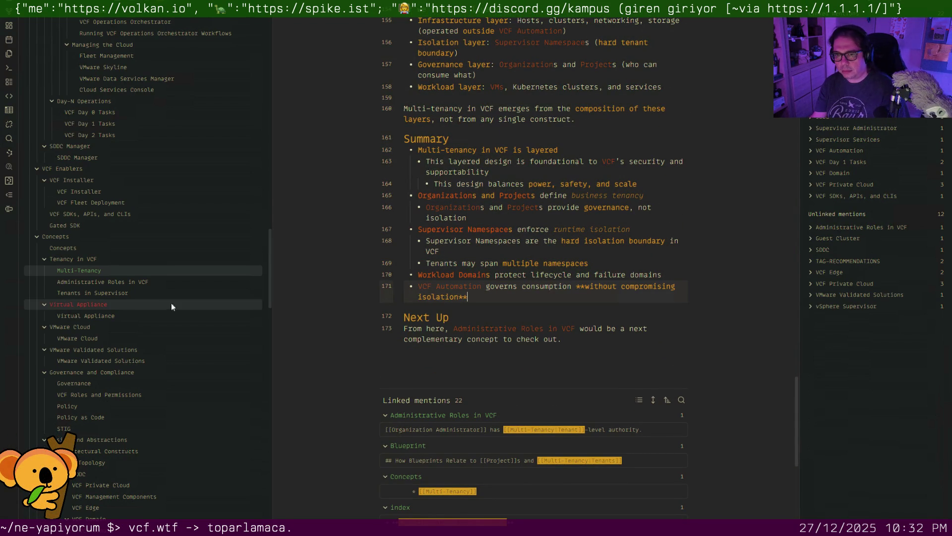
In Administrative Roles in VCF, remove the blank line and link Project Administrators to Project Administrator
click(151, 283)
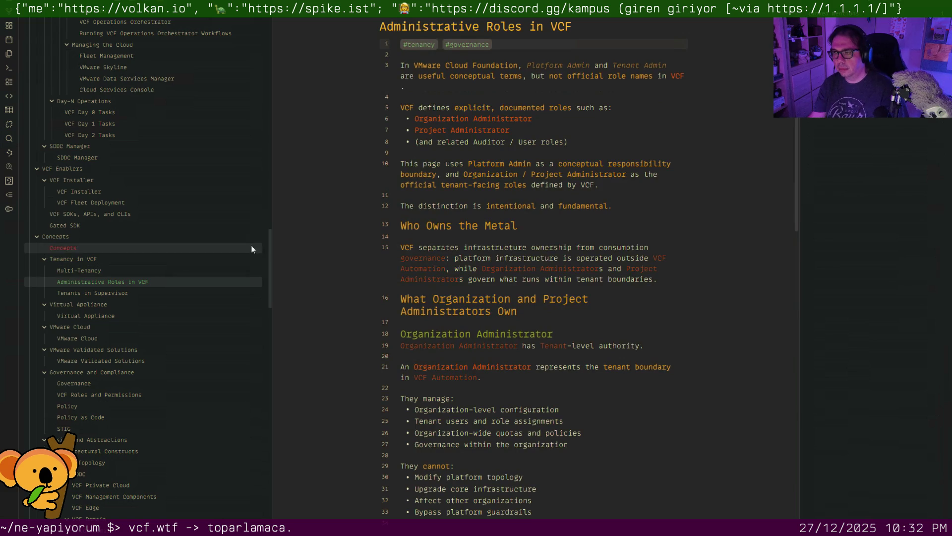
scroll(417, 204, down, 2)
scroll(417, 203, down, 1)
scroll(418, 202, down, 3)
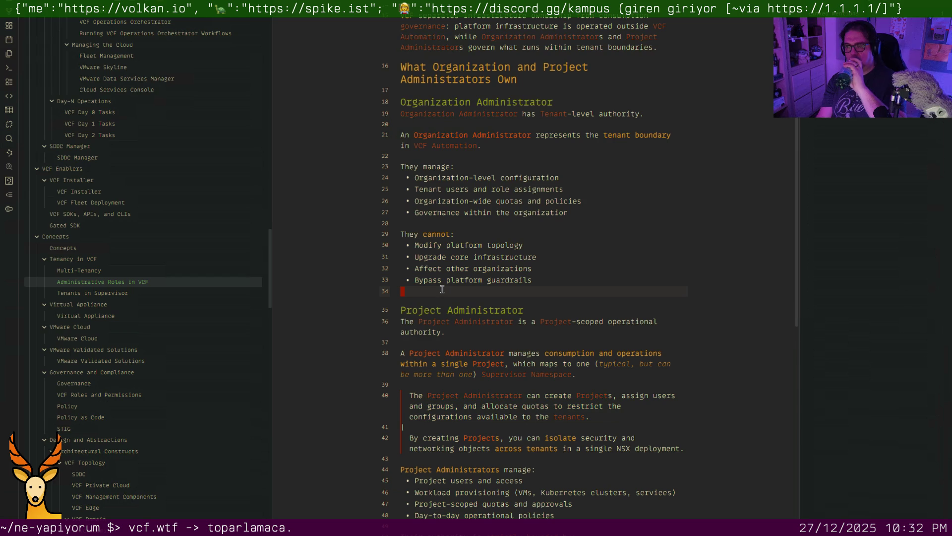
key(BackSpace)
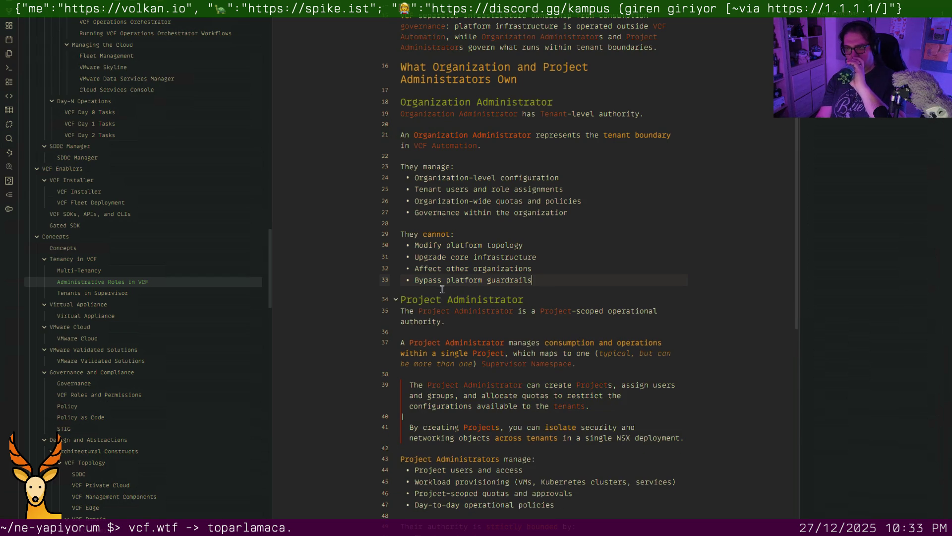
scroll(449, 291, down, 4)
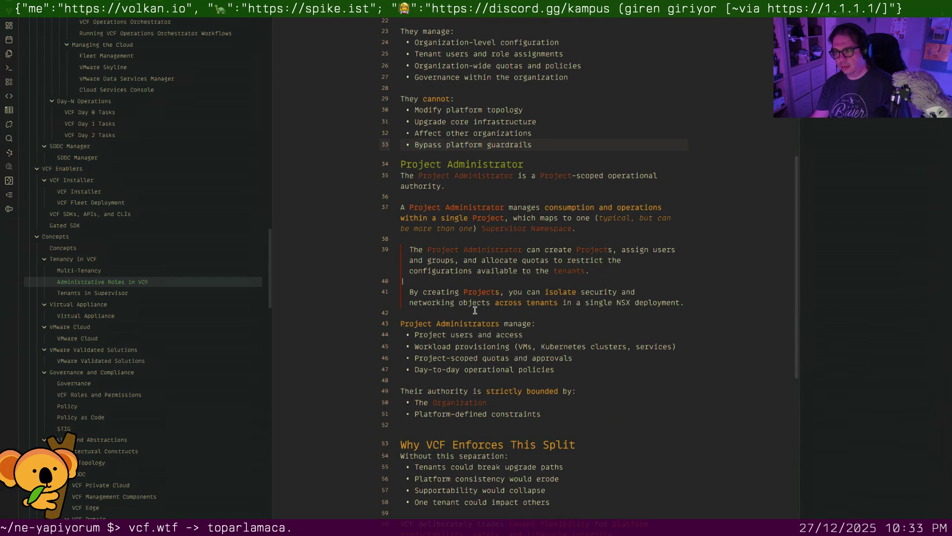
scroll(501, 316, down, 5)
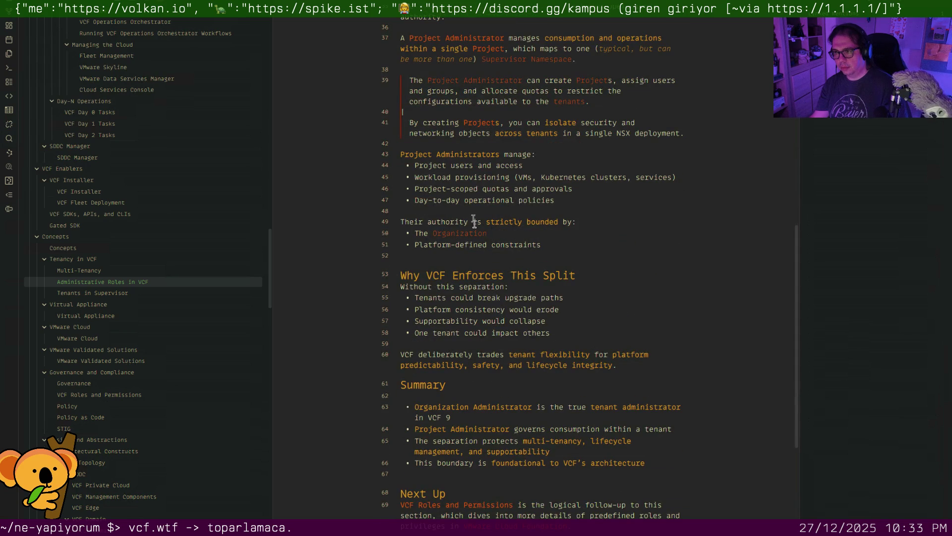
click(460, 157)
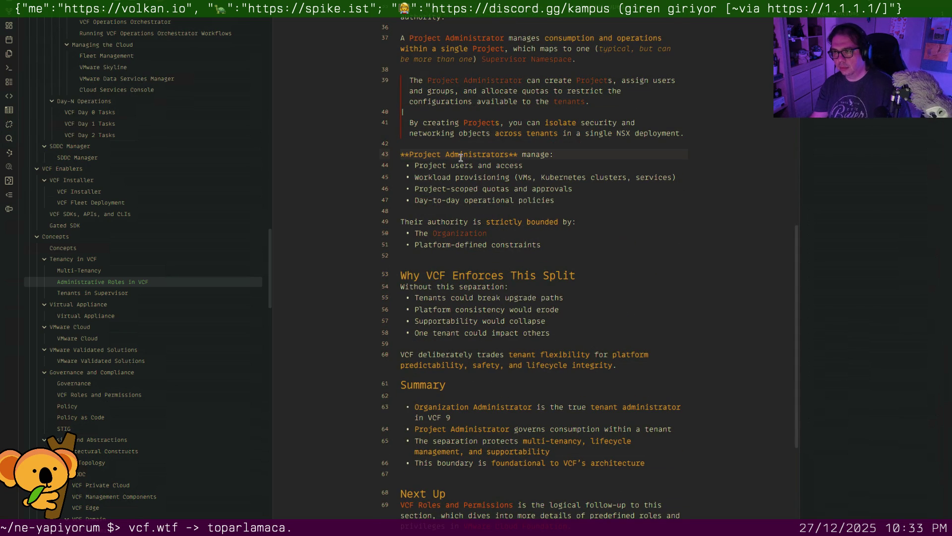
text([[)
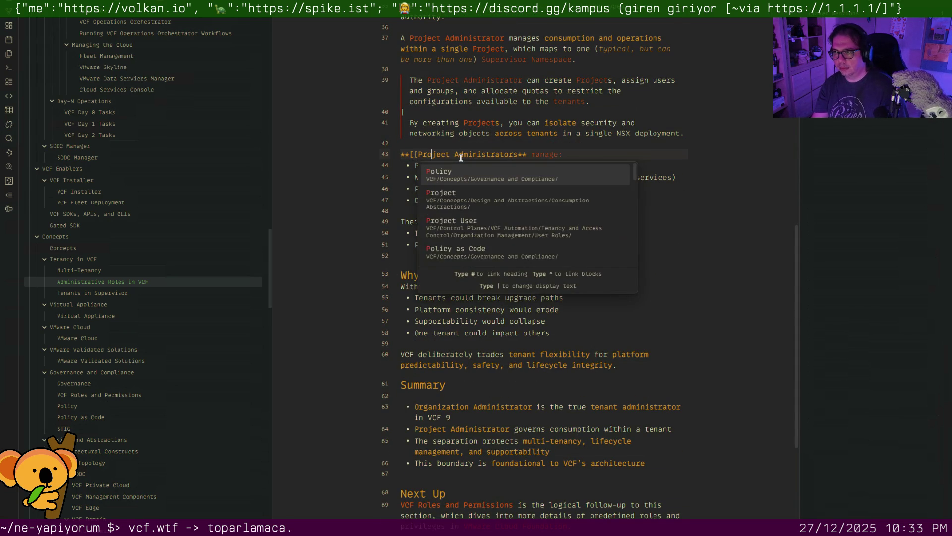
text(]])
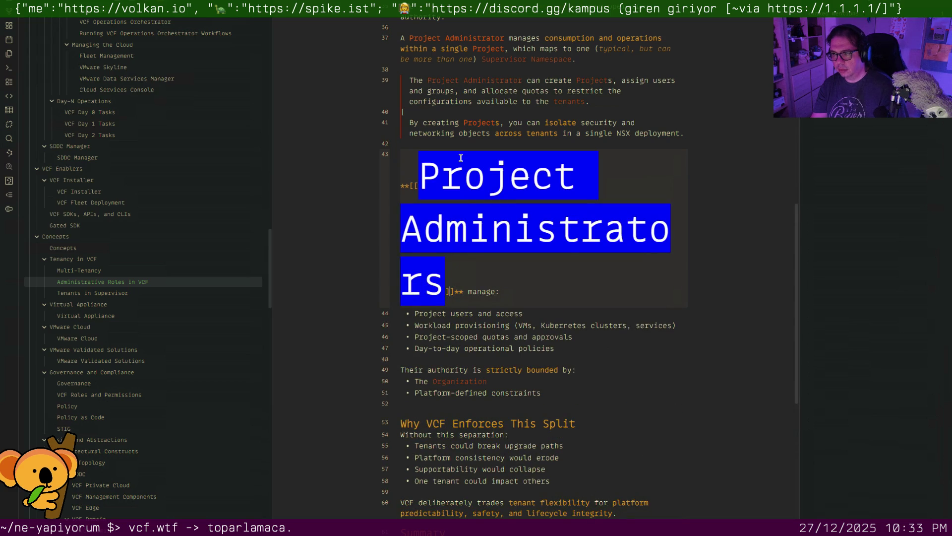
key(BackSpace)
key(Right)
key(Right)
text(s)
key(Down)
key(Down)
key(Down)
scroll(462, 163, down, 2)
scroll(462, 163, down, 2)
scroll(462, 164, down, 2)
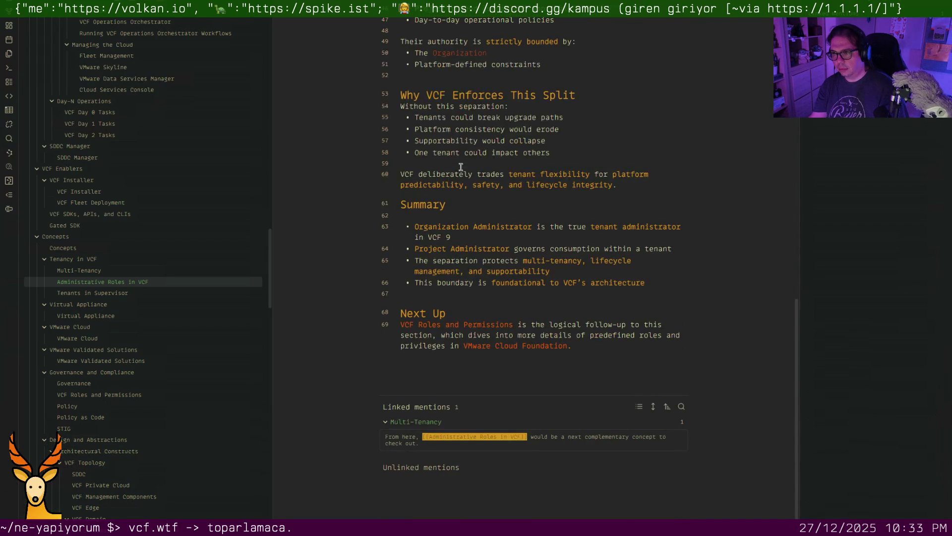
Link VCF to VMware Cloud Foundation, remove the blank line under Summary, and switch to Tenants in Supervisor
click(410, 175)
text([[]])
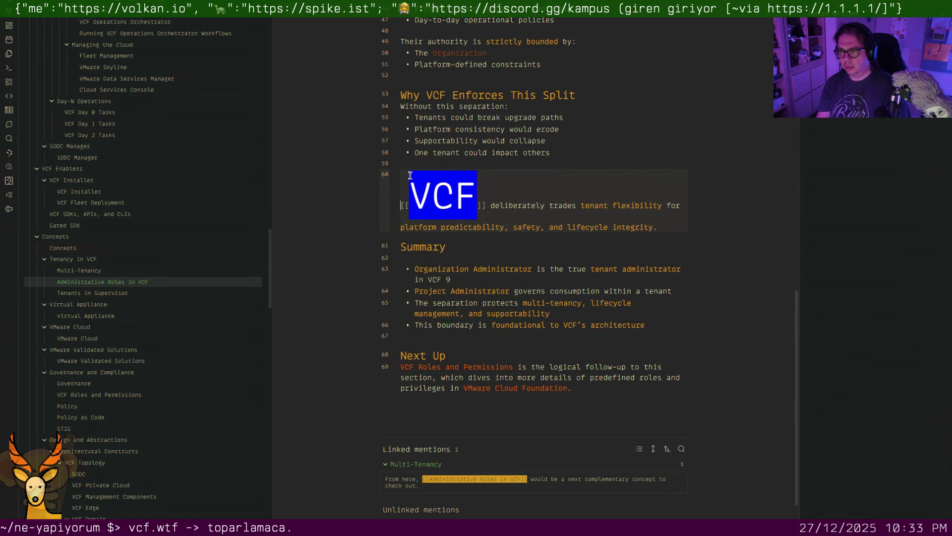
text(VMware C)
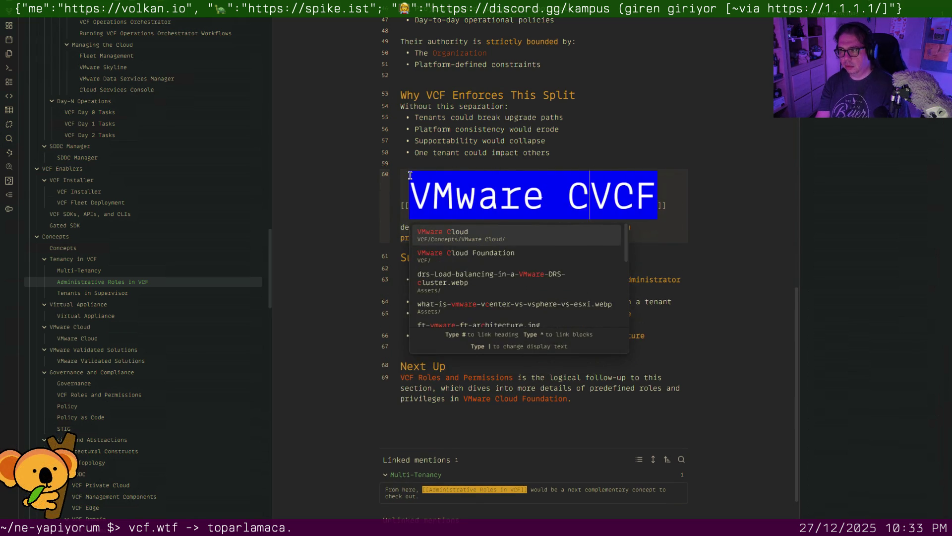
text(loud Foundation|)
key(Return)
key(Down)
key(Down)
key(BackSpace)
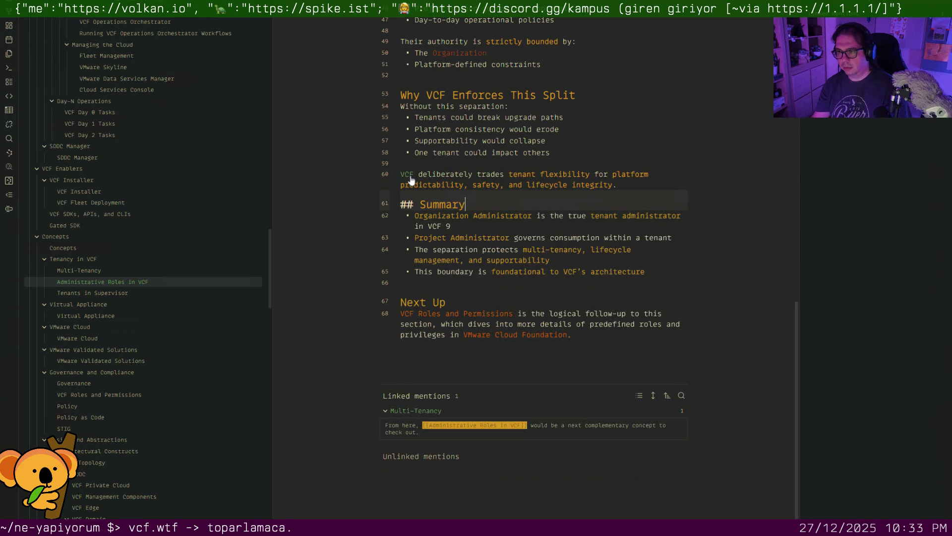
click(106, 295)
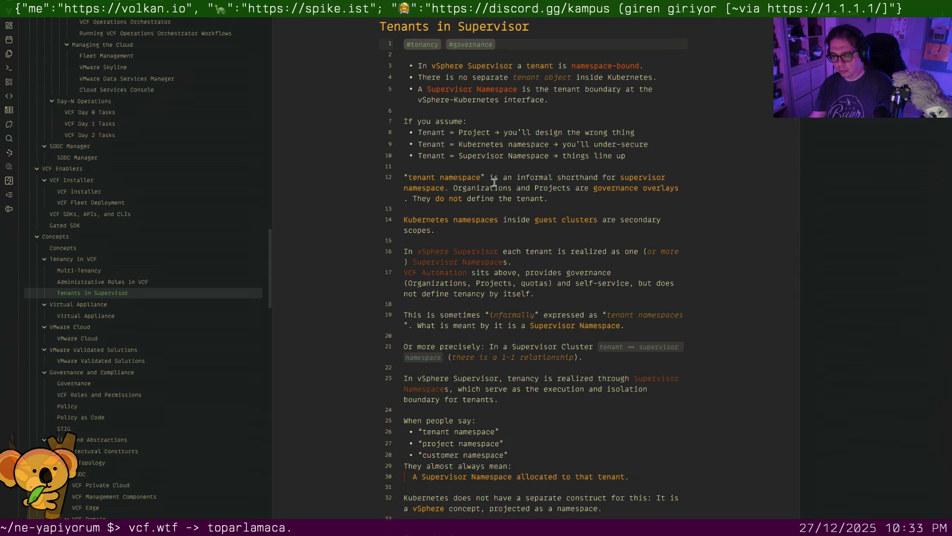
click(524, 179)
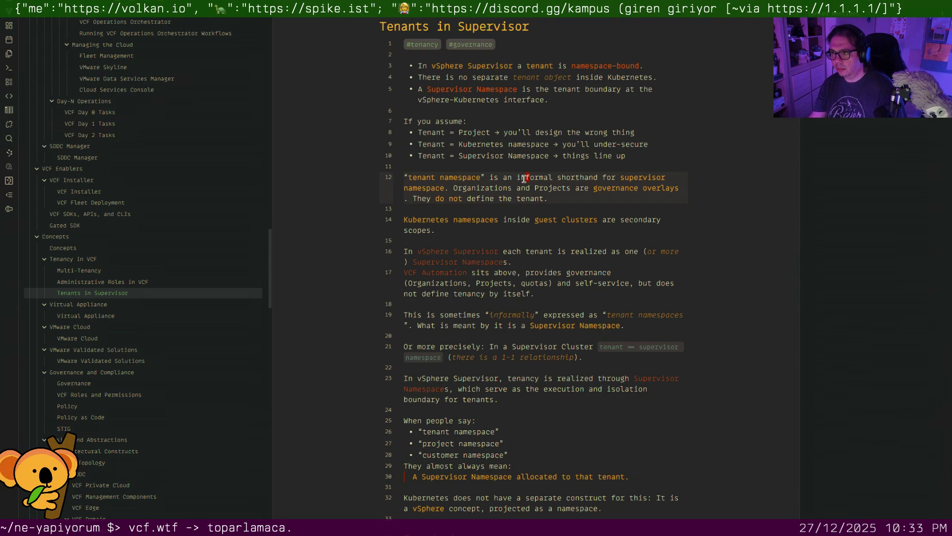
text(**)
Link supervisor namespace in the tenant-namespace quote to Supervisor Namespace
key(Right)
key(Left)
key(Left)
key(Left)
key(Left)
key(Left)
key(Left)
key(Left)
key(Left)
key(Left)
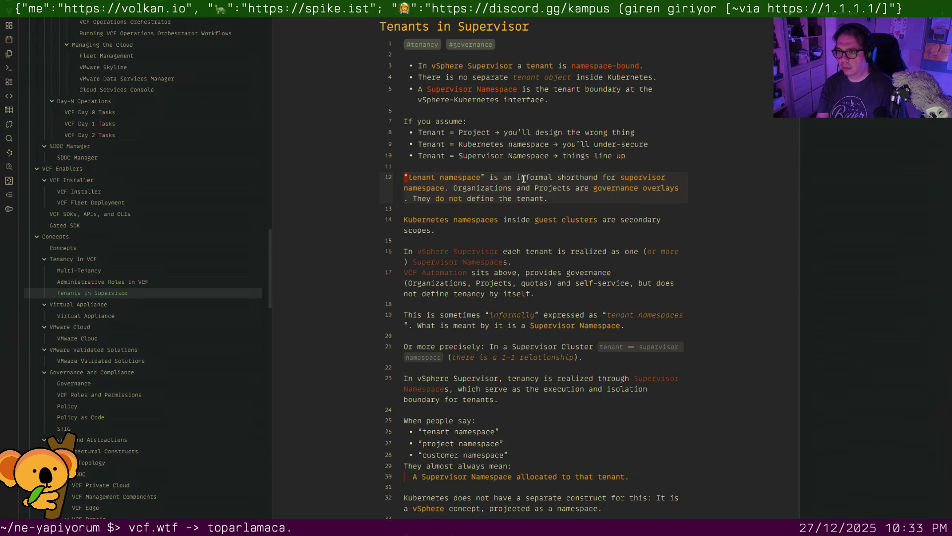
text(>)
key(Right)
key(Right)
key(Right)
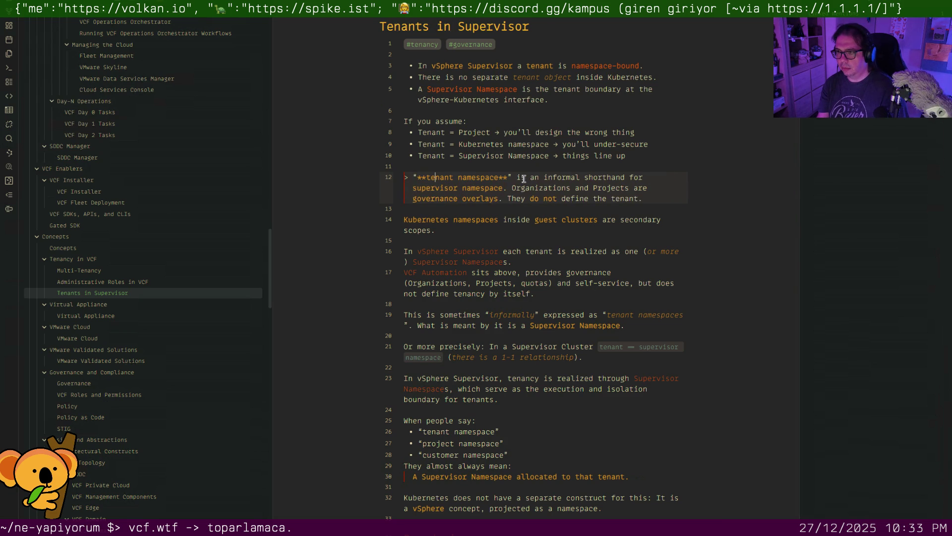
key(Right)
key(Right)
key(Right)
key(Right)
key(Right)
key(Right)
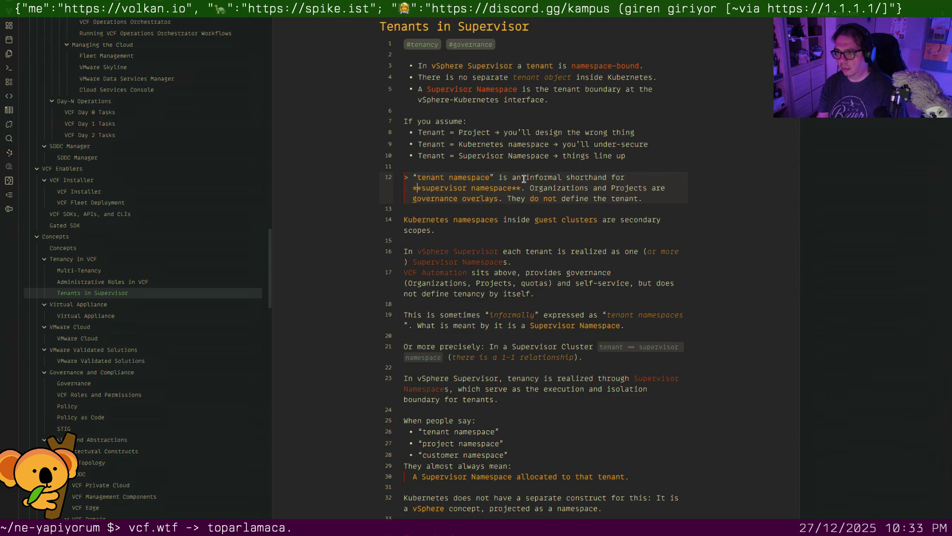
text([[Supe)
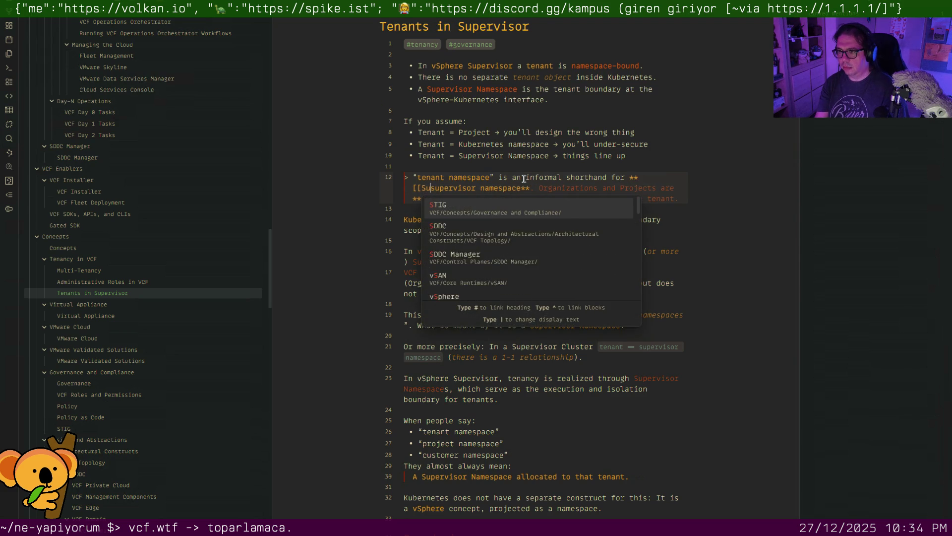
text(rvisor Namespace|)
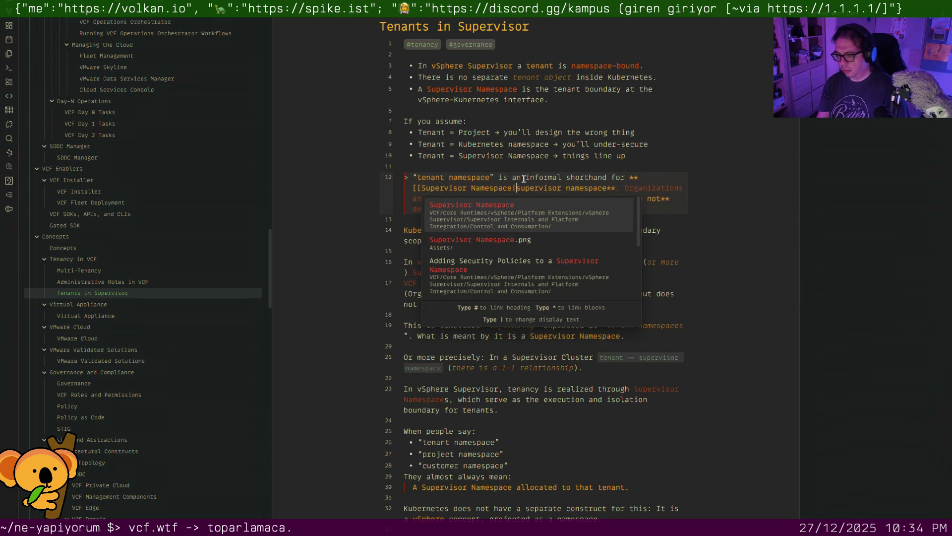
key(Right)
key(Right)
key(Right)
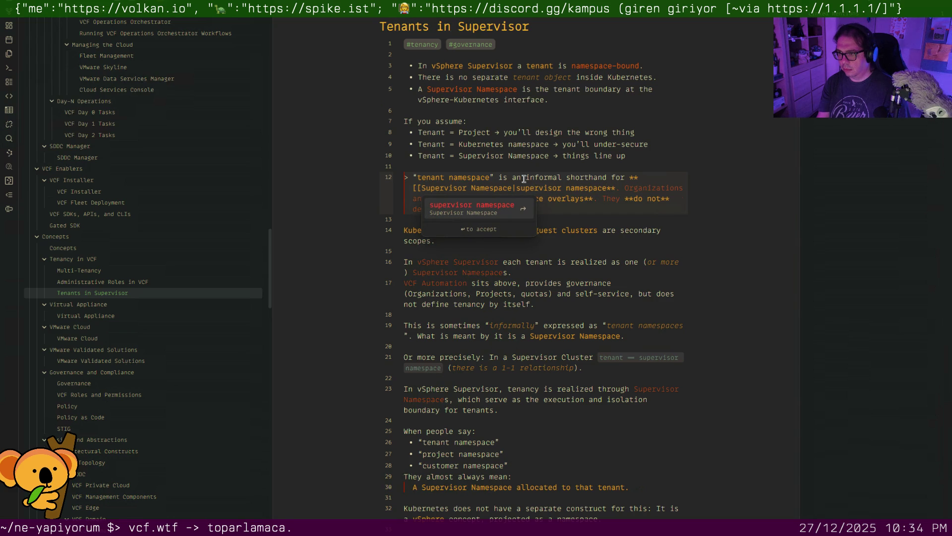
key(Return)
click(524, 180)
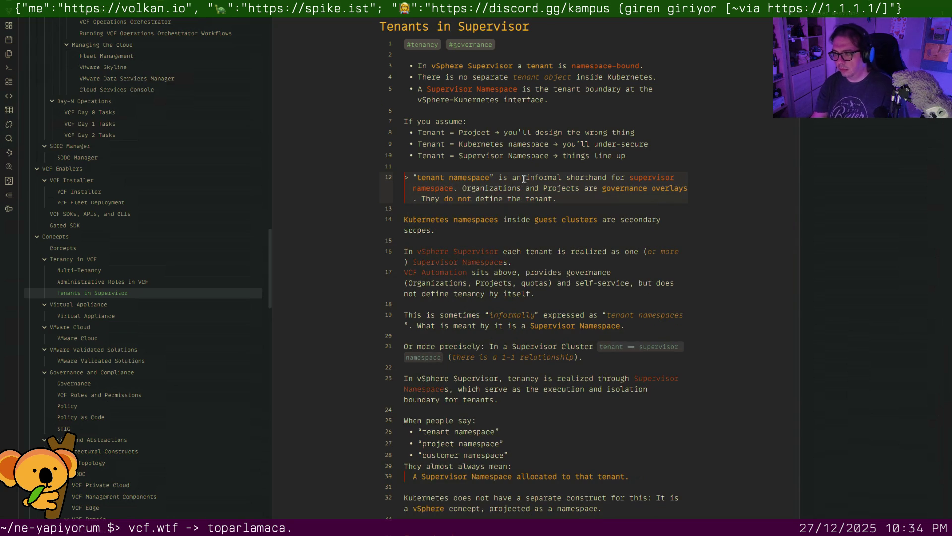
Link Organizations and Projects on the same line to the Organization and Project notes
key(ctrl+Left)
key(ctrl+Left)
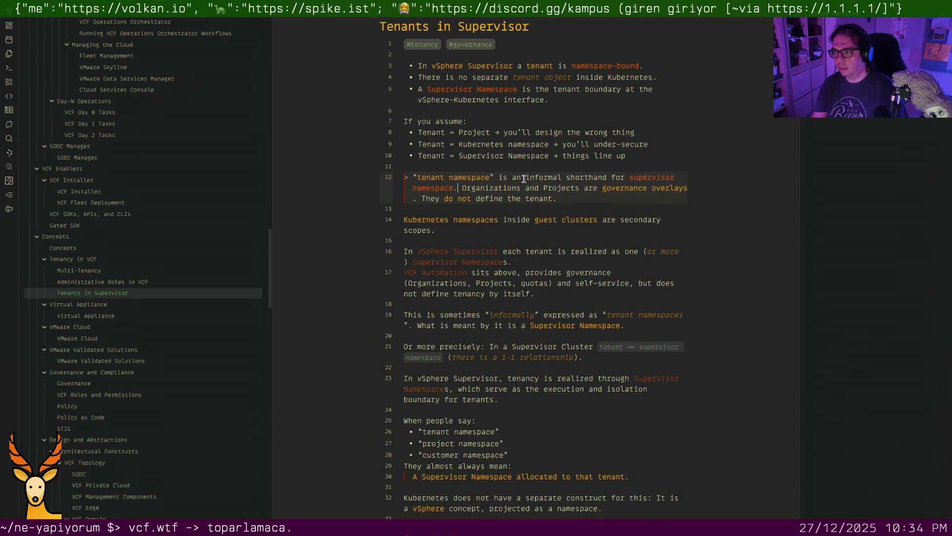
key(ctrl+shift+Right)
key(shift+Left)
text([[)
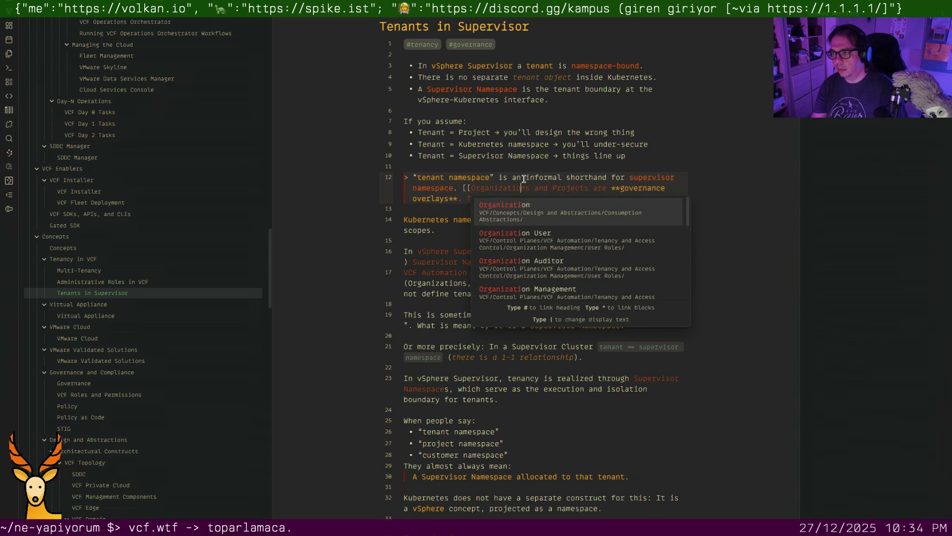
key(Escape)
key(Right)
key(Right)
key(Right)
key(Right)
key(Right)
key(Right)
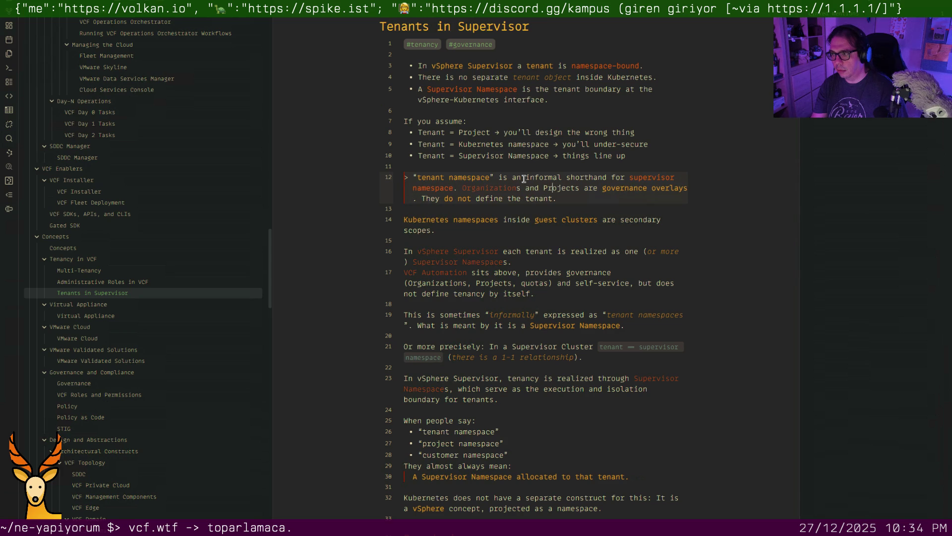
key(ctrl+shift+Right)
key(shift+Left)
text([[)
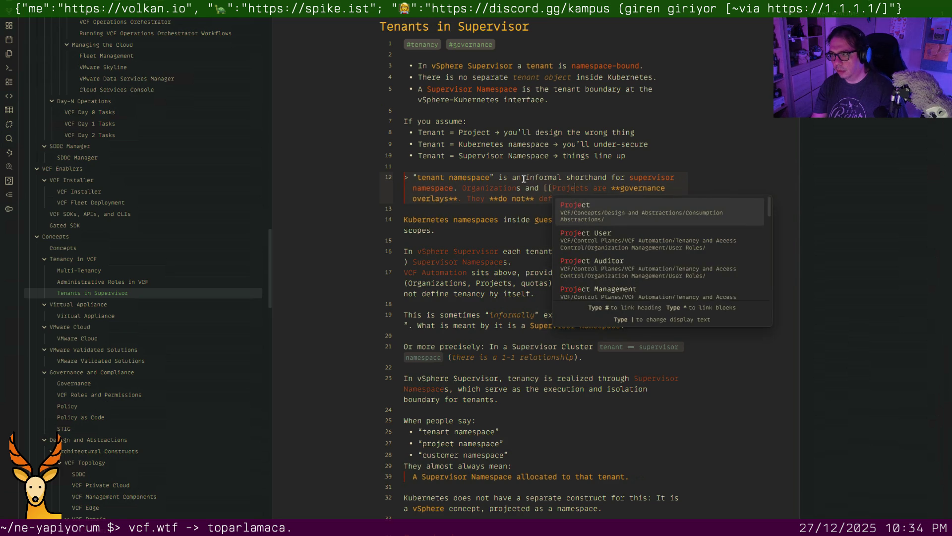
key(Escape)
key(Right)
key(Right)
key(Right)
key(Right)
key(Right)
key(Right)
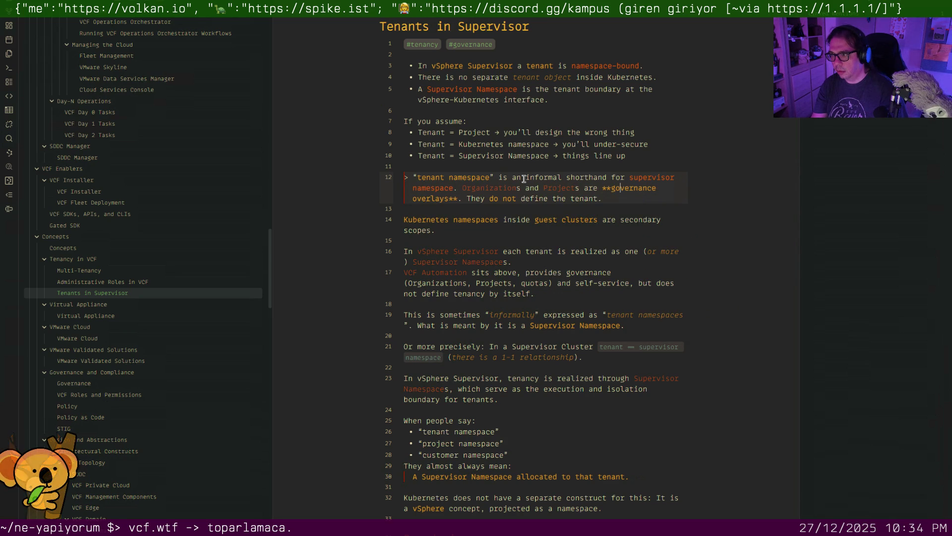
Capitalise and link Governance on the overlays line
key(Delete)
text([[G)
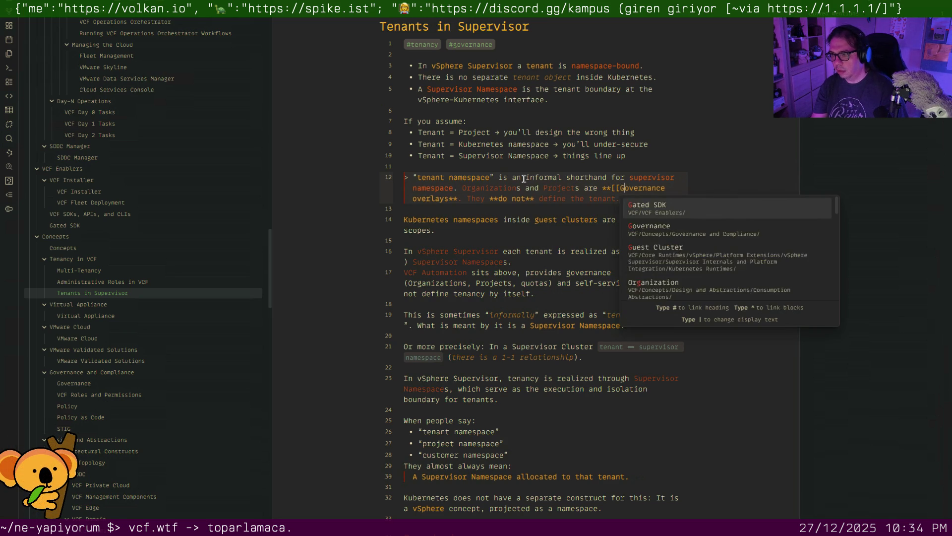
key(Return)
key(End)
key(Down)
key(Down)
Rebold, capitalise and link Guest Clusters on the Kubernetes namespaces line
key(ctrl+b)
key(ctrl+shift+Right)
key(ctrl+shift+Right)
key(ctrl+b)
text([[)
key(ctrl+Delete)
text(Guest)
key(Delete)
text(C)
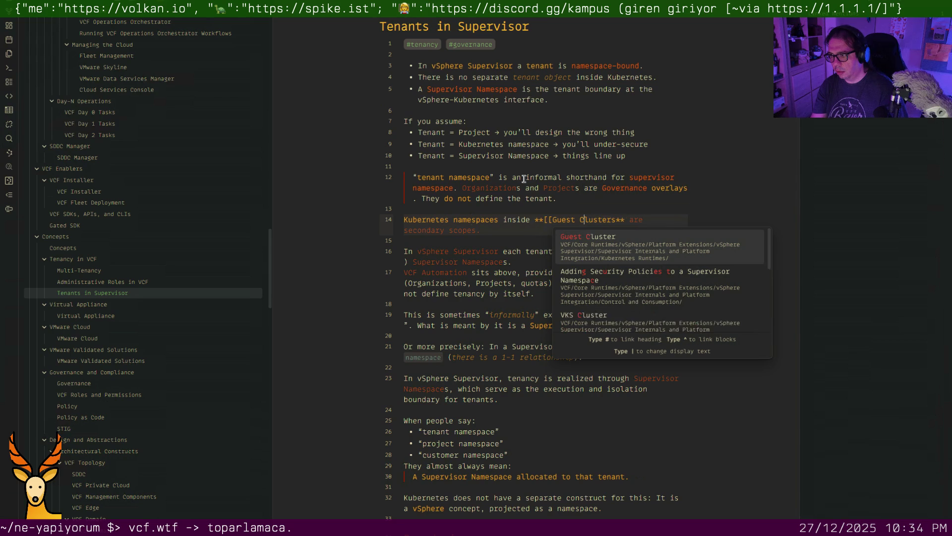
key(Right)
key(Right)
key(Right)
key(Return)
key(Down)
key(Down)
key(Down)
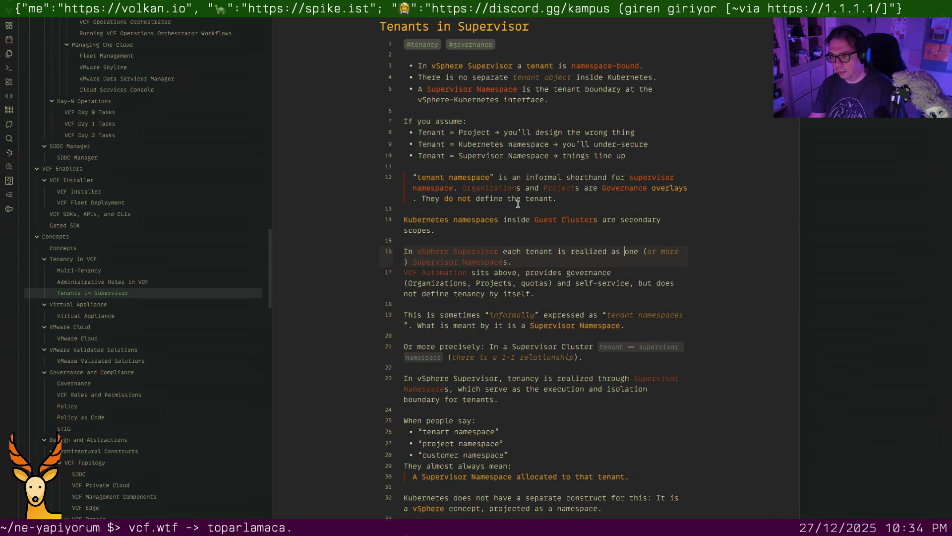
scroll(518, 203, down, 5)
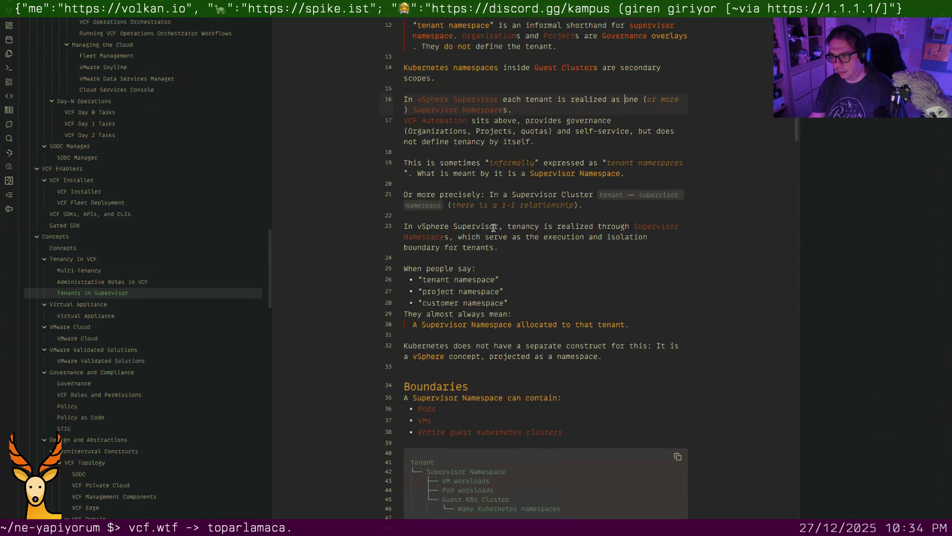
scroll(492, 231, down, 2)
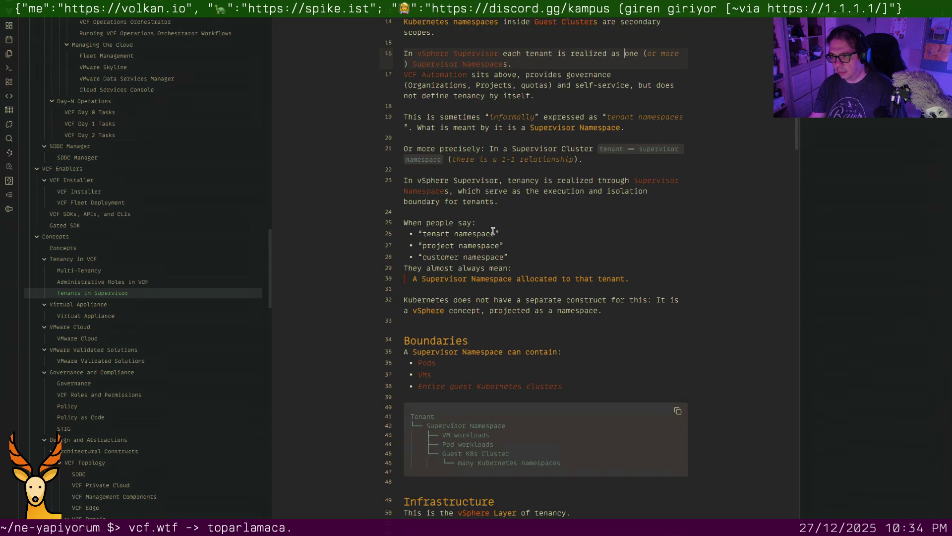
scroll(492, 232, down, 2)
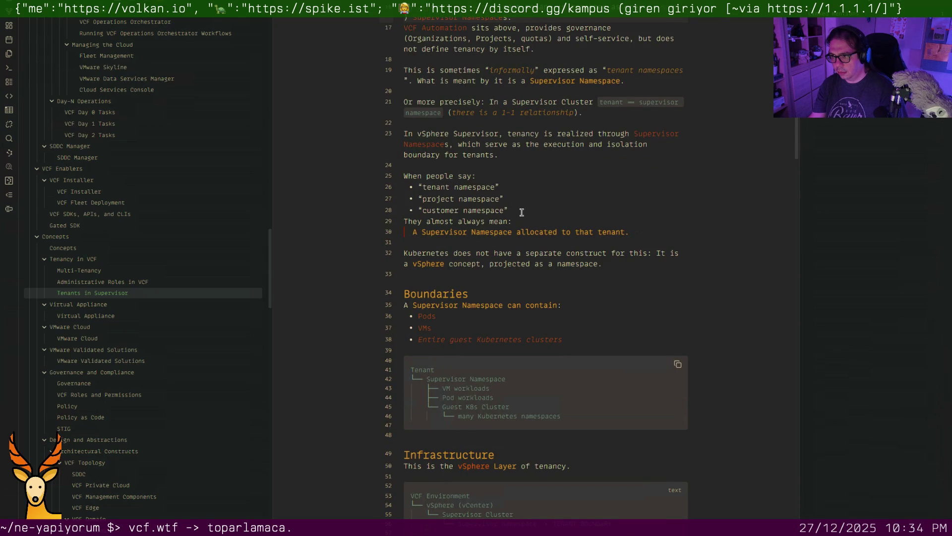
Add a blank line after the namespace list and remove the extra blank line before Boundaries
key(Return)
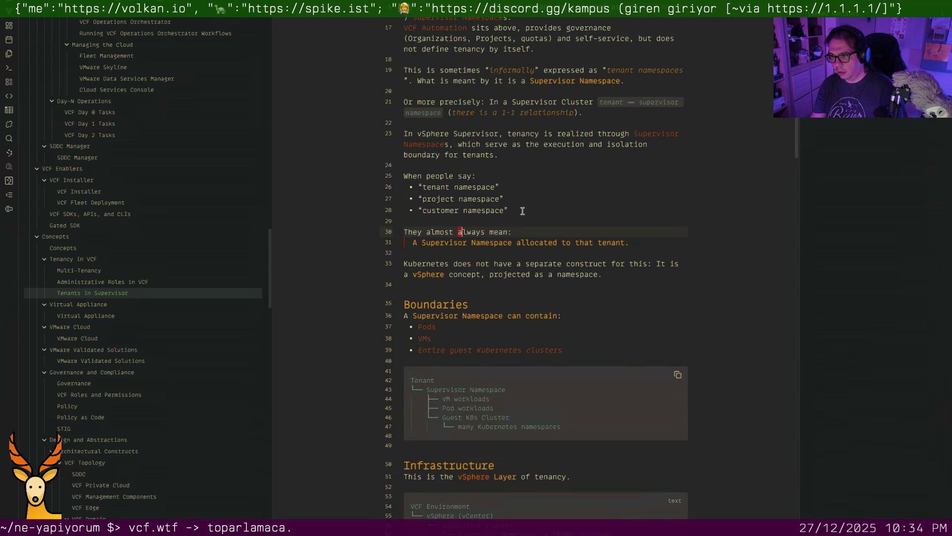
key(Down)
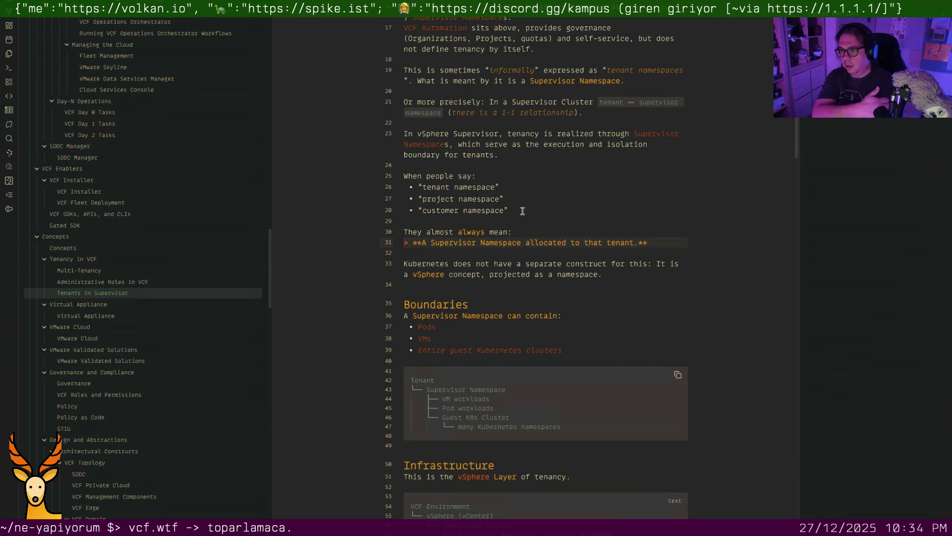
key(Page_Down)
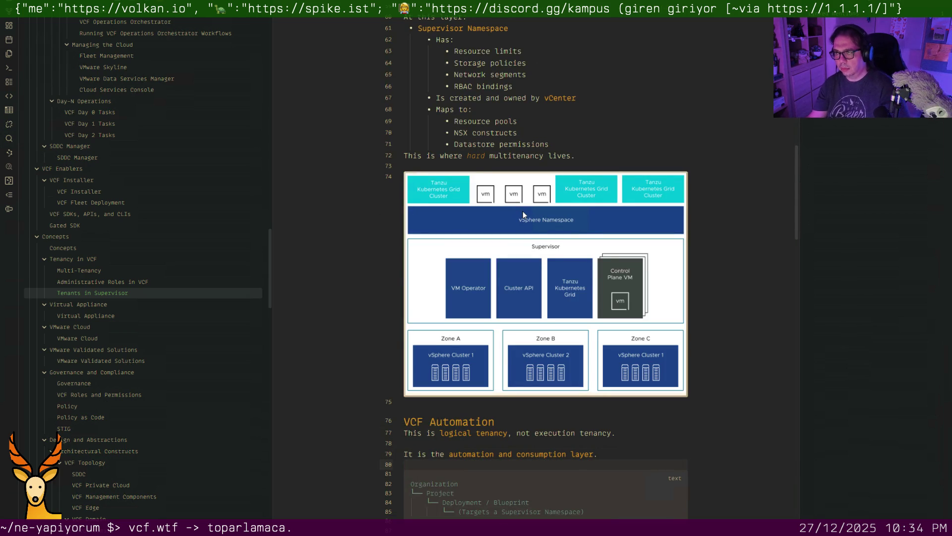
scroll(523, 214, up, 5)
scroll(522, 214, up, 1)
scroll(525, 209, up, 4)
scroll(524, 209, up, 1)
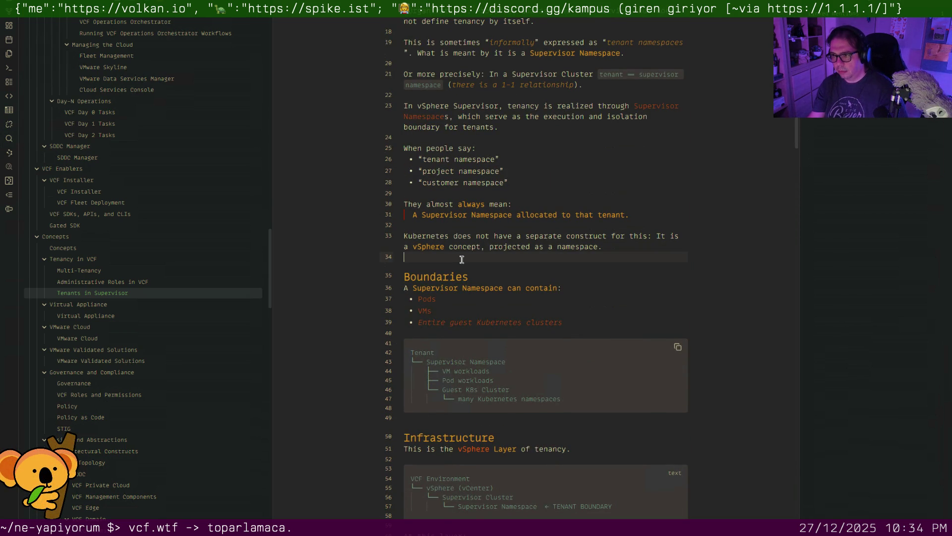
key(BackSpace)
Turn vSphere on line 33 into a wikilink
key(Left)
key(Left)
key(Left)
text([[)
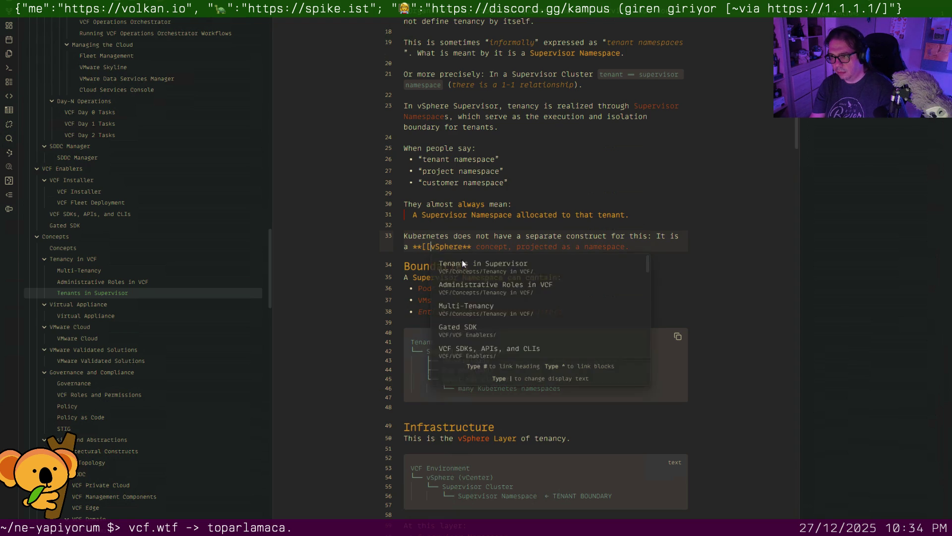
key(Return)
key(Down)
key(Down)
key(Down)
key(Down)
key(Down)
key(Down)
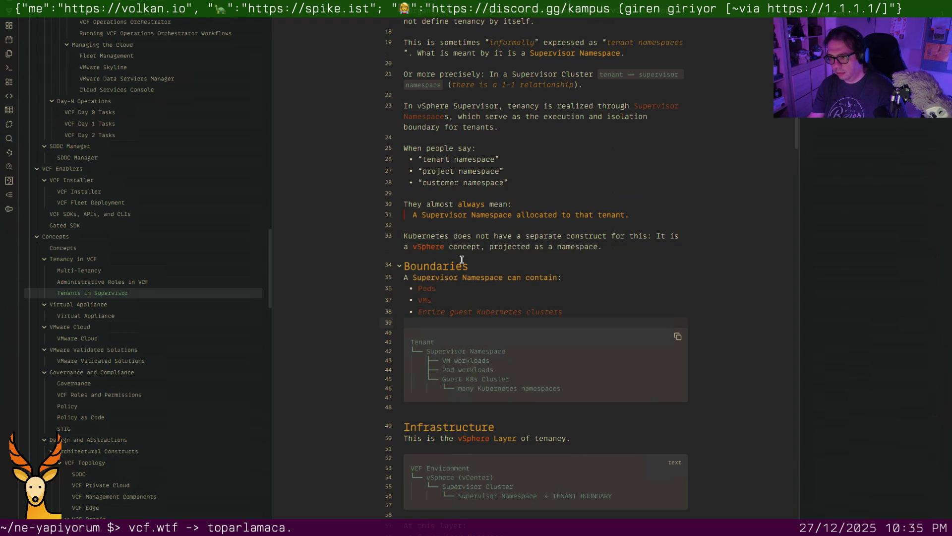
scroll(462, 259, down, 3)
click(450, 200)
key(Down)
key(Down)
scroll(450, 201, down, 1)
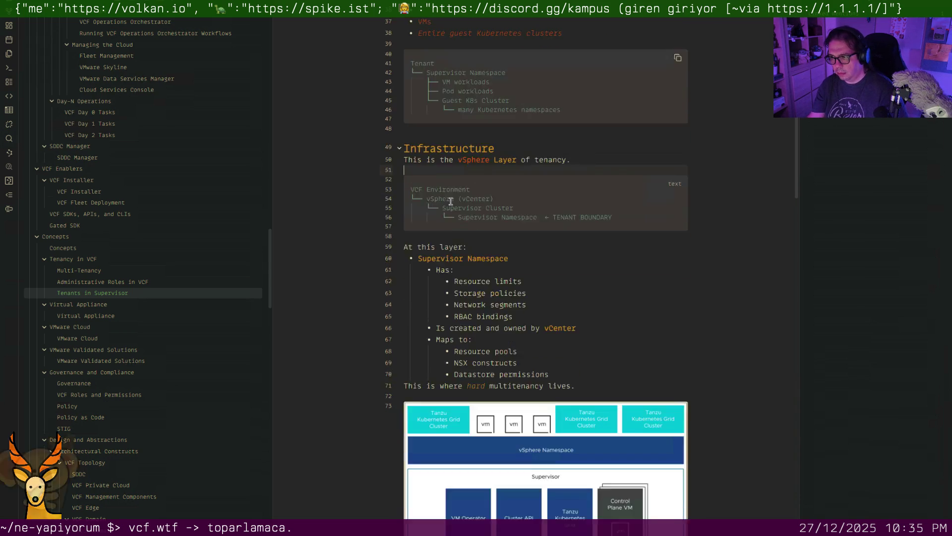
Link Supervisor Namespace in the Infrastructure list
click(440, 245)
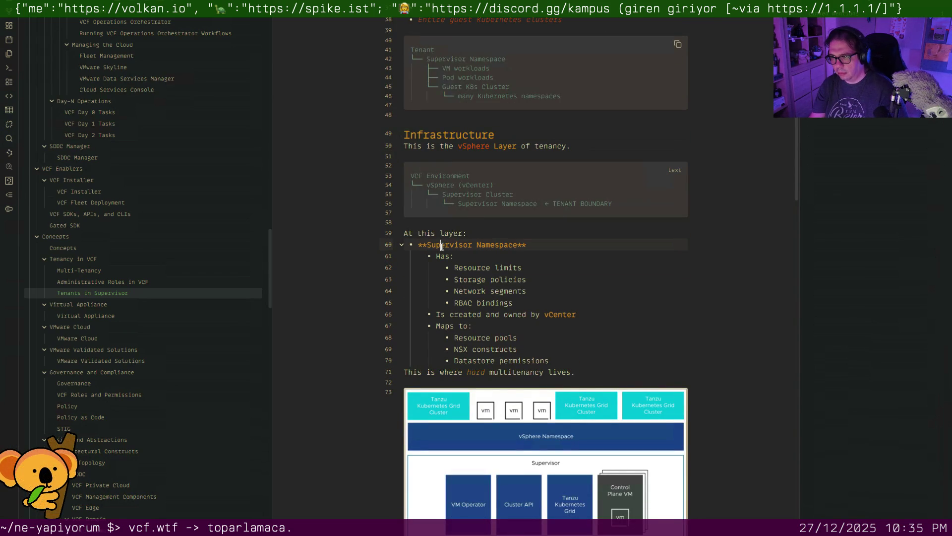
text([[)
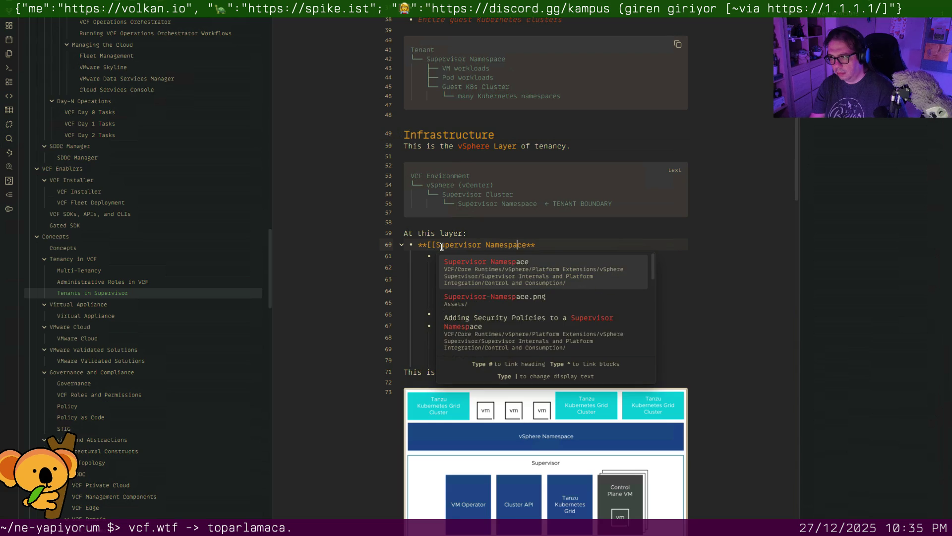
key(Return)
key(Down)
key(Down)
key(Down)
key(Down)
key(Down)
key(Down)
Link vCenter as vCenter Server|vCenter, cleaning up the stray letters around it
key(Up)
key(Up)
key(Right)
text([[)
key(Right)
key(Right)
key(Right)
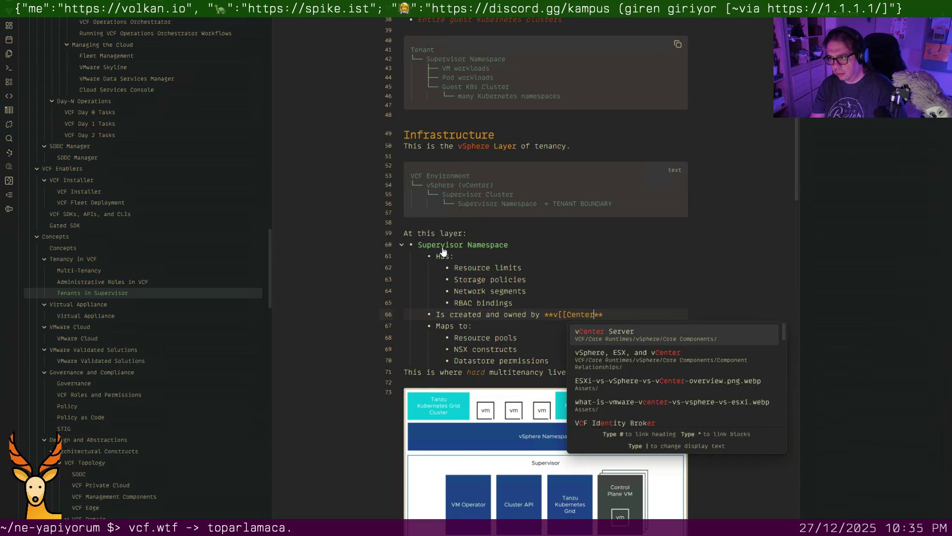
text(]])
text( Ser)
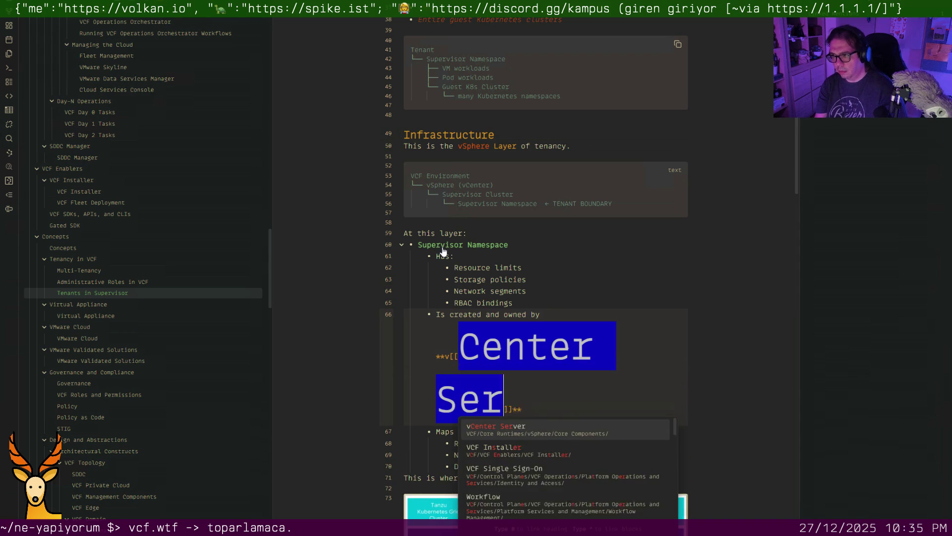
text(ver)
text(V)
key(BackSpace)
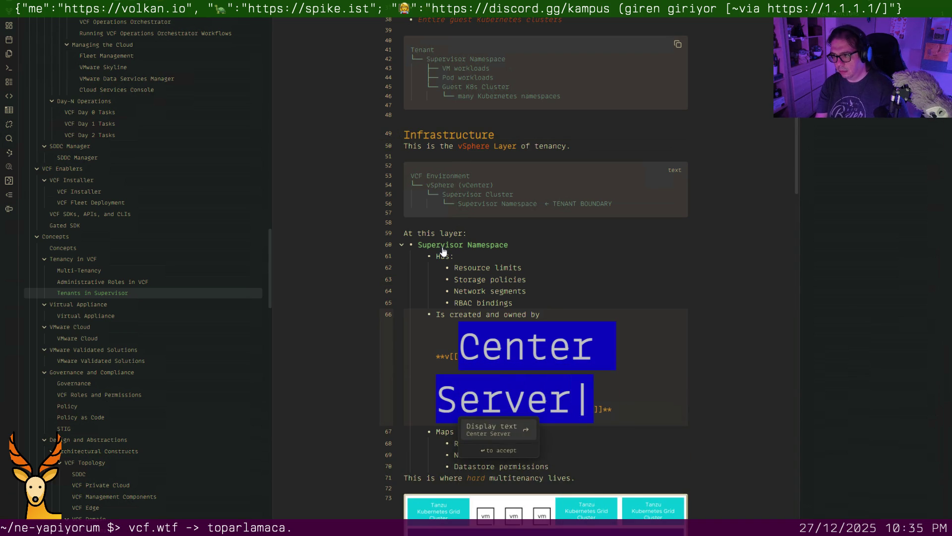
text(vCenter)
key(Escape)
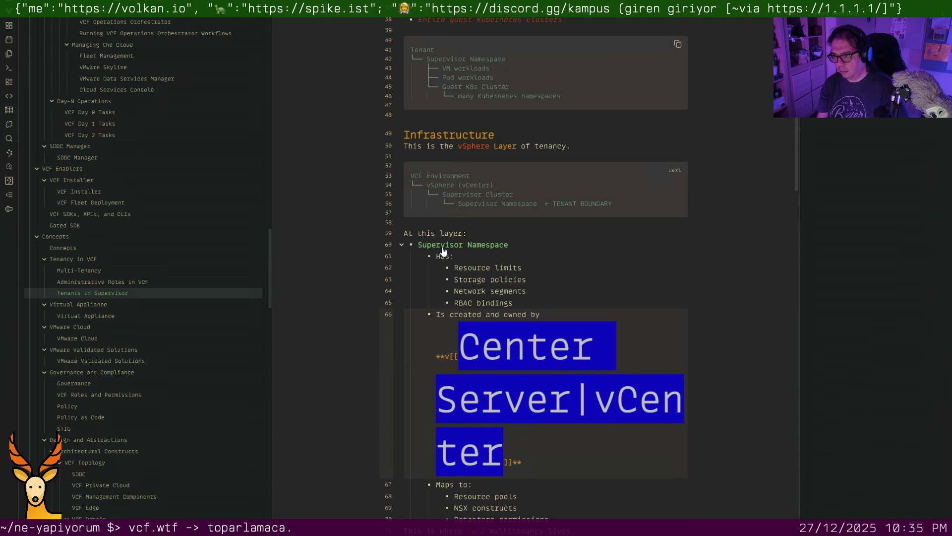
key(Down)
key(Up)
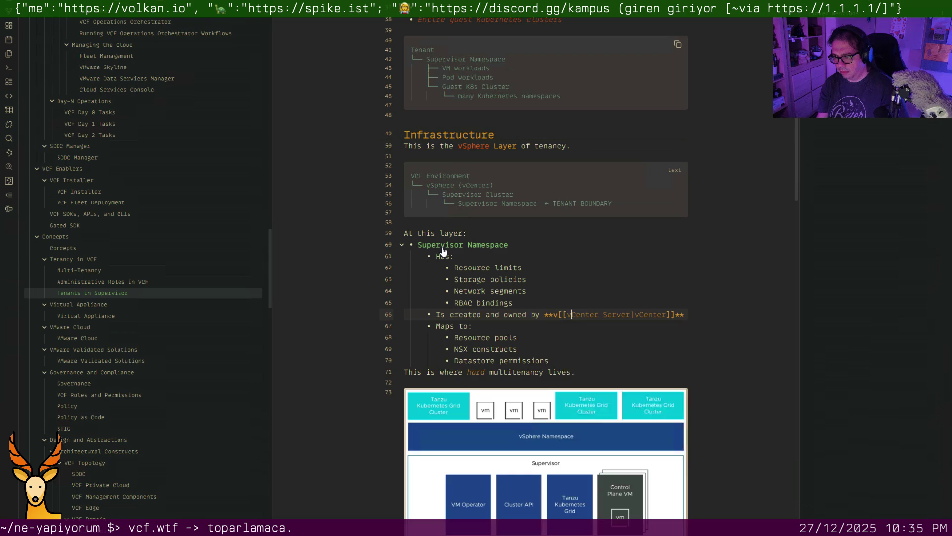
key(BackSpace)
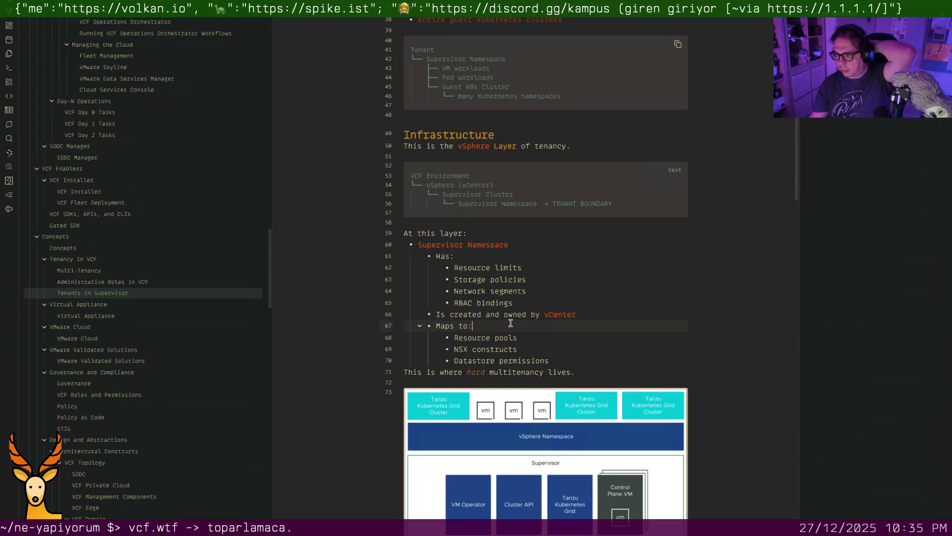
Link Resource Pools and NSX in the Maps-to list
key(Down)
key(Down)
scroll(506, 319, down, 2)
key(Right)
key(Right)
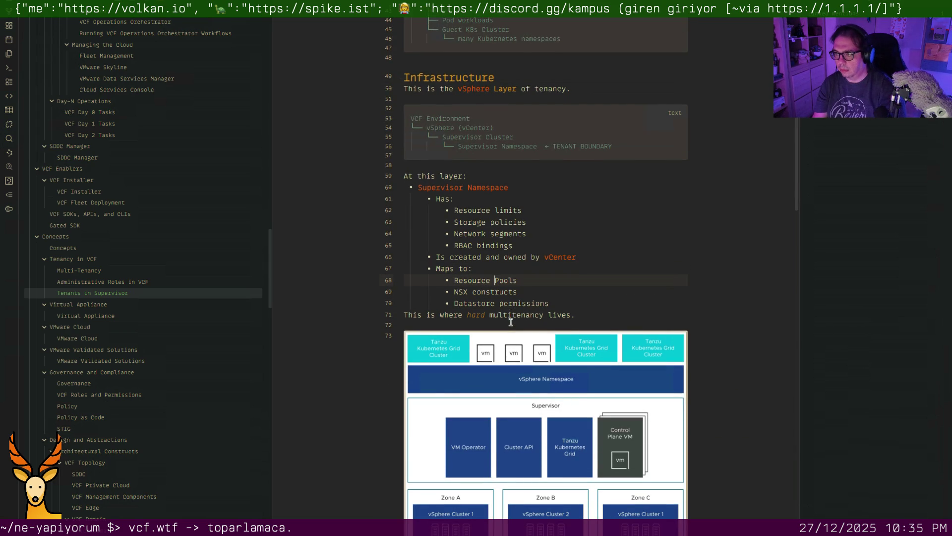
key(shift+Right)
key(shift+Right)
key(shift+Right)
text([[)
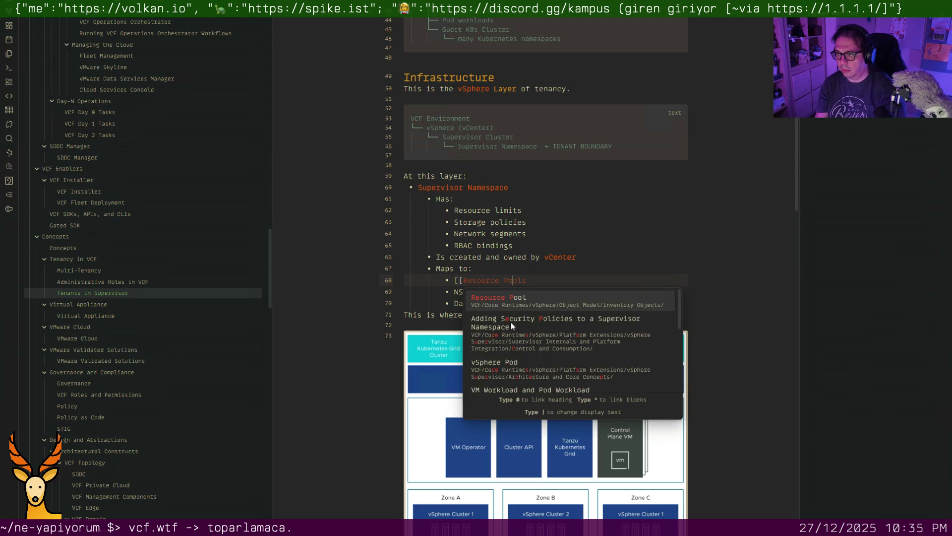
key(Escape)
key(Down)
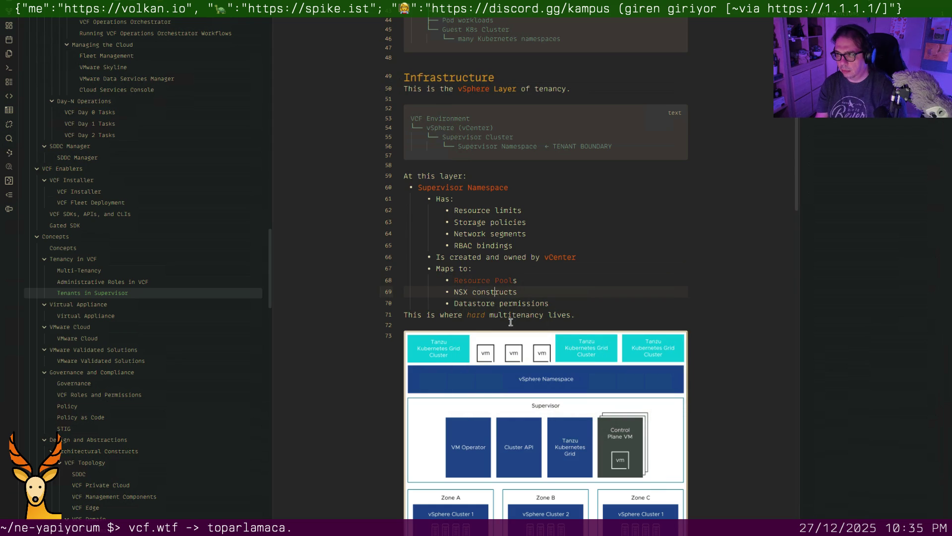
key(shift+Right)
key(shift+Right)
key(shift+Right)
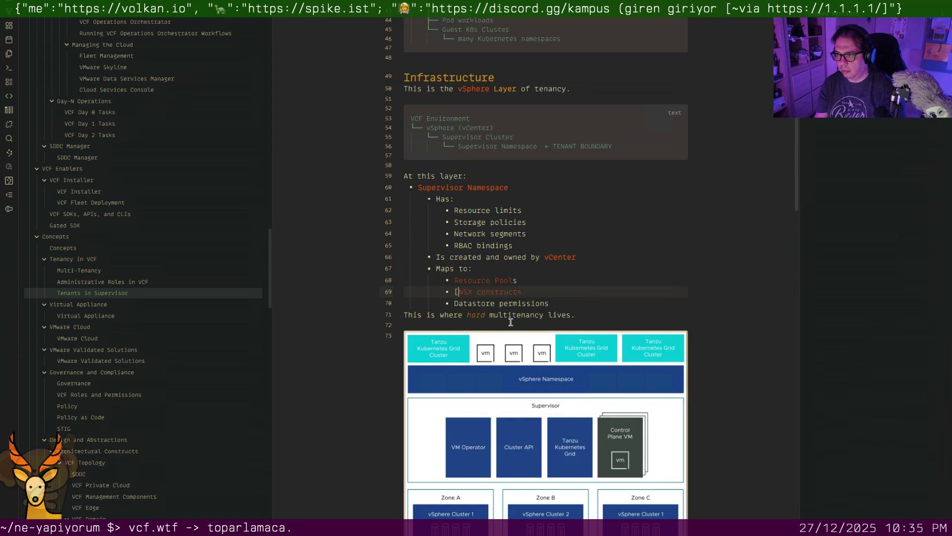
text([[)
key(Escape)
Leave a blank line after Datastore permissions before the multitenancy sentence
key(Down)
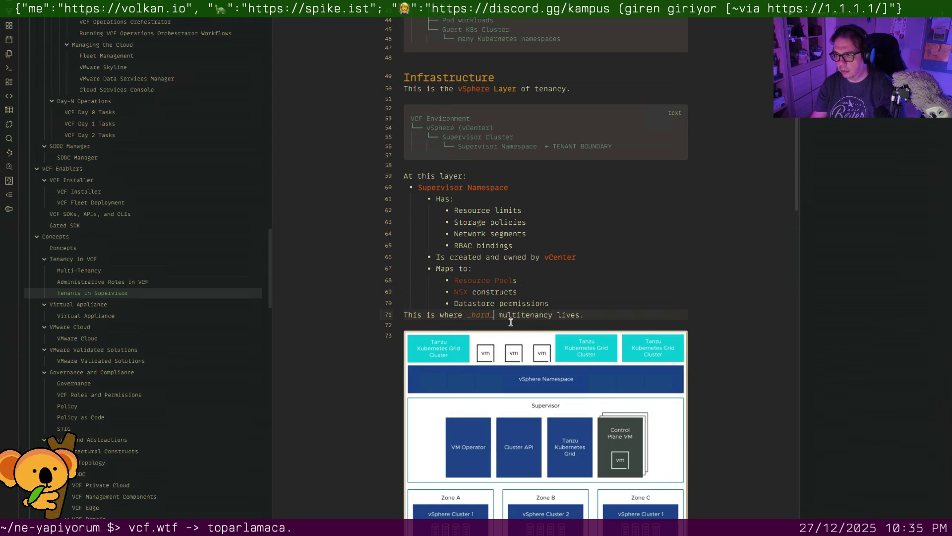
key(Right)
key(Return)
key(BackSpace)
key(BackSpace)
key(BackSpace)
key(BackSpace)
key(BackSpace)
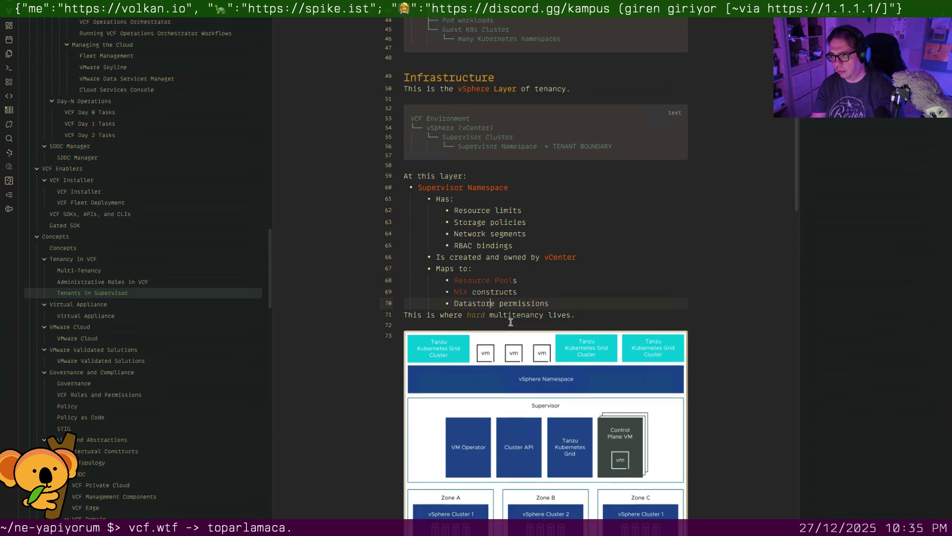
key(Return)
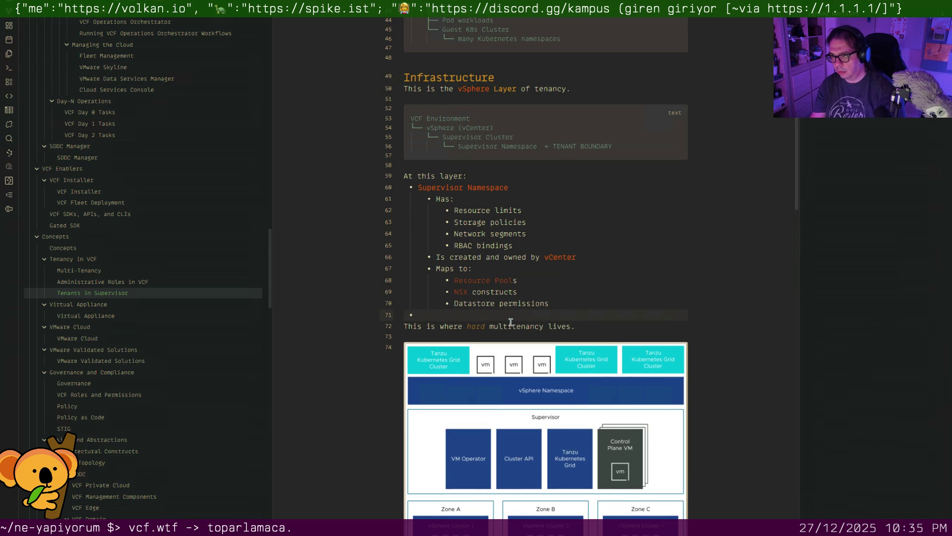
key(BackSpace)
scroll(510, 322, down, 5)
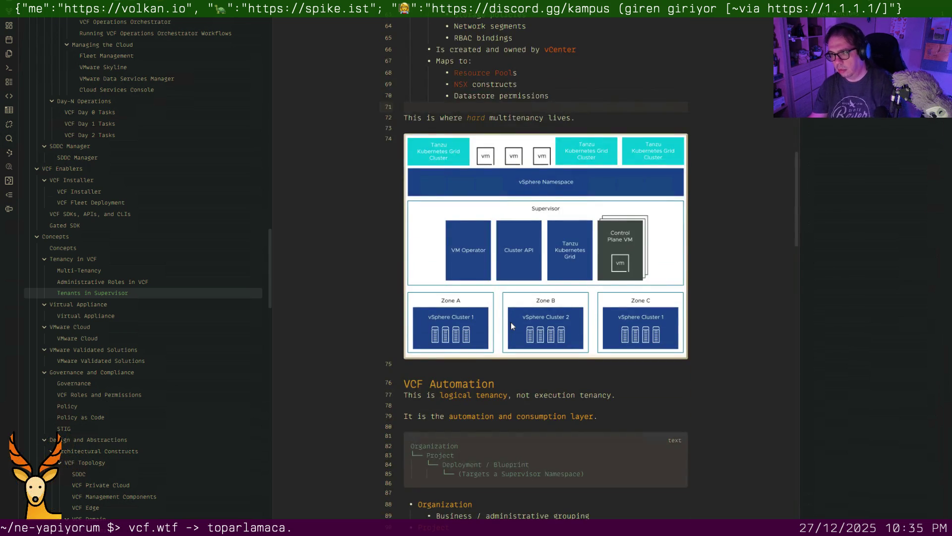
scroll(511, 321, down, 5)
scroll(506, 319, down, 1)
scroll(503, 315, down, 2)
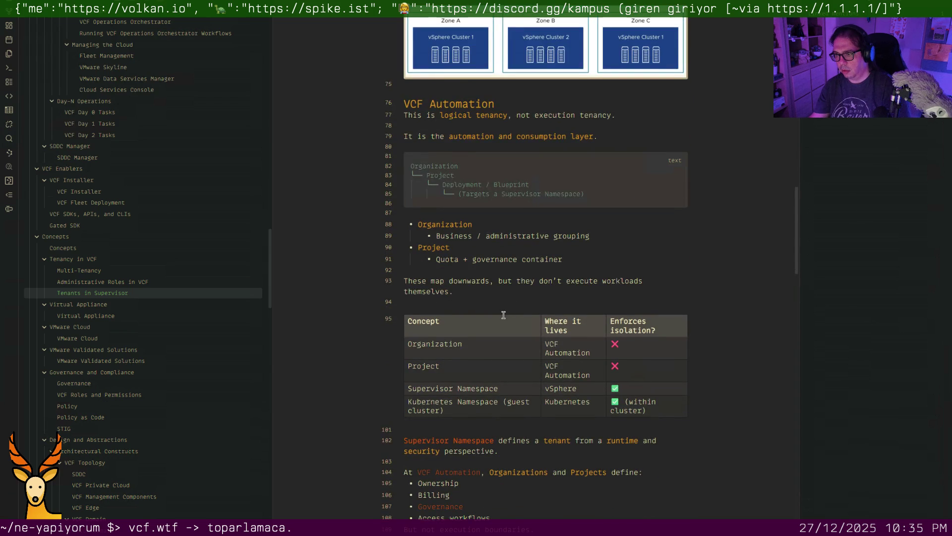
Link Organization and Project in the VCF Automation bullet list to their notes
click(426, 224)
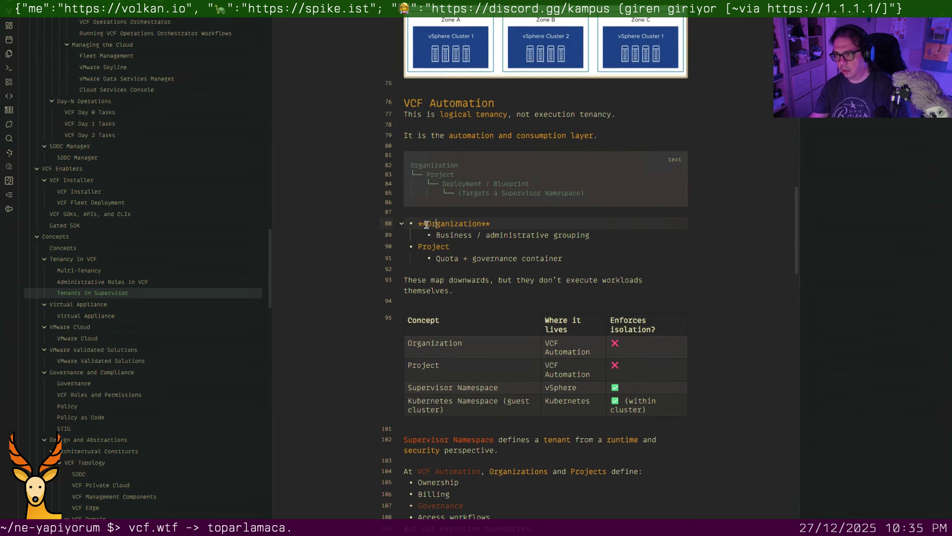
text([[)
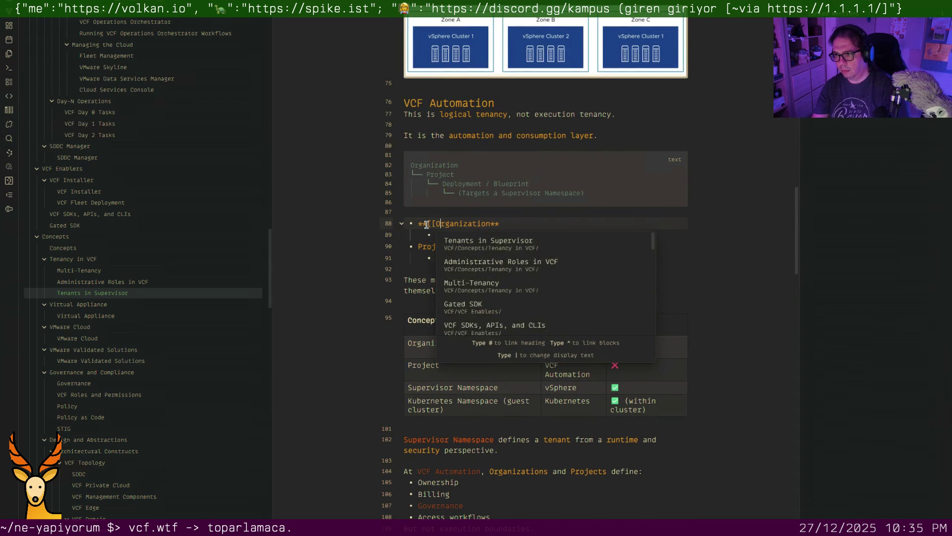
key(Return)
key(Down)
key(Down)
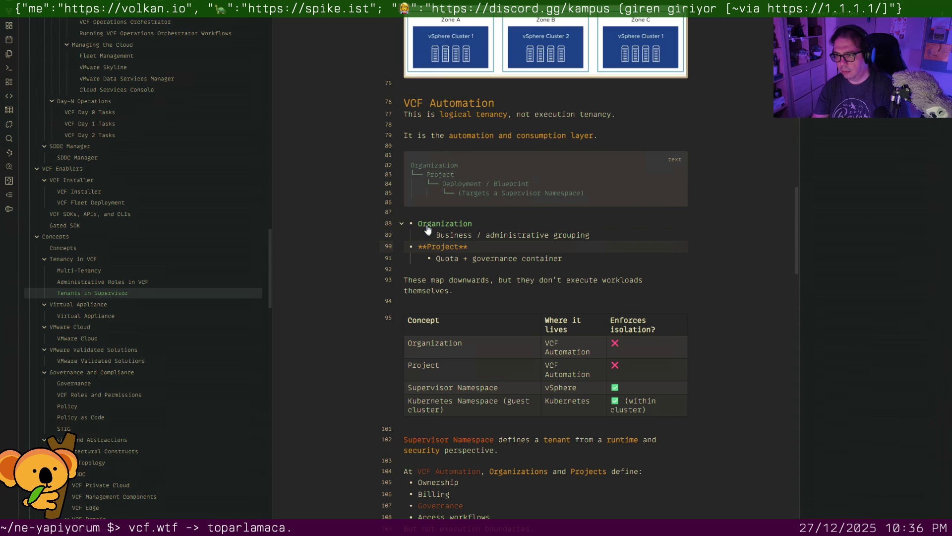
key(Return)
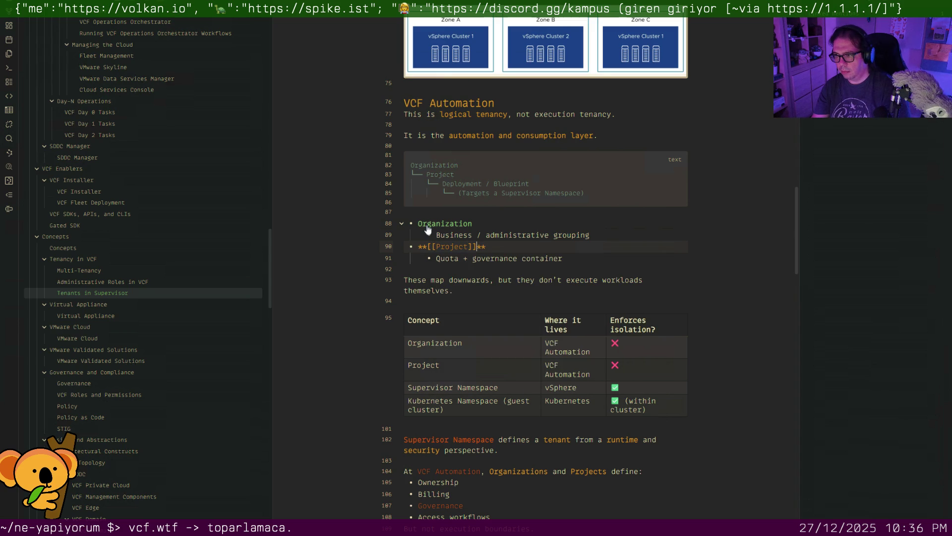
key(Down)
key(Down)
key(Down)
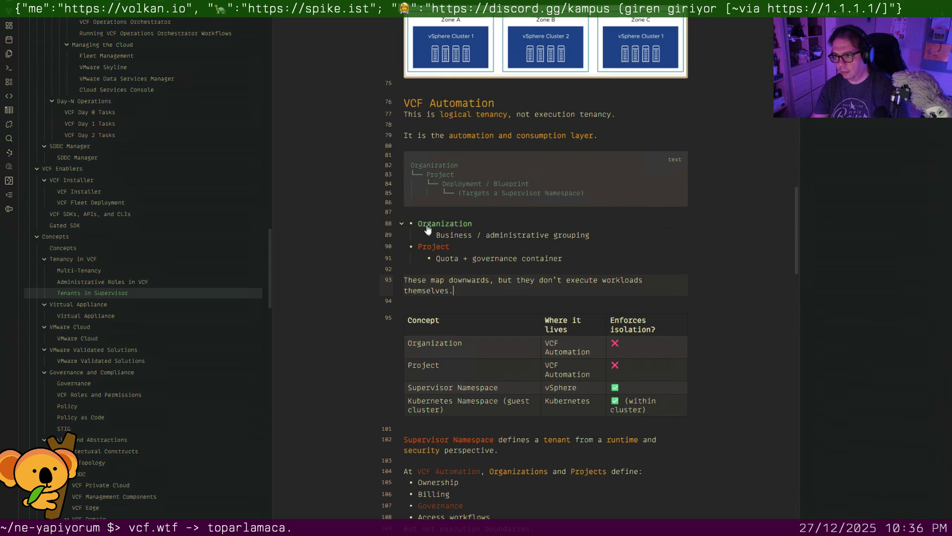
scroll(427, 229, down, 3)
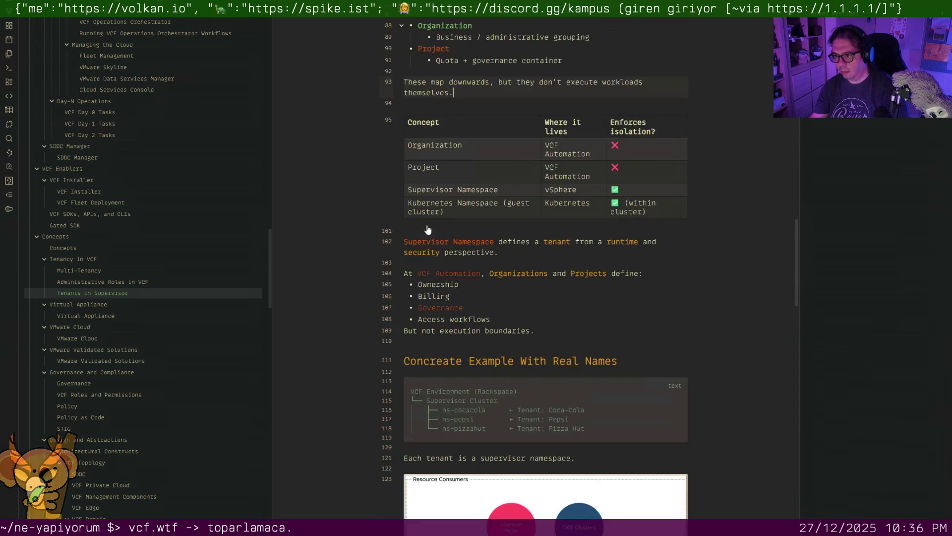
scroll(519, 236, down, 2)
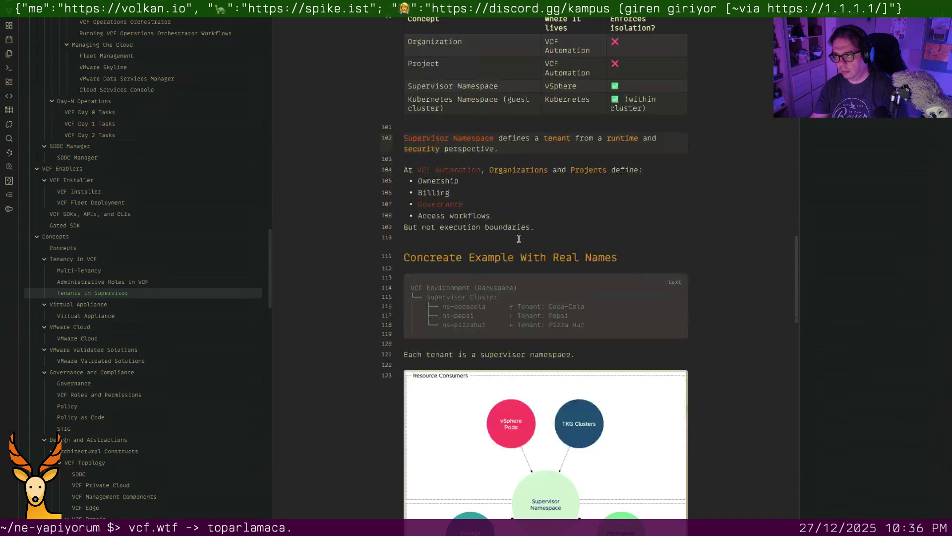
scroll(518, 236, down, 1)
Remove the blank line after execution boundaries and capitalise Each, adding Does, in the heading
click(520, 221)
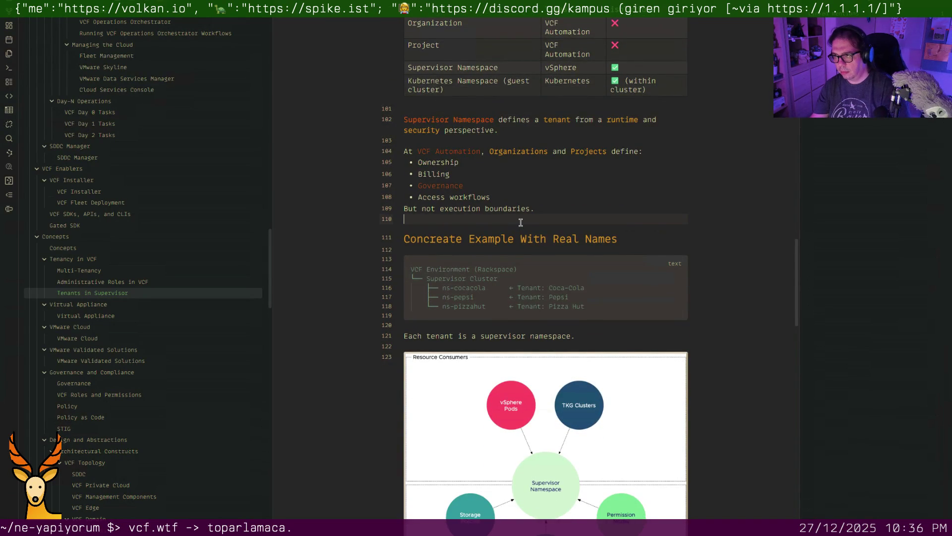
key(BackSpace)
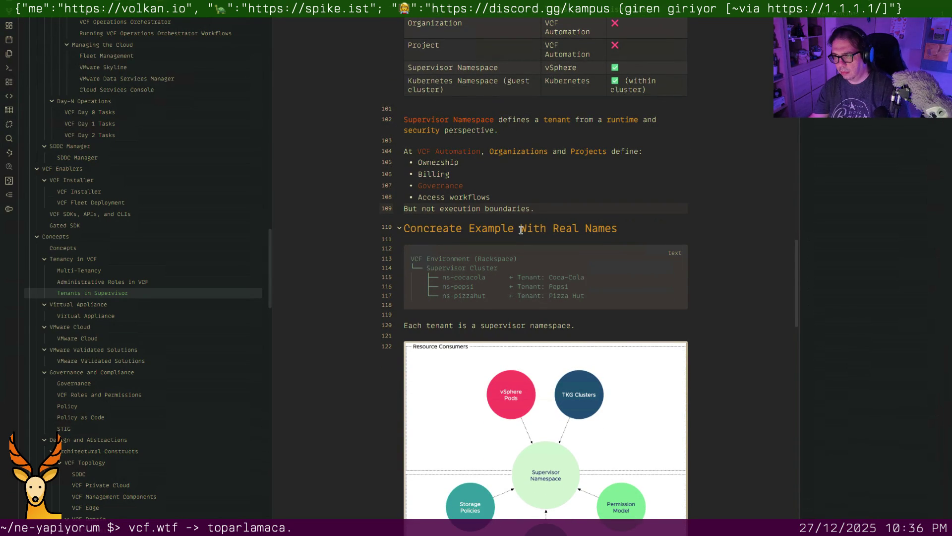
scroll(513, 242, down, 5)
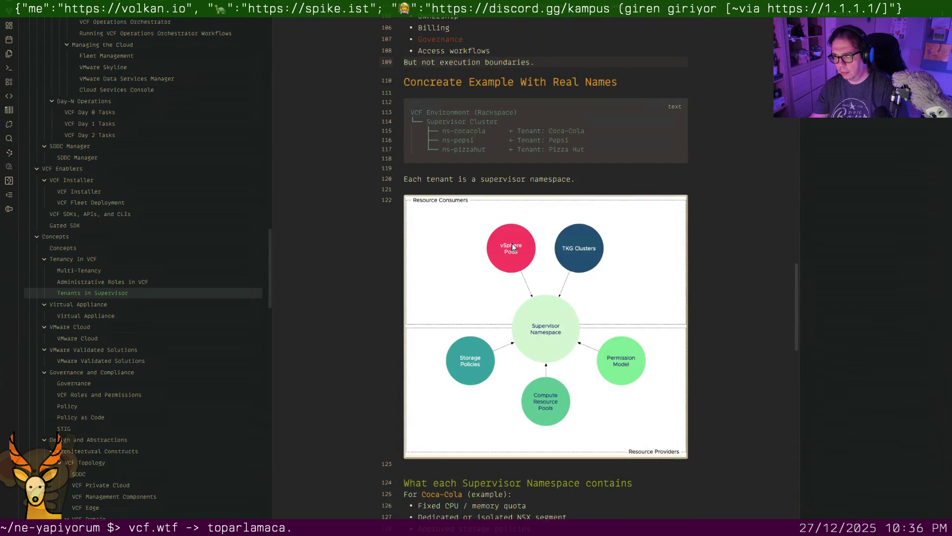
scroll(511, 244, down, 3)
scroll(492, 249, down, 4)
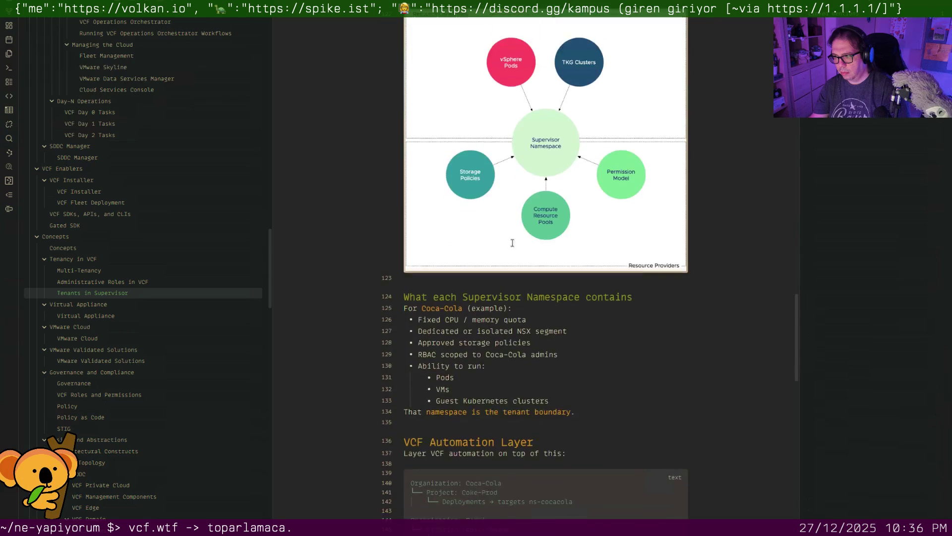
click(484, 254)
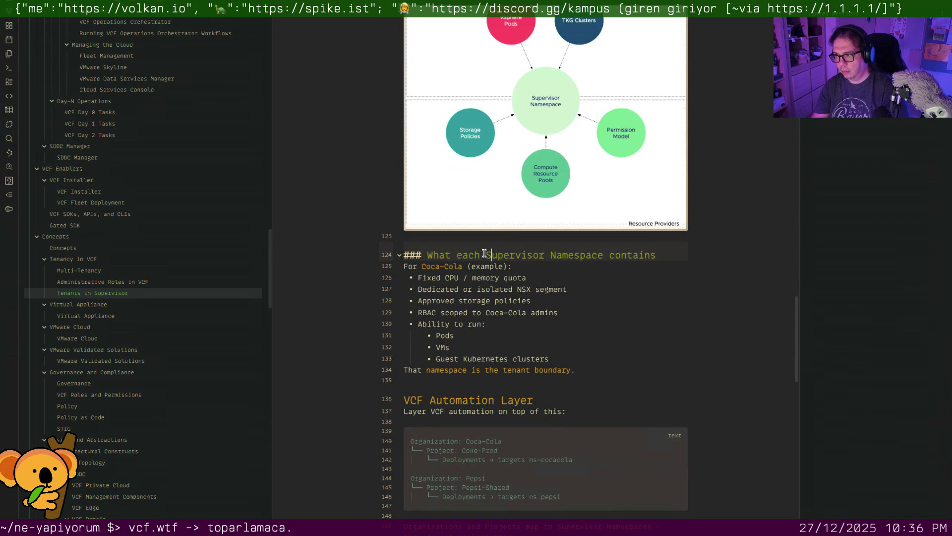
key(BackSpace)
text(E)
key(Right)
key(Right)
key(Right)
text([[)
Link Supervisor Namespace in the heading and capitalise Contains
key(Right)
key(Right)
key(Right)
key(Right)
key(Right)
key(Right)
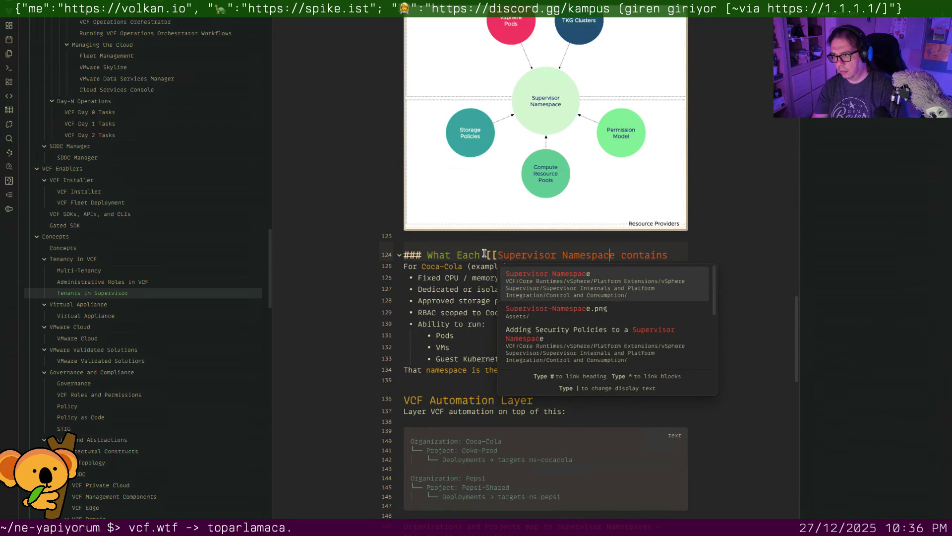
key(Escape)
key(Right)
key(Right)
key(Right)
key(BackSpace)
text(C)
key(Left)
key(Left)
text(]])
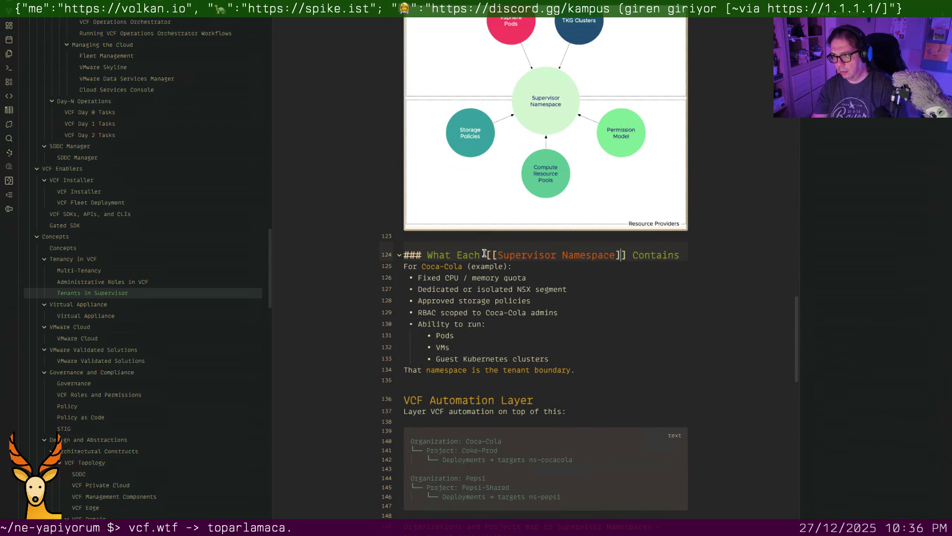
key(Down)
key(Up)
text(Does)
Change Contains to Contain so the heading reads What Does Each Supervisor Namespace Contain
key(Right)
key(Right)
key(Right)
key(Right)
key(Right)
key(Right)
key(Right)
key(Right)
key(Right)
key(Right)
key(Right)
key(Right)
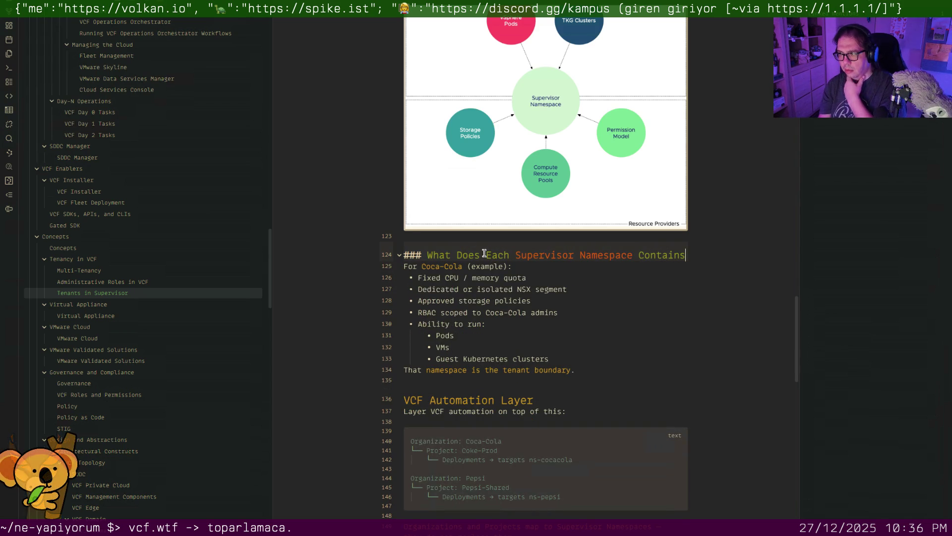
key(Right)
key(Right)
key(Right)
key(BackSpace)
key(Down)
key(Down)
key(Down)
key(Down)
key(Down)
key(Down)
key(Down)
scroll(447, 239, down, 3)
Link Organizations, Projects and Supervisor Namespaces to their notes in the VCF Automation Layer sentence
key(Down)
key(Down)
key(Down)
key(Down)
key(Down)
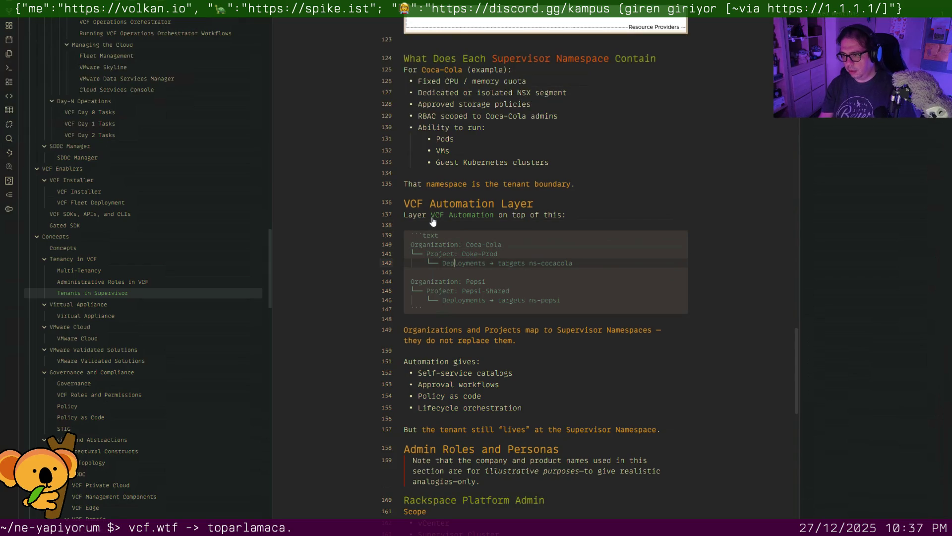
key(Down)
key(Down)
key(Down)
key(Down)
key(Down)
key(Down)
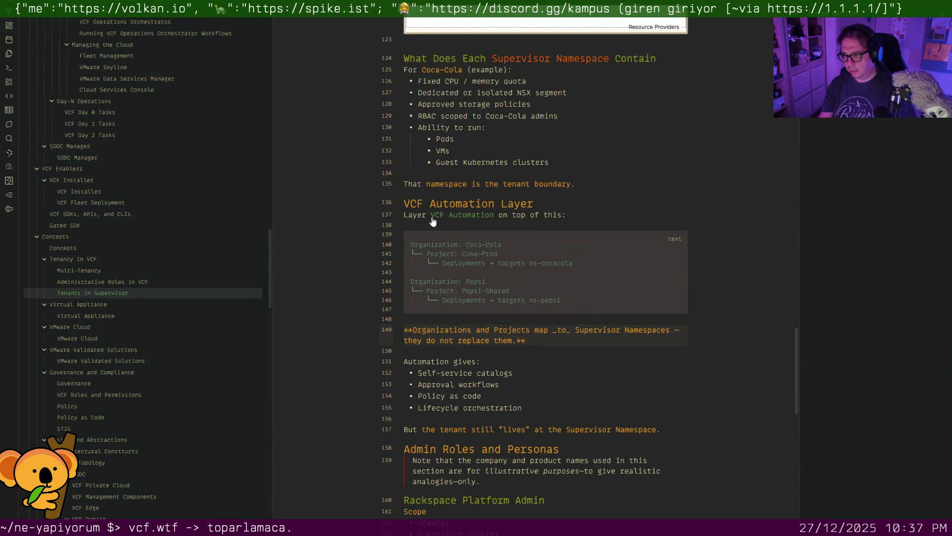
text([[)
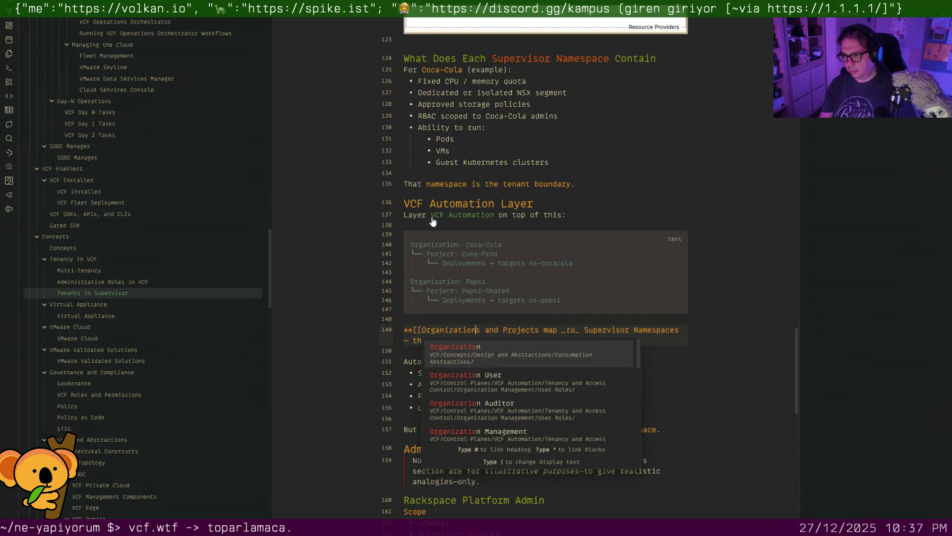
key(Return)
text(pp)
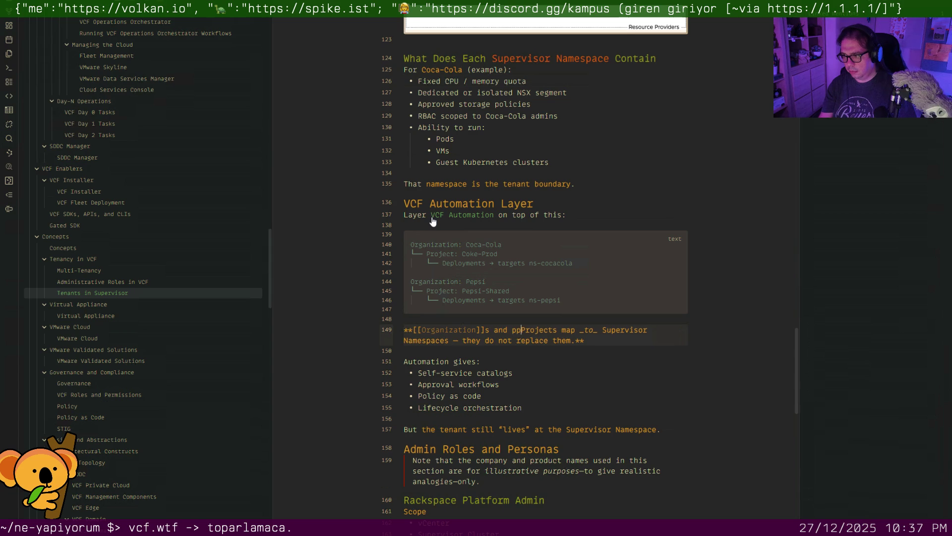
key(BackSpace)
key(BackSpace)
text([[)
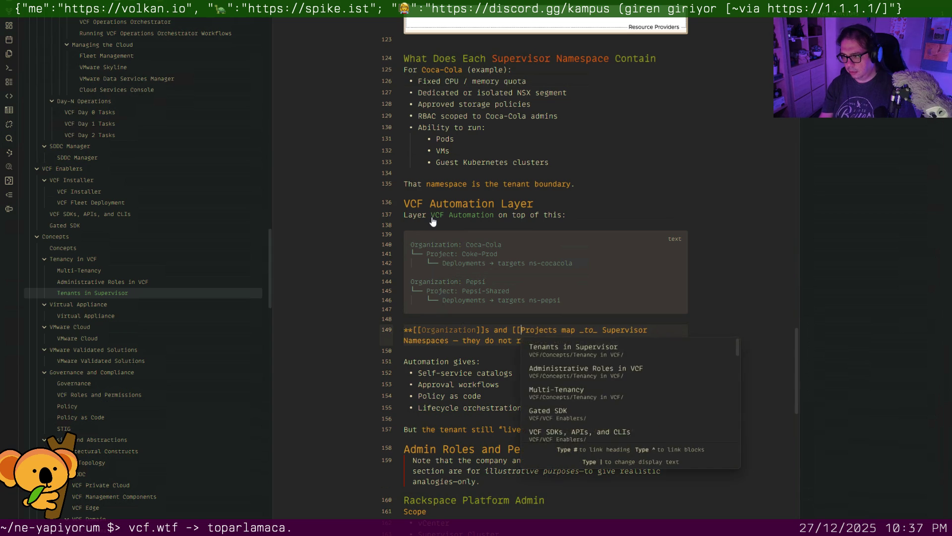
key(Right)
key(Right)
key(Return)
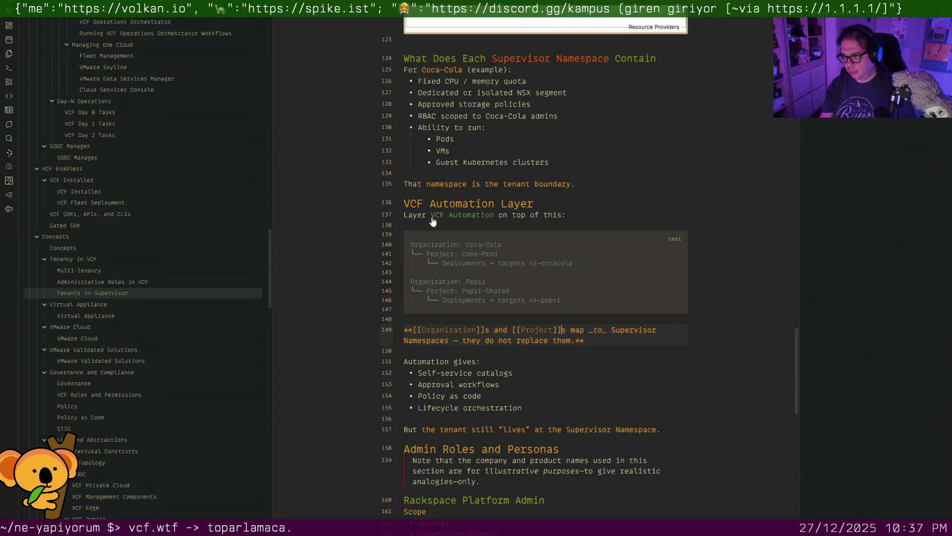
key(Right)
key(Right)
key(Right)
text([[)
key(Right)
key(Right)
key(Right)
key(Right)
key(Right)
key(Right)
key(Right)
key(Right)
key(Right)
key(Right)
key(Right)
key(Right)
key(Right)
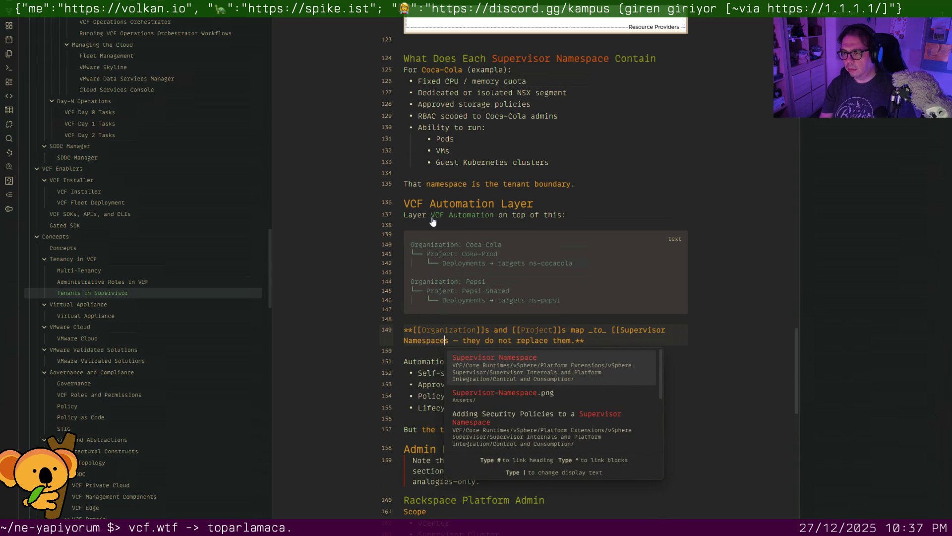
key(Return)
Tighten the em dash, uppercase 'DO NOT replace them', then move on to the Virtual Appliance note
key(BackSpace)
key(Right)
key(Delete)
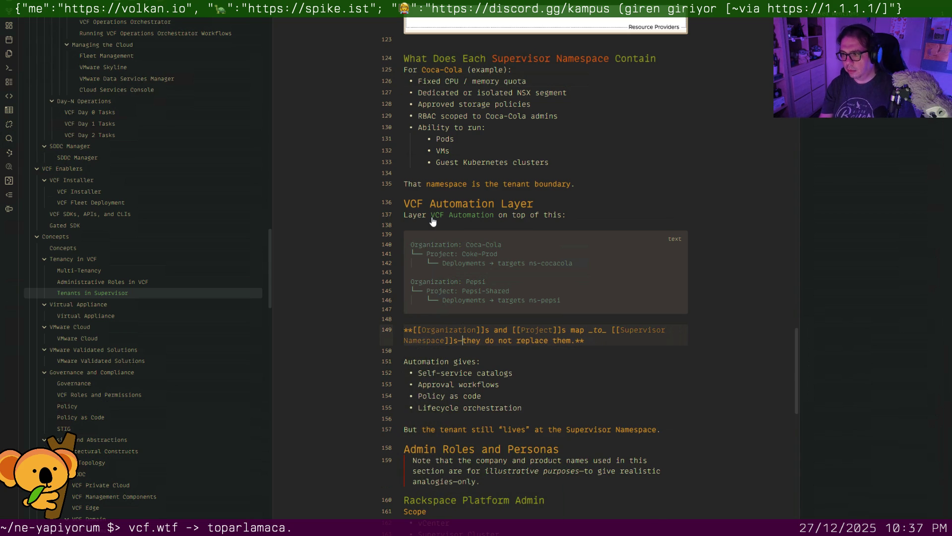
key(BackSpace)
key(BackSpace)
key(BackSpace)
key(BackSpace)
text(DO NOT)
key(Down)
key(Down)
key(Down)
key(Down)
key(Down)
key(Down)
key(Down)
scroll(425, 218, down, 3)
scroll(418, 215, down, 1)
scroll(418, 214, down, 2)
scroll(419, 215, down, 1)
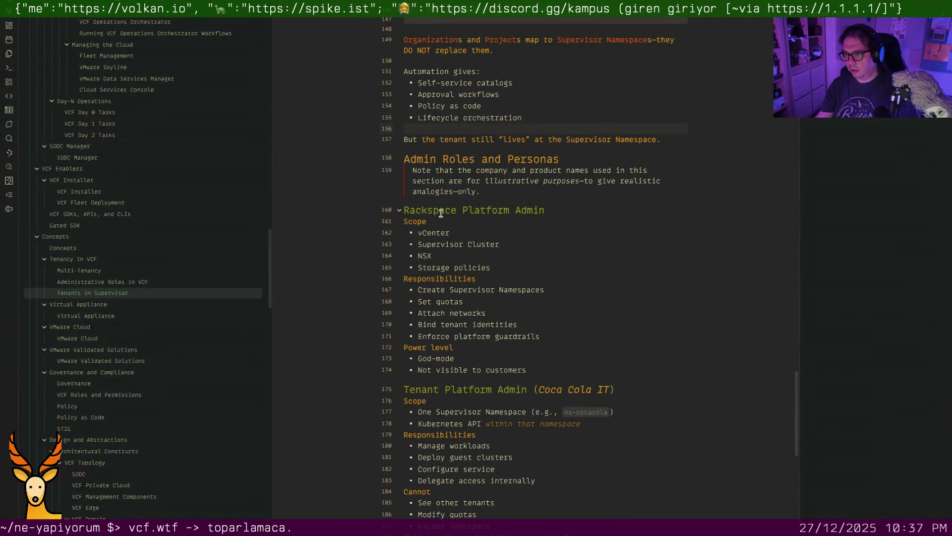
scroll(441, 213, down, 3)
scroll(442, 215, down, 2)
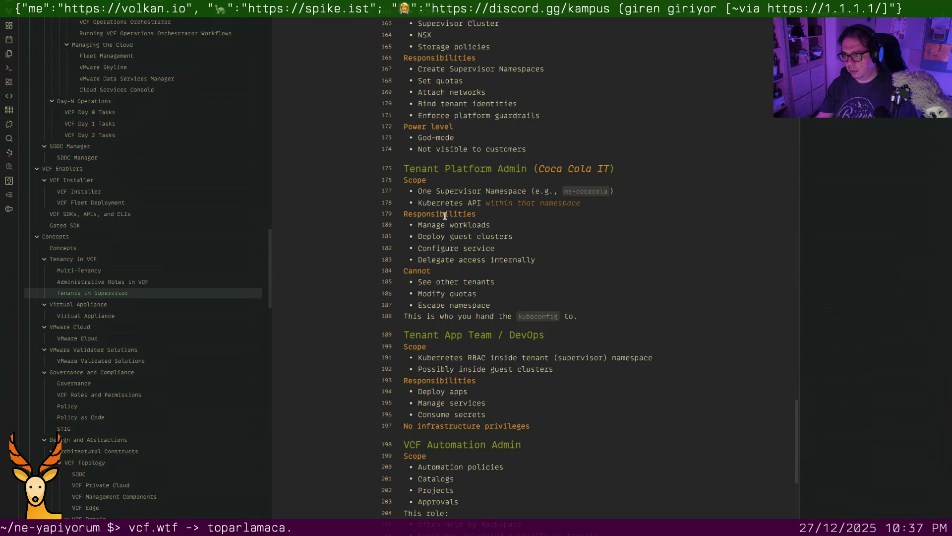
scroll(447, 216, down, 5)
scroll(451, 218, down, 2)
scroll(451, 220, down, 1)
scroll(451, 222, down, 1)
scroll(451, 223, down, 4)
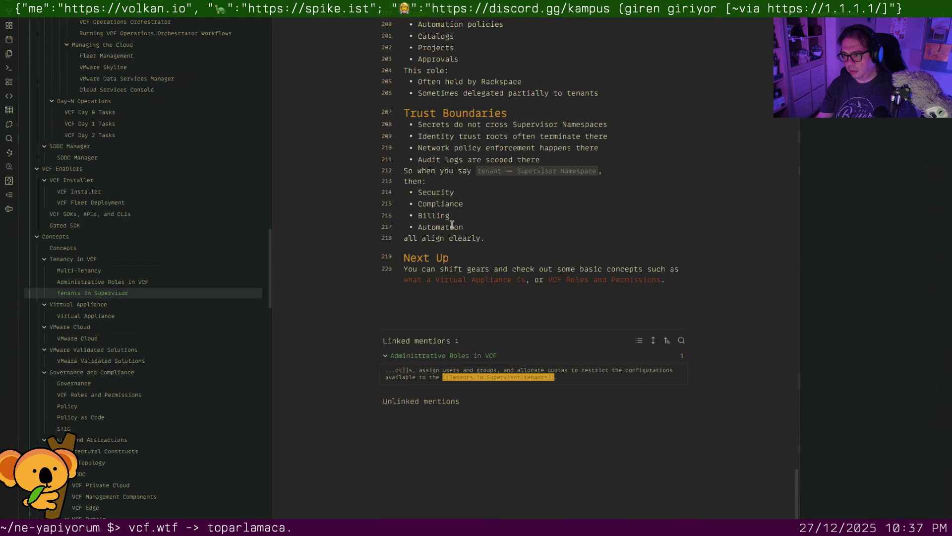
click(112, 314)
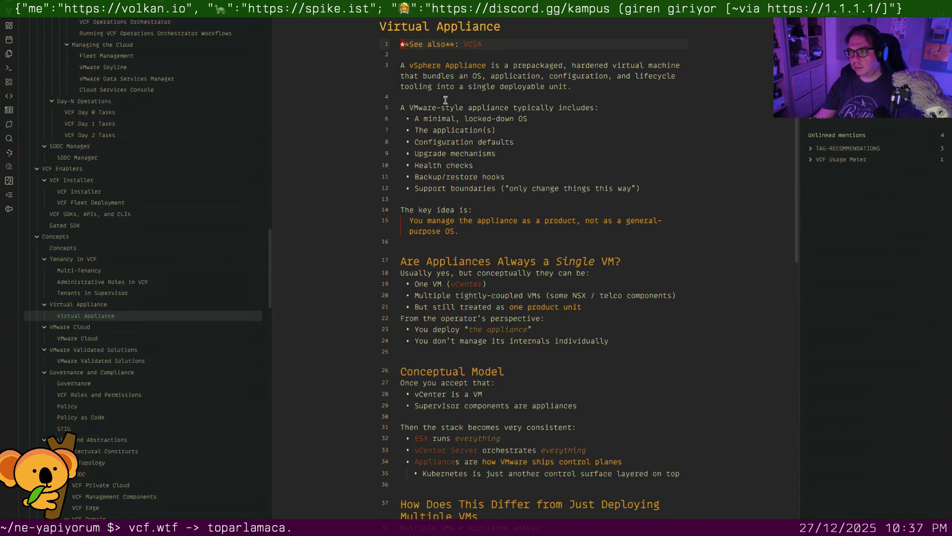
Keep 'vSphere Appliance' as bold text rather than a wikilink in the opening sentence
click(445, 64)
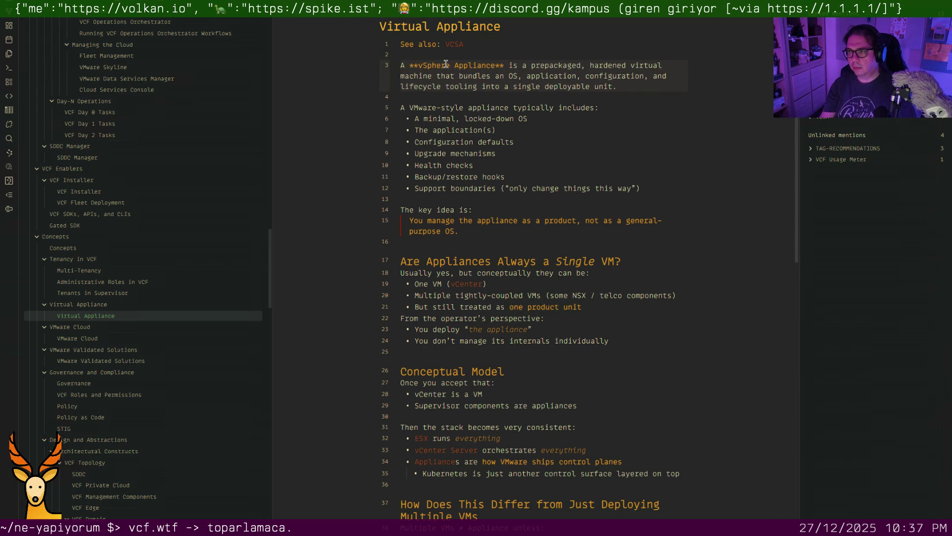
text([[)
key(Right)
key(Right)
key(Right)
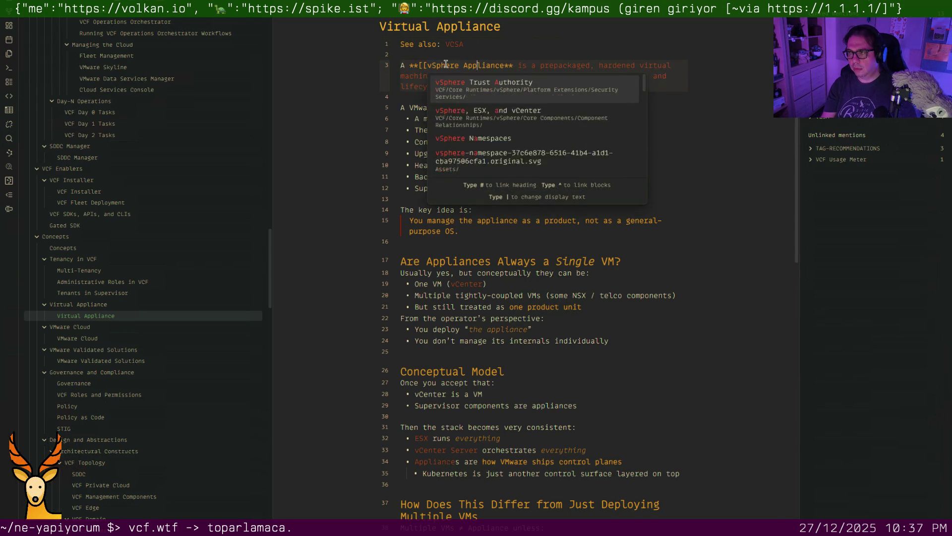
text(]])
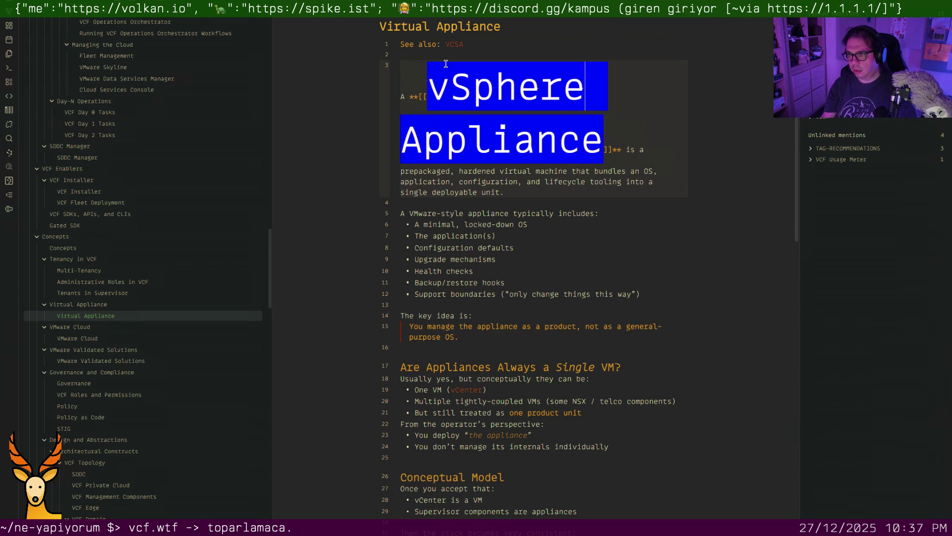
key(BackSpace)
key(BackSpace)
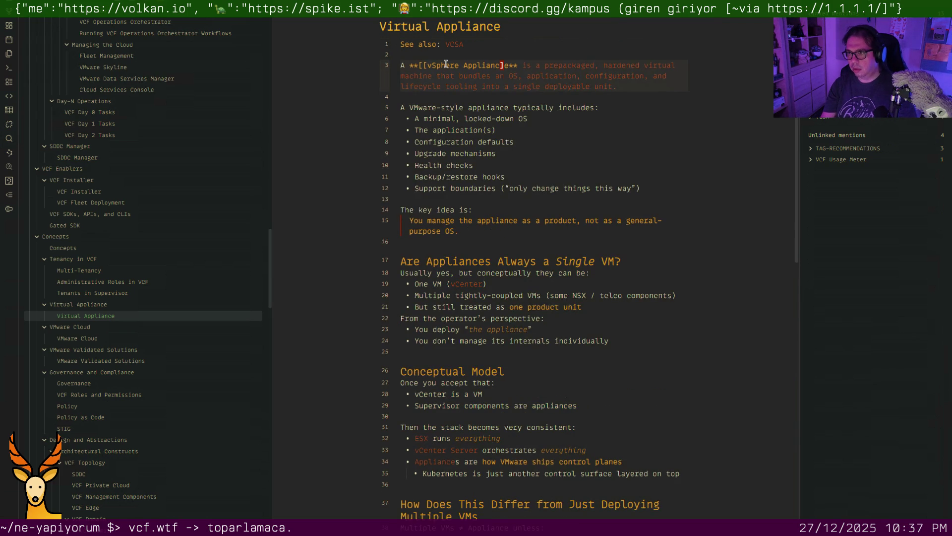
key(ctrl+Left)
key(ctrl+Left)
key(BackSpace)
key(BackSpace)
key(w)
key(w)
key(w)
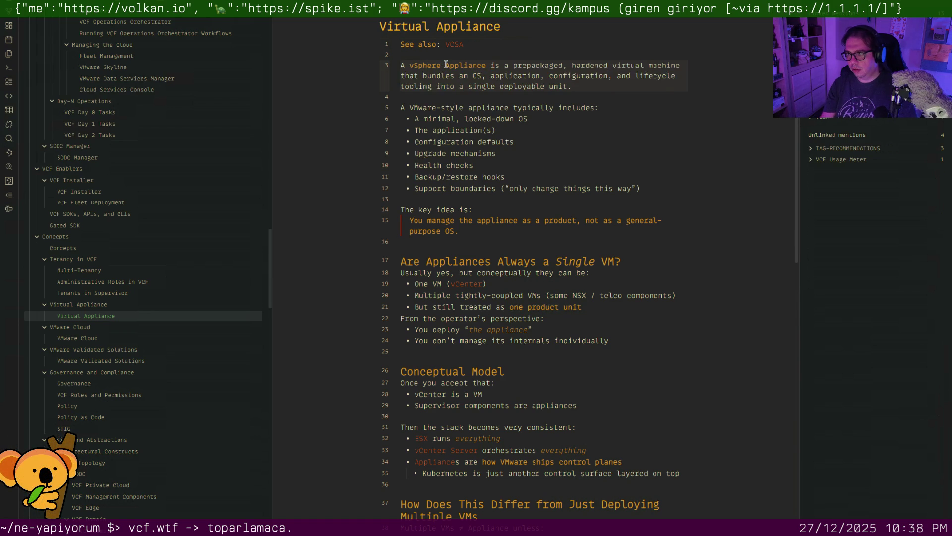
text(())
Add the non-italic aside (or "virtual appliance") after 'vSphere Appliance'
key(BackSpace)
text(*or virt)
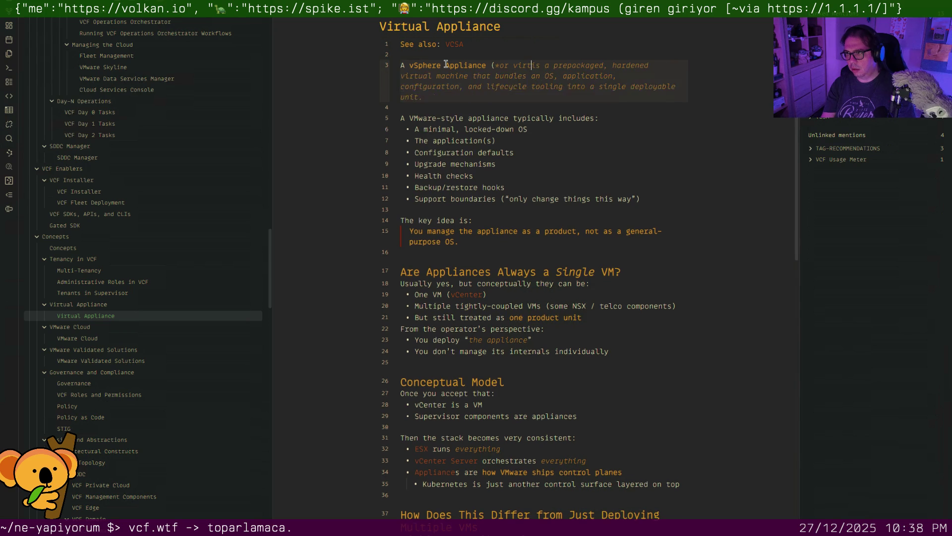
text(u)
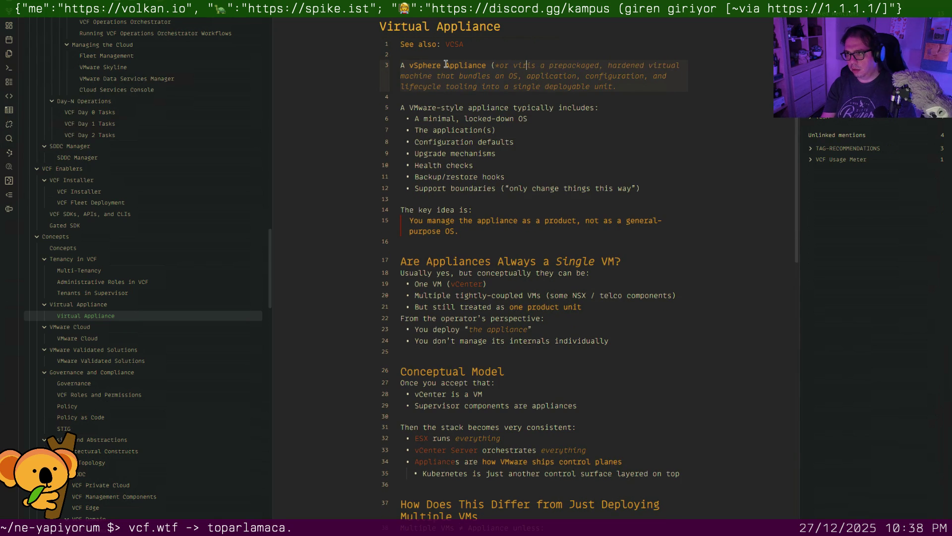
text(al o)
key(BackSpace)
key(BackSpace)
key(BackSpace)
key(BackSpace)
key(BackSpace)
key(BackSpace)
key(BackSpace)
key(BackSpace)
key(BackSpace)
key(BackSpace)
key(BackSpace)
text("vir)
text( applian)
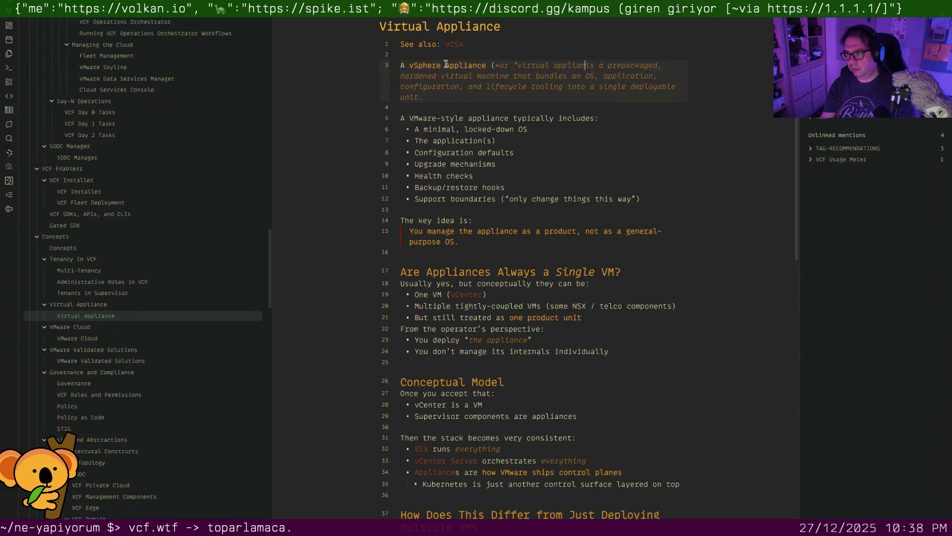
text())
key(BackSpace)
key(Down)
key(Down)
key(Down)
key(Down)
key(Down)
key(Down)
key(Down)
key(Down)
key(Down)
key(Down)
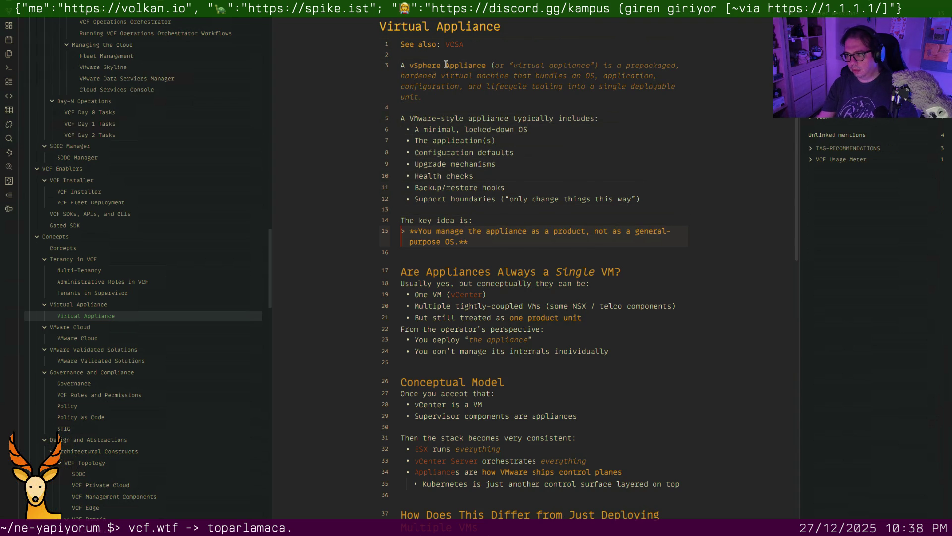
scroll(499, 185, down, 3)
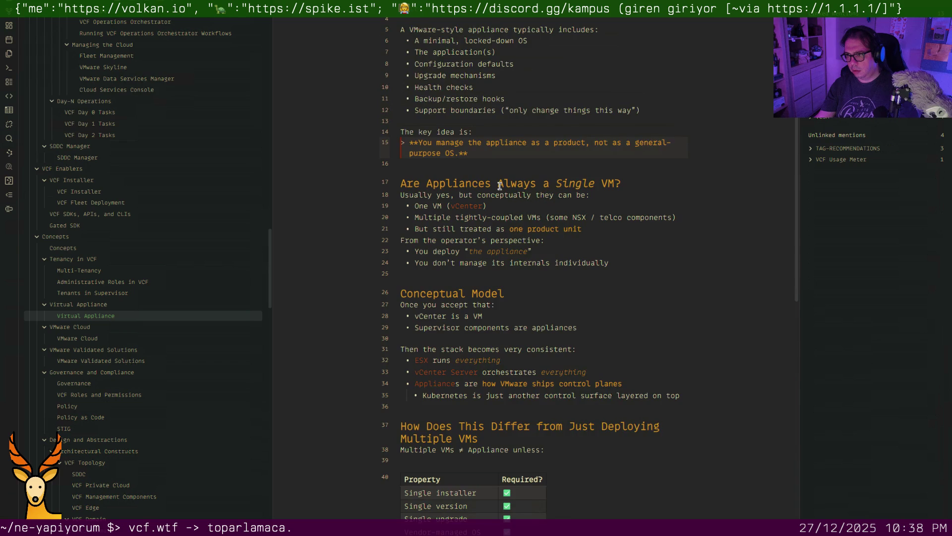
Remove the blank line above Conceptual Model and link vCenter to vCenter Server and VM to Virtual Machine
click(452, 210)
key(BackSpace)
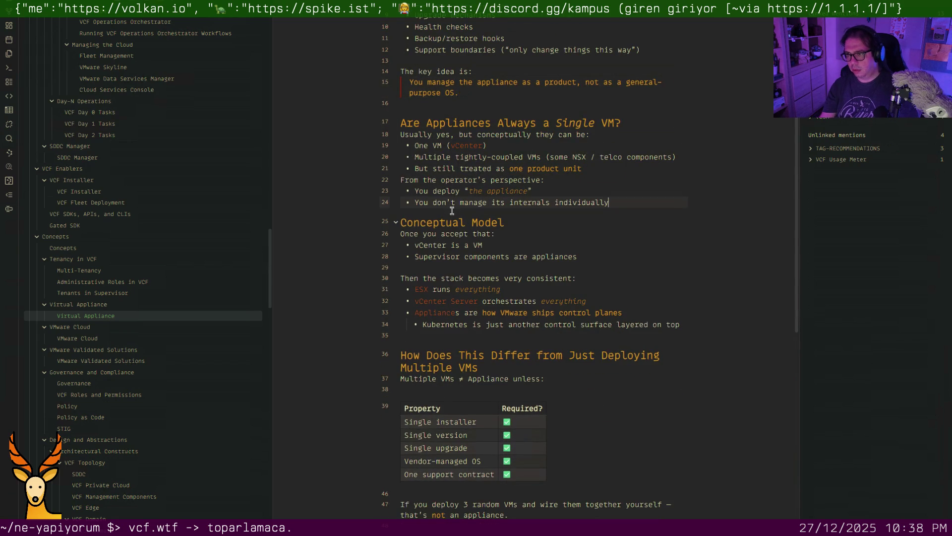
key(Down)
key(Down)
key(Down)
text([[)
key(Right)
key(Right)
key(Right)
key(Down)
key(Down)
key(Down)
key(Down)
key(Return)
text(|v)
text(enter)
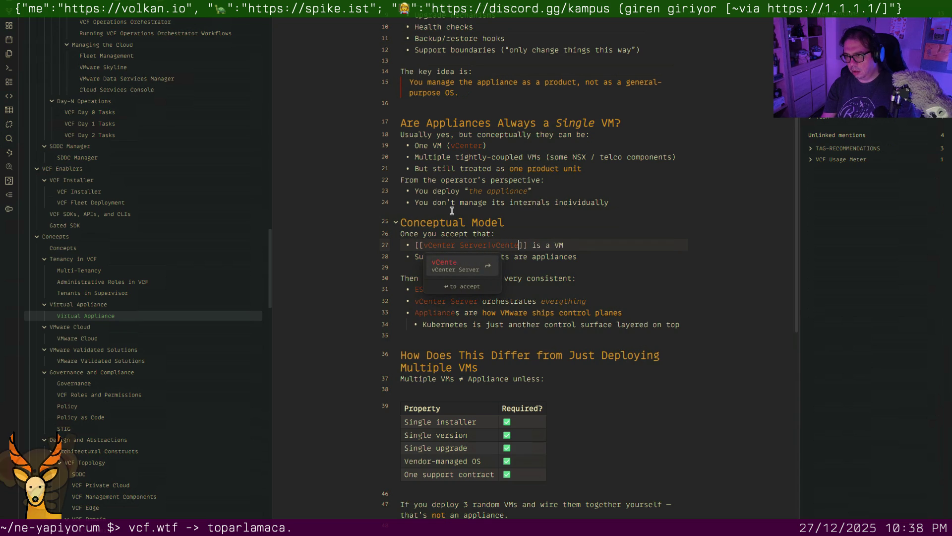
key(Right)
key(Right)
key(Right)
text([[Vi)
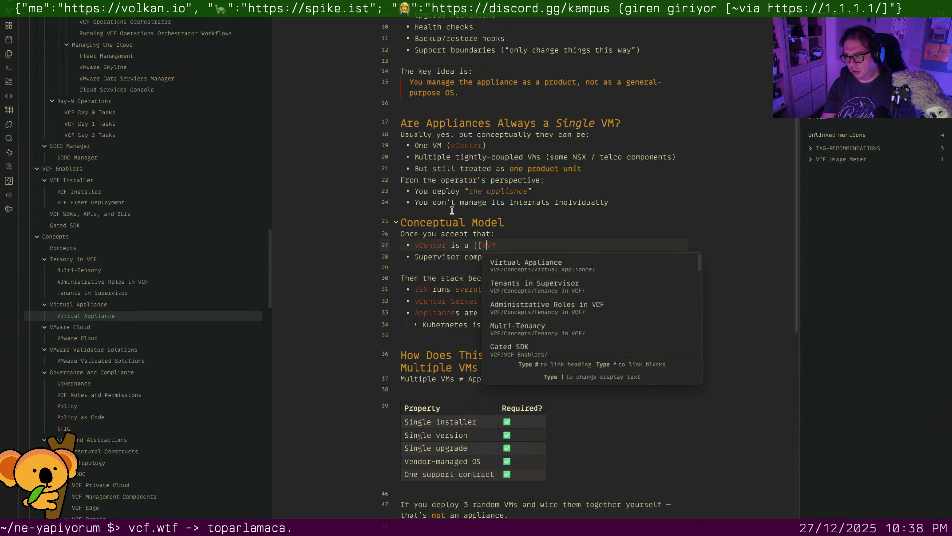
text(rtual Machine|VM)
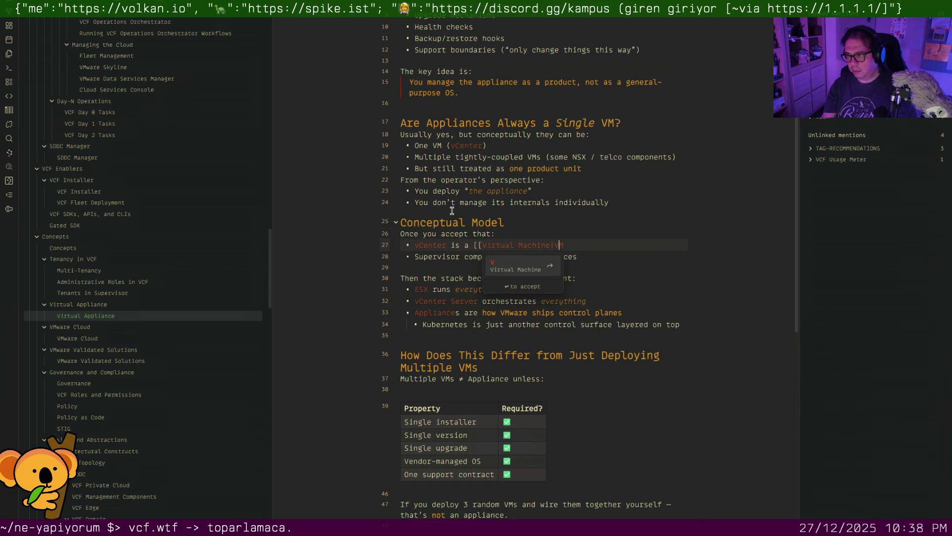
key(Return)
Bold 'appliances' and link Supervisor to vSphere Supervisor in the Conceptual Model bullets
key(Down)
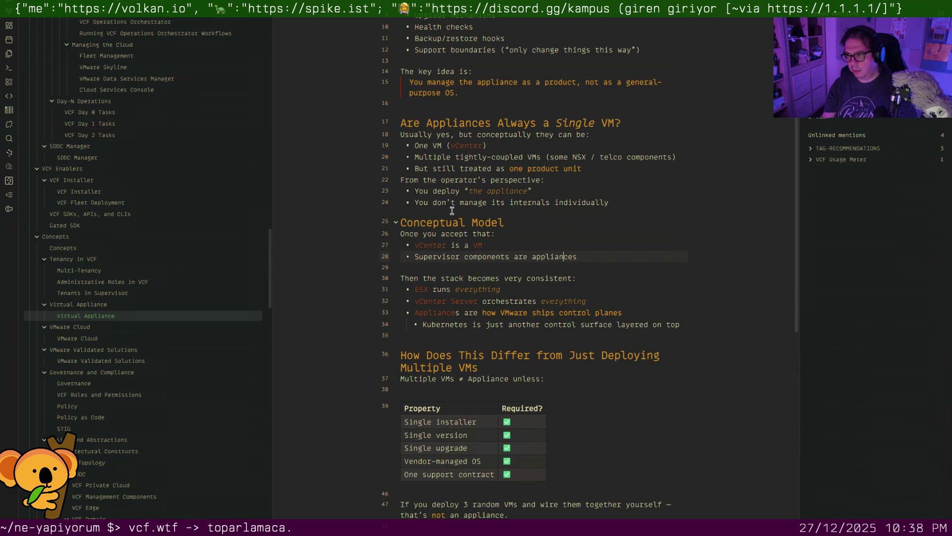
key(Down)
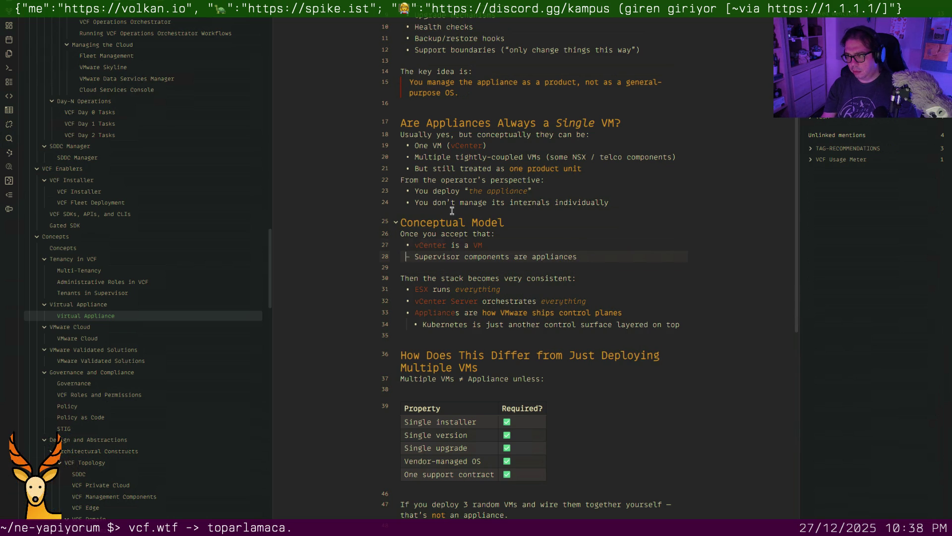
key(v)
key(l)
key(l)
key(l)
key(ctrl+b)
key(g)
key(e)
key(g)
key(e)
key(g)
key(e)
text(I[[)
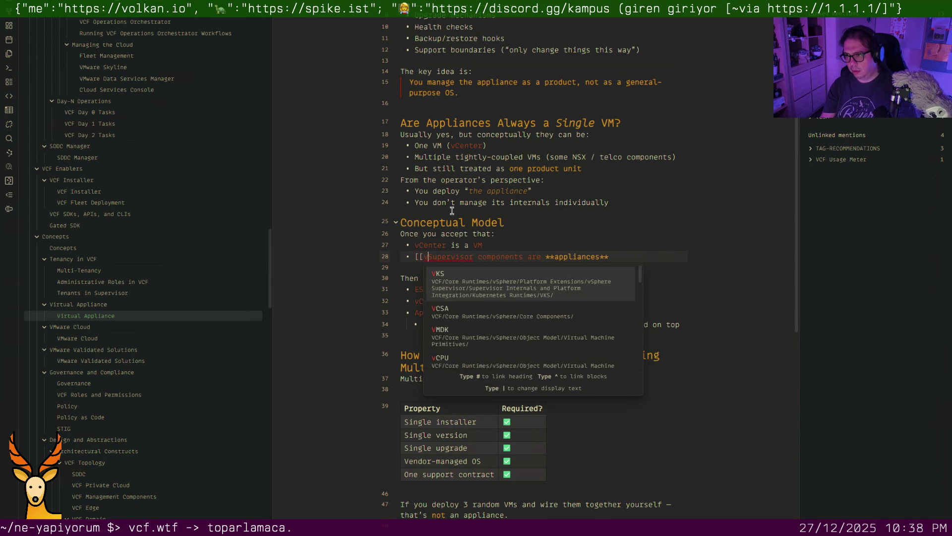
text(vSphere)
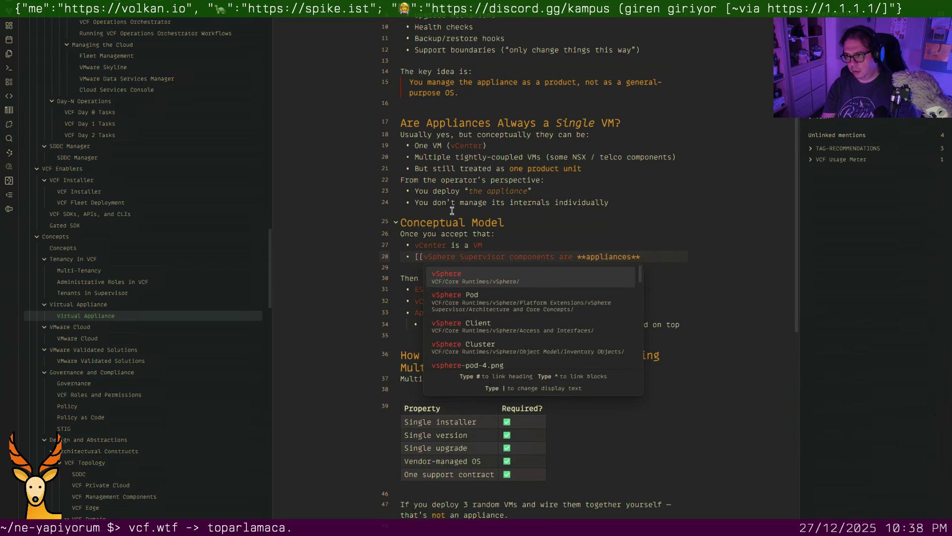
key(Right)
key(Right)
key(Right)
key(Right)
key(Right)
key(Right)
key(Return)
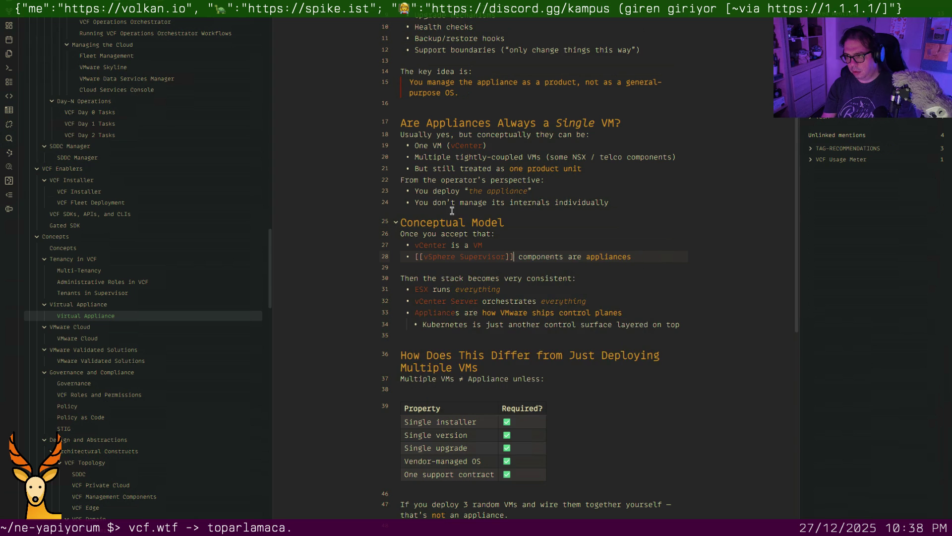
text(|Supervisor)
key(Escape)
Remove the blank lines under the property table and before Next Up, then move on to the VMware Cloud note
key(Down)
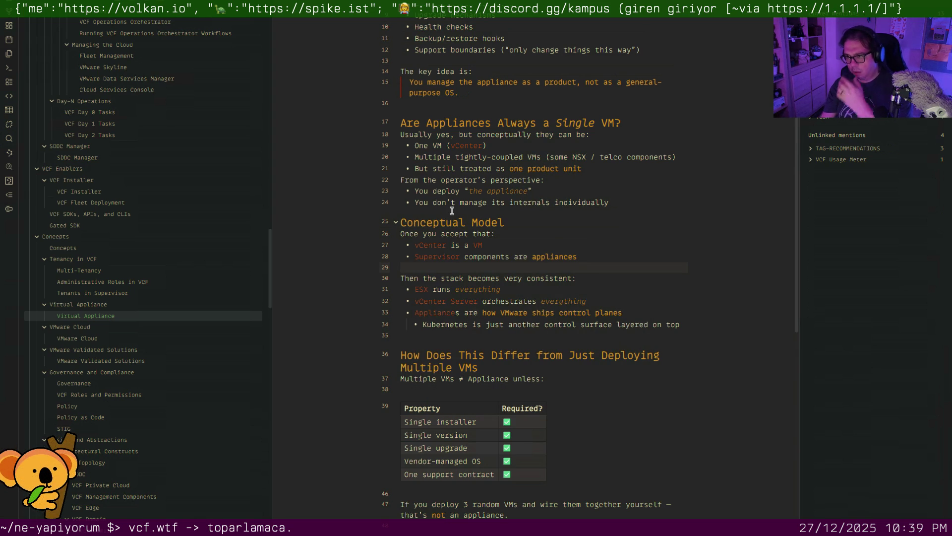
scroll(452, 211, down, 3)
scroll(443, 239, down, 2)
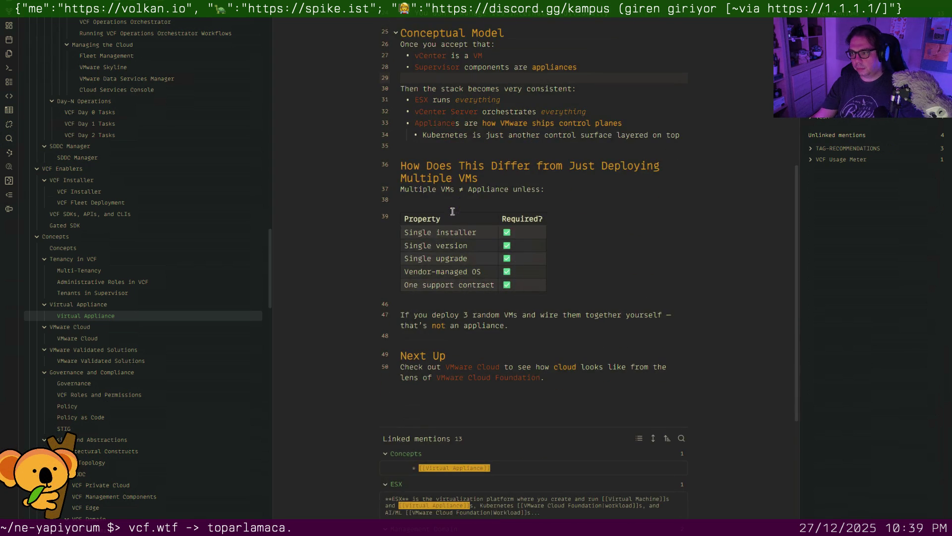
click(436, 298)
key(Return)
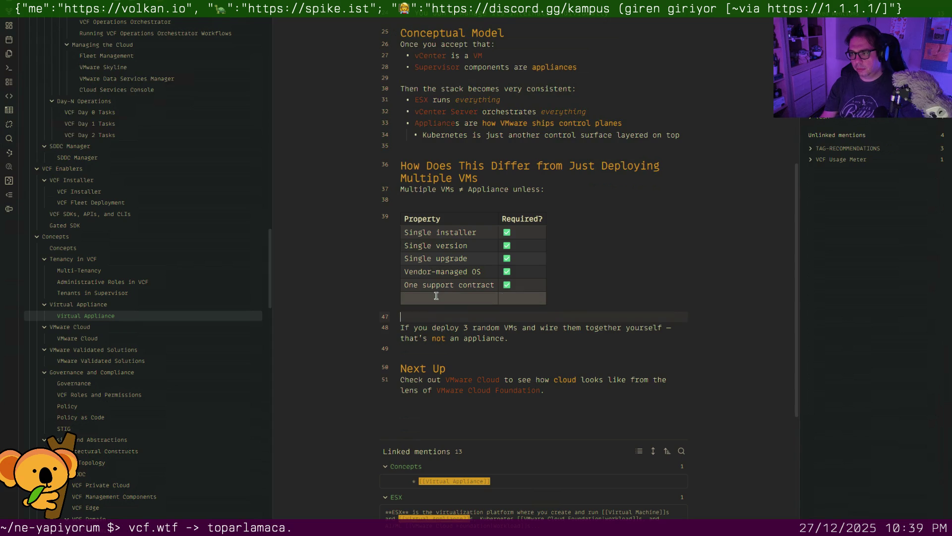
key(BackSpace)
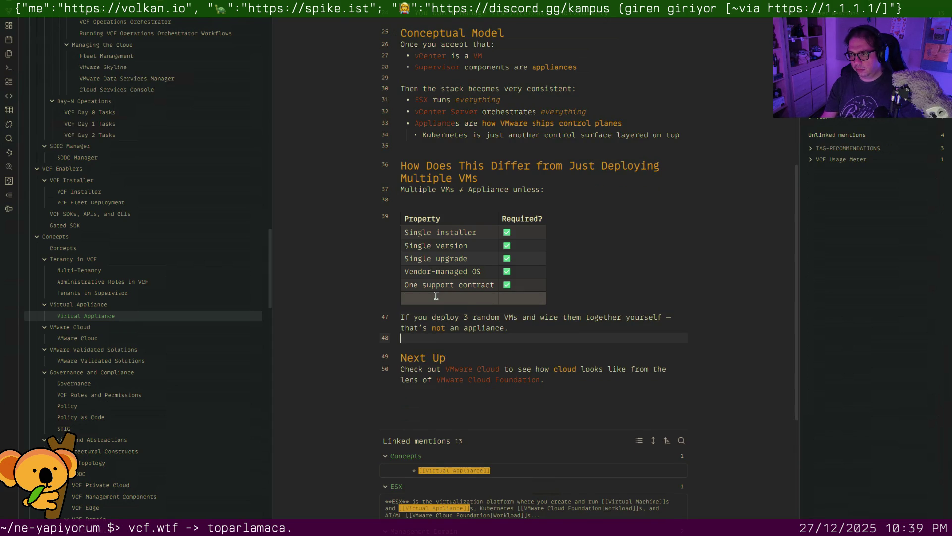
key(BackSpace)
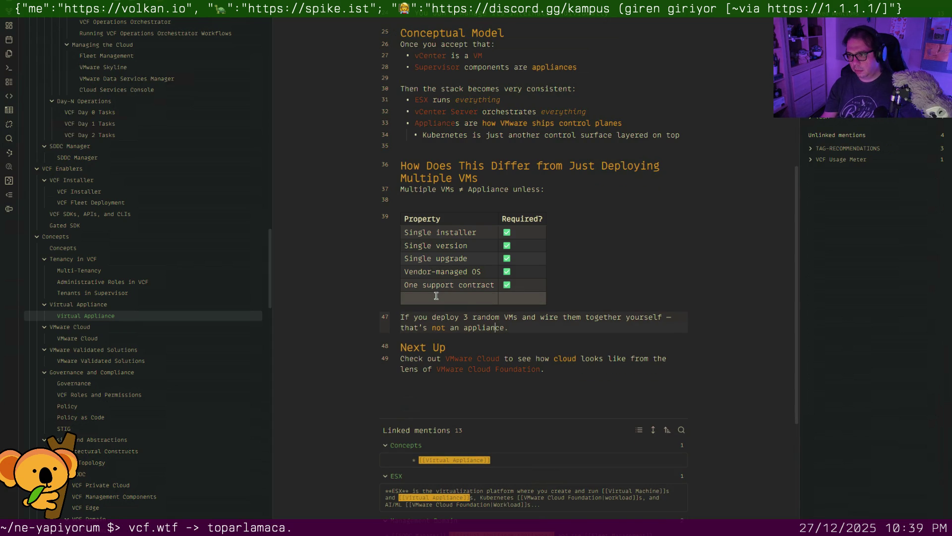
click(107, 338)
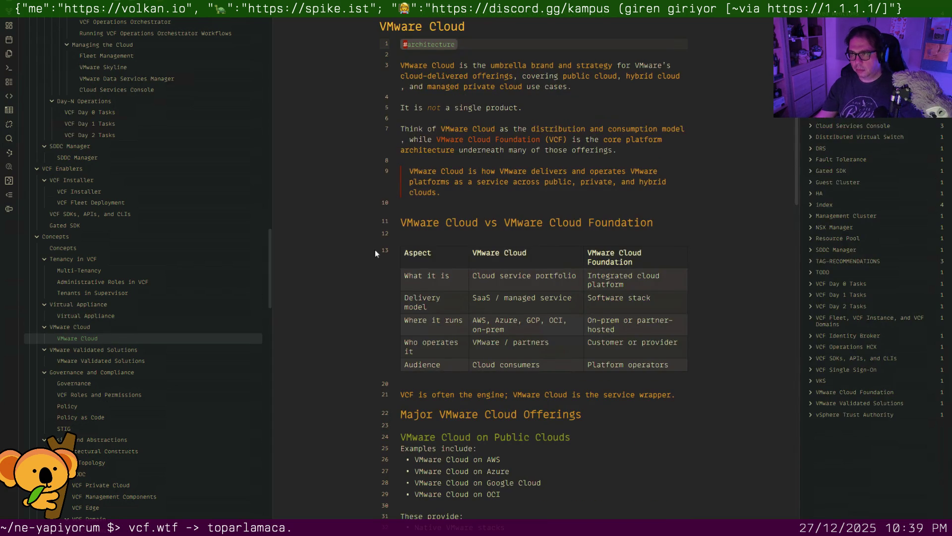
scroll(416, 212, down, 2)
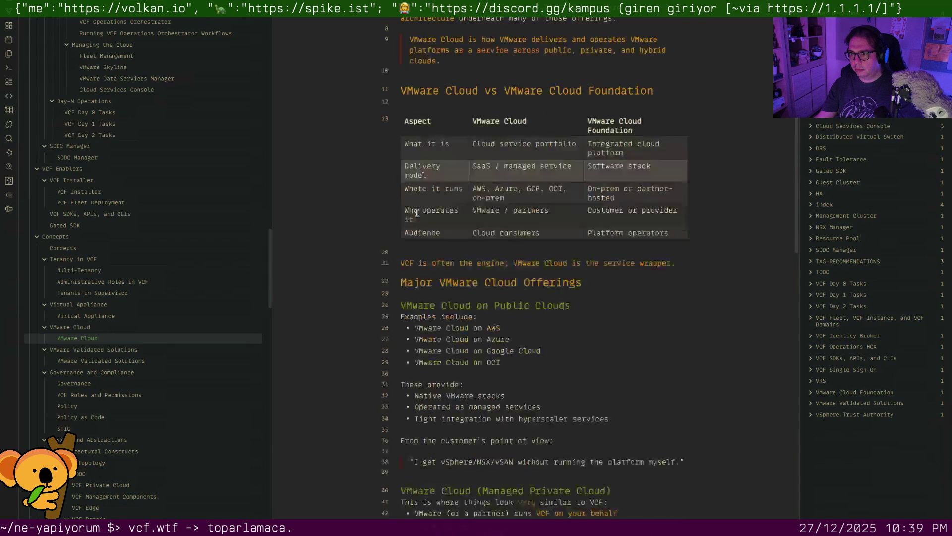
scroll(417, 213, down, 5)
scroll(427, 213, down, 2)
scroll(426, 213, up, 1)
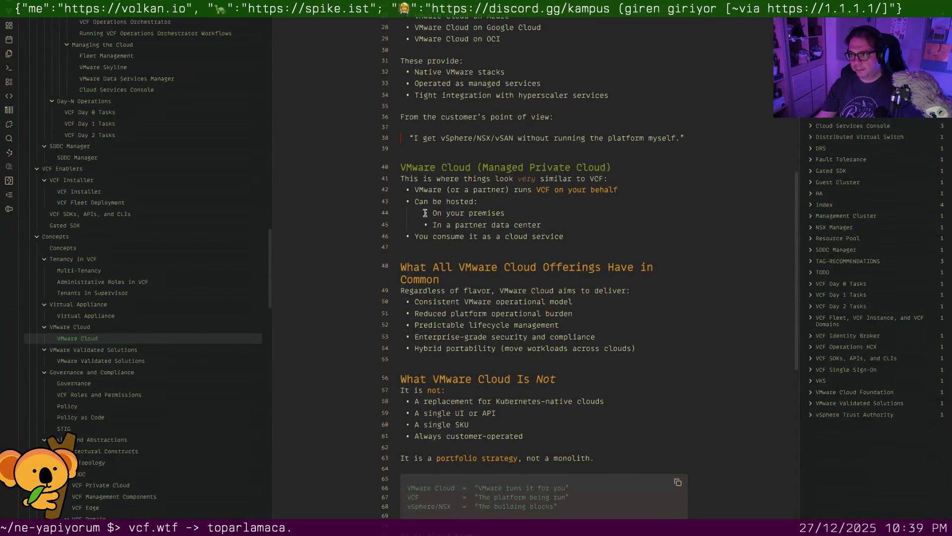
scroll(426, 213, up, 1)
scroll(427, 212, up, 3)
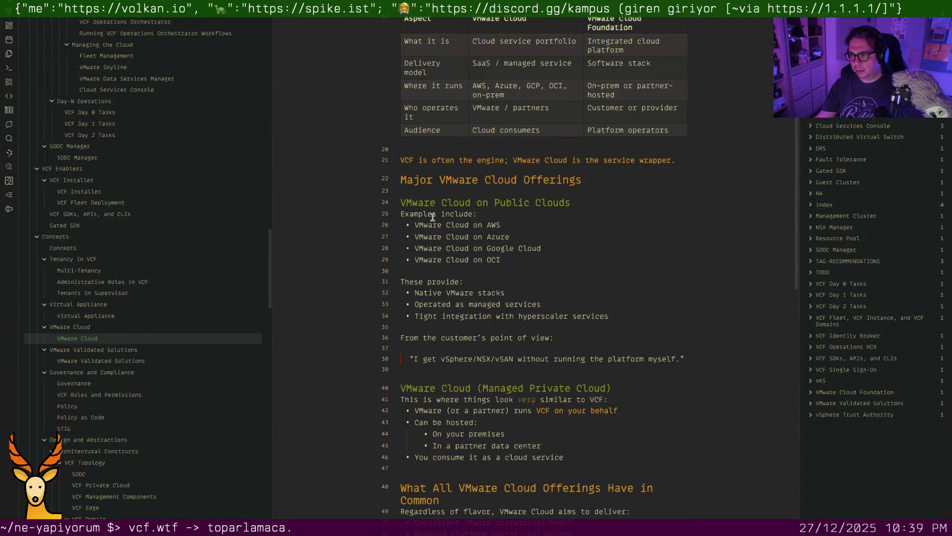
scroll(428, 214, down, 2)
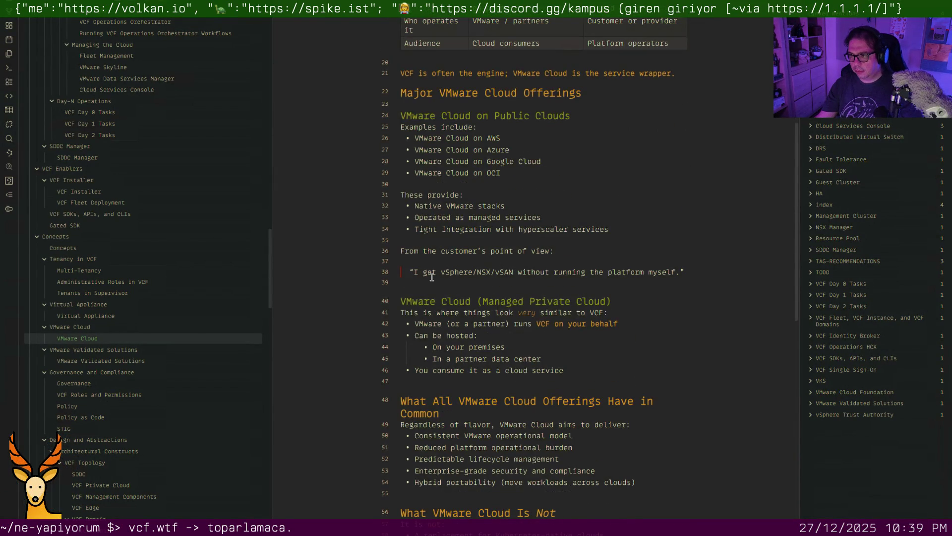
Add 'hyperscaler' to the dictionary and remove blank lines after the quote and before the offerings headings
key(BackSpace)
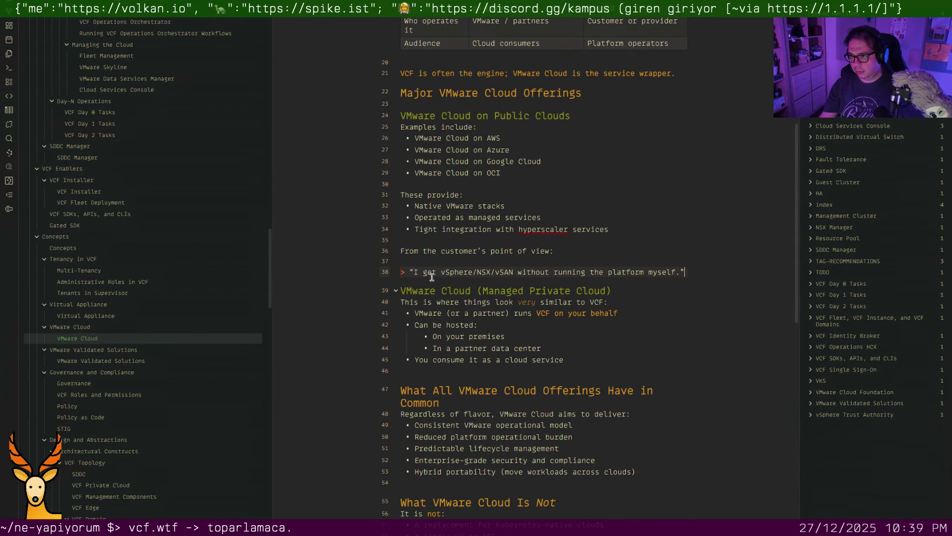
right_click(533, 231)
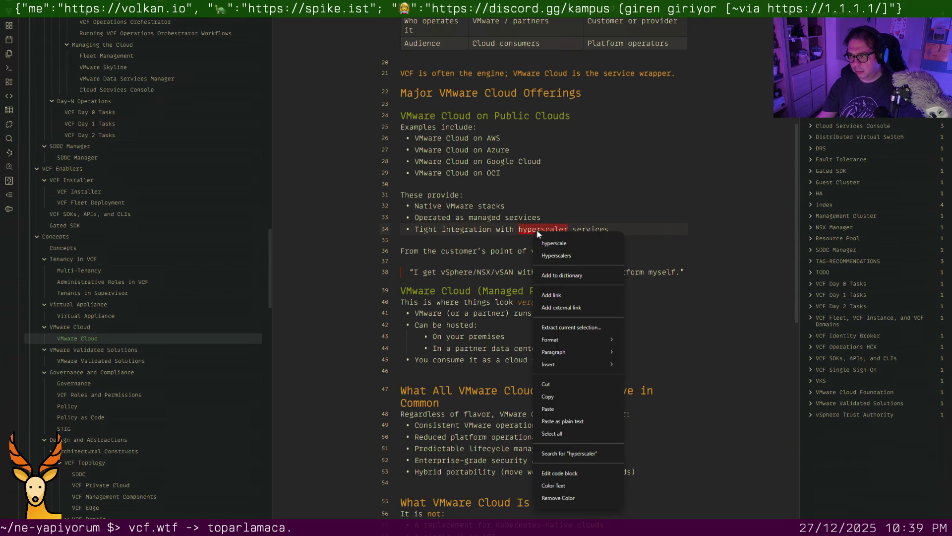
click(569, 279)
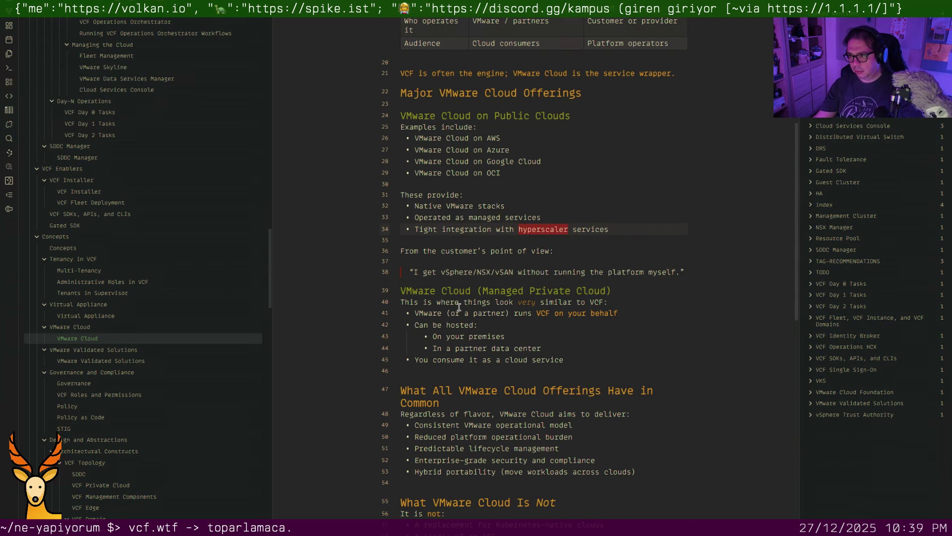
scroll(458, 306, down, 3)
click(441, 259)
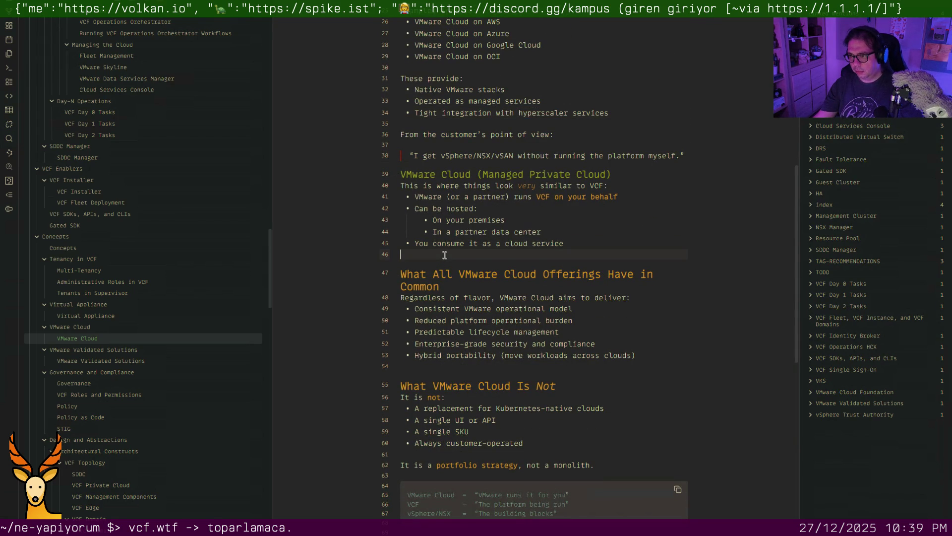
key(BackSpace)
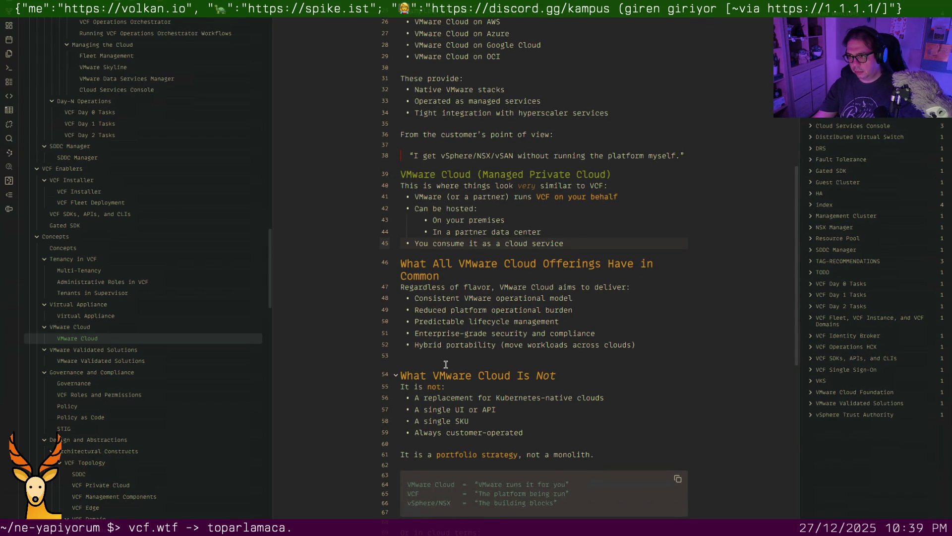
key(BackSpace)
scroll(456, 354, down, 4)
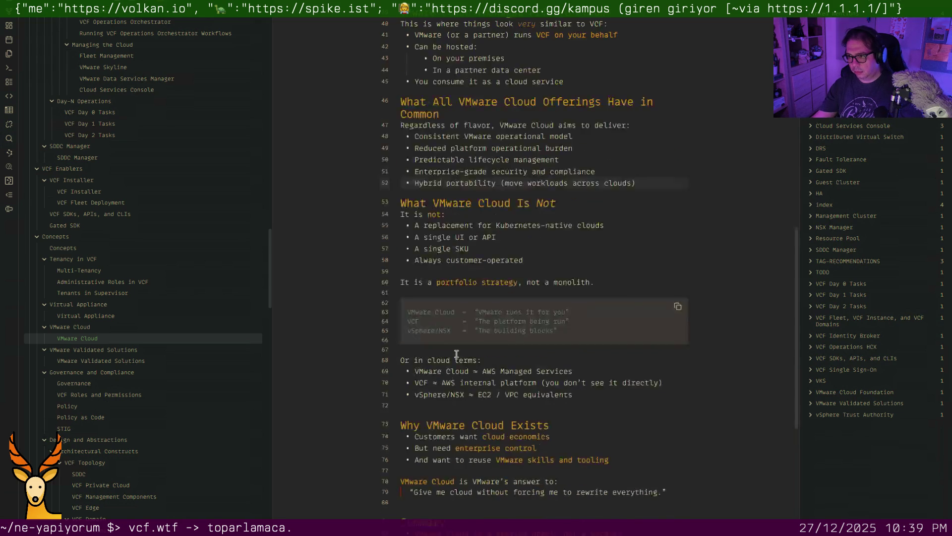
scroll(457, 354, down, 2)
Remove blank lines after line 71, under the quote and after the Summary list, then move on to VMware Validated Solutions
click(453, 356)
key(BackSpace)
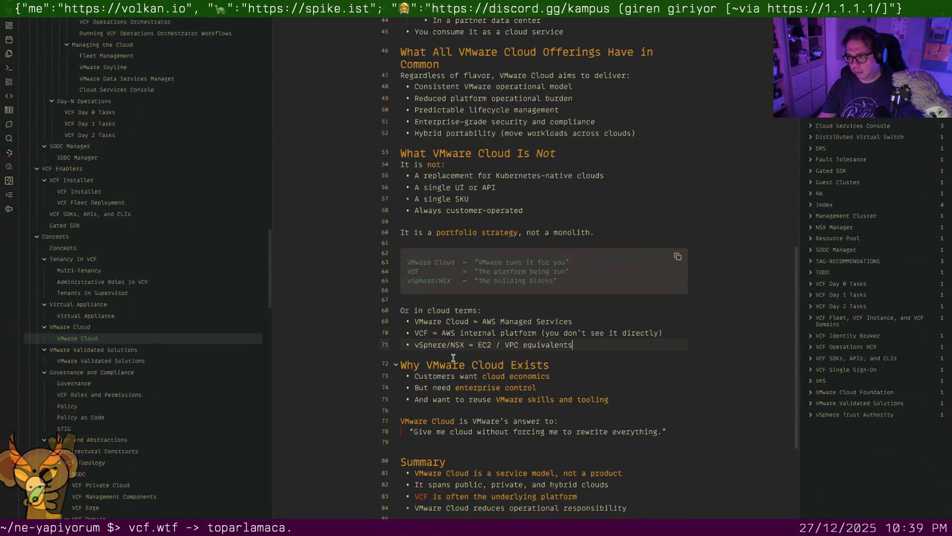
scroll(453, 357, down, 4)
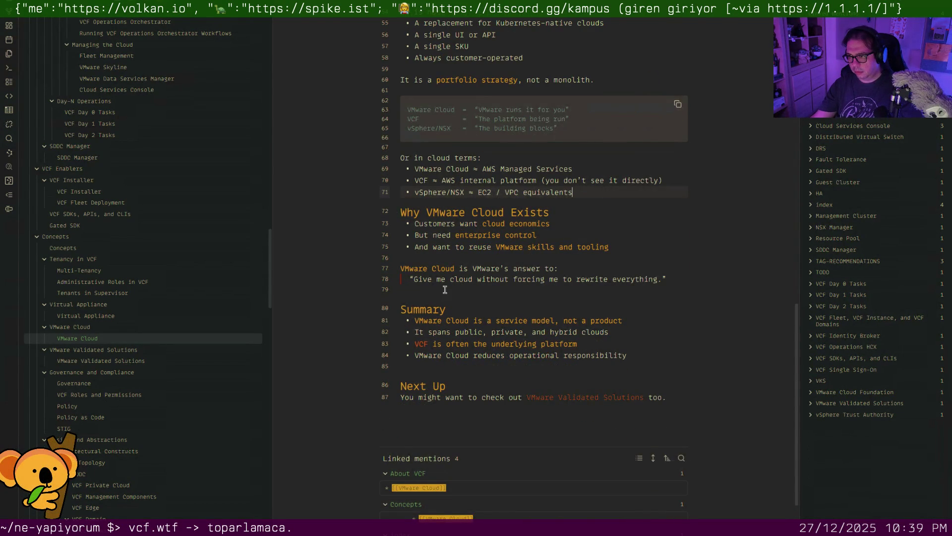
key(BackSpace)
scroll(445, 289, down, 3)
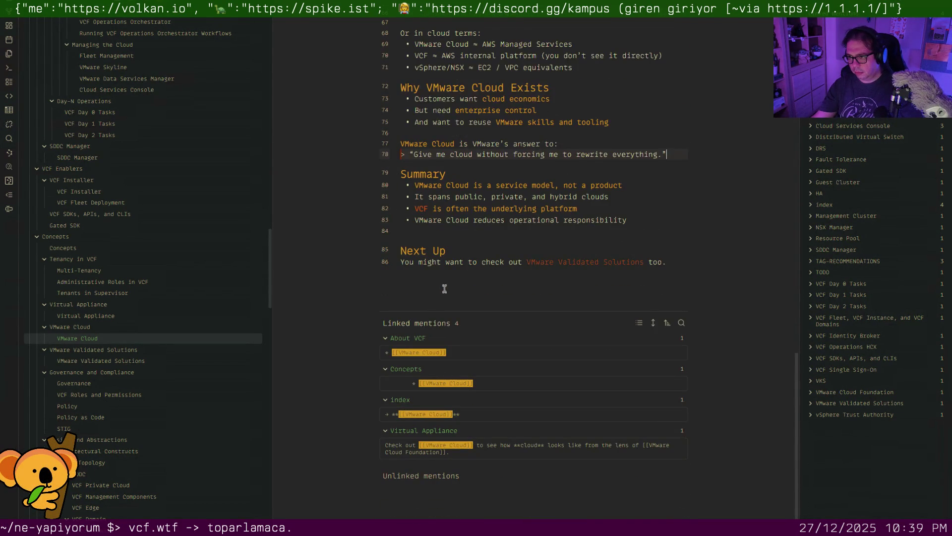
click(426, 236)
key(BackSpace)
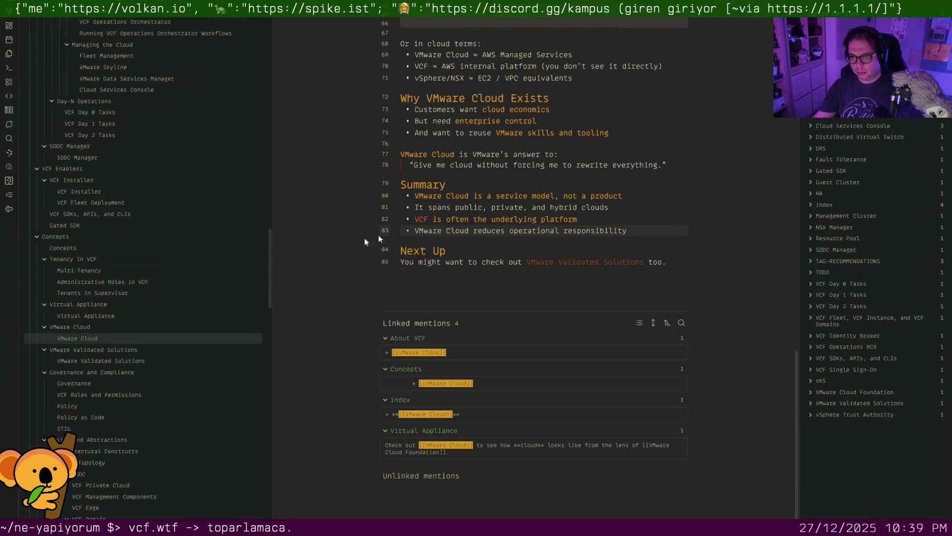
click(150, 360)
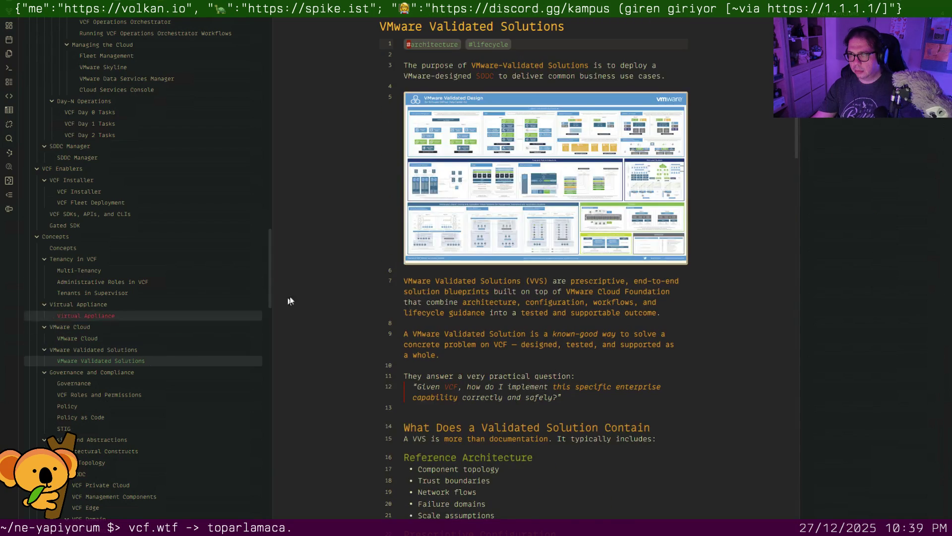
scroll(404, 301, down, 5)
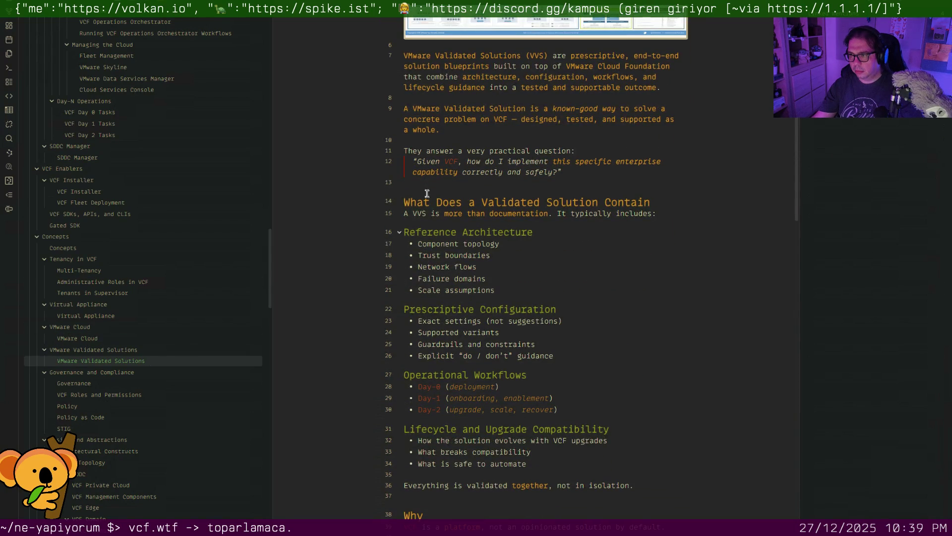
Remove the blank lines above line 14, Typical VMware Validated Solutions and the 'Are Not' heading
click(427, 188)
key(Up)
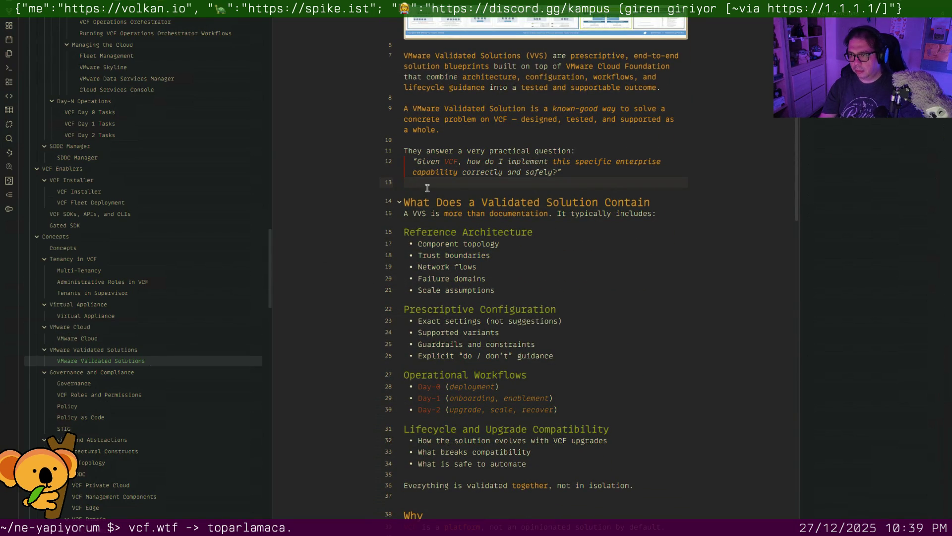
key(BackSpace)
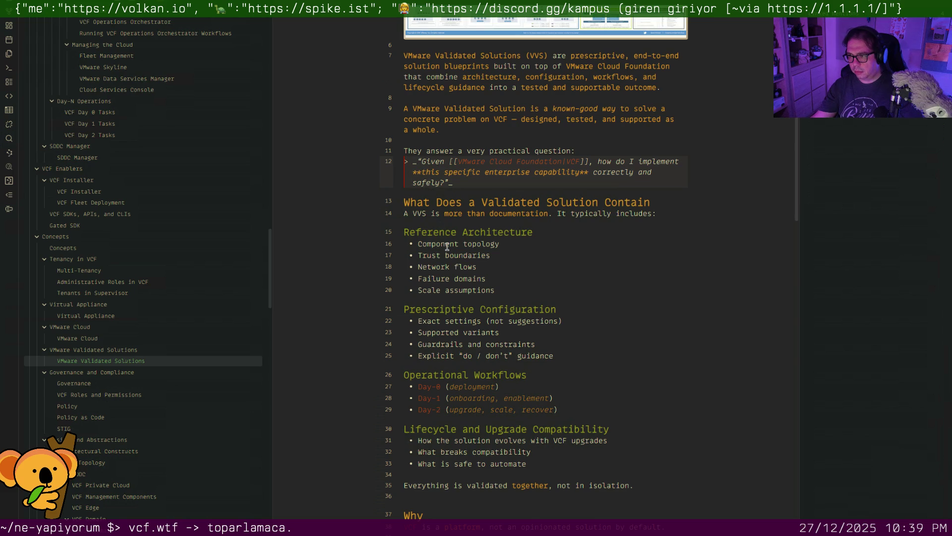
scroll(447, 246, down, 3)
click(441, 343)
scroll(441, 344, down, 3)
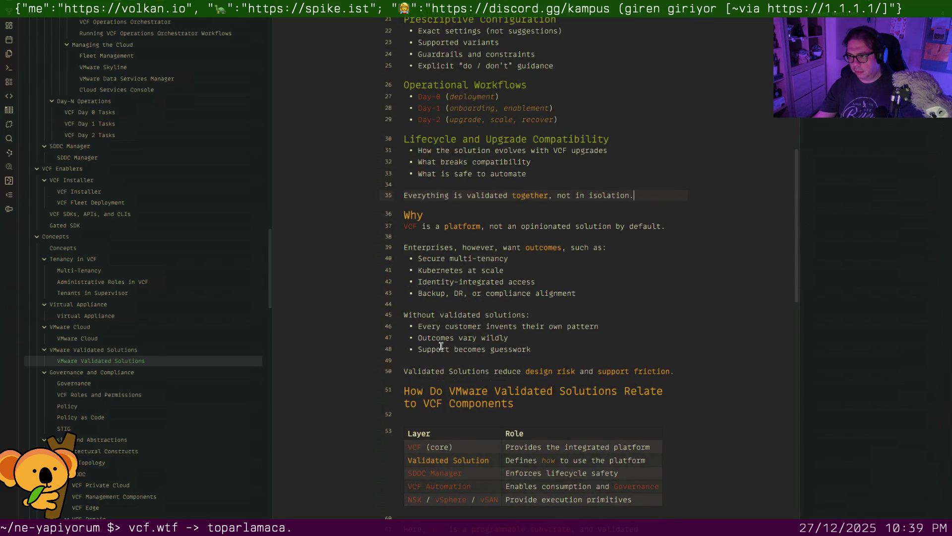
scroll(440, 344, down, 3)
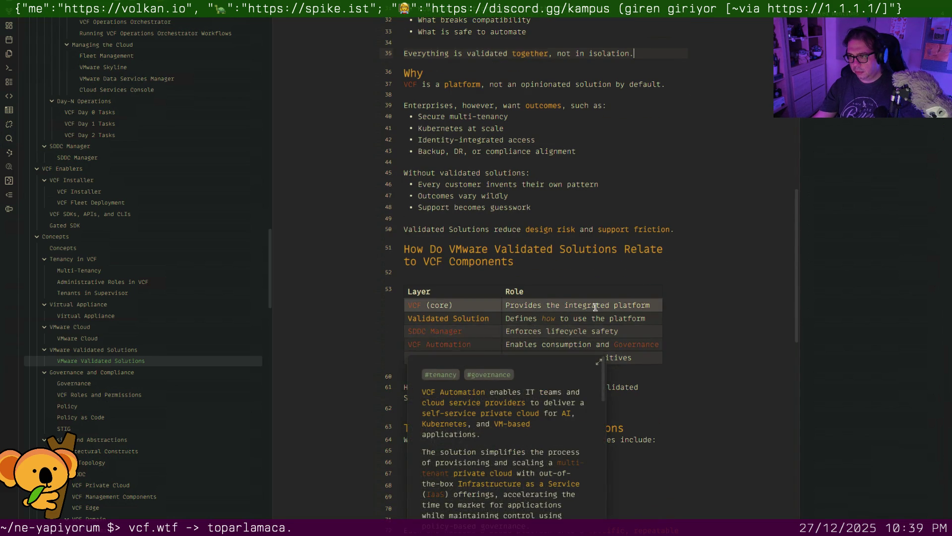
scroll(594, 307, down, 2)
scroll(521, 283, down, 1)
scroll(472, 250, down, 1)
click(470, 232)
key(BackSpace)
scroll(469, 232, down, 1)
click(470, 310)
key(Up)
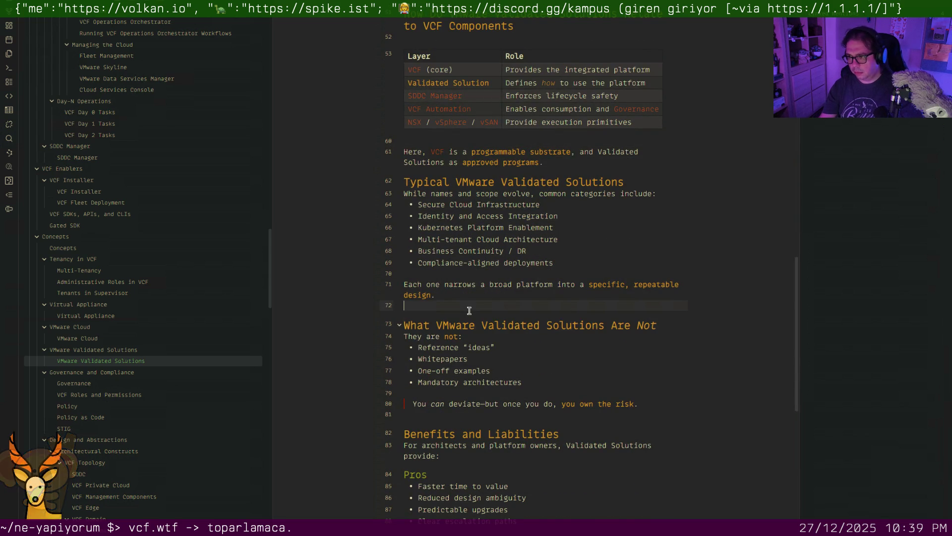
key(BackSpace)
Remove the blank lines after the quote and above Summary, and emphasize the word 'deliberate'
click(447, 402)
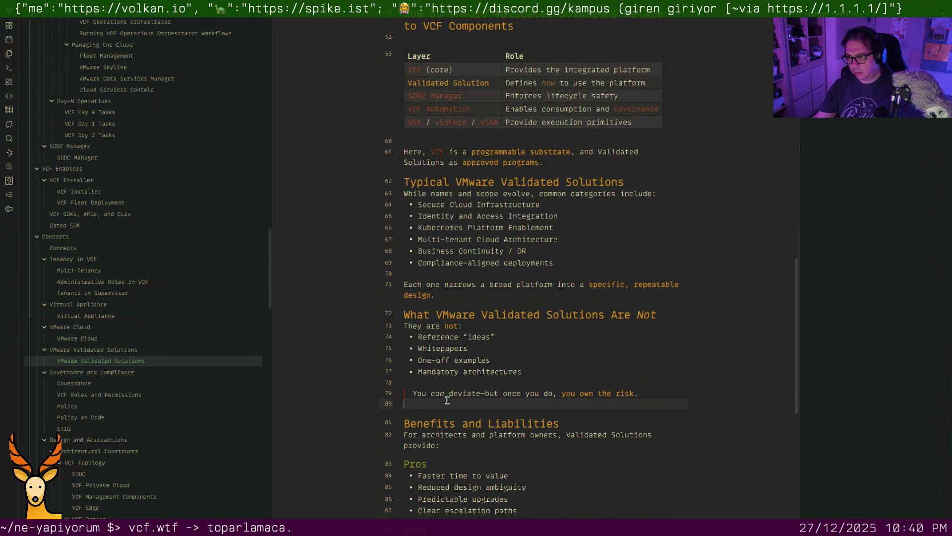
key(BackSpace)
scroll(447, 400, down, 3)
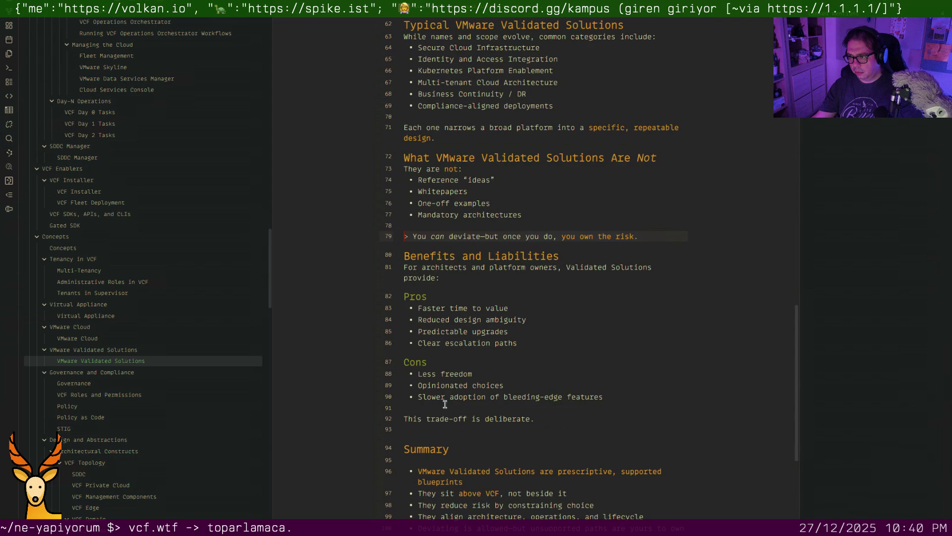
click(440, 426)
key(BackSpace)
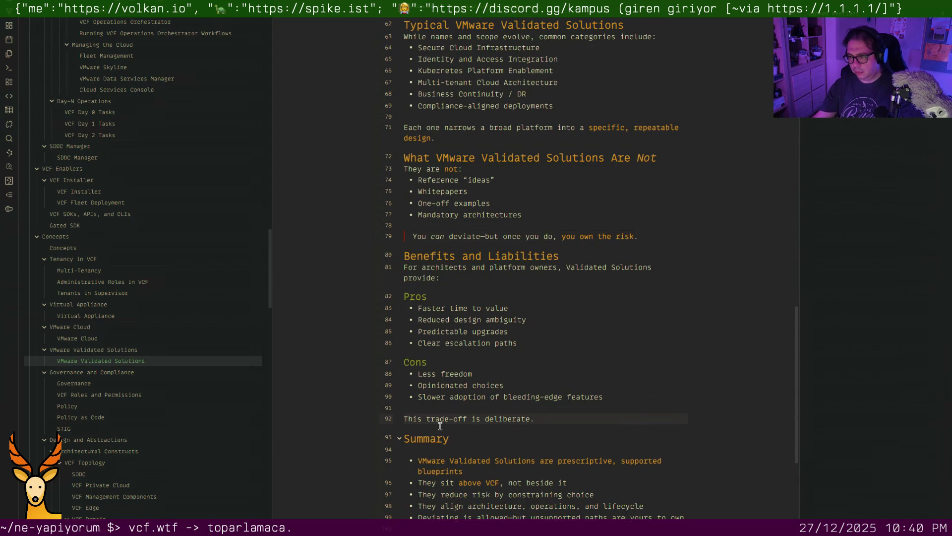
key(v)
key(b)
key(Escape)
Remove the blank line under Summary, then move on to the Governance note
key(Down)
scroll(440, 425, down, 1)
key(Down)
key(BackSpace)
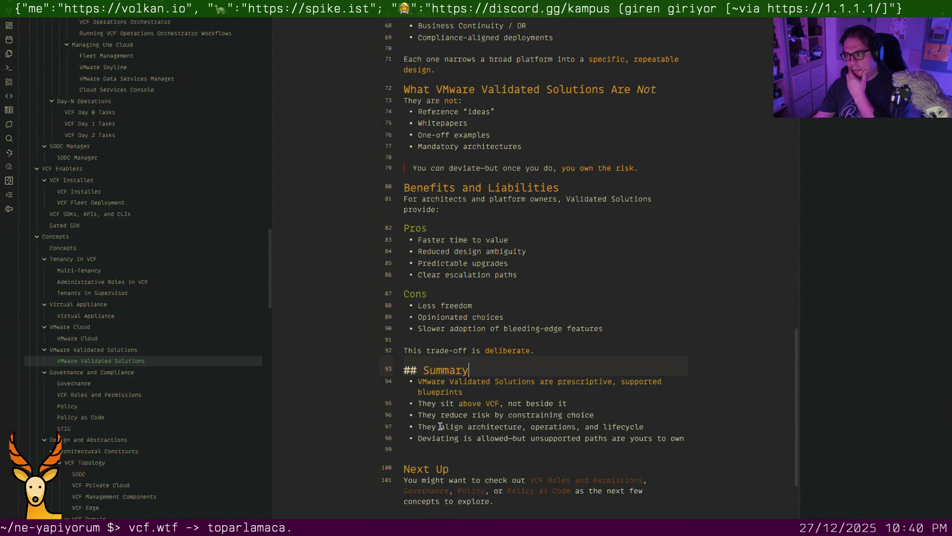
scroll(440, 426, down, 2)
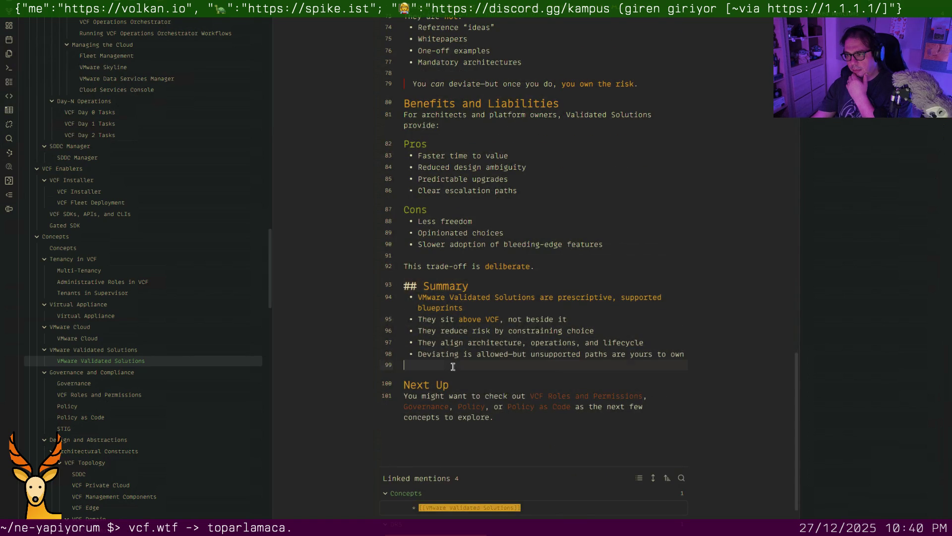
click(452, 366)
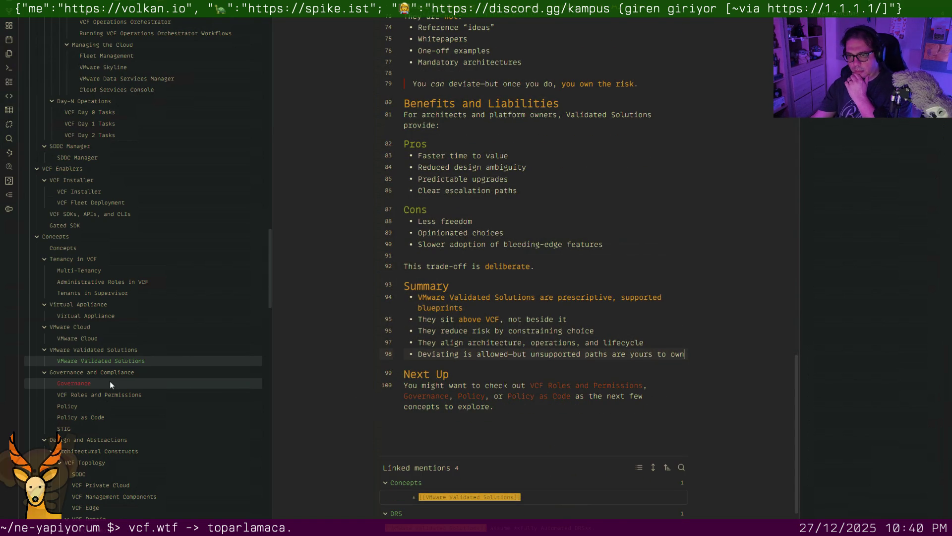
click(109, 381)
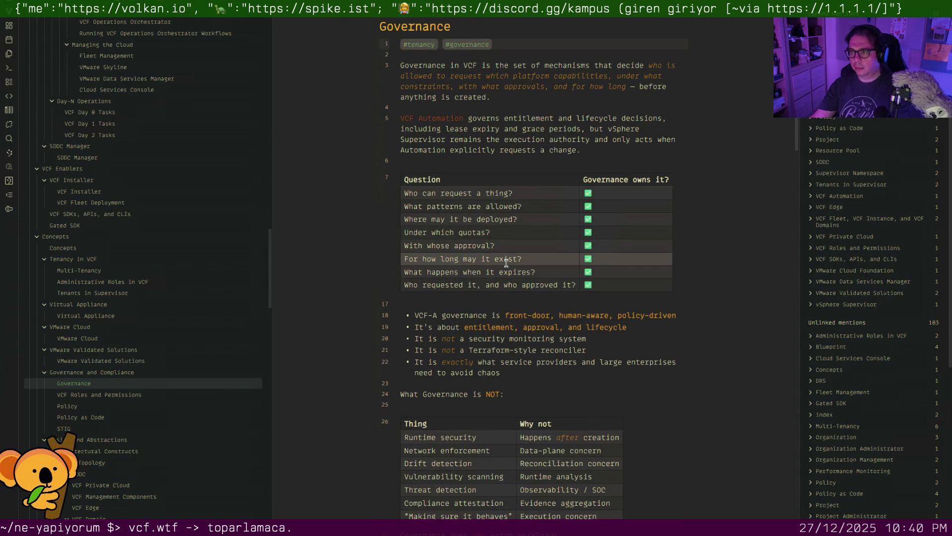
Bold 'Governance', link VCF as [[VMware Cloud Foundation|VCF]] and close the note
key(Down)
key(Down)
key(shift+Right)
key(shift+Right)
key(shift+Right)
key(ctrl+b)
key(Right)
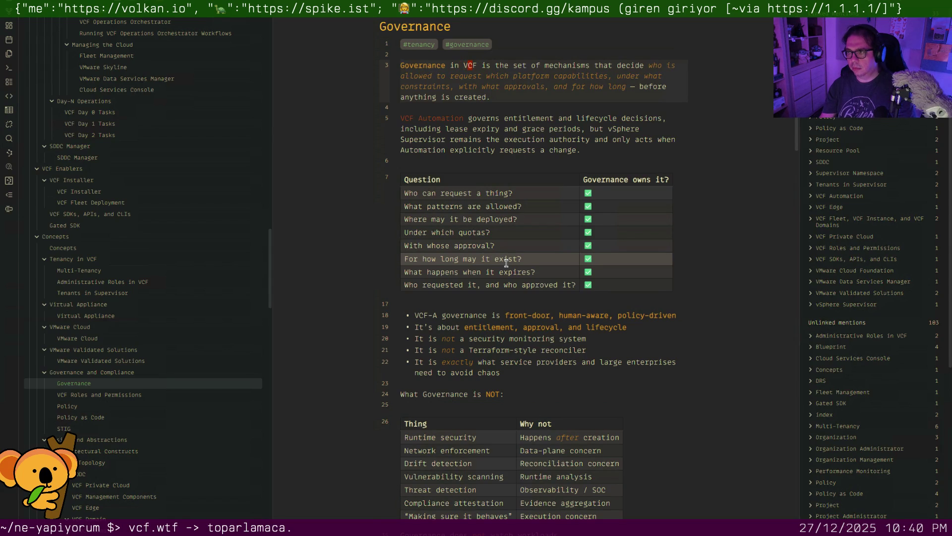
text([[VMware Cloud Foundation|)
key(Right)
key(Right)
key(Right)
key(Right)
text(]])
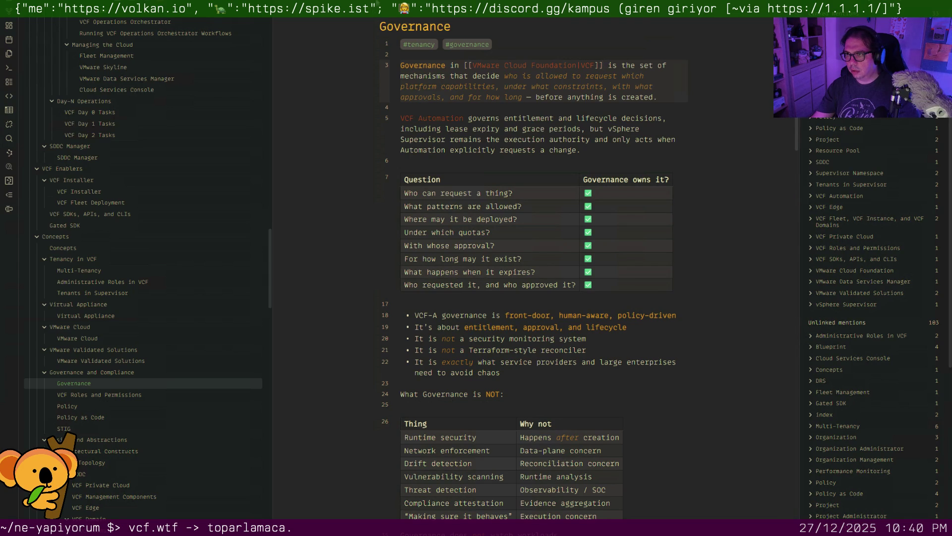
key(ctrl+w)
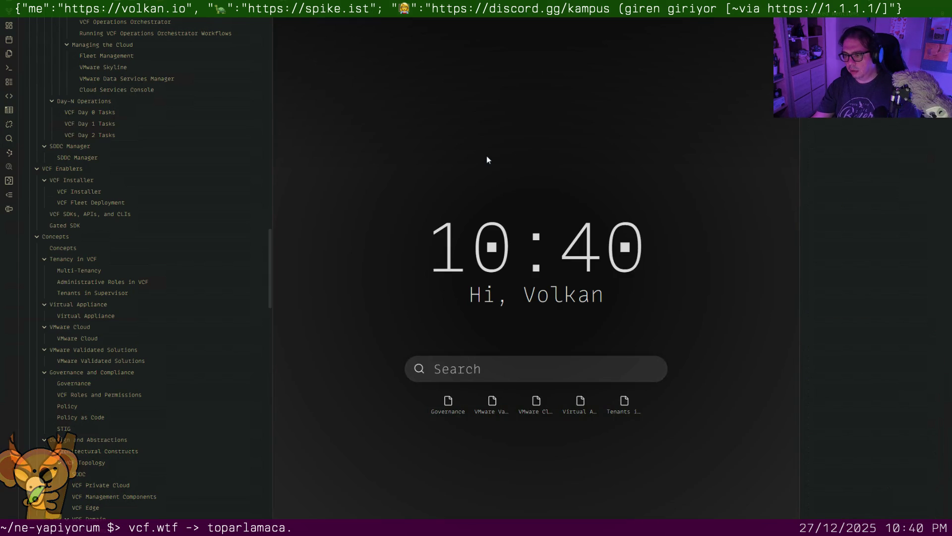
After dismissing the note switcher twice, run 'Open graph view' from the command search
key(ctrl+o)
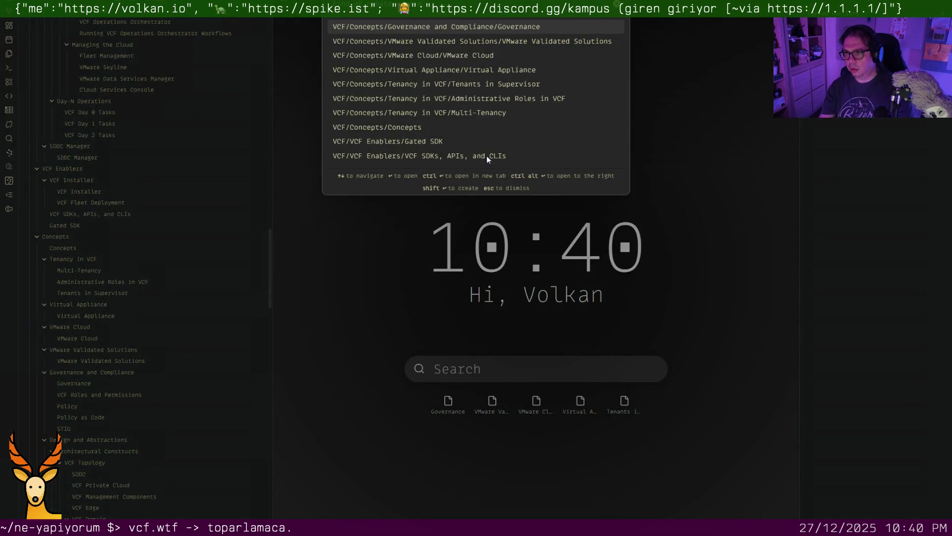
text(grap)
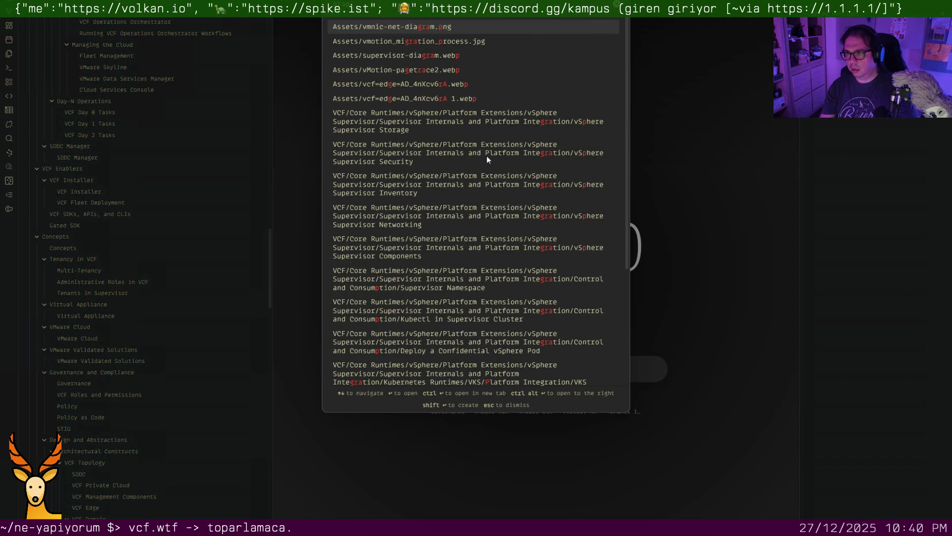
text(h)
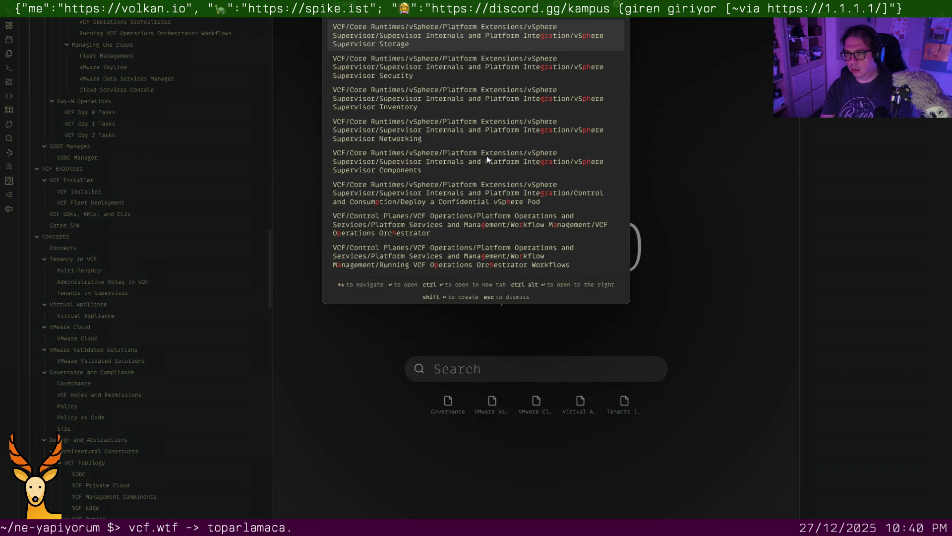
key(Escape)
key(ctrl+o)
text(graph)
key(Escape)
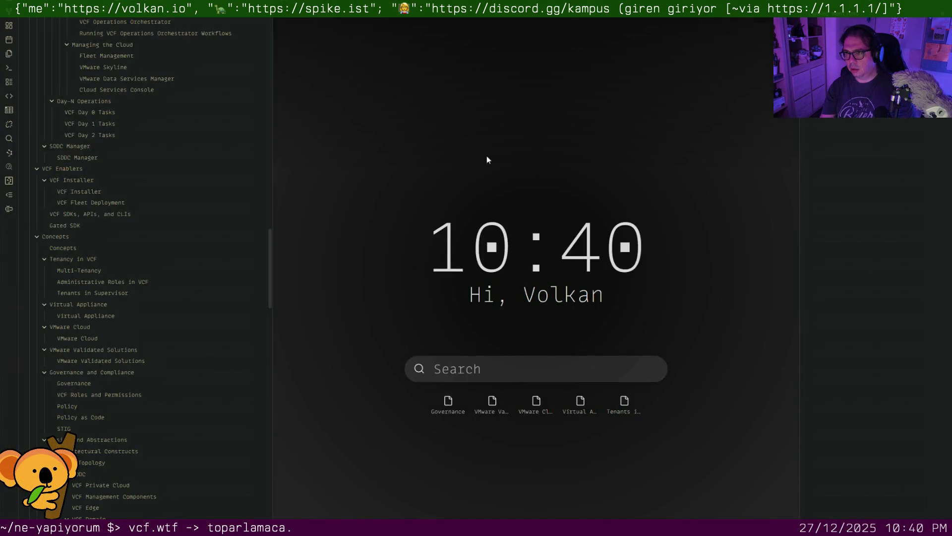
key(ctrl+p)
text(graph)
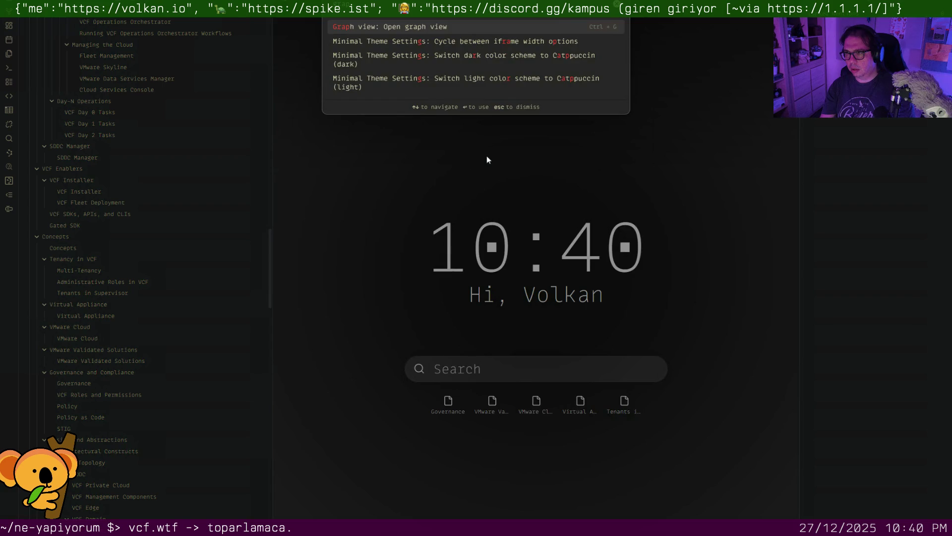
key(Return)
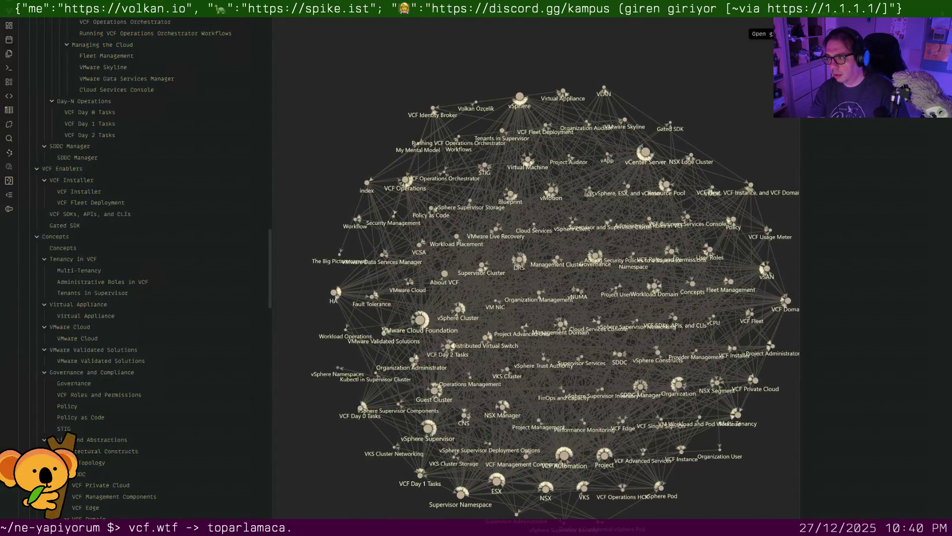
Show Tags and Attachments as graph nodes, then close the settings panel to view the full graph
click(788, 30)
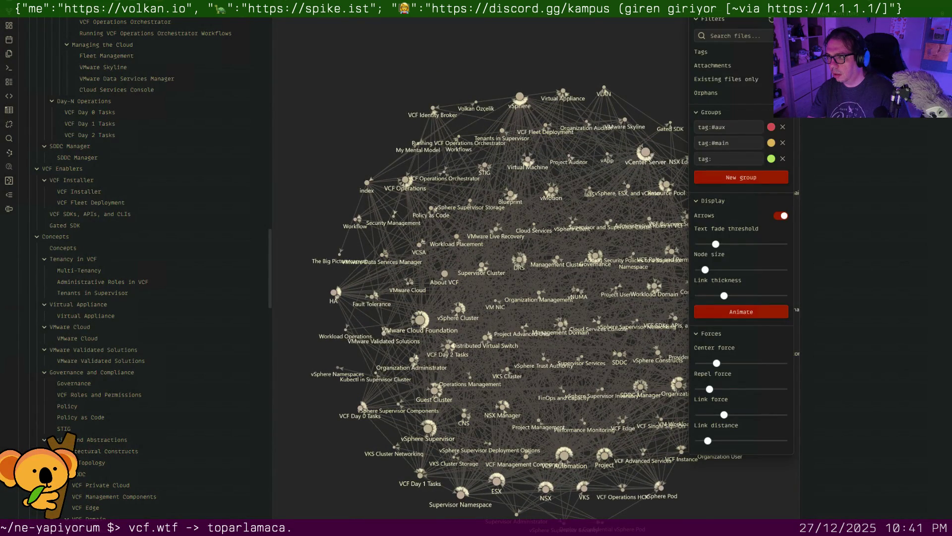
click(781, 51)
click(782, 65)
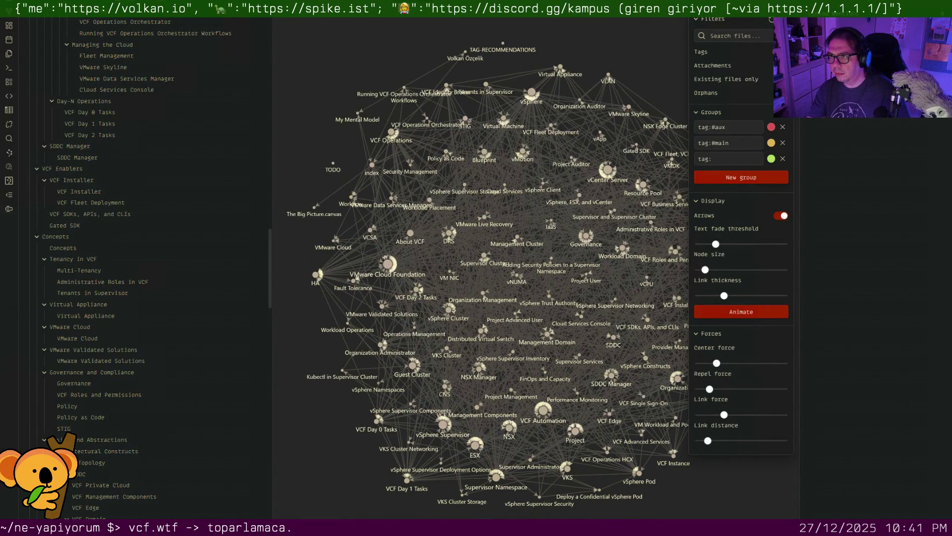
click(212, 70)
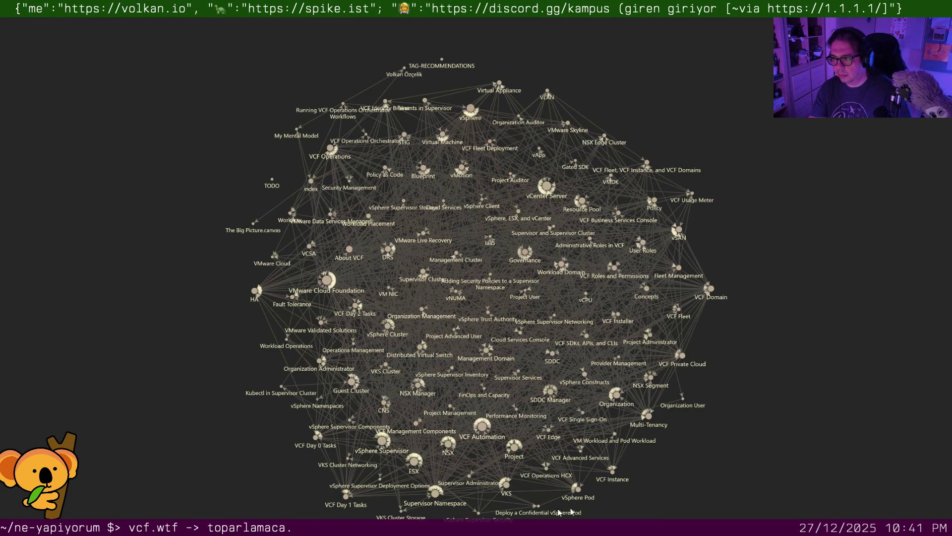
scroll(542, 300, up, 1)
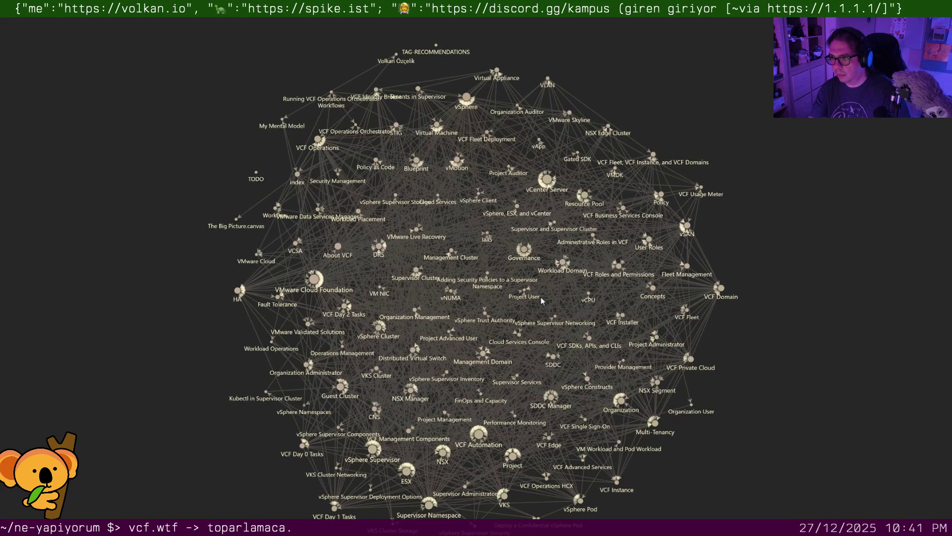
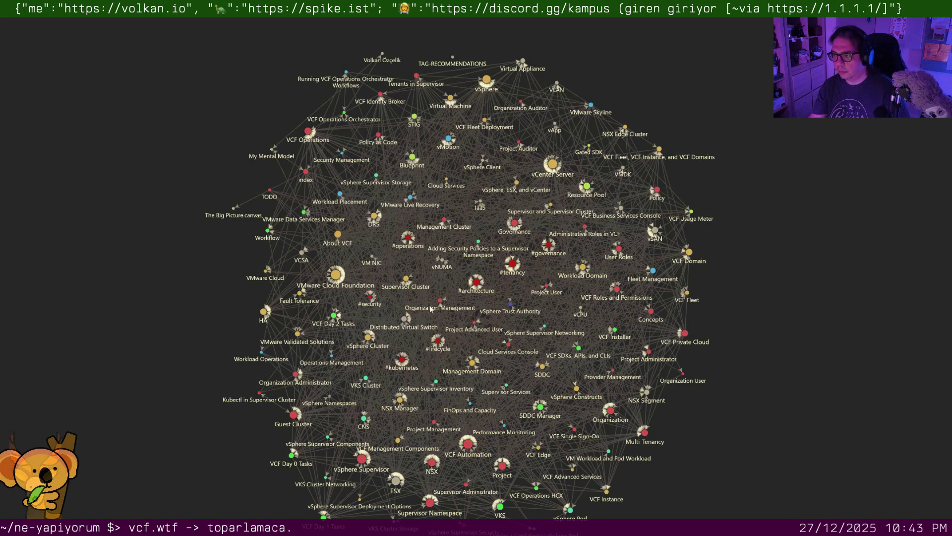
scroll(492, 301, up, 1)
scroll(493, 301, up, 1)
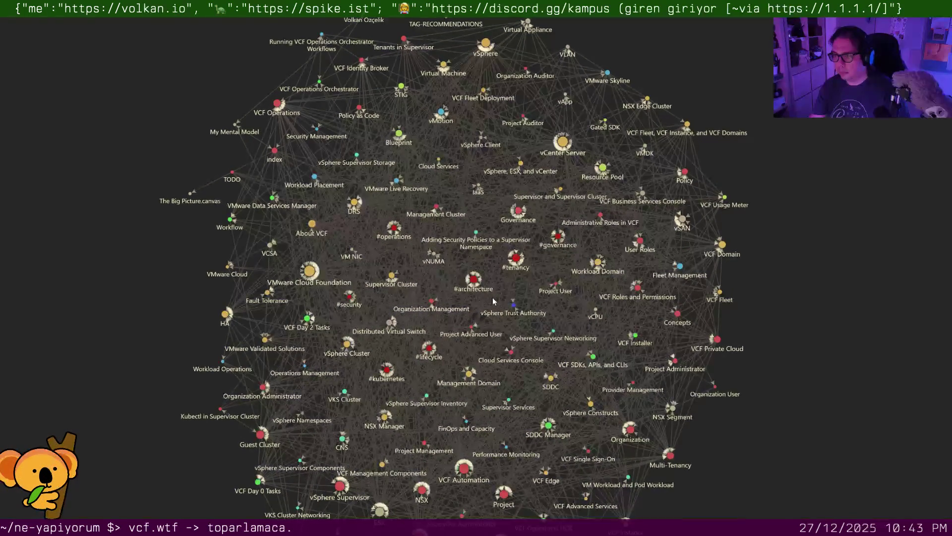
scroll(493, 301, up, 1)
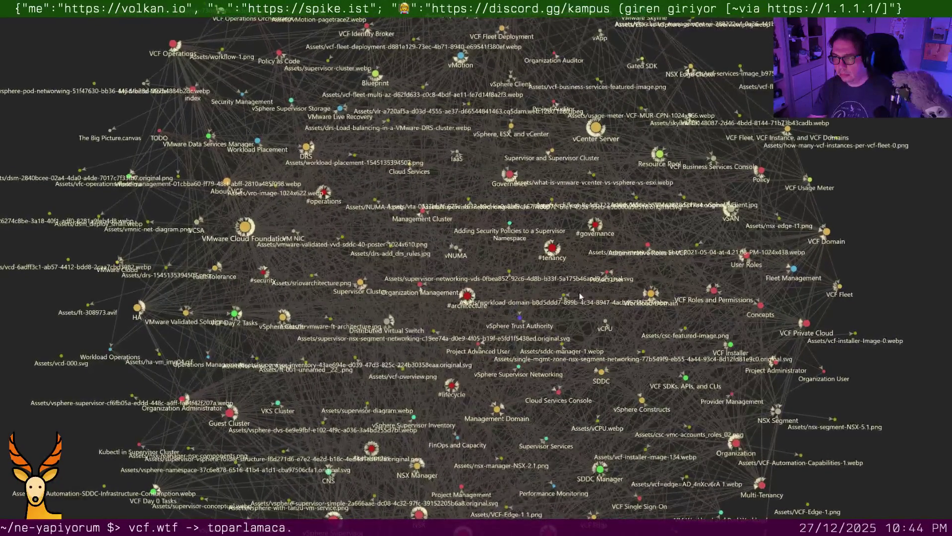
scroll(580, 296, up, 2)
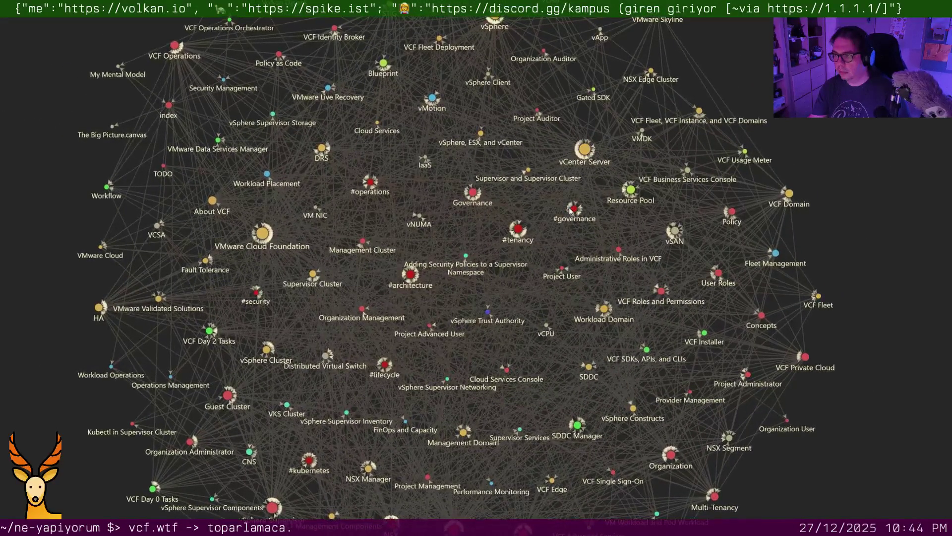
scroll(570, 211, up, 2)
scroll(571, 211, up, 1)
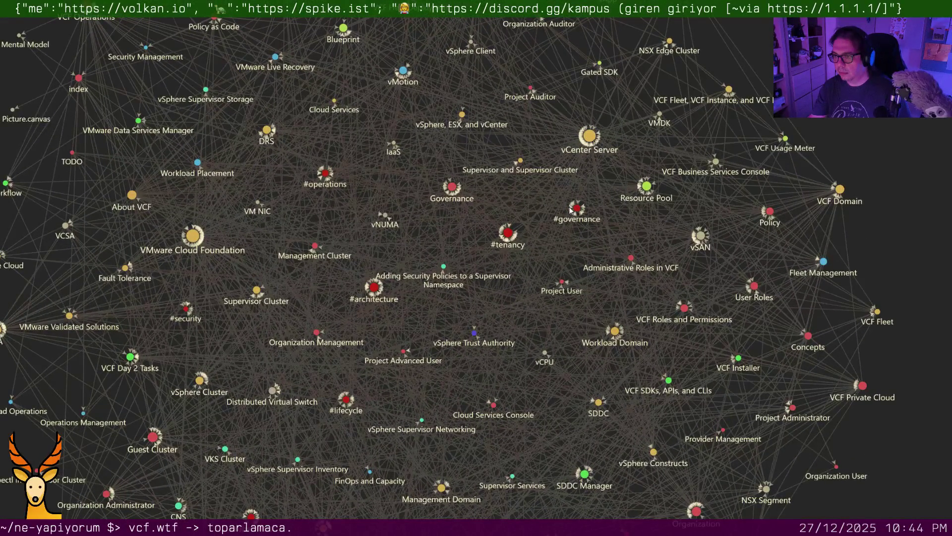
scroll(570, 212, down, 2)
scroll(570, 211, down, 1)
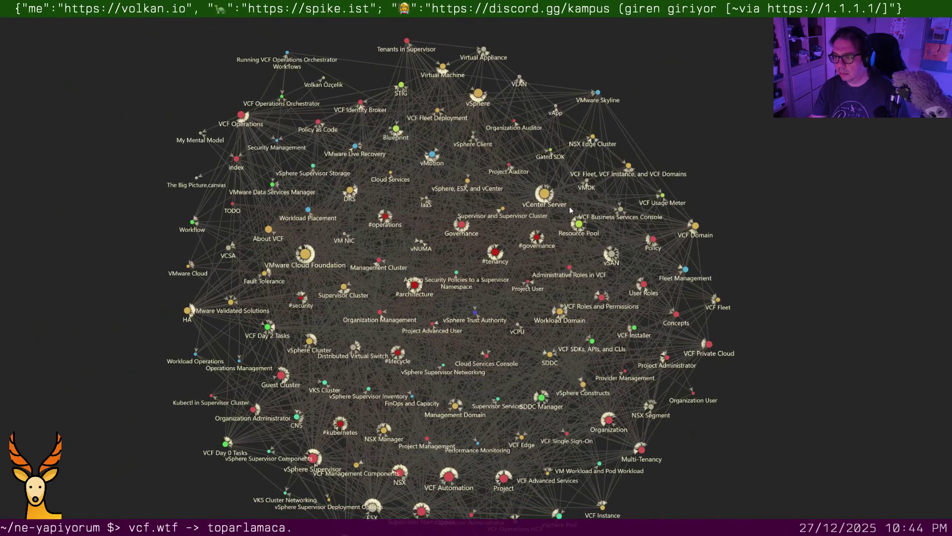
Explore the #lifecycle, #governance and #security tag nodes in the graph, then close it back to Governance
drag(732, 273, 736, 239)
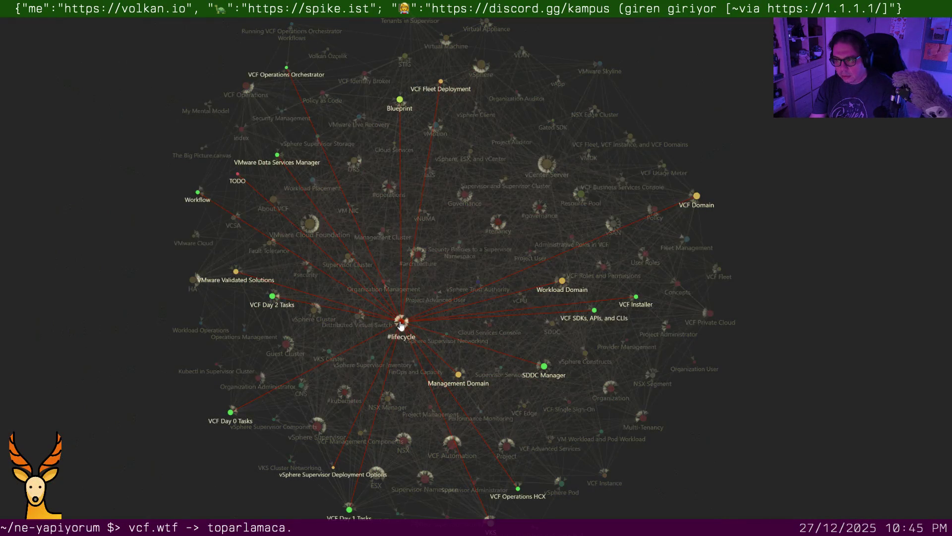
mouse_move(149, 16)
mouse_down()
mouse_move(793, 510)
mouse_move(744, 519)
mouse_up()
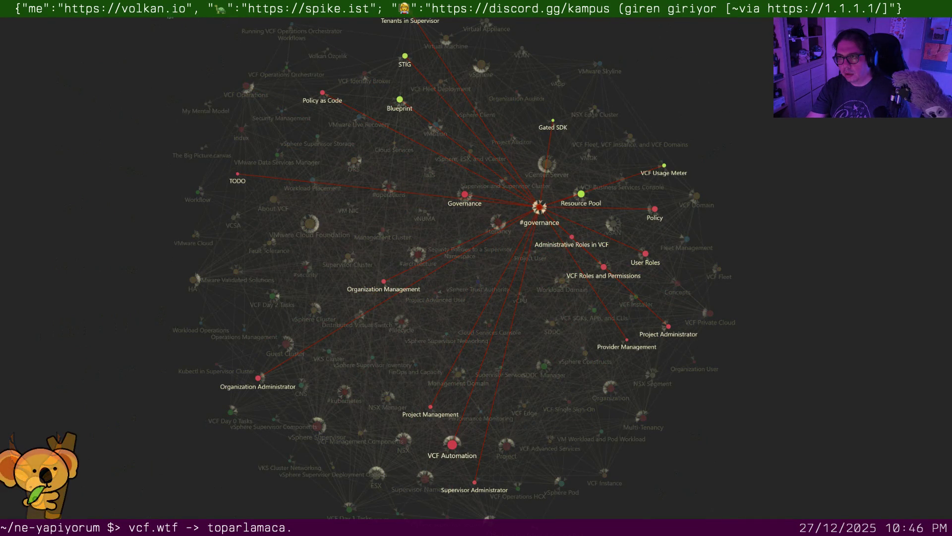
drag(163, 15, 368, 286)
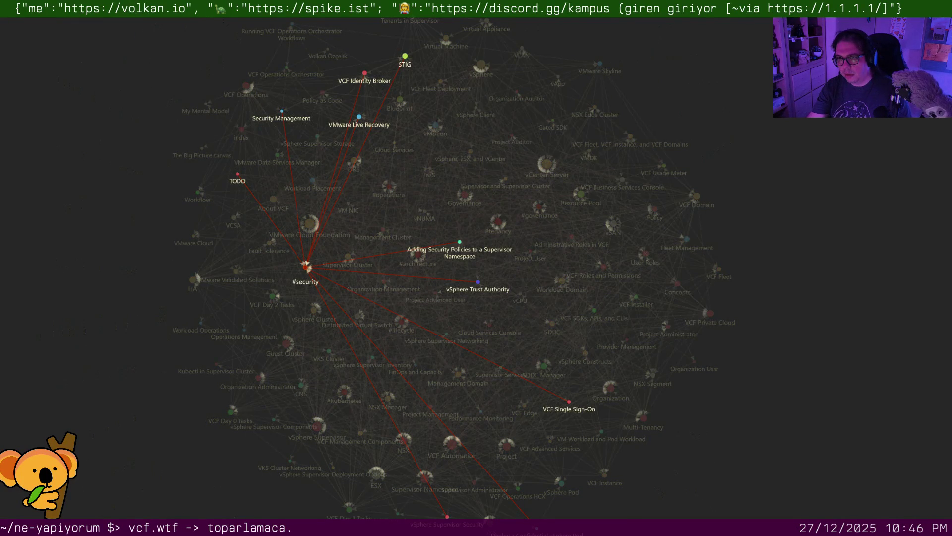
drag(128, 16, 770, 518)
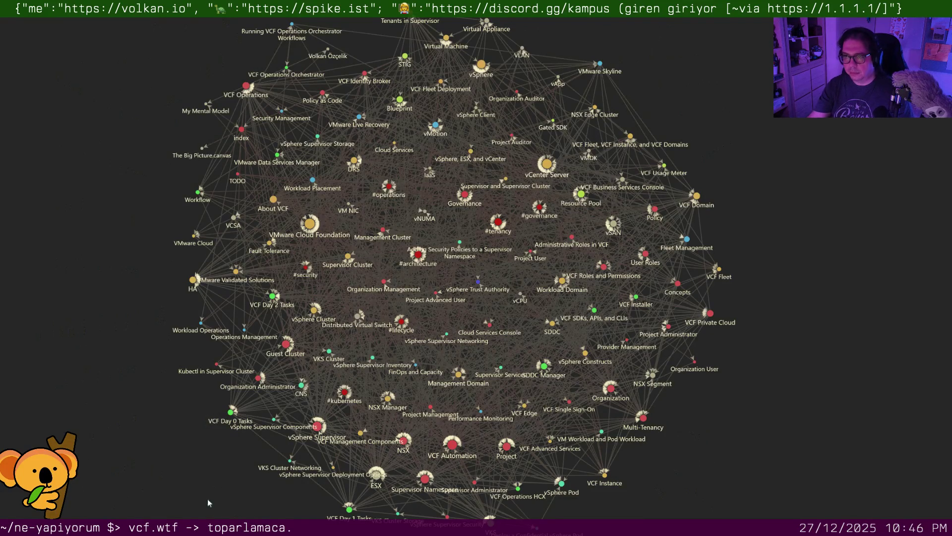
key(ctrl+w)
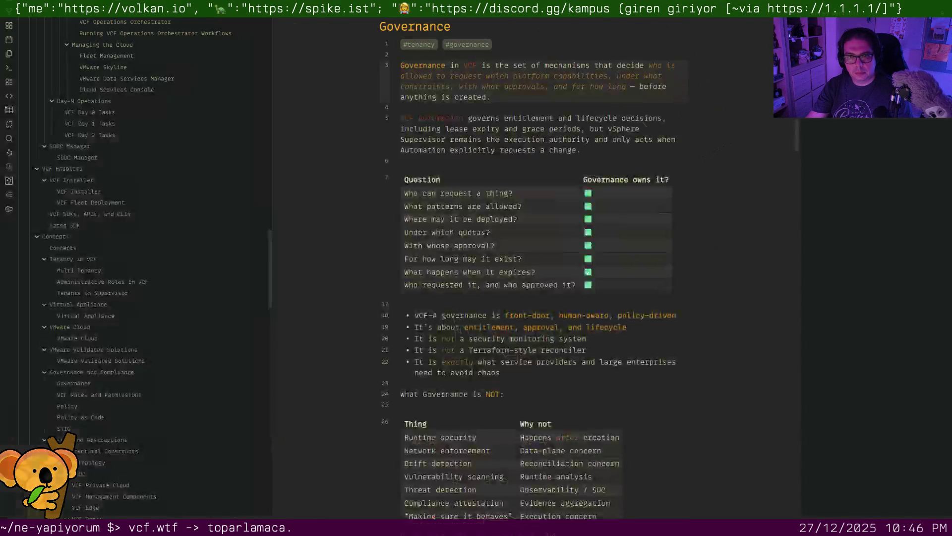
scroll(376, 361, down, 2)
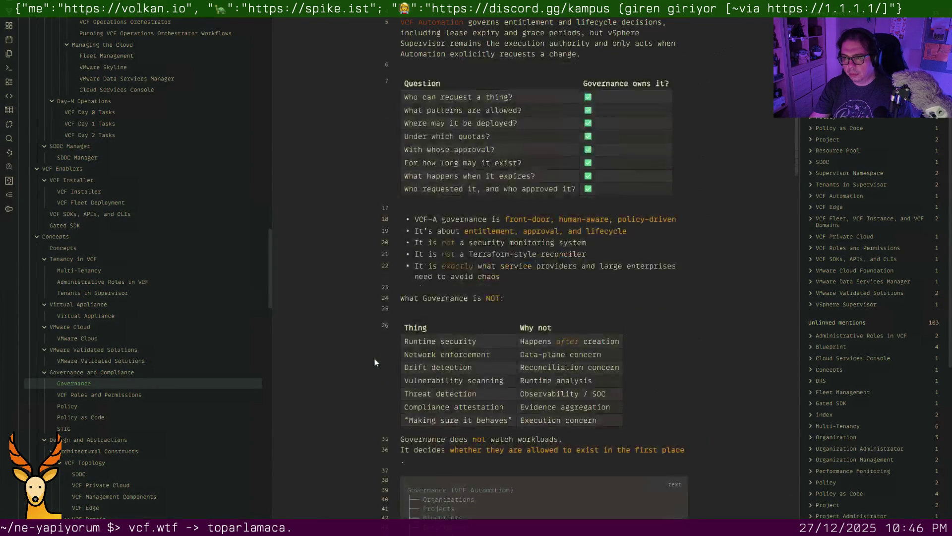
scroll(376, 361, down, 2)
scroll(376, 361, down, 1)
scroll(376, 362, down, 5)
scroll(377, 363, down, 1)
Switch from the Governance note to the VCF Roles and Permissions note
click(169, 396)
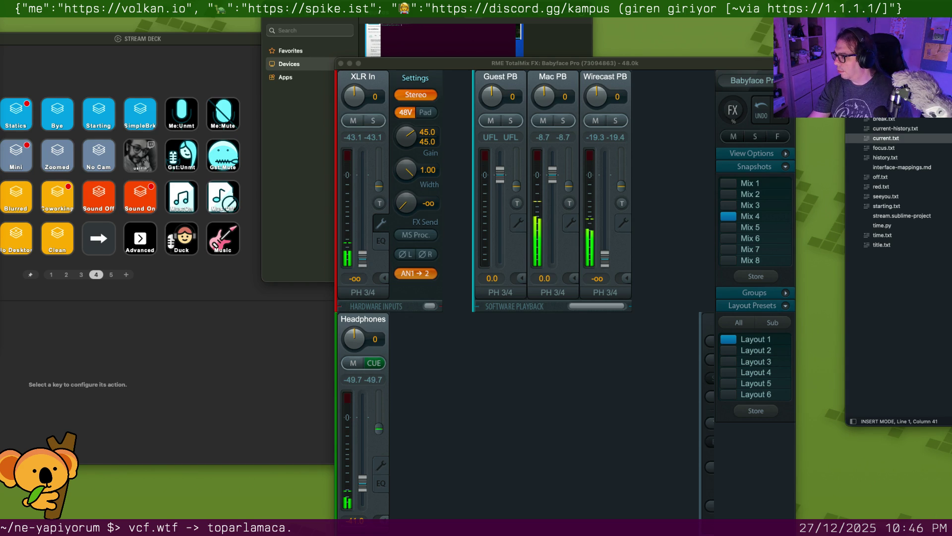
Toggle the large graph window into view and hide it again with its hotkey
key(super+Tab)
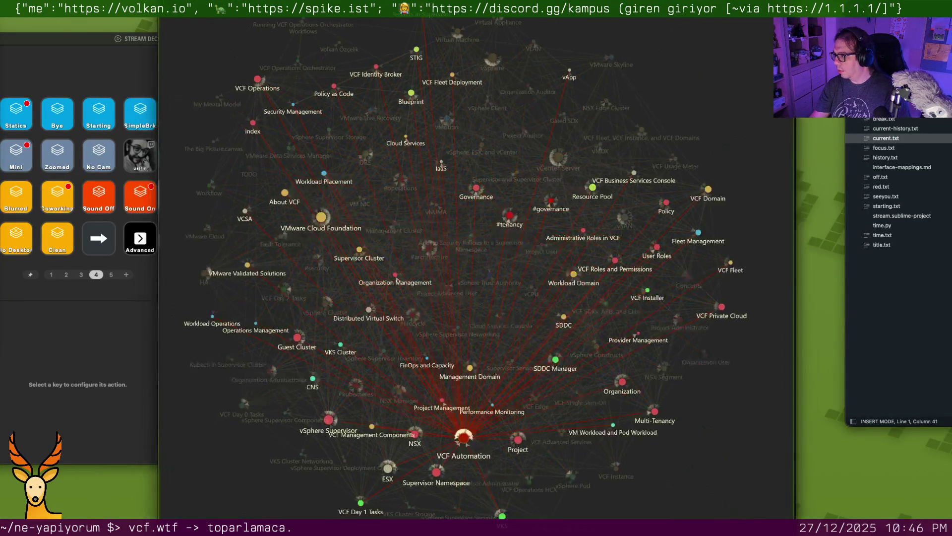
key(super+Tab)
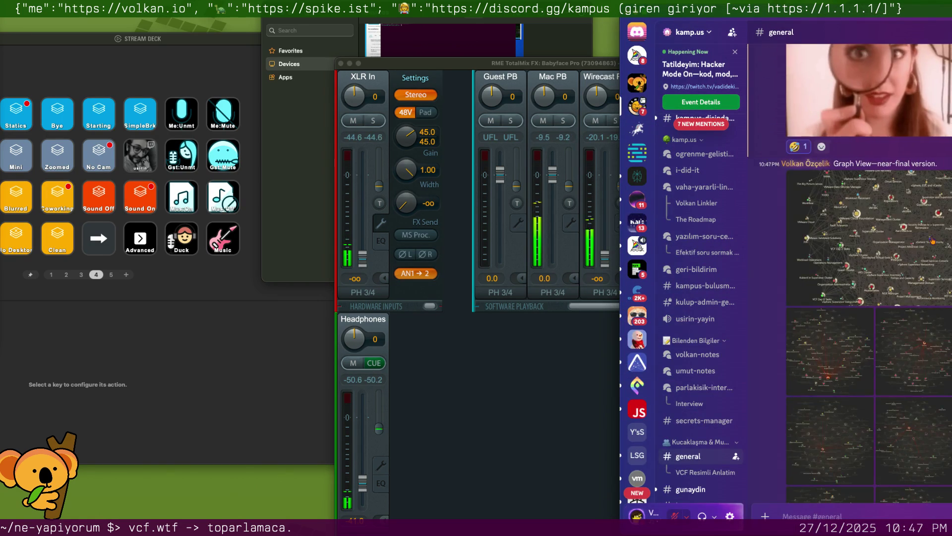
click(931, 237)
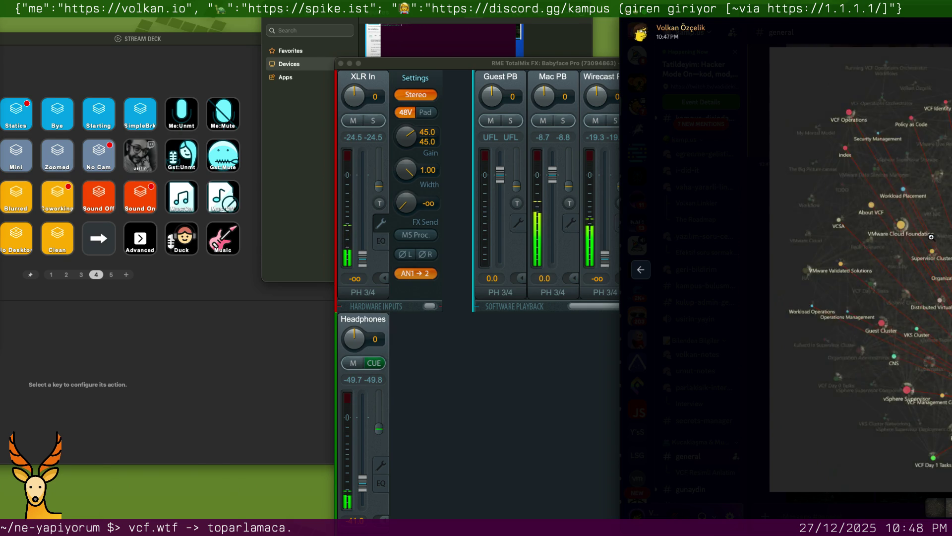
key(Escape)
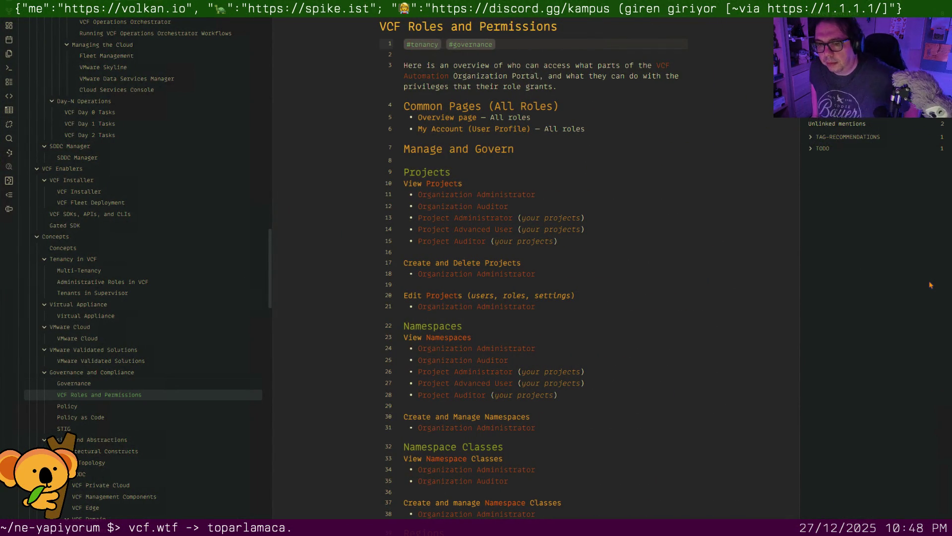
scroll(718, 304, down, 2)
scroll(718, 300, down, 2)
scroll(705, 311, down, 8)
scroll(704, 311, down, 5)
scroll(705, 312, down, 3)
scroll(704, 314, down, 5)
scroll(703, 314, down, 5)
scroll(705, 313, down, 3)
scroll(704, 314, down, 5)
scroll(704, 313, down, 5)
scroll(704, 314, down, 3)
scroll(705, 314, down, 2)
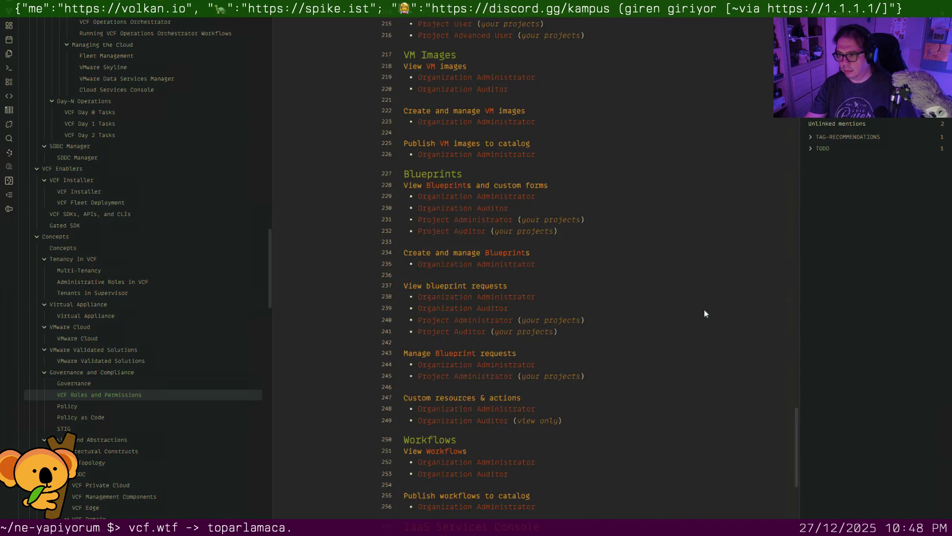
scroll(704, 313, down, 5)
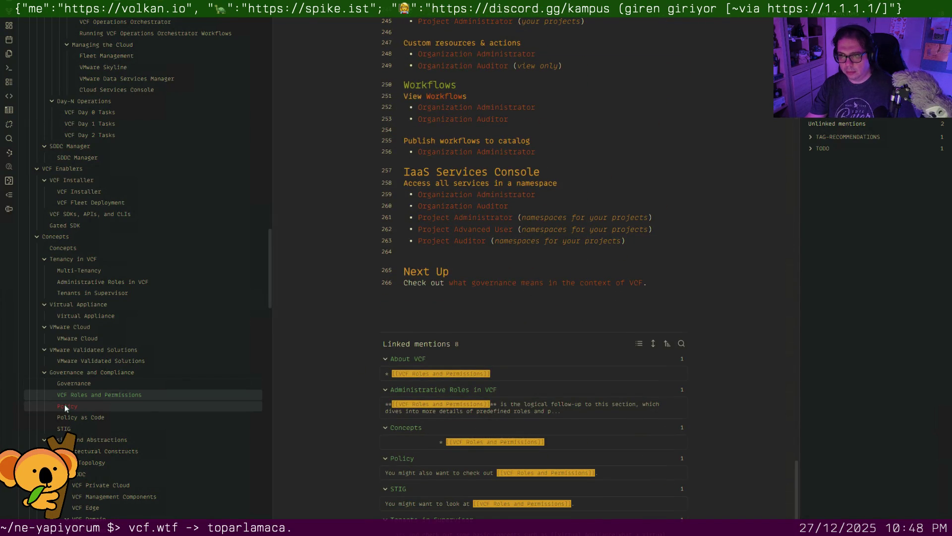
Switch from VCF Roles and Permissions to the Policy note
click(64, 406)
scroll(596, 301, down, 4)
scroll(596, 301, down, 1)
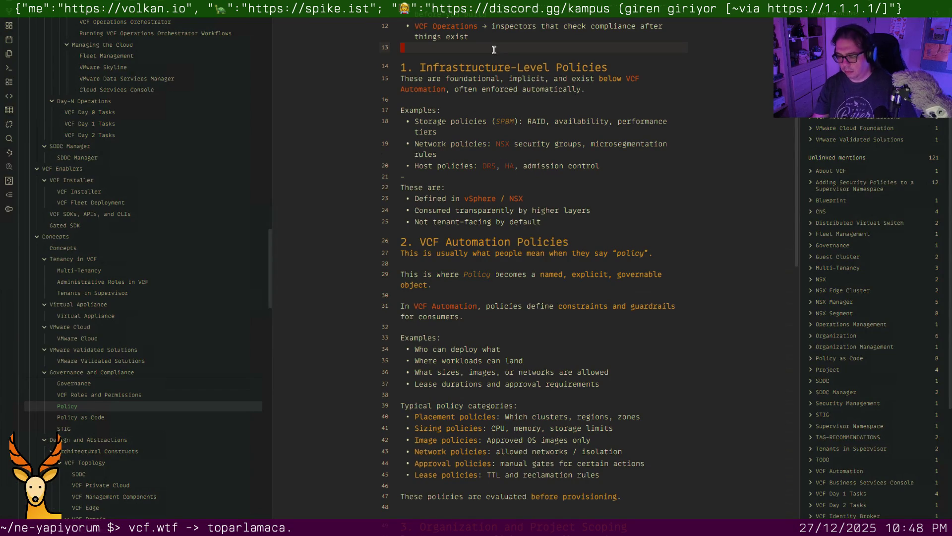
Remove the stray empty lines 13, 47 and 58 in the Policy note
key(BackSpace)
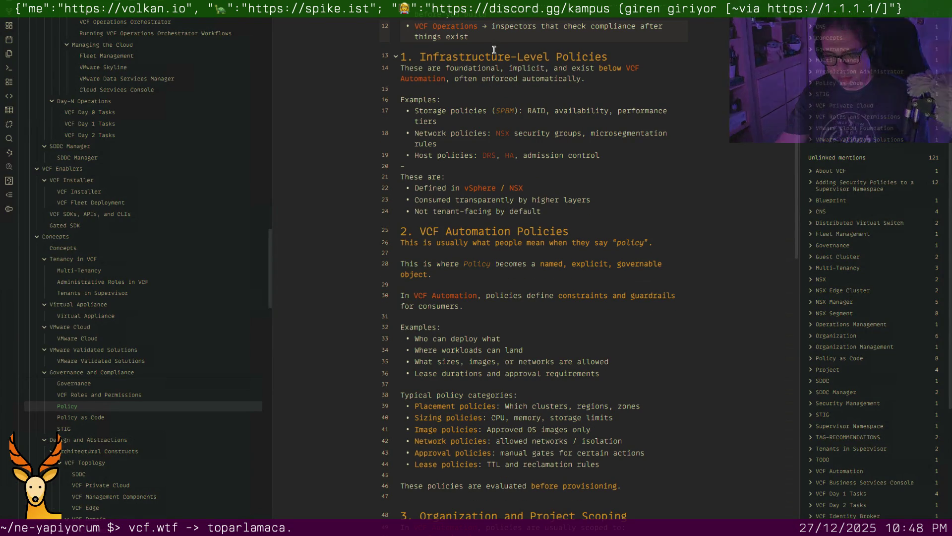
scroll(498, 103, down, 4)
scroll(476, 164, down, 1)
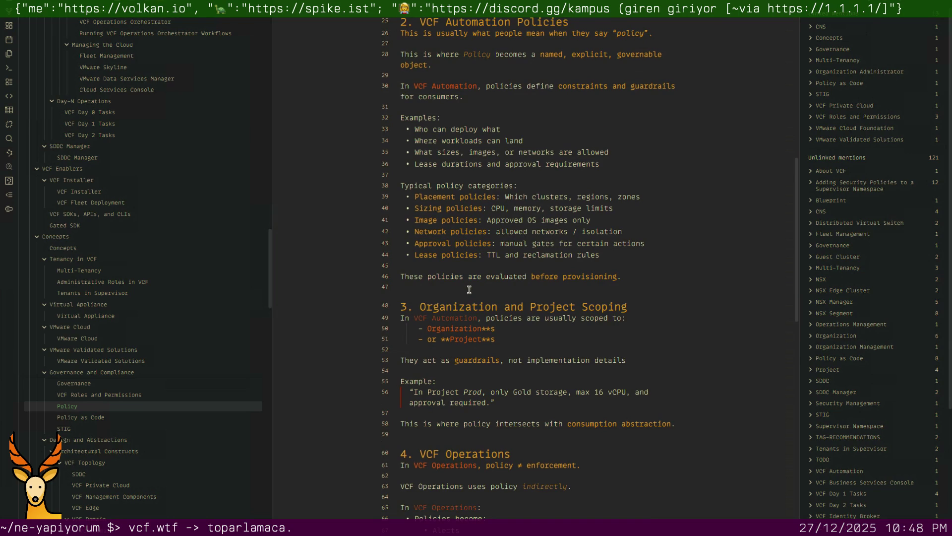
key(BackSpace)
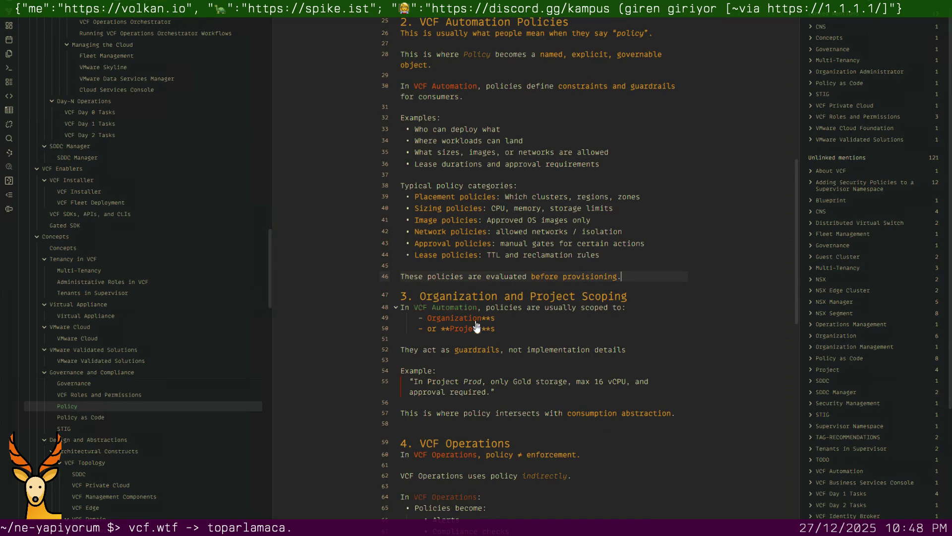
scroll(469, 289, down, 2)
scroll(458, 277, down, 2)
click(448, 260)
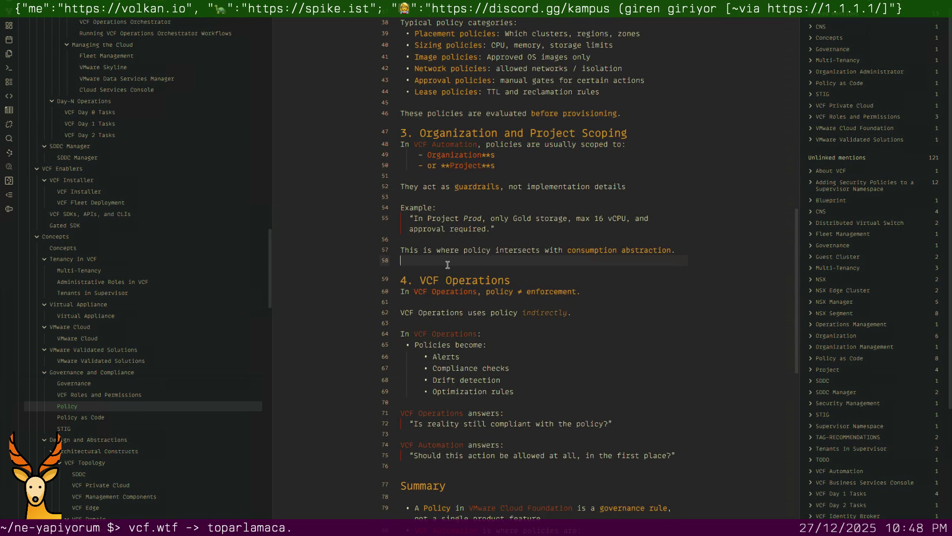
key(BackSpace)
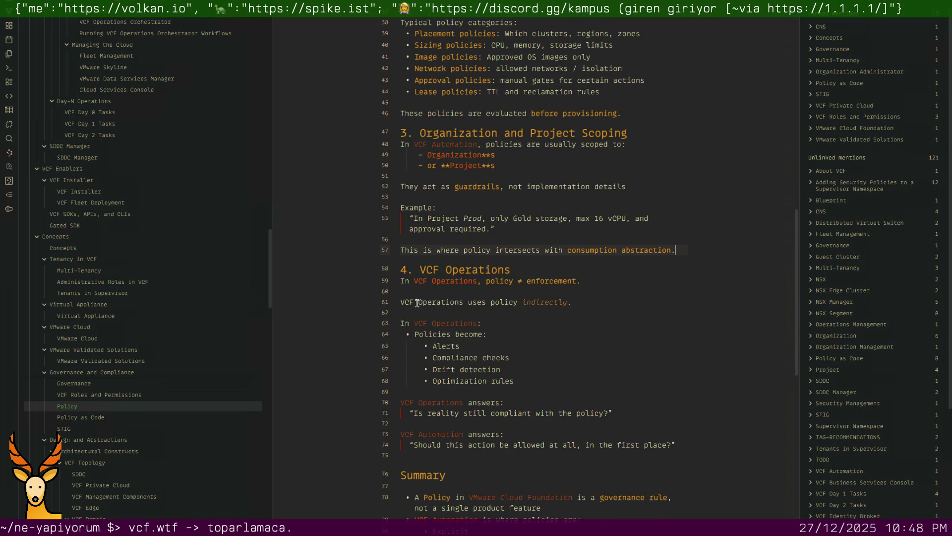
Turn VCF Operations on line 61 into a link and remove the blank line below the quote
click(402, 302)
key(ctrl+shift+Right)
key(ctrl+shift+Right)
text([[)
key(Return)
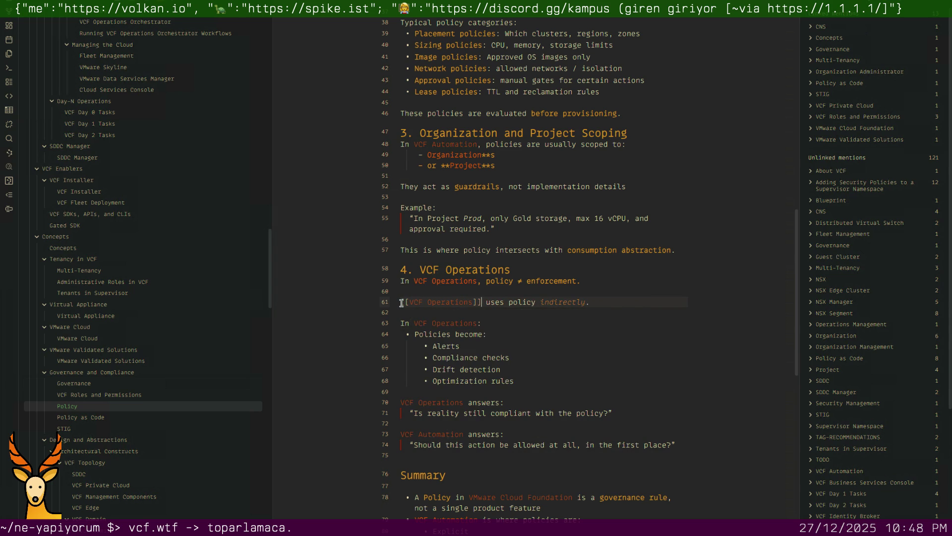
scroll(450, 318, down, 2)
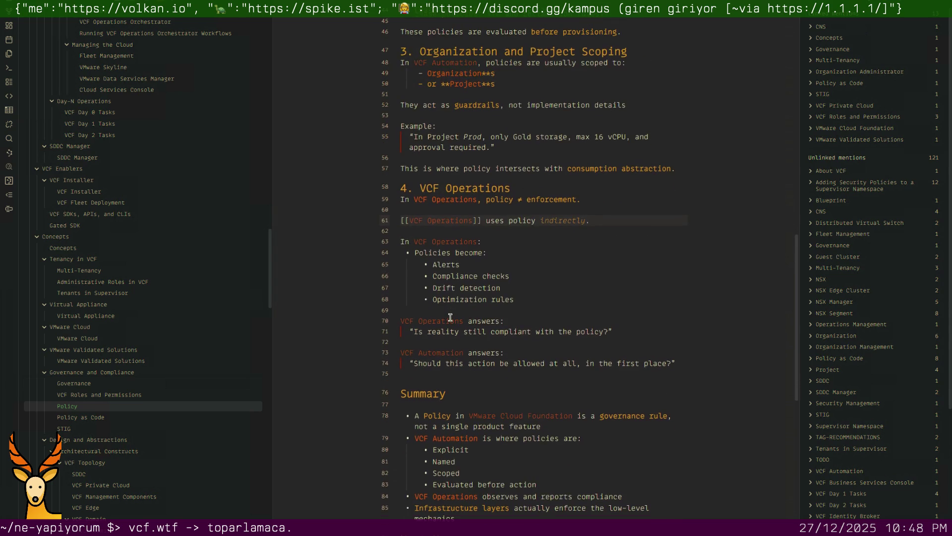
scroll(450, 318, down, 3)
click(428, 229)
key(BackSpace)
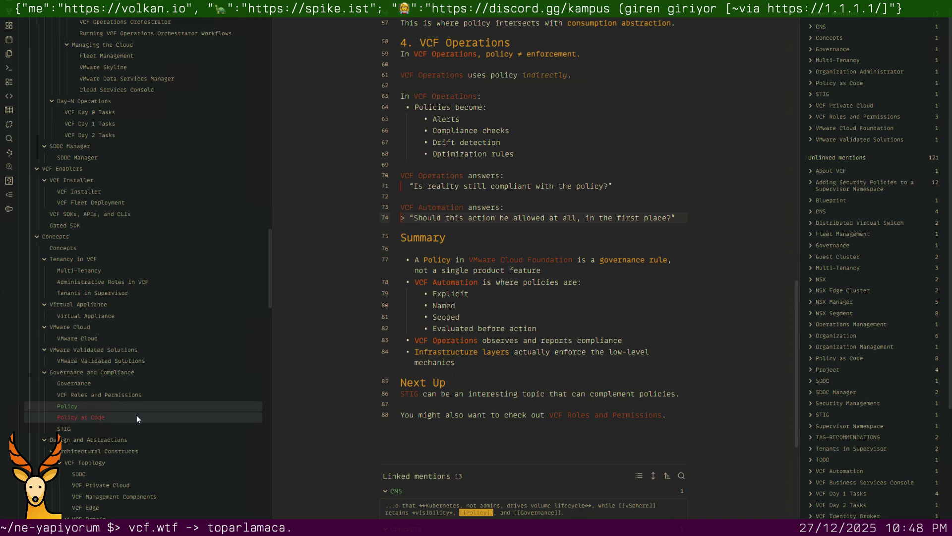
Remove the blank line under the Summary heading, then move on to the Policy as Code note
click(429, 248)
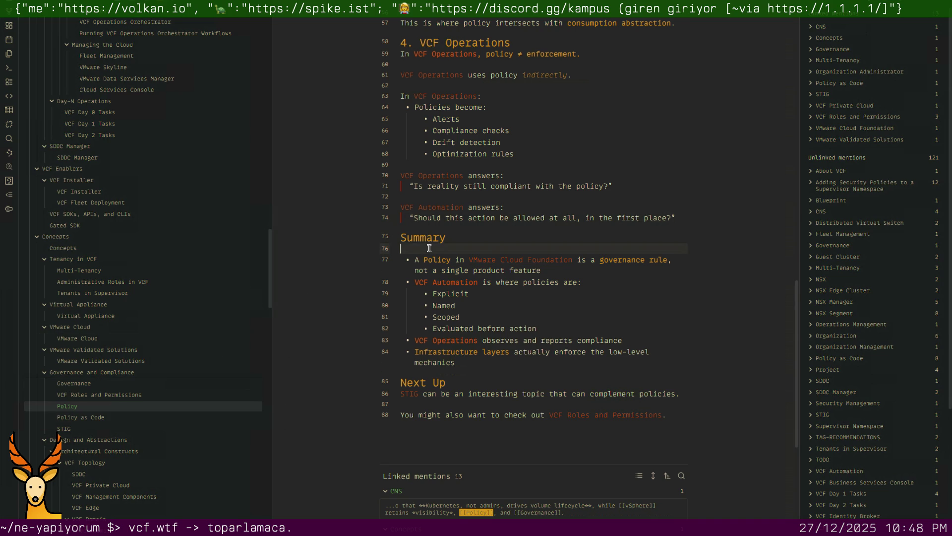
key(BackSpace)
key(Down)
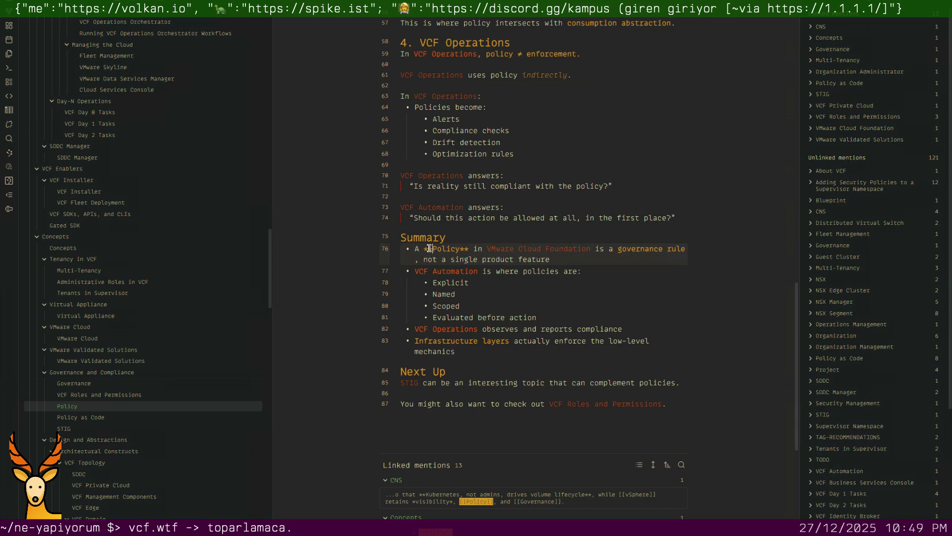
click(89, 417)
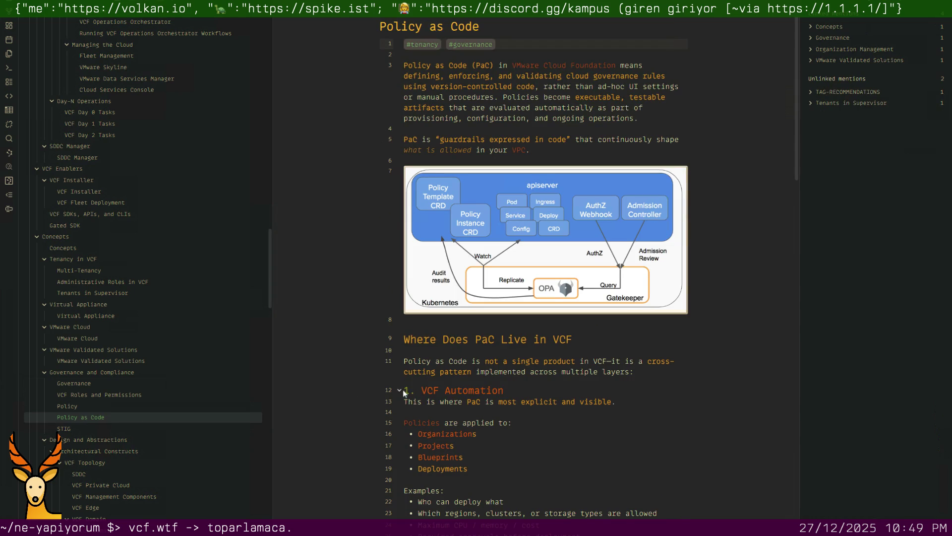
Tidy blank lines around the diagram and first heading in Policy as Code, keeping one above the heading
click(450, 318)
scroll(450, 318, down, 5)
scroll(451, 319, up, 5)
key(Down)
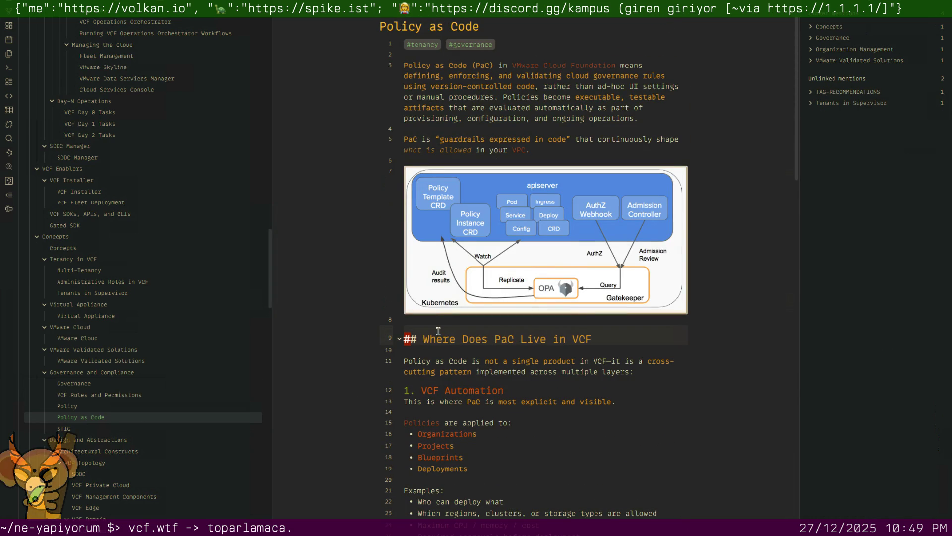
key(BackSpace)
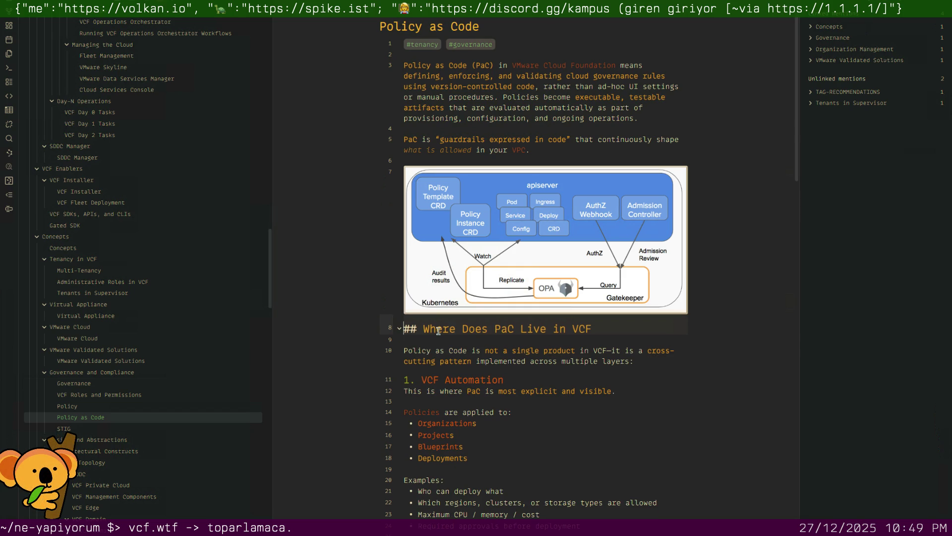
key(Return)
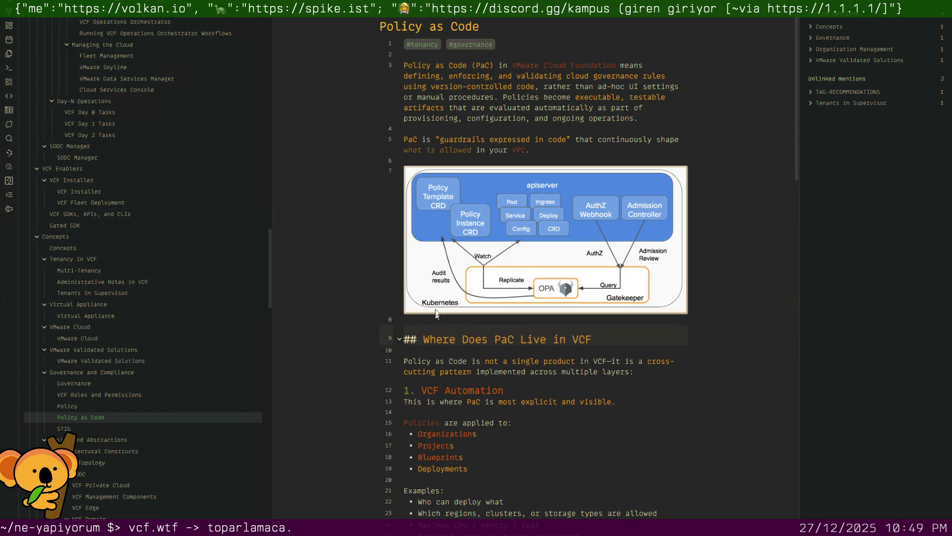
scroll(437, 320, down, 2)
key(Down)
key(BackSpace)
key(Down)
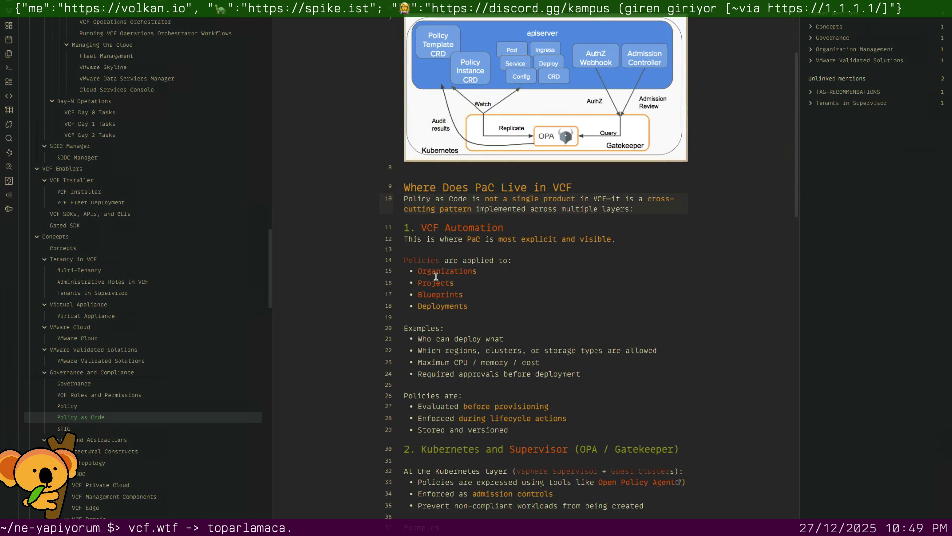
key(shift+Left)
key(shift+Left)
key(shift+Left)
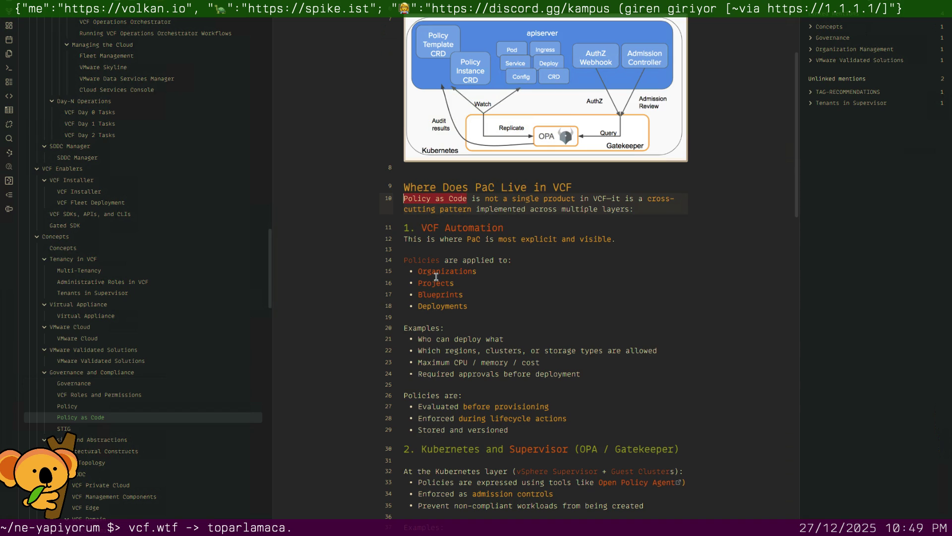
key(Down)
key(Down)
key(Down)
key(Down)
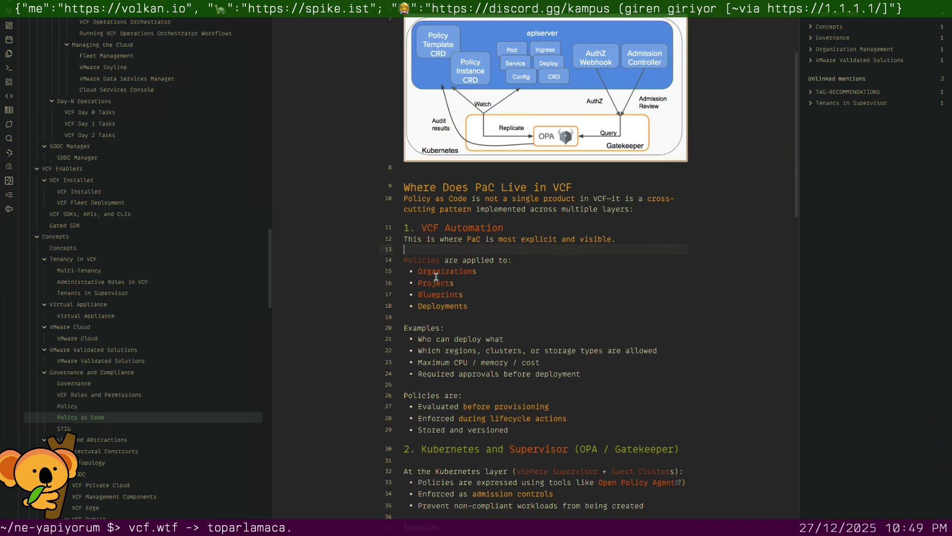
key(Down)
key(Down)
key(Down)
key(Down)
key(Down)
scroll(436, 277, down, 3)
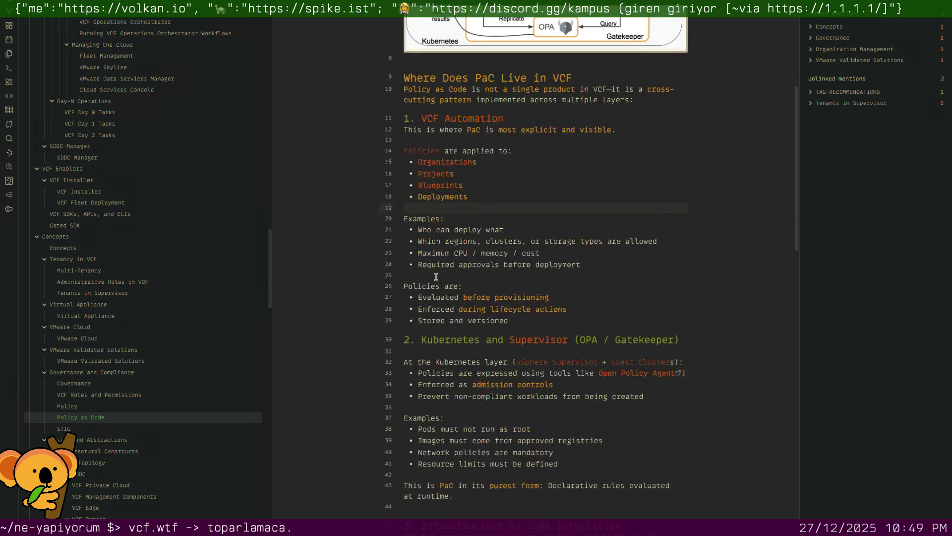
scroll(436, 278, down, 1)
Remove the blank lines under the Kubernetes heading and after the runtime sentence
click(436, 260)
key(BackSpace)
key(Down)
key(Down)
key(Down)
key(Down)
key(Down)
key(Down)
key(Down)
key(Down)
key(BackSpace)
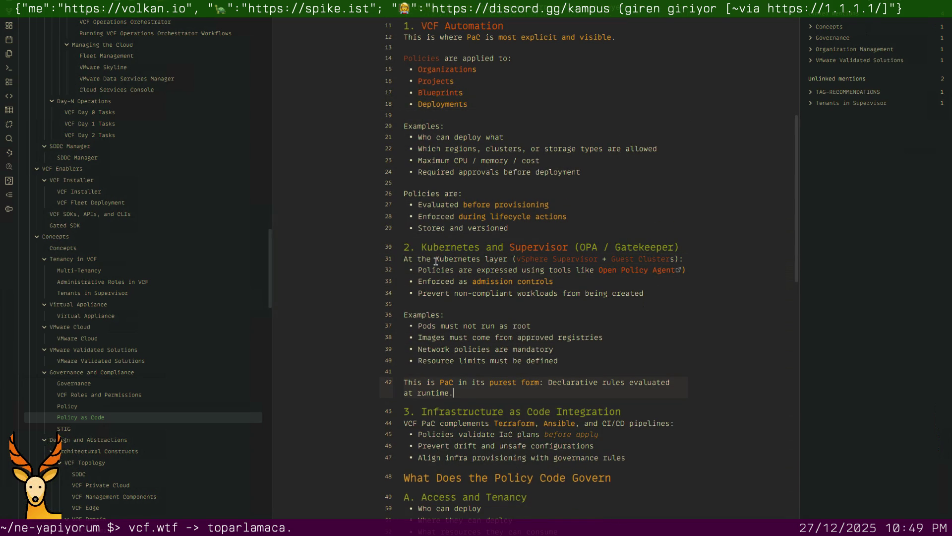
scroll(435, 261, down, 3)
scroll(441, 286, down, 2)
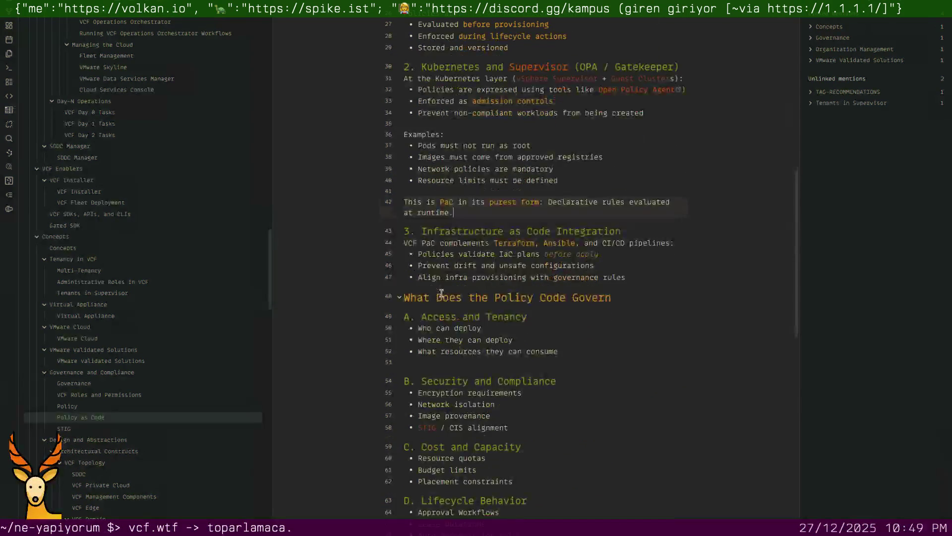
Remove blank lines after Access and Tenancy, Lifecycle Behavior and the With/Without Policy as Code lines, then move to STIG
click(436, 362)
key(BackSpace)
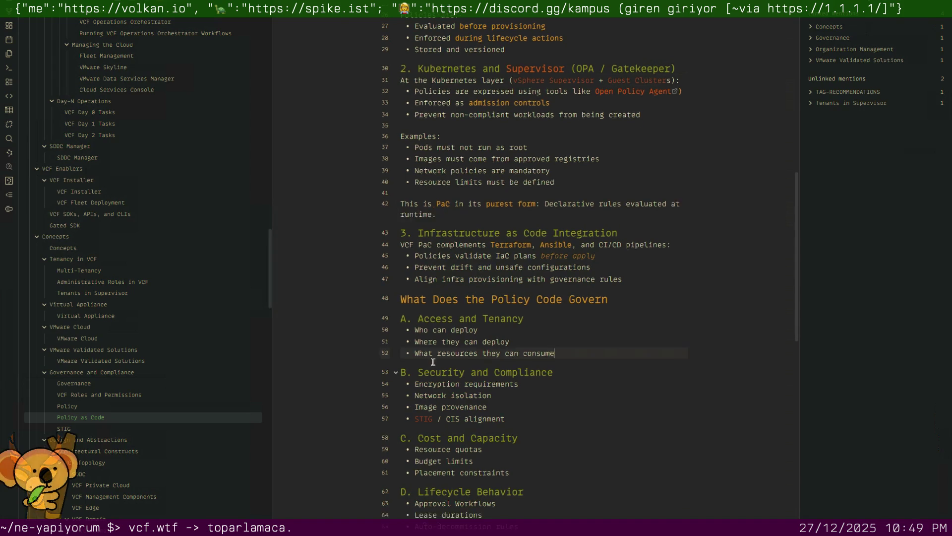
scroll(433, 362, down, 2)
click(429, 464)
key(BackSpace)
scroll(430, 447, down, 2)
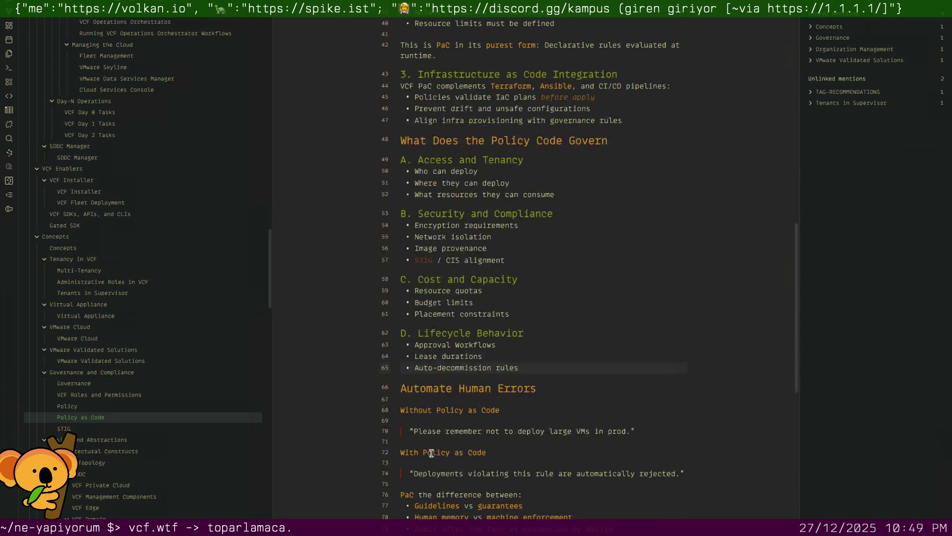
click(437, 423)
key(BackSpace)
key(Down)
key(Down)
key(Down)
key(BackSpace)
scroll(438, 423, down, 2)
scroll(438, 422, down, 1)
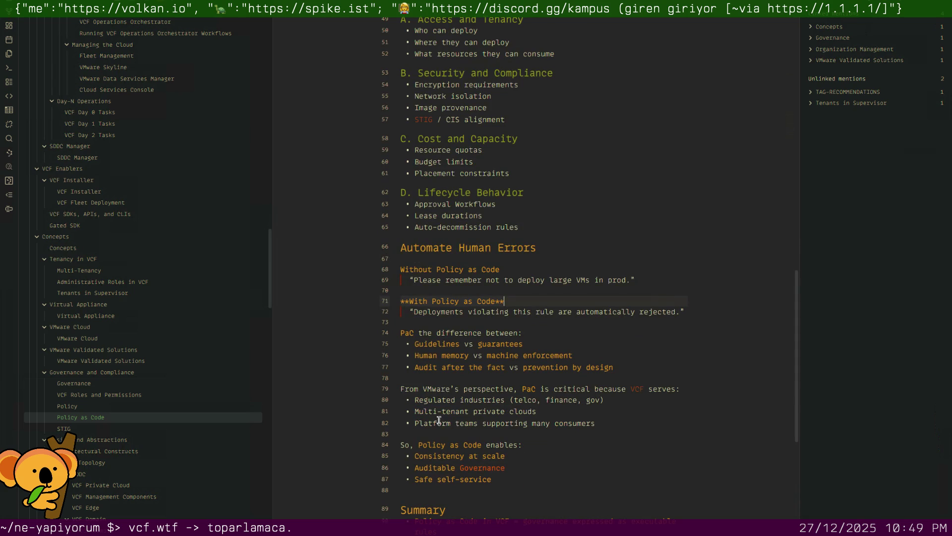
scroll(439, 426, down, 4)
click(448, 321)
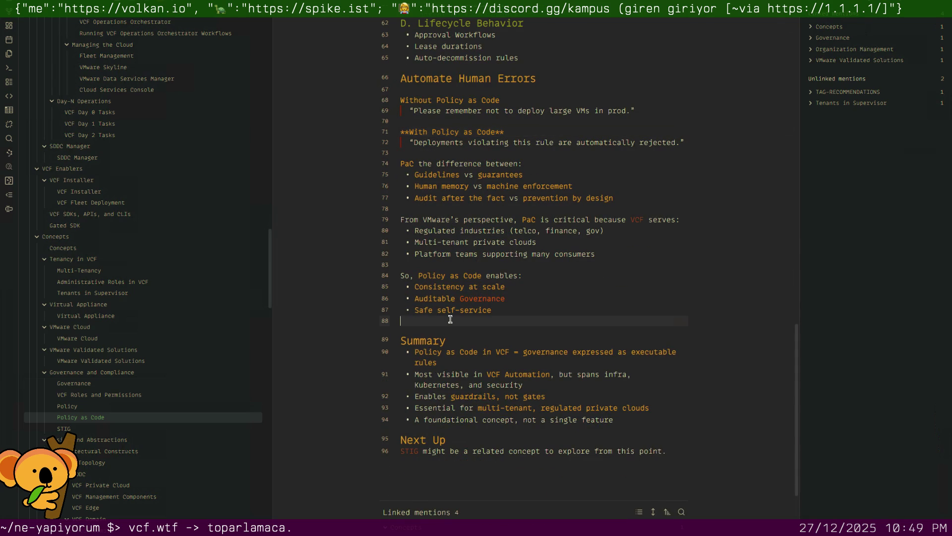
scroll(450, 319, down, 2)
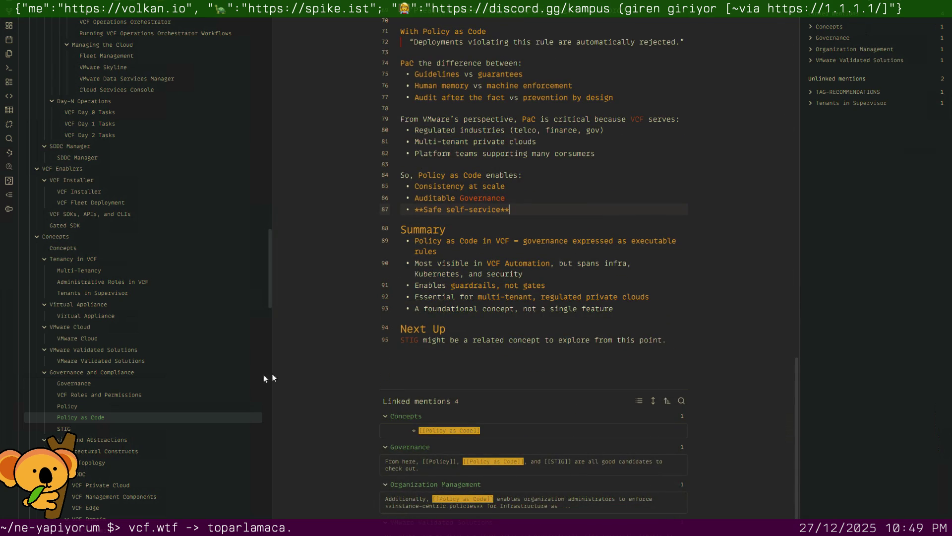
click(112, 429)
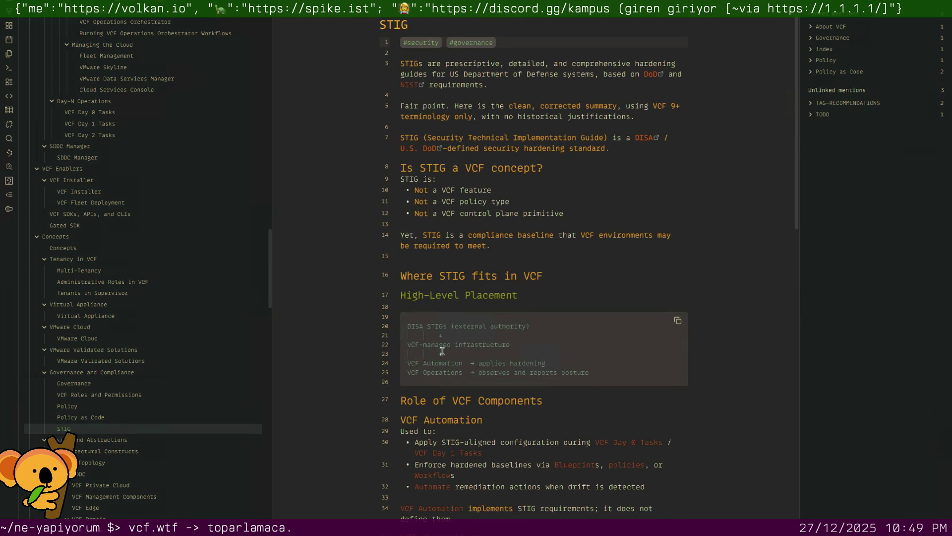
scroll(442, 350, down, 4)
scroll(442, 350, down, 3)
scroll(442, 350, down, 2)
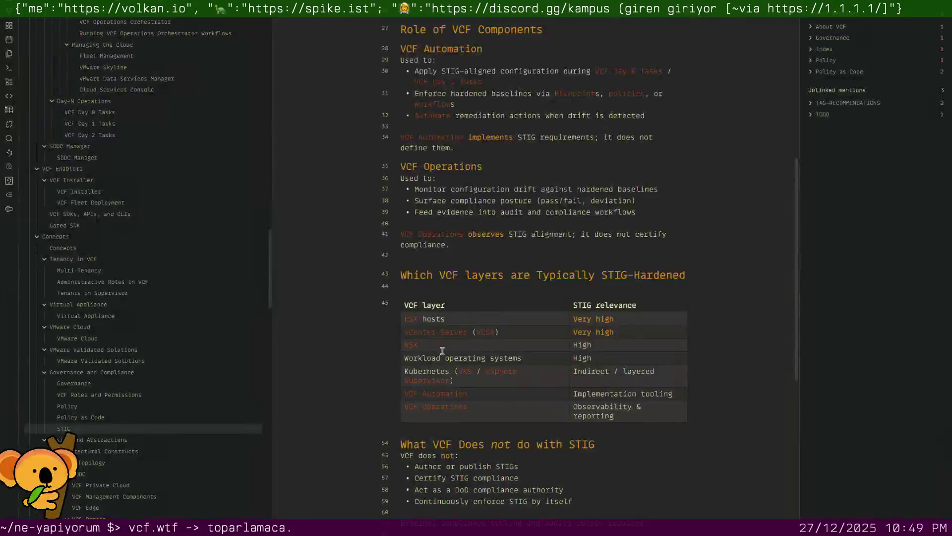
Remove the blank line above the STIG-hardened VCF layers heading, then move to the SDDC note
click(447, 274)
click(447, 255)
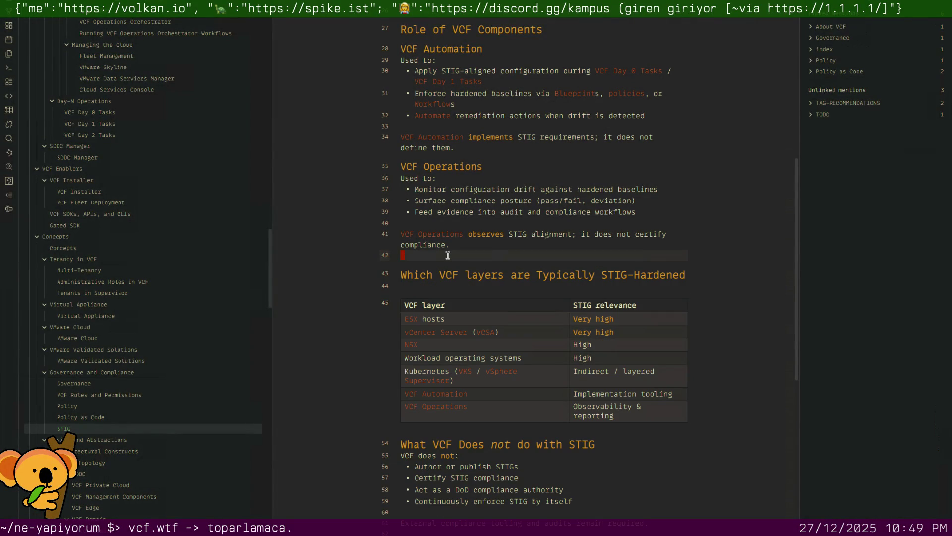
scroll(448, 254, down, 2)
scroll(450, 268, down, 1)
scroll(454, 283, down, 2)
scroll(457, 291, down, 2)
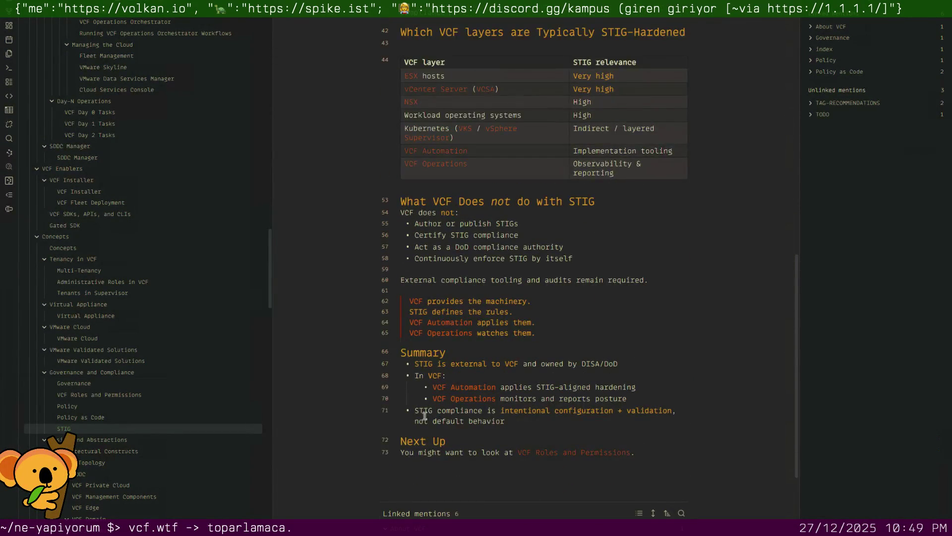
scroll(101, 465, down, 3)
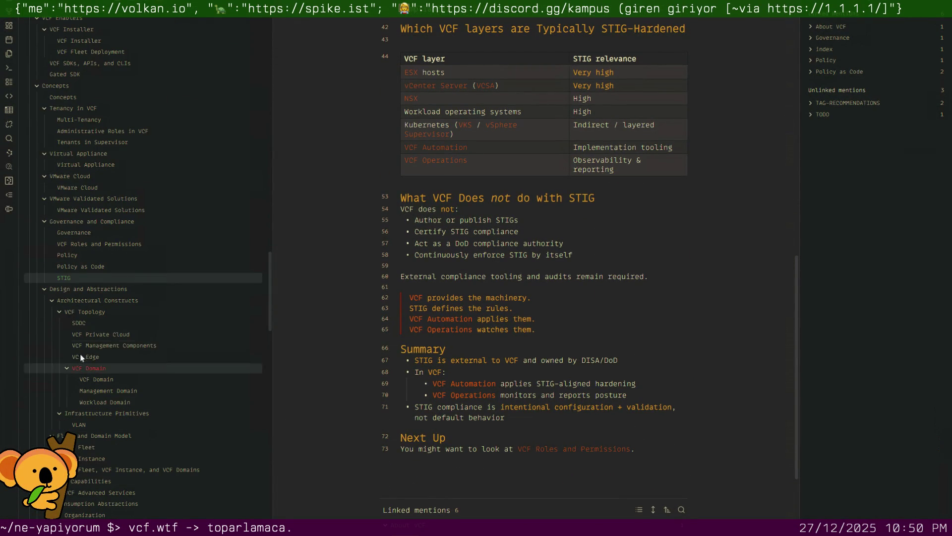
click(101, 326)
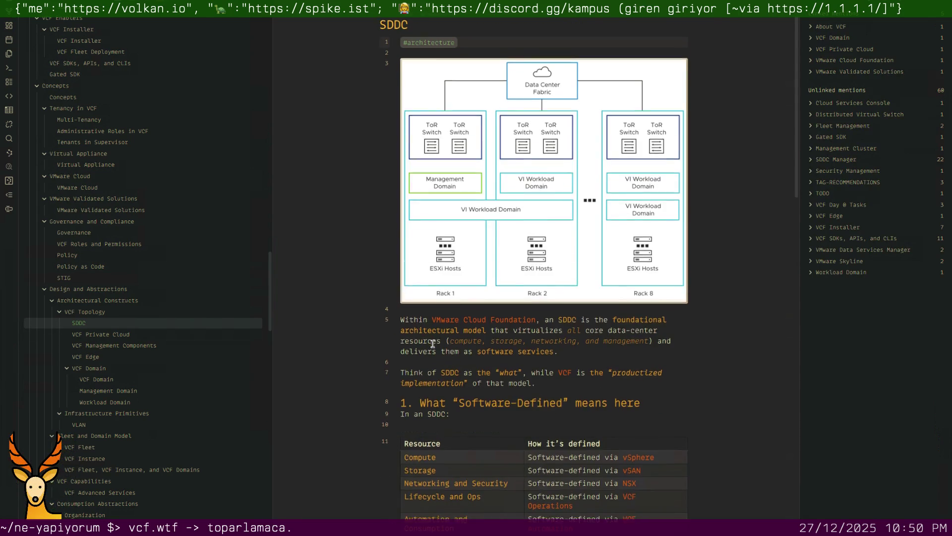
scroll(433, 343, down, 5)
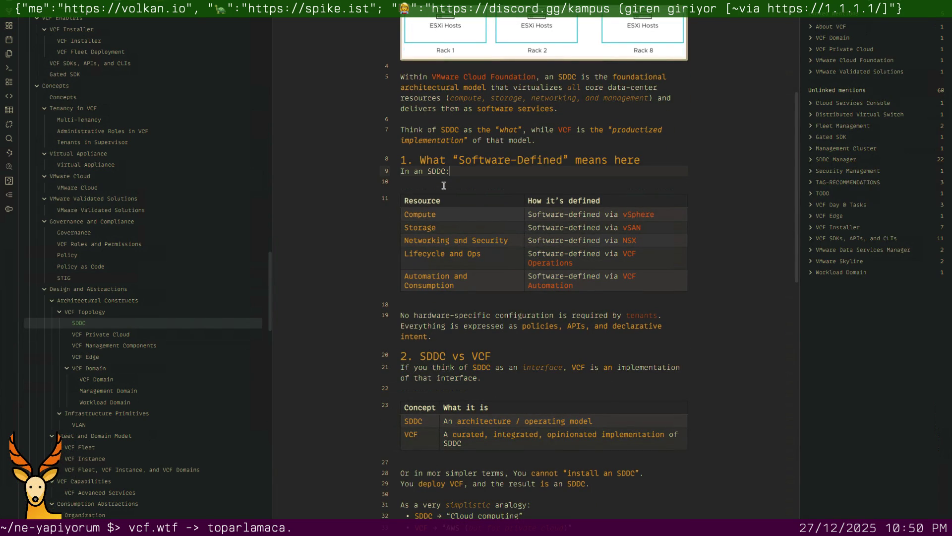
Delete the blank line after the Resource table and its empty last row, then check the Concept table
click(425, 294)
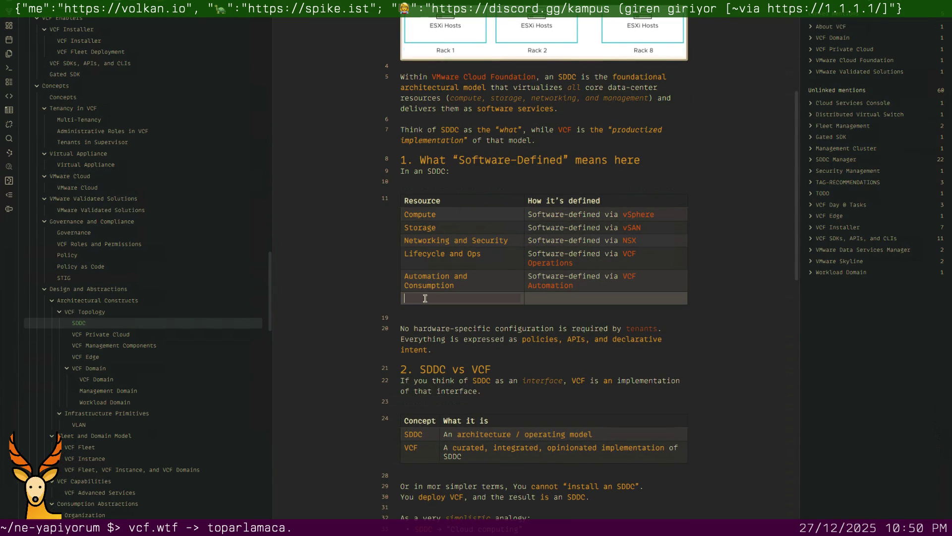
key(Down)
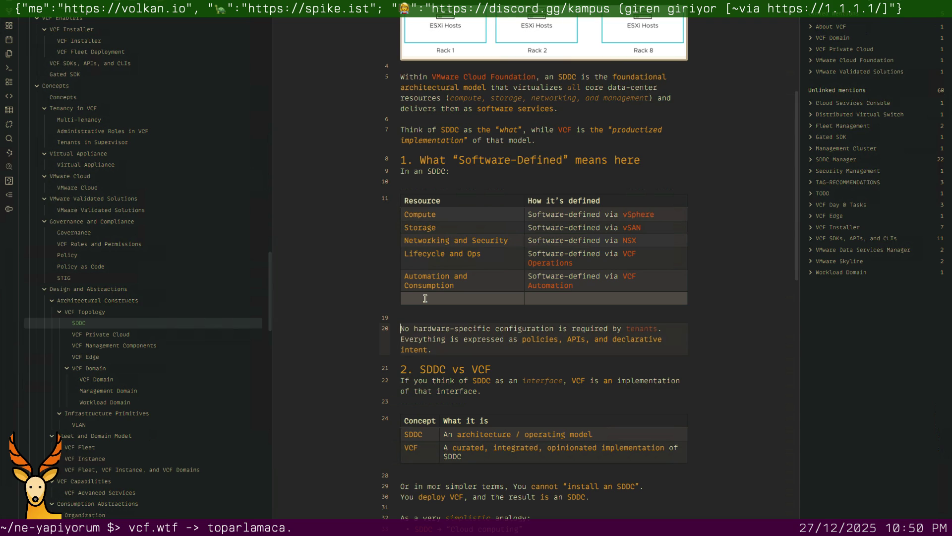
key(BackSpace)
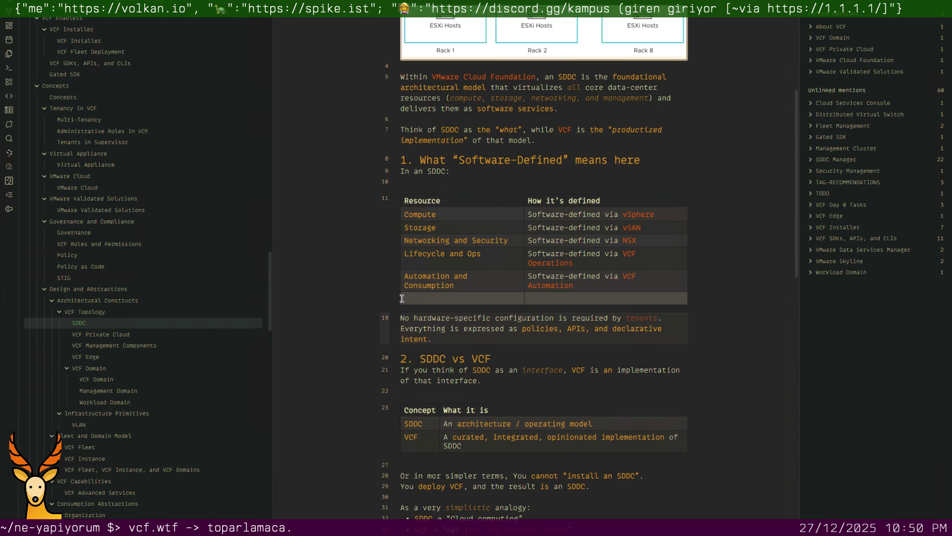
right_click(413, 303)
mouse_move(450, 310)
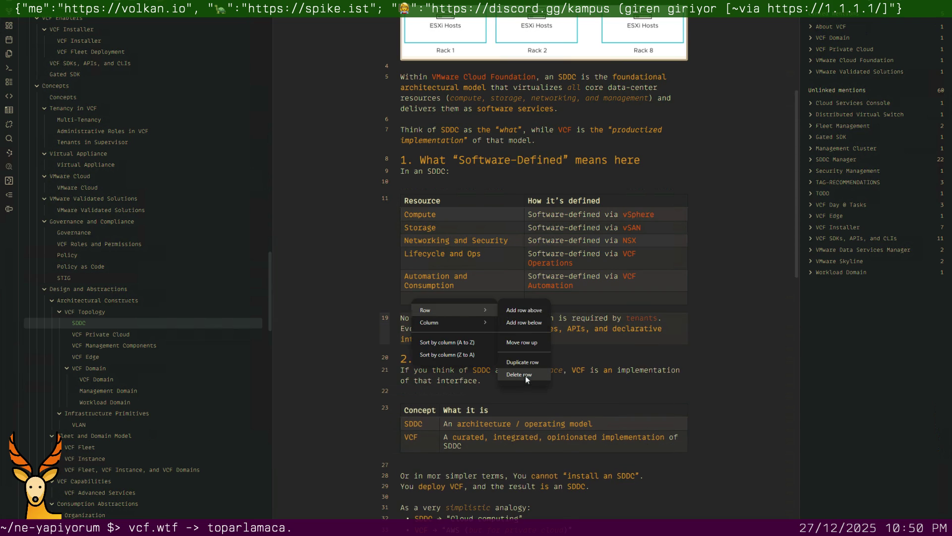
click(524, 375)
scroll(439, 328, down, 3)
click(457, 297)
key(Down)
key(Down)
key(Down)
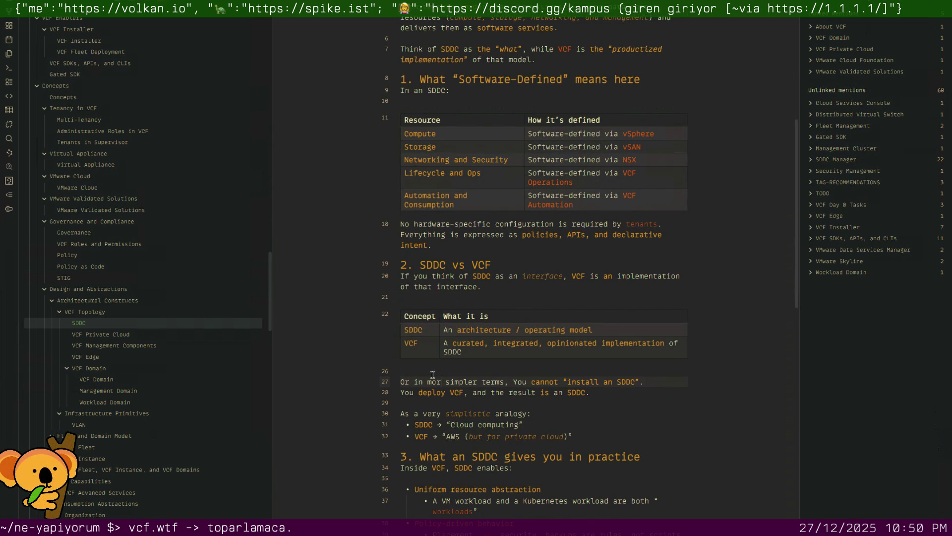
text(e)
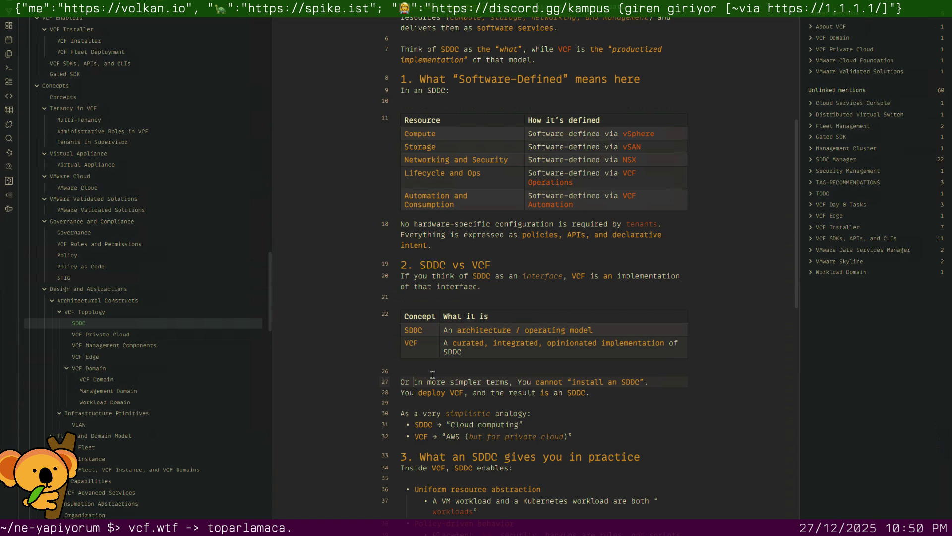
Remove the extra blank line and the word 'mere' so the sentence reads 'Or in simpler terms'
key(BackSpace)
key(Down)
key(Down)
key(Down)
key(Up)
key(Up)
key(Down)
key(Down)
key(Up)
key(Up)
key(Up)
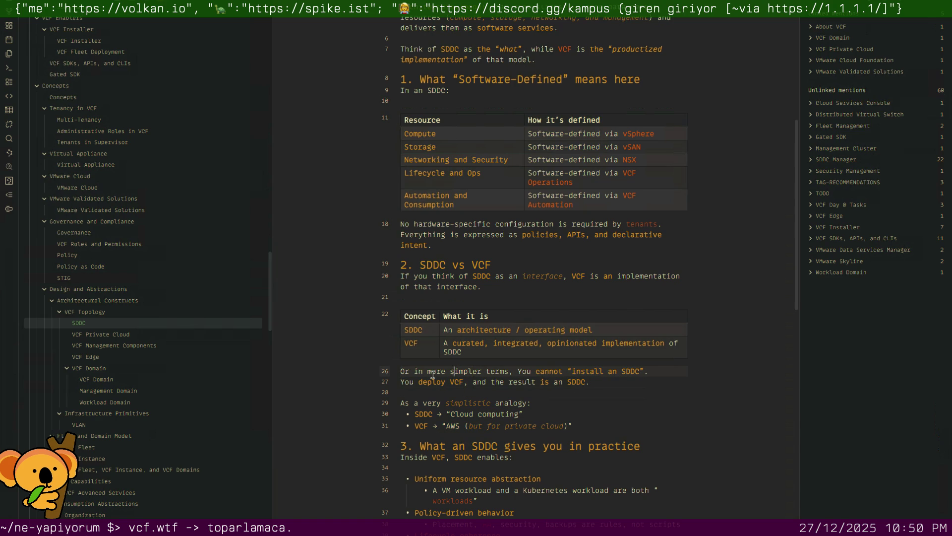
key(BackSpace)
key(BackSpace)
key(BackSpace)
key(BackSpace)
key(BackSpace)
key(Down)
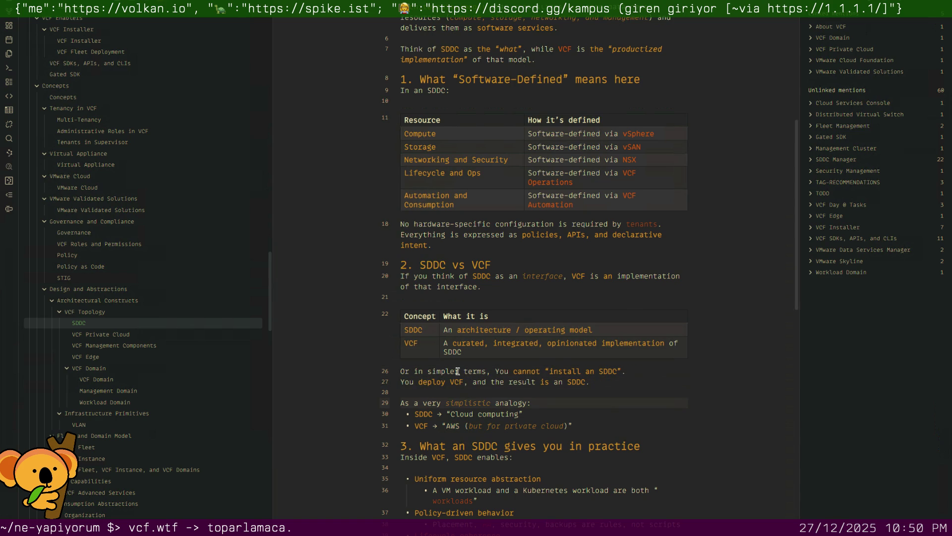
click(459, 370)
scroll(461, 376, down, 3)
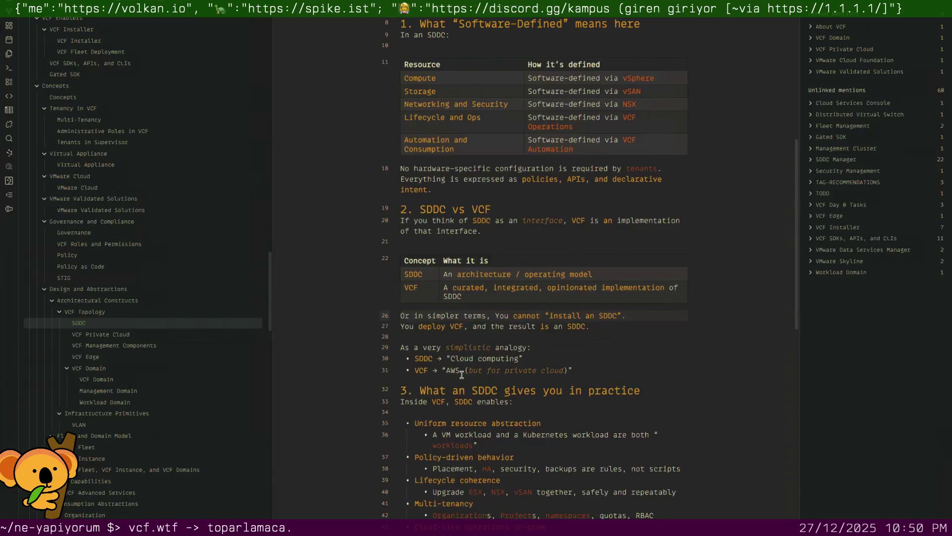
scroll(462, 378, down, 3)
Link the value-proposition line to VMware Cloud Foundation
click(403, 427)
text([[VMware Cloud FoundationVCF’s value proposition is:)
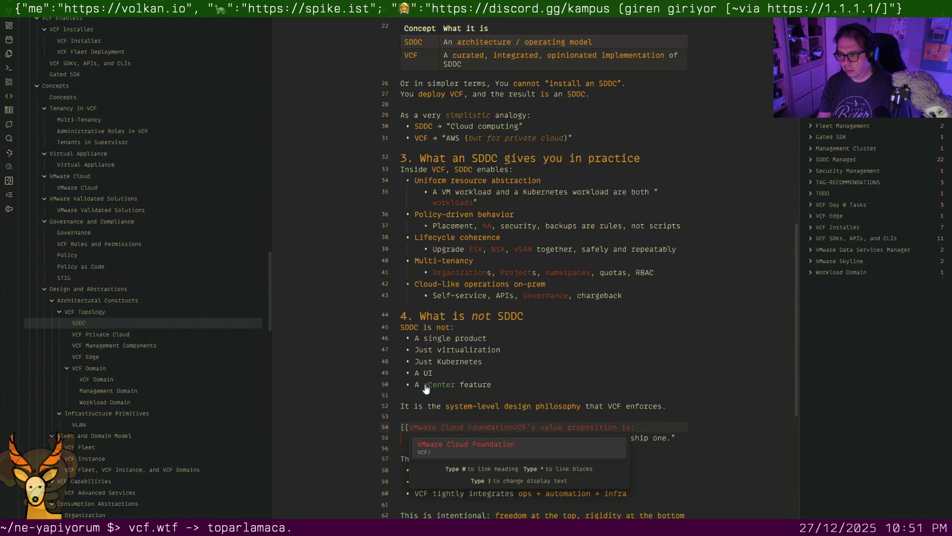
text(|)
key(Return)
key(Down)
key(Down)
key(Down)
key(Down)
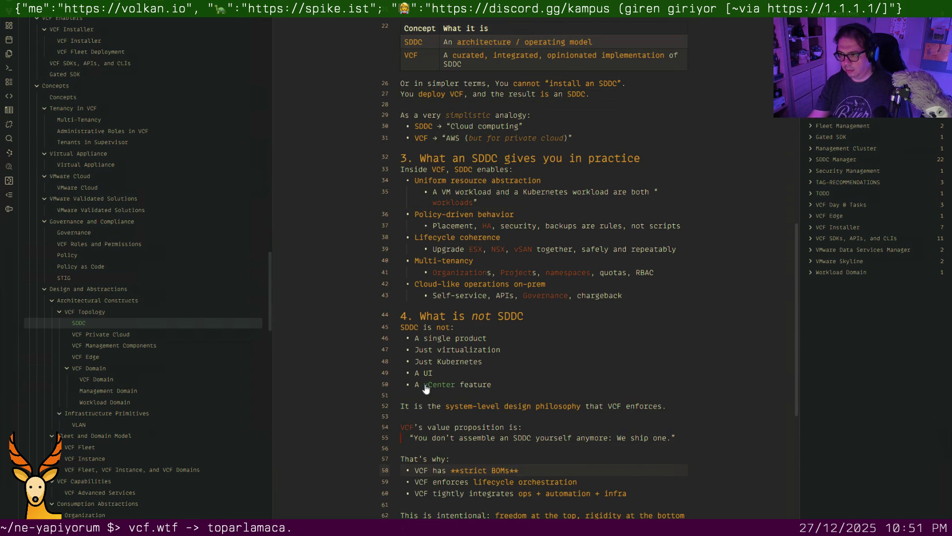
scroll(424, 383, down, 3)
Bold VCF at the start of the three That's-why bullets, then move to VCF Private Cloud
double_click(421, 348)
key(ctrl+b)
double_click(421, 359)
key(ctrl+b)
double_click(422, 370)
key(ctrl+b)
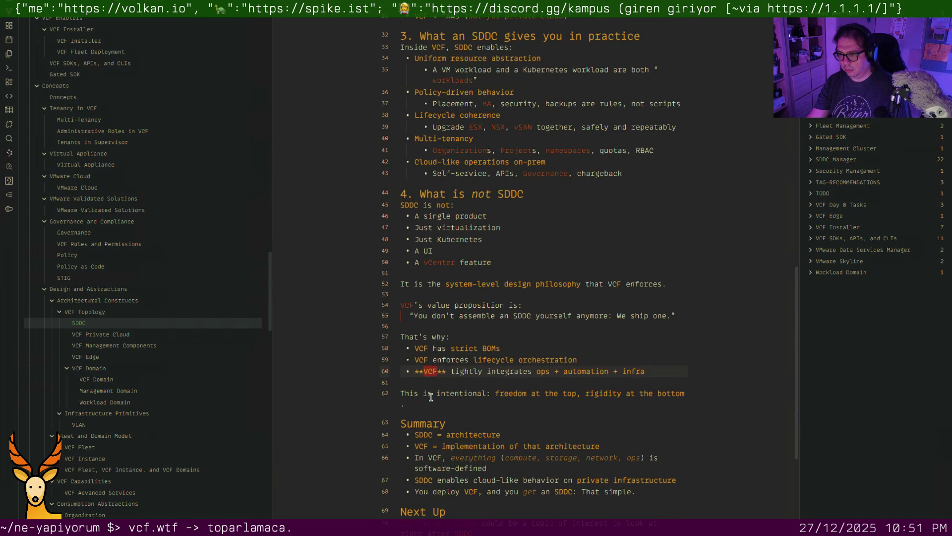
scroll(430, 396, down, 3)
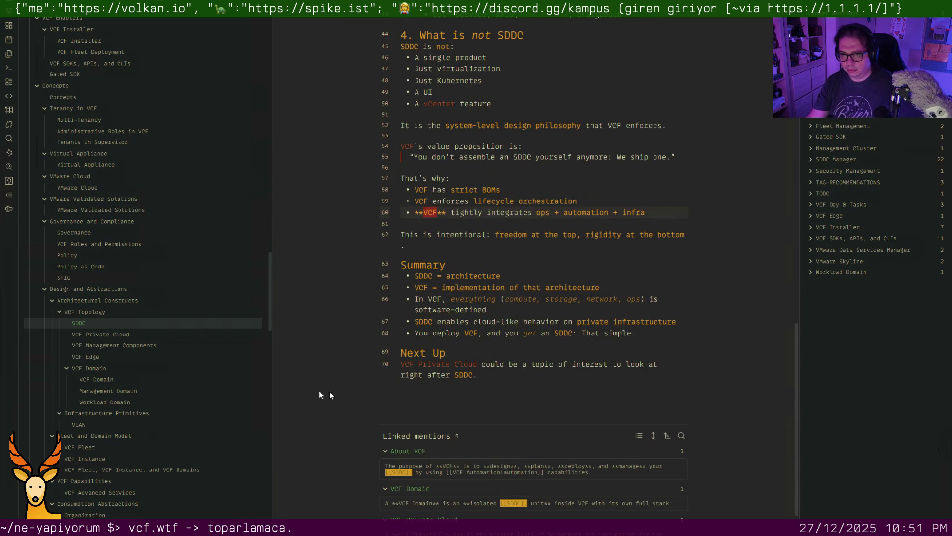
click(125, 333)
scroll(433, 343, down, 4)
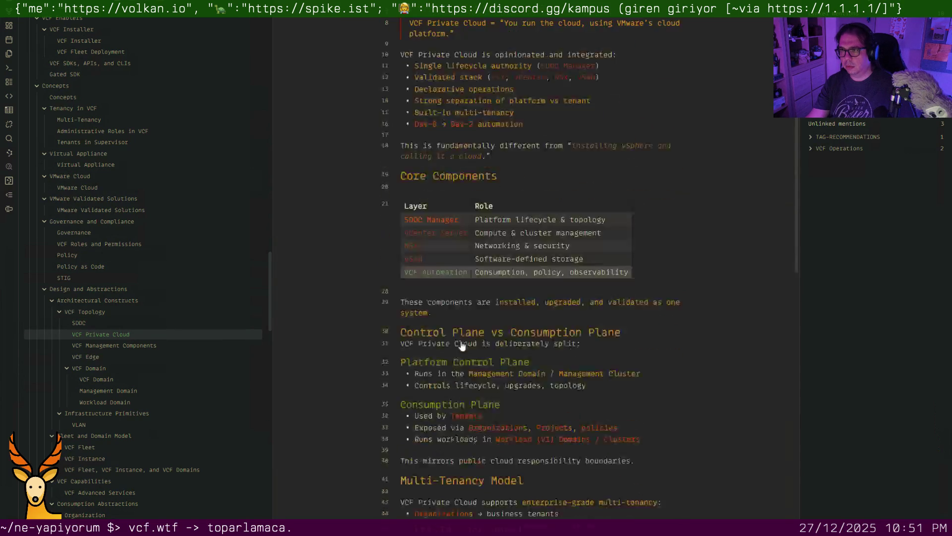
scroll(586, 395, down, 2)
scroll(586, 390, down, 2)
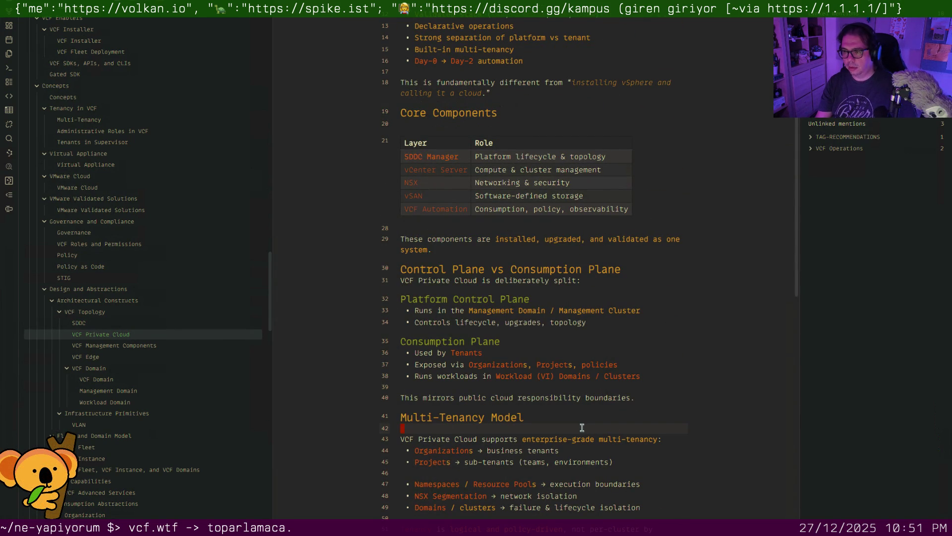
Remove the blank line under the Multi-Tenancy heading and undo an accidental bold on VCF Private Cloud
key(BackSpace)
key(Down)
key(Left)
key(Left)
key(Left)
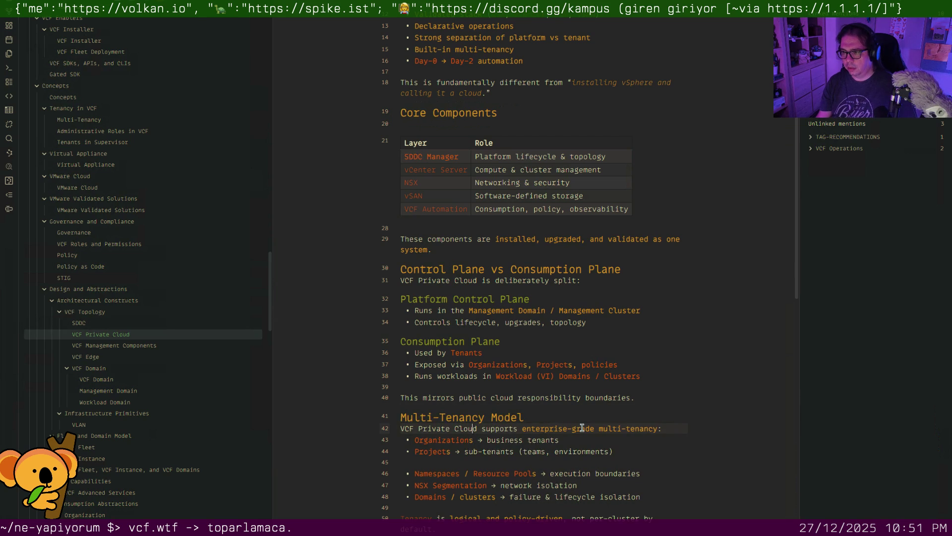
key(shift+Left)
key(shift+Left)
key(shift+Left)
key(shift+Left)
key(shift+Left)
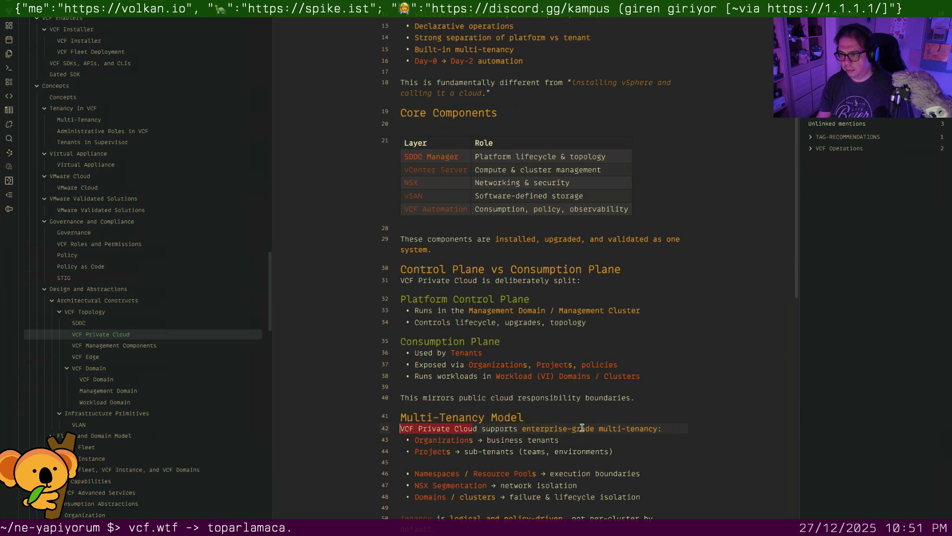
text(**)
key(ctrl+z)
key(Down)
key(Down)
key(Down)
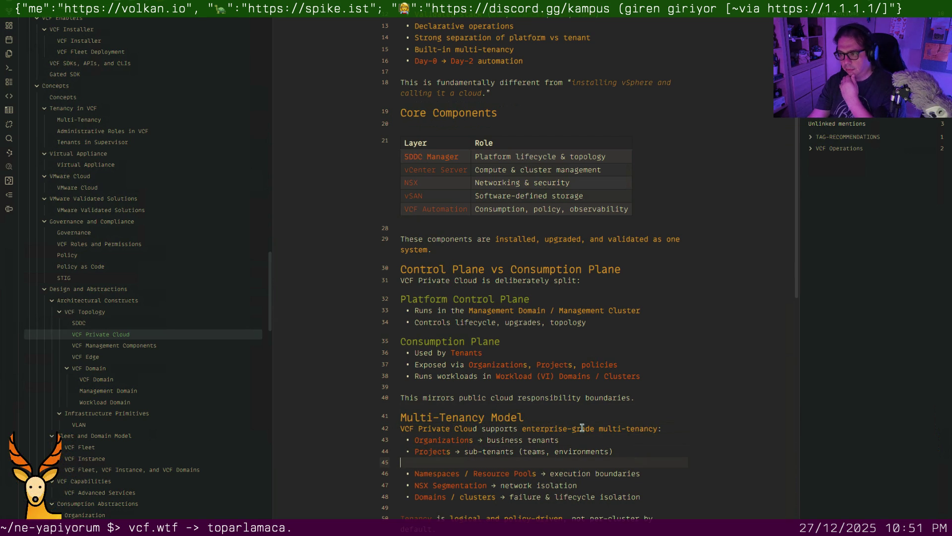
scroll(582, 426, down, 2)
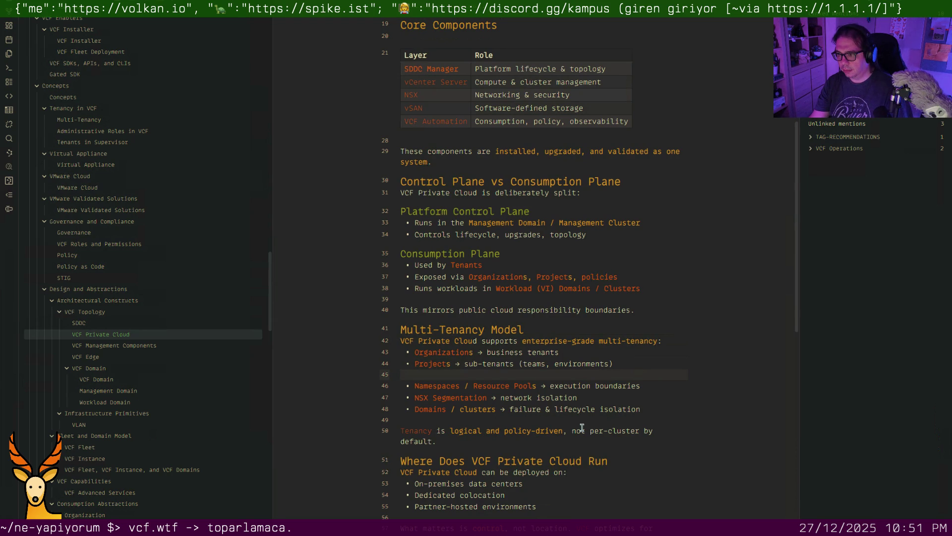
scroll(552, 434, down, 1)
scroll(552, 433, down, 1)
scroll(543, 434, down, 2)
scroll(537, 436, down, 2)
scroll(538, 436, down, 1)
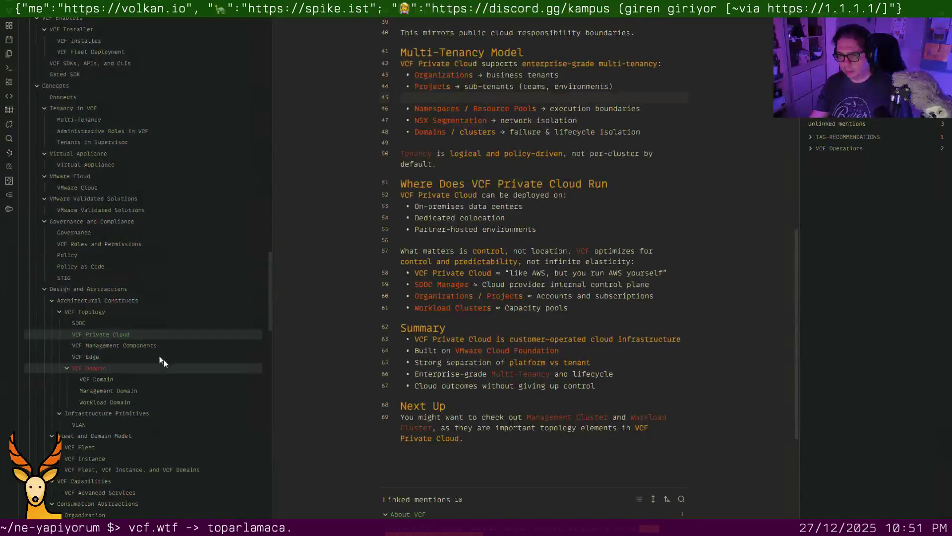
Glance at VCF Management Components, return, and clear the blank line above the Namespaces, NSX and Domains bullets, restoring Projects
click(145, 346)
scroll(485, 369, down, 2)
scroll(495, 342, down, 3)
scroll(507, 312, down, 2)
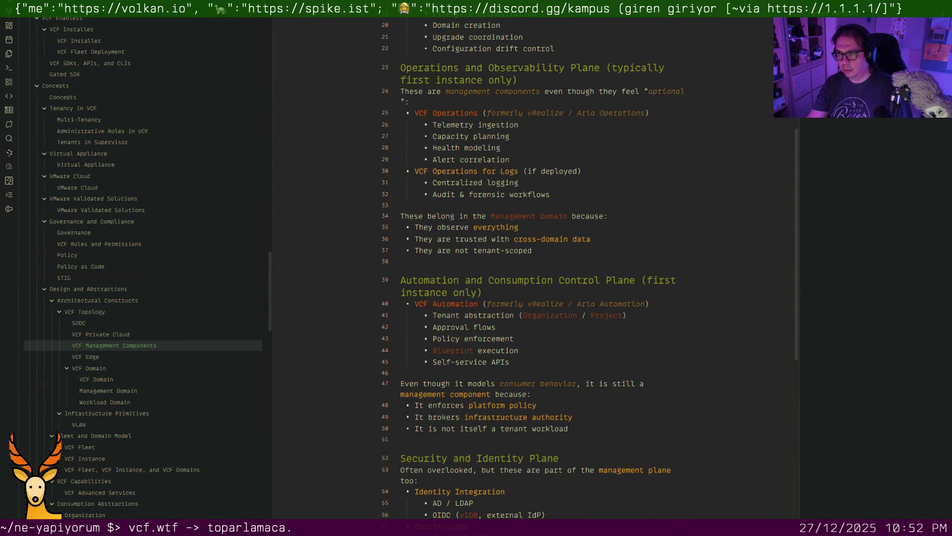
key(ctrl+alt+Left)
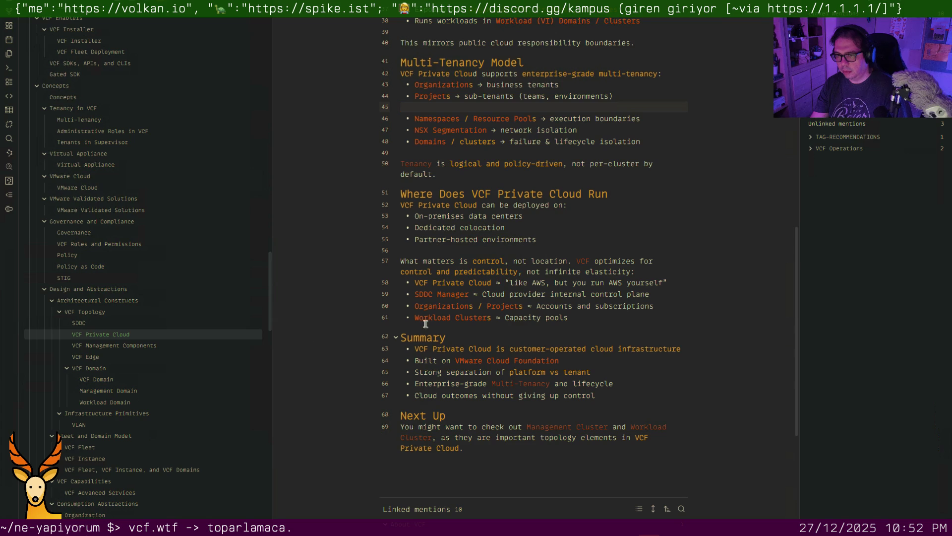
click(119, 336)
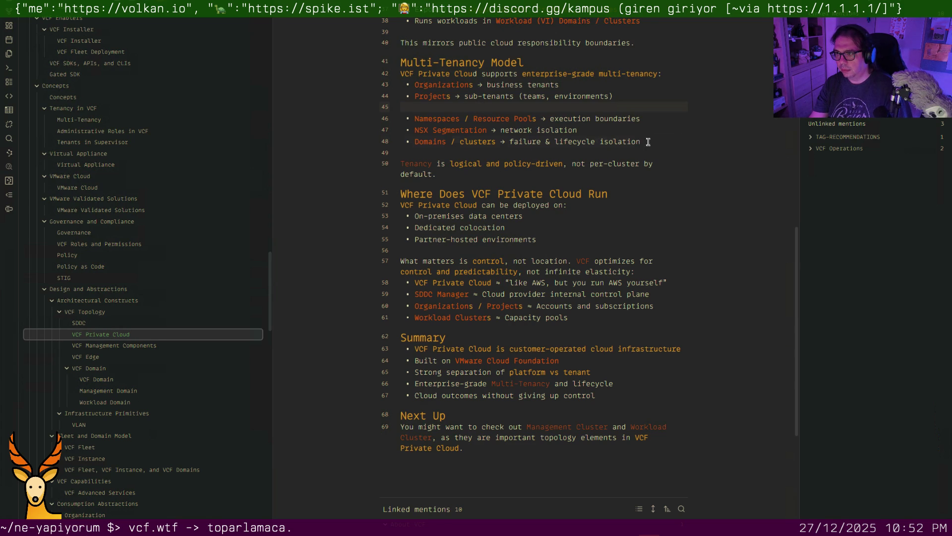
drag(646, 141, 401, 118)
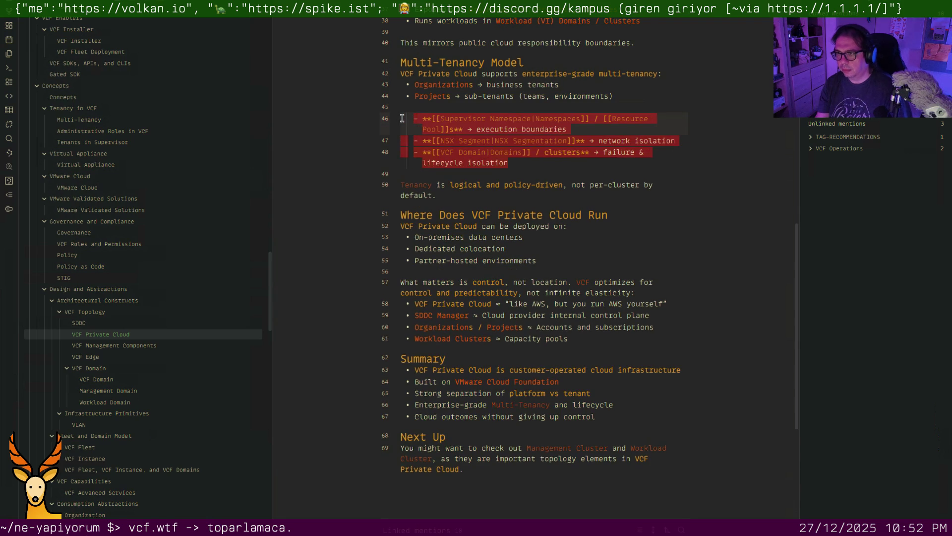
key(Up)
key(ctrl+d)
key(ctrl+d)
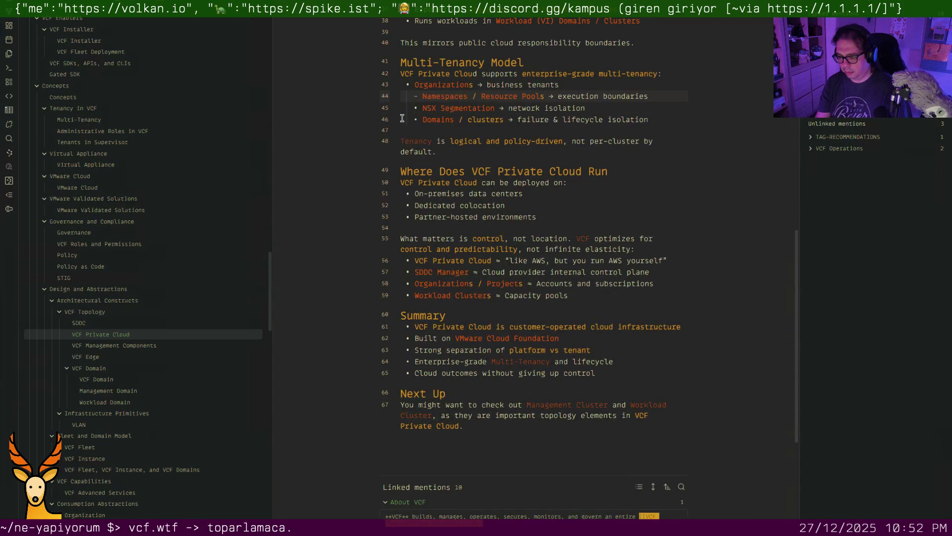
key(ctrl+z)
key(Down)
key(Down)
key(Down)
key(Down)
key(Down)
key(Down)
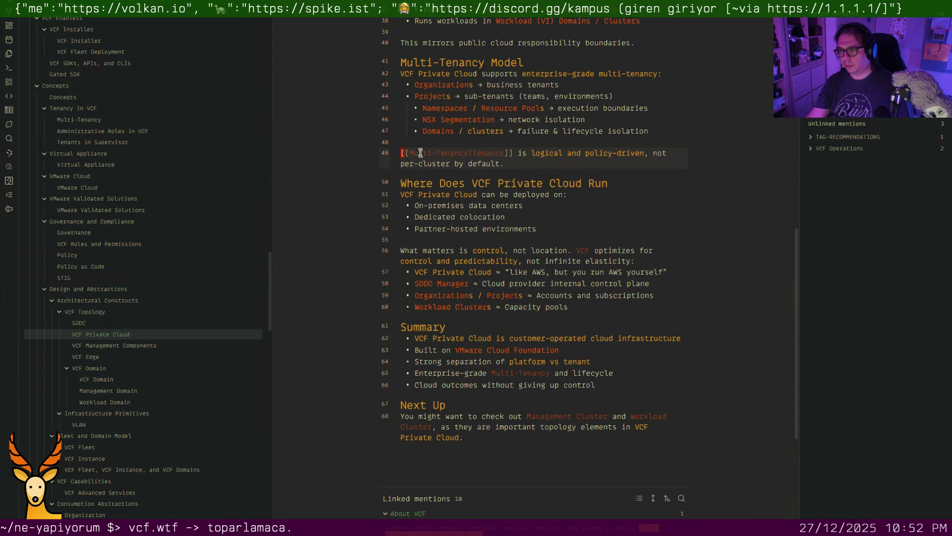
scroll(341, 257, down, 3)
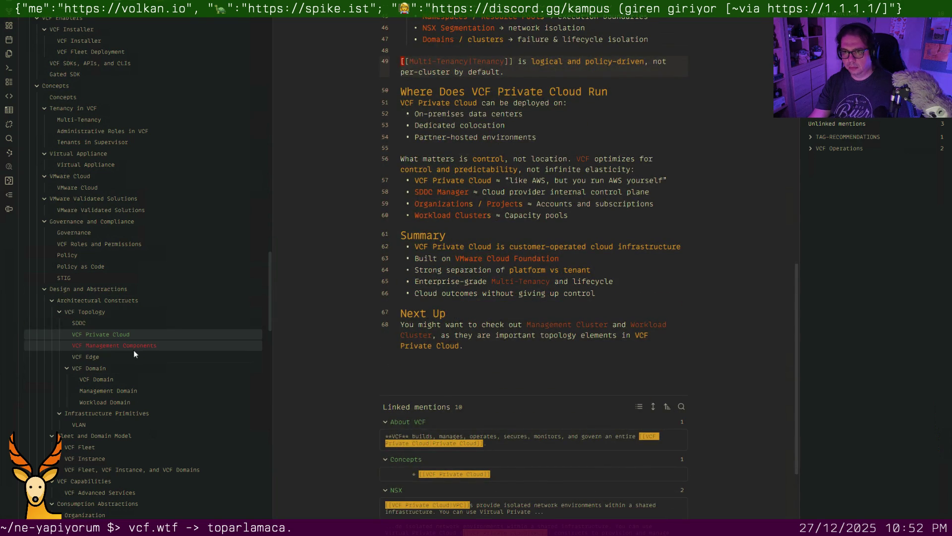
Remove the blank lines above the Automation and Security and Identity plane headings in VCF Management Components
click(133, 346)
scroll(457, 240, down, 8)
scroll(456, 334, down, 2)
scroll(446, 216, down, 3)
click(434, 159)
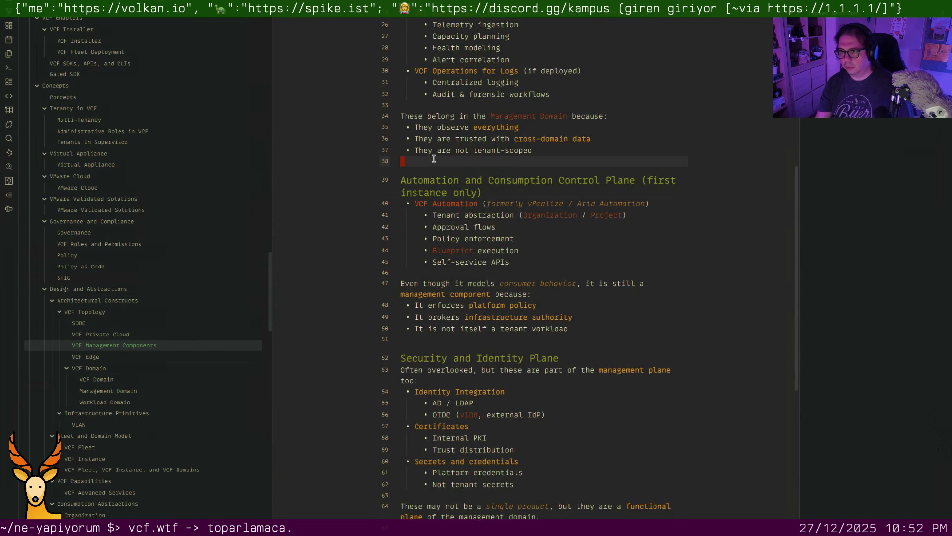
key(BackSpace)
scroll(439, 197, down, 2)
click(443, 256)
key(BackSpace)
scroll(443, 256, down, 2)
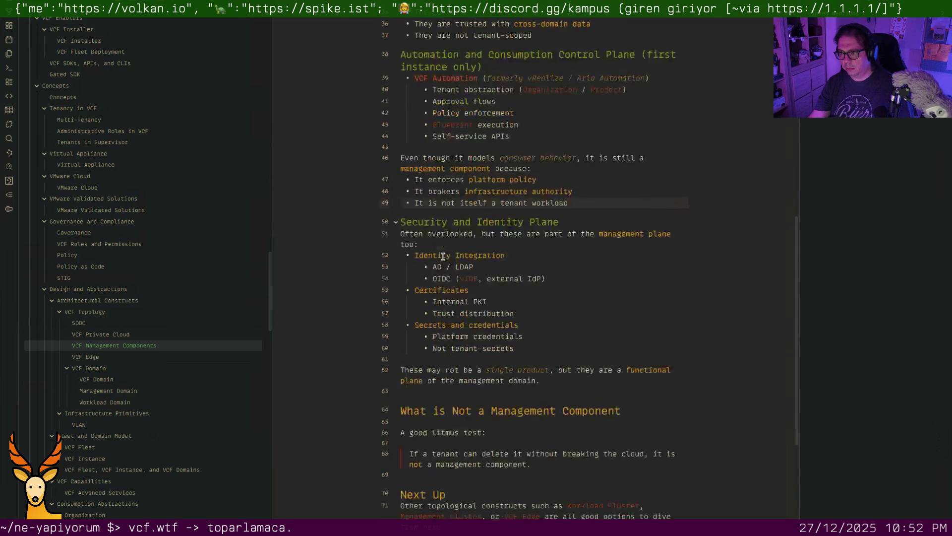
scroll(442, 256, down, 2)
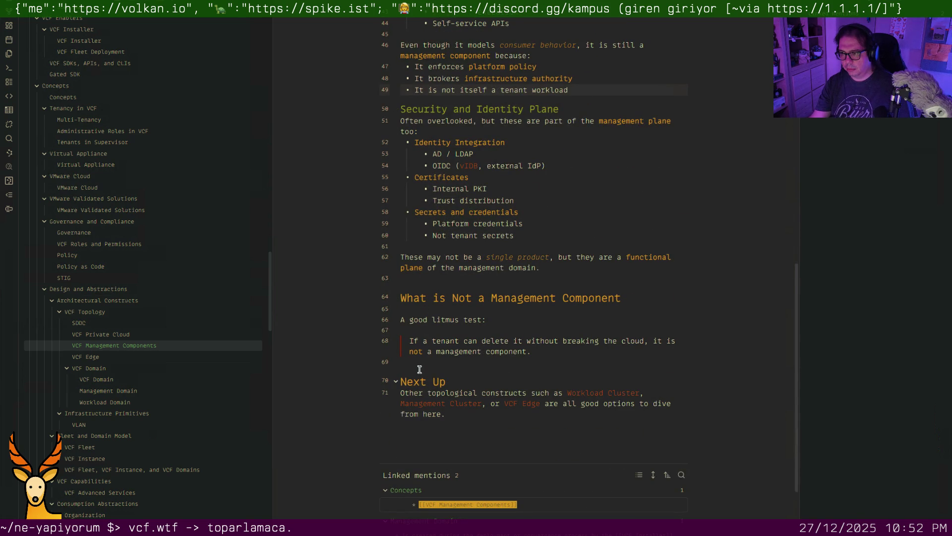